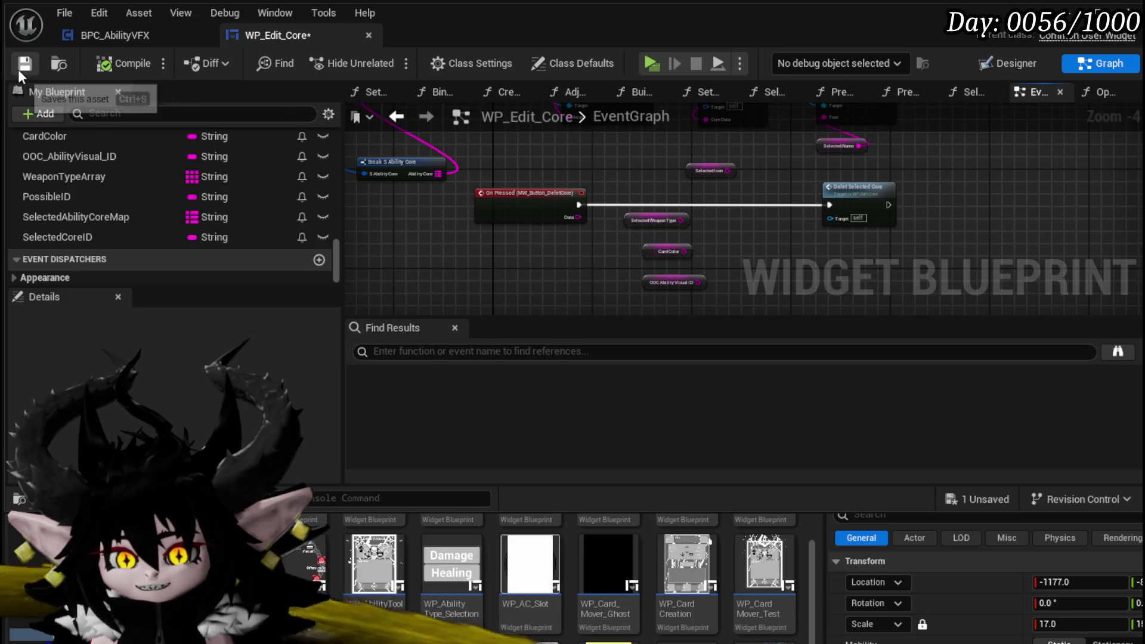
Move the Break S Ability Core node up and left, then save WP_Edit_Core
drag(657, 185, 613, 215)
scroll(534, 174, down, 1)
drag(535, 174, 717, 237)
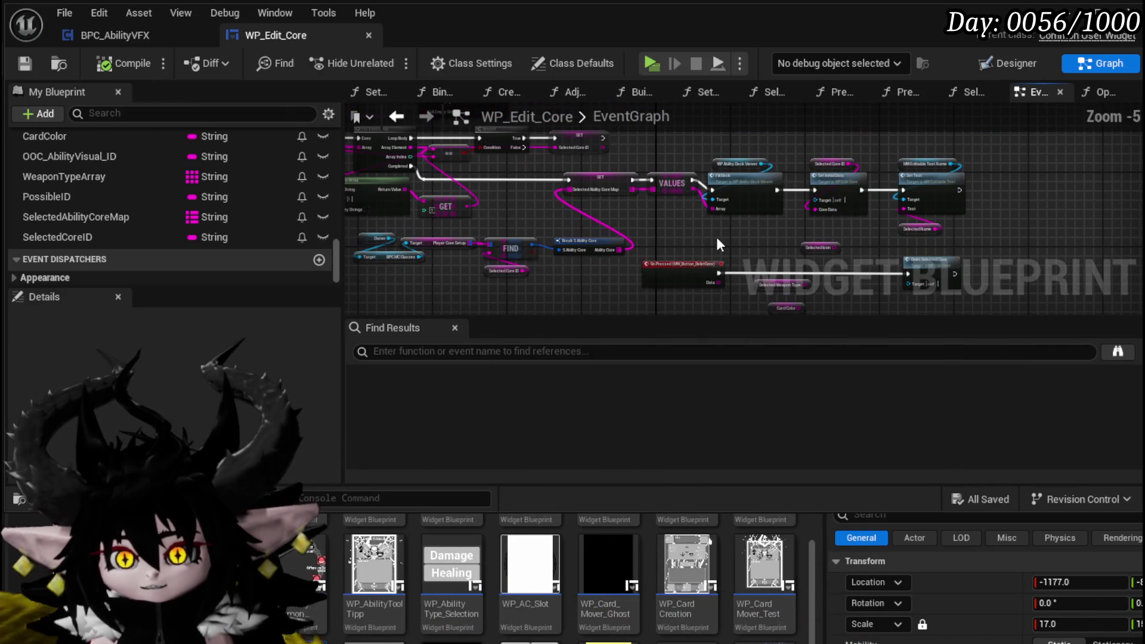
click(588, 245)
mouse_move(587, 245)
mouse_down()
mouse_move(544, 238)
mouse_move(524, 197)
mouse_move(518, 179)
mouse_move(546, 153)
mouse_move(549, 190)
mouse_move(528, 180)
mouse_up()
click(24, 63)
Look over the EditCore press logic and loop SET nodes, then switch to the Designer
scroll(547, 152, down, 1)
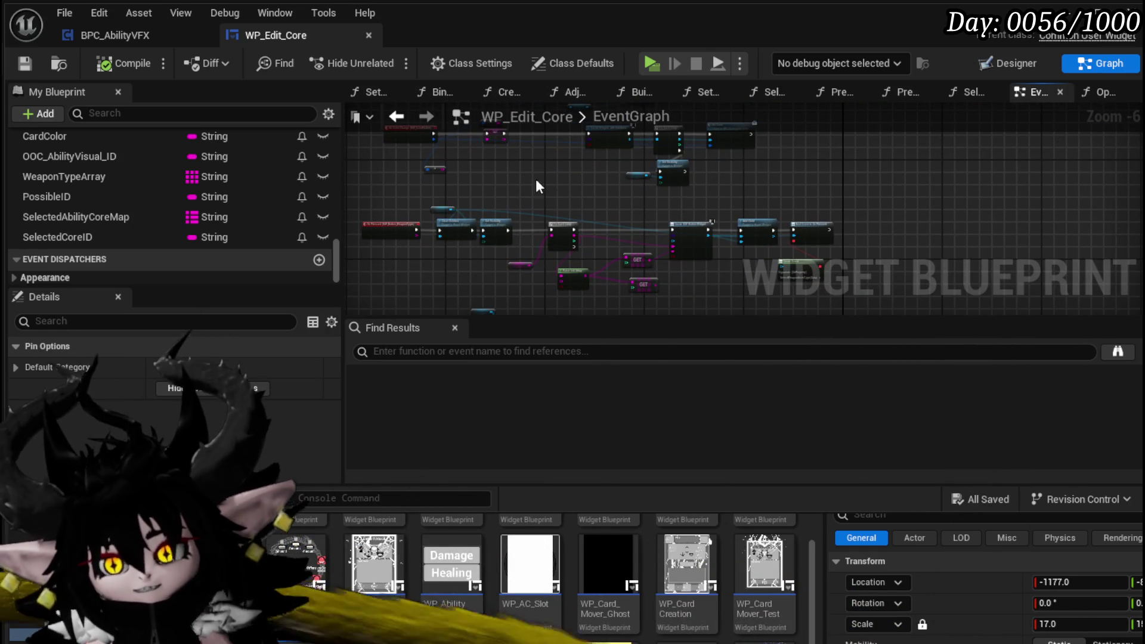
mouse_move(596, 208)
mouse_down()
mouse_move(532, 171)
mouse_move(578, 144)
mouse_move(520, 272)
mouse_up()
mouse_move(728, 160)
mouse_down()
mouse_move(792, 171)
mouse_move(621, 210)
mouse_move(631, 227)
mouse_up()
mouse_move(642, 174)
mouse_down()
mouse_move(689, 221)
mouse_move(553, 217)
mouse_up()
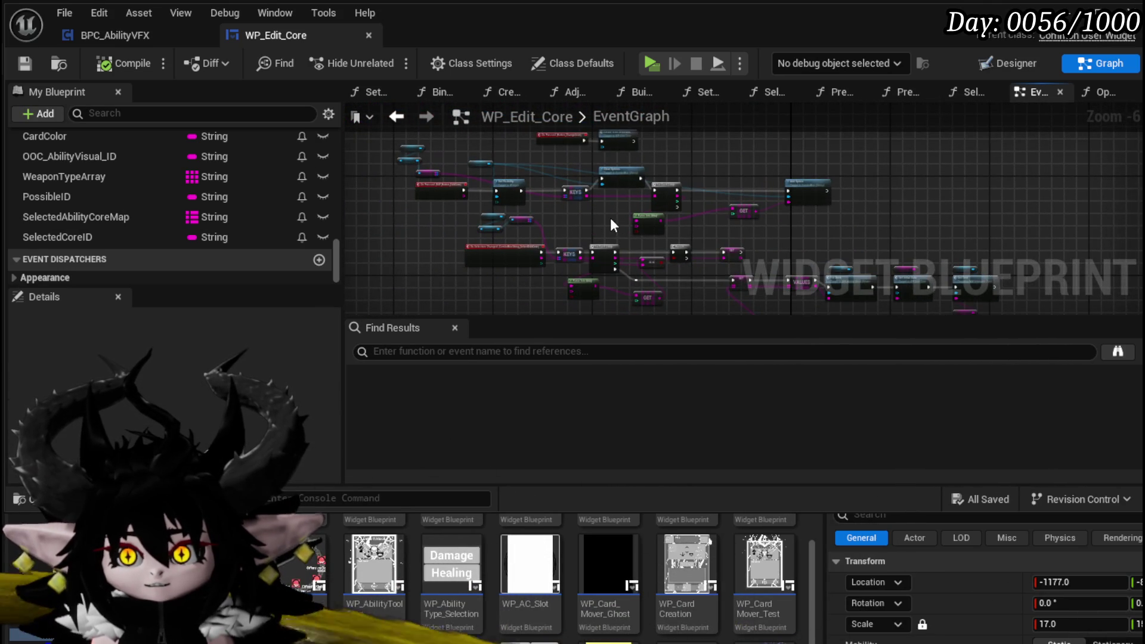
scroll(625, 185, up, 3)
mouse_move(429, 194)
mouse_down()
mouse_move(663, 196)
mouse_move(745, 149)
mouse_up()
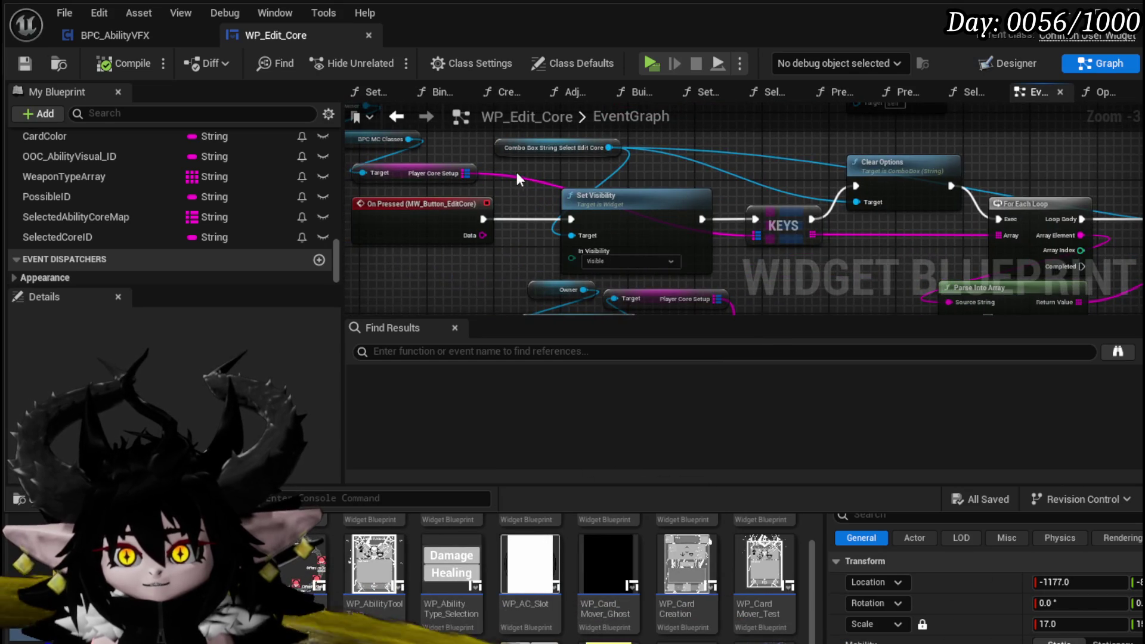
scroll(516, 172, down, 2)
drag(775, 208, 450, 146)
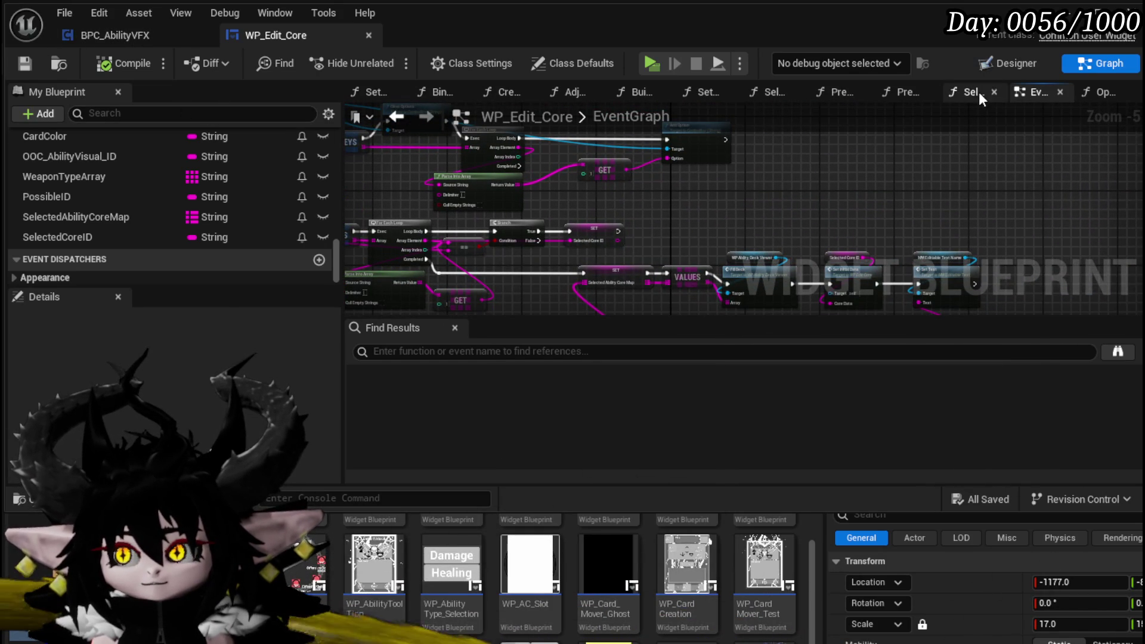
click(1008, 66)
scroll(492, 221, up, 3)
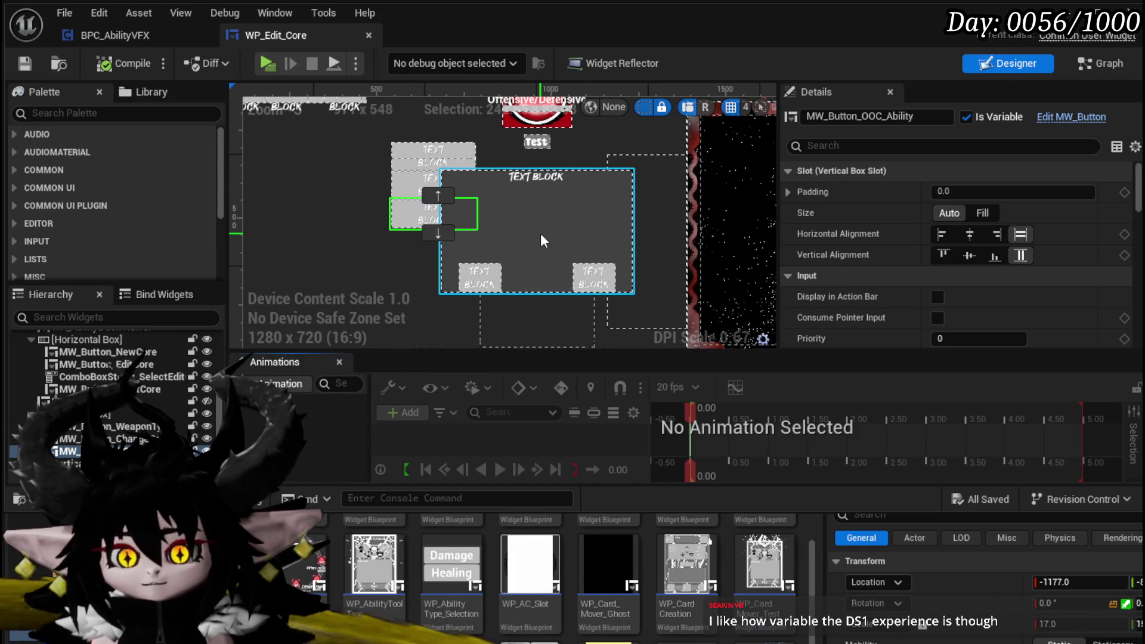
Select MW_Button_DeletCore and jump to its On Pressed event from the Details Events section
drag(354, 141, 374, 168)
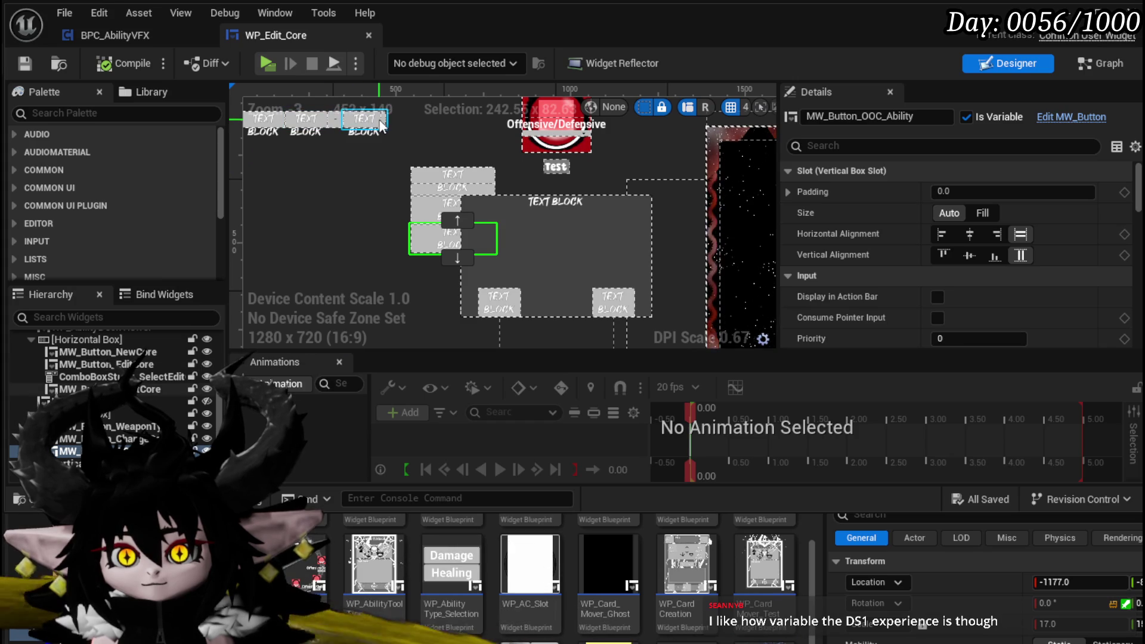
click(380, 123)
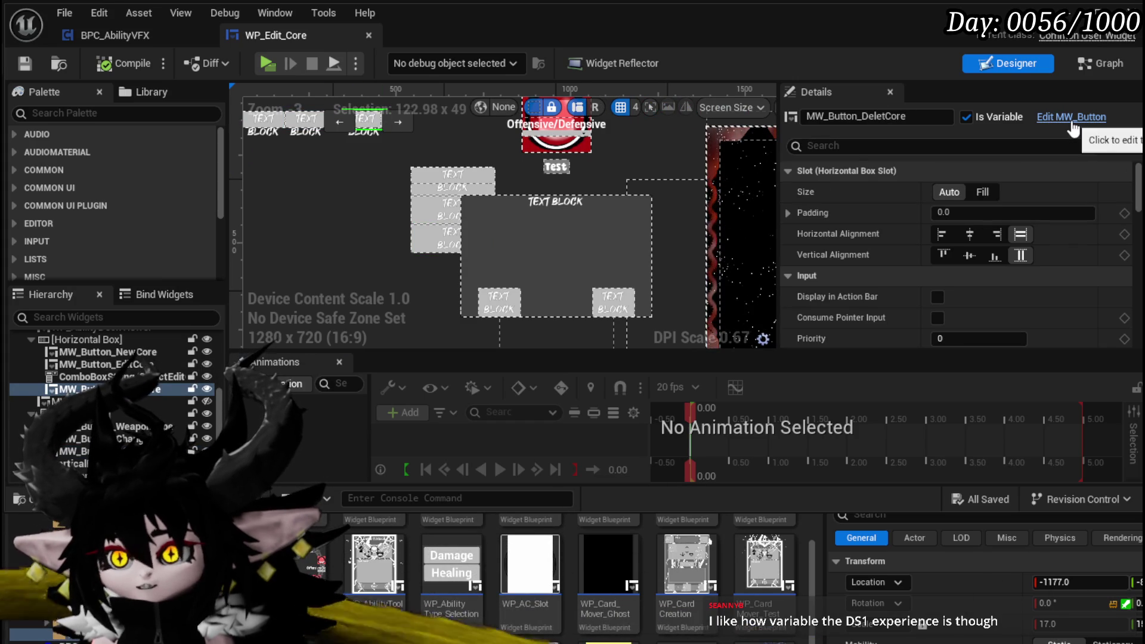
drag(1137, 189, 1137, 232)
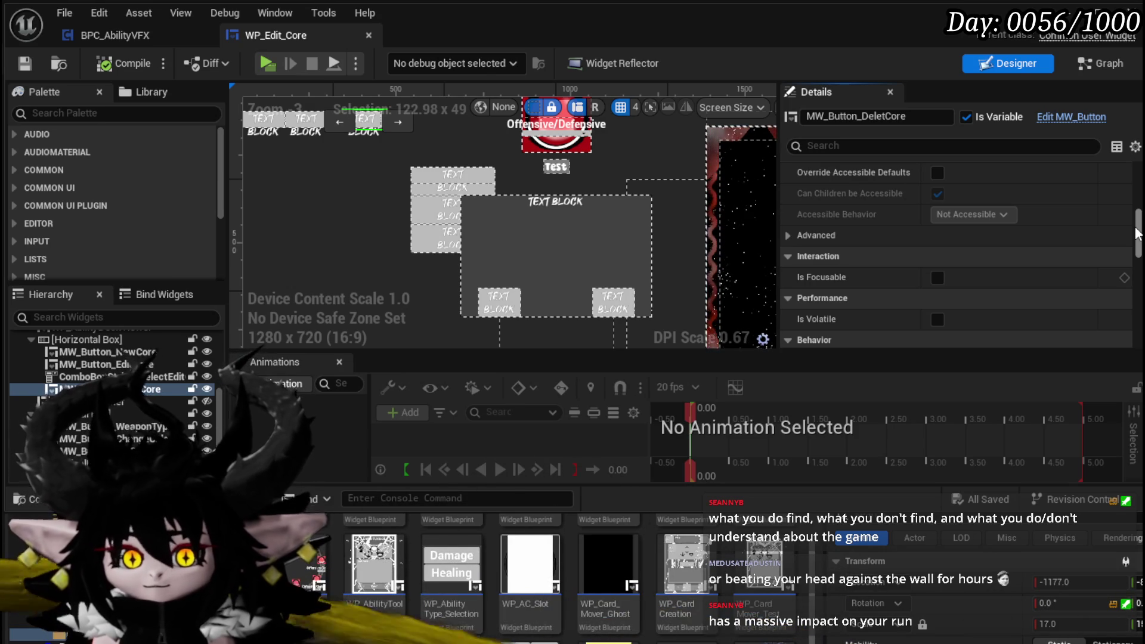
drag(1136, 232, 1112, 317)
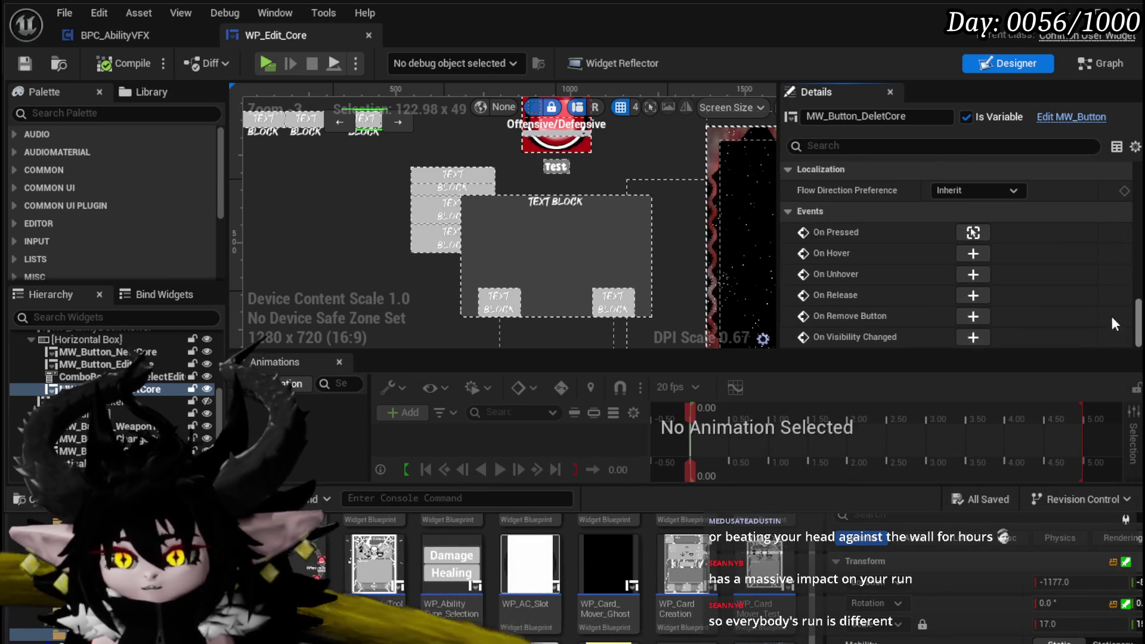
click(974, 240)
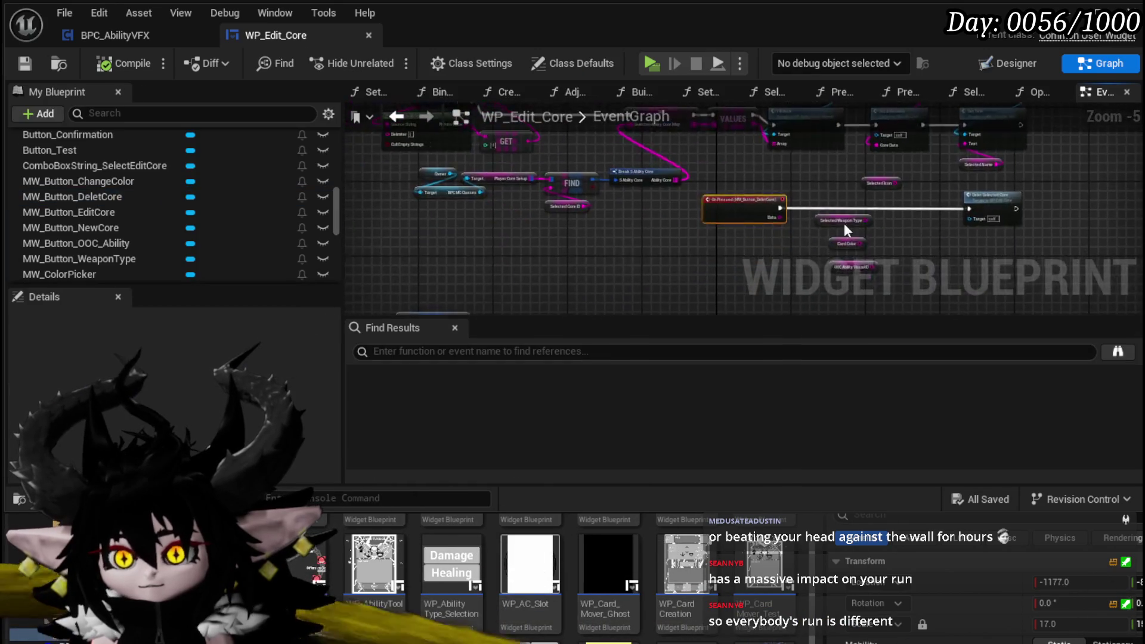
Frame the On Pressed DeletCore event and move Delet Selected Core to the left
scroll(888, 215, up, 5)
mouse_move(901, 184)
mouse_down()
mouse_move(466, 174)
mouse_move(726, 191)
mouse_up()
scroll(726, 191, down, 2)
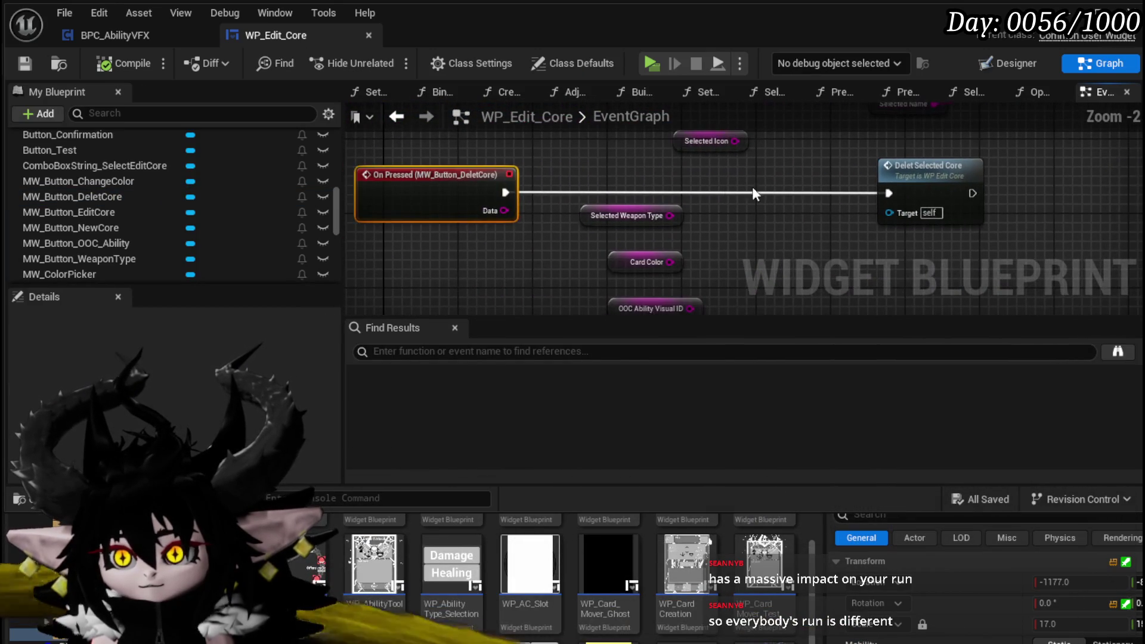
drag(889, 183, 778, 181)
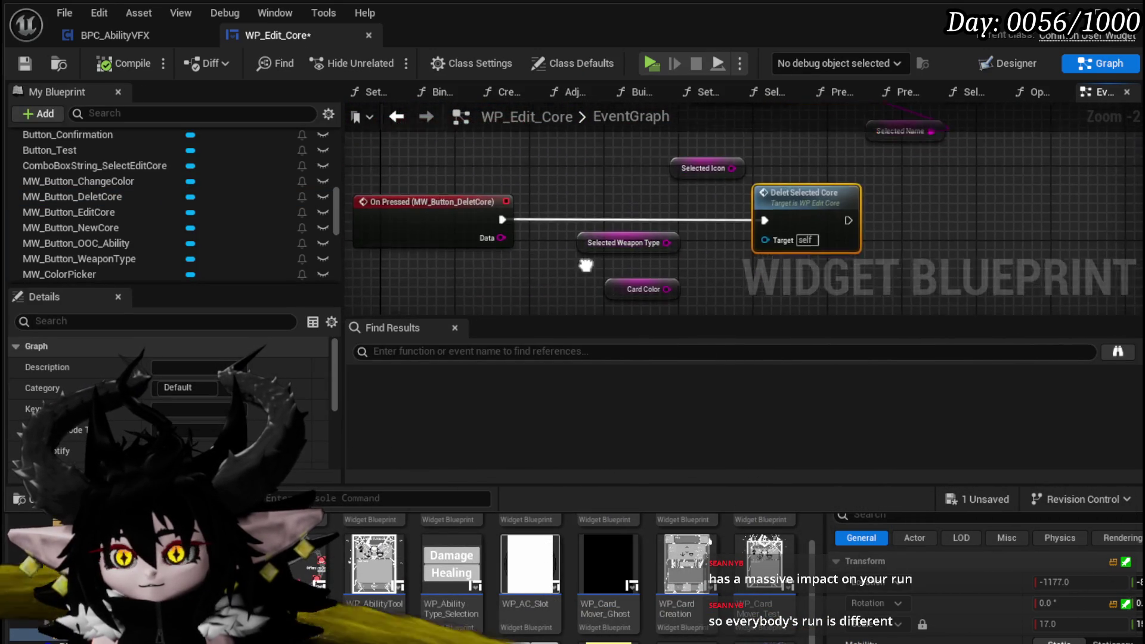
drag(575, 170, 592, 297)
Shift the WP Ability Deck Viewer and Selected Core ID nodes right, then select Selected Name
mouse_move(566, 140)
mouse_down()
mouse_move(667, 190)
mouse_move(502, 184)
mouse_move(483, 219)
mouse_up()
drag(461, 156, 797, 208)
mouse_move(876, 242)
mouse_down()
mouse_move(907, 219)
mouse_move(936, 222)
mouse_up()
mouse_move(794, 305)
mouse_down()
mouse_move(762, 227)
mouse_move(677, 255)
mouse_move(599, 183)
mouse_move(717, 176)
mouse_move(774, 198)
mouse_up()
click(735, 237)
Reposition the Owner and Player Core Setup nodes near the On Selection Changed event
scroll(774, 198, down, 1)
mouse_move(735, 240)
mouse_down()
mouse_move(739, 280)
mouse_move(606, 251)
mouse_move(788, 238)
mouse_move(862, 314)
mouse_up()
mouse_move(346, 262)
mouse_down()
mouse_move(460, 251)
mouse_move(430, 249)
mouse_move(466, 188)
mouse_up()
mouse_move(636, 205)
mouse_down()
mouse_move(661, 181)
mouse_move(587, 214)
mouse_up()
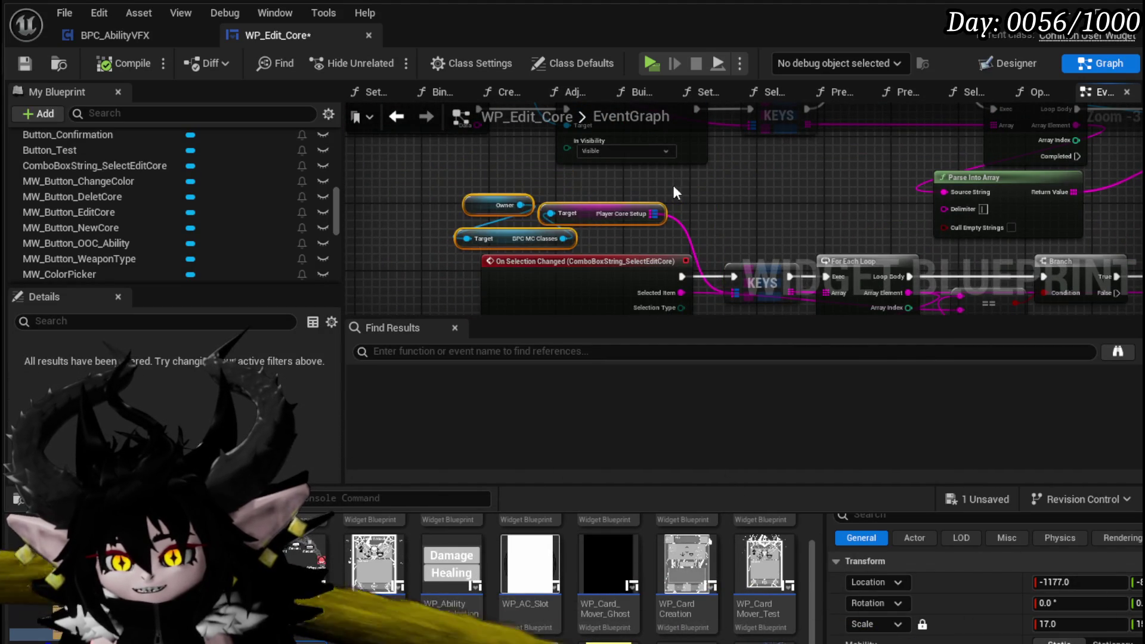
drag(664, 192, 781, 244)
mouse_move(571, 214)
mouse_down()
mouse_move(618, 224)
mouse_move(626, 254)
mouse_move(418, 174)
mouse_up()
Zoom back onto the On Pressed DeletCore event and its Delet Selected Core call
scroll(620, 254, down, 2)
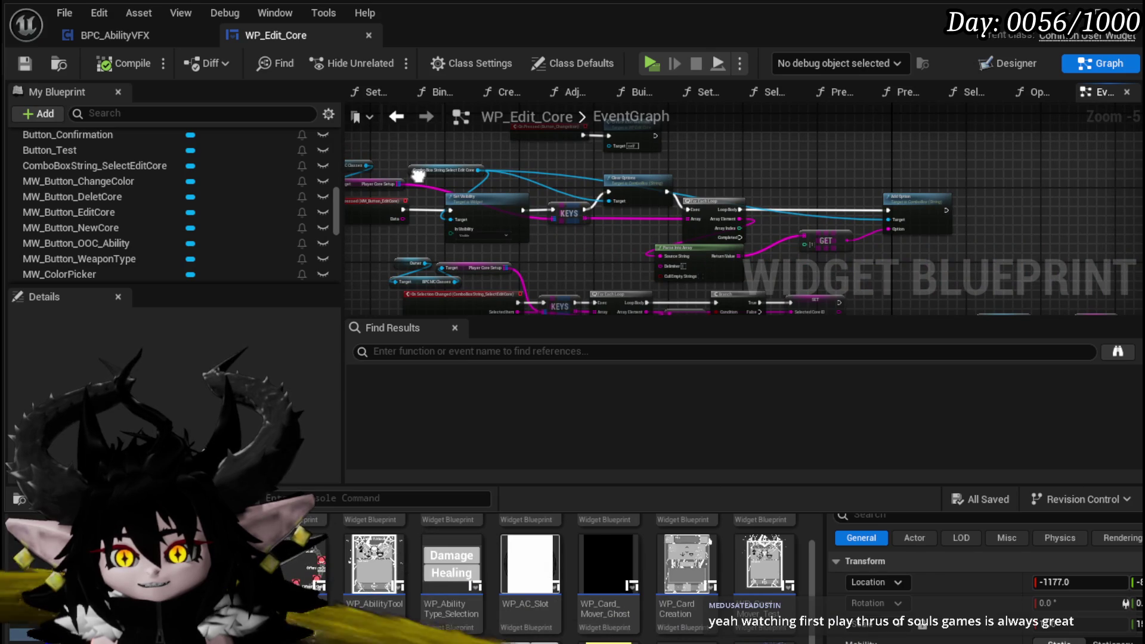
mouse_move(569, 234)
mouse_down()
mouse_move(629, 248)
mouse_move(478, 207)
mouse_up()
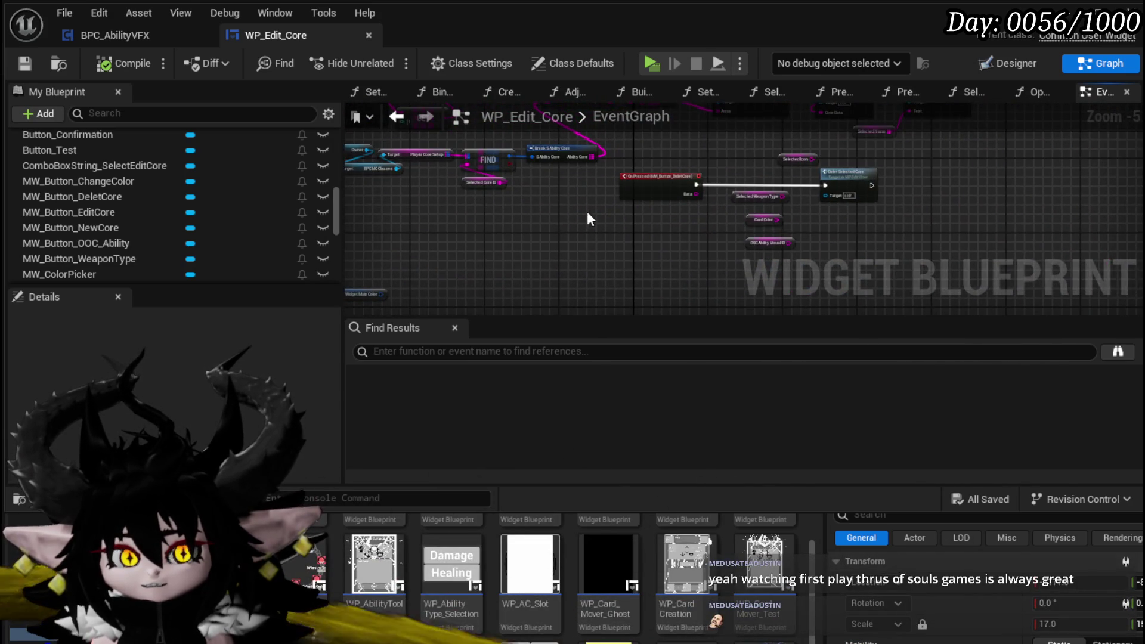
scroll(581, 209, up, 3)
scroll(558, 205, up, 1)
mouse_move(626, 161)
mouse_down()
mouse_move(534, 190)
mouse_move(490, 166)
mouse_up()
scroll(143, 195, up, 5)
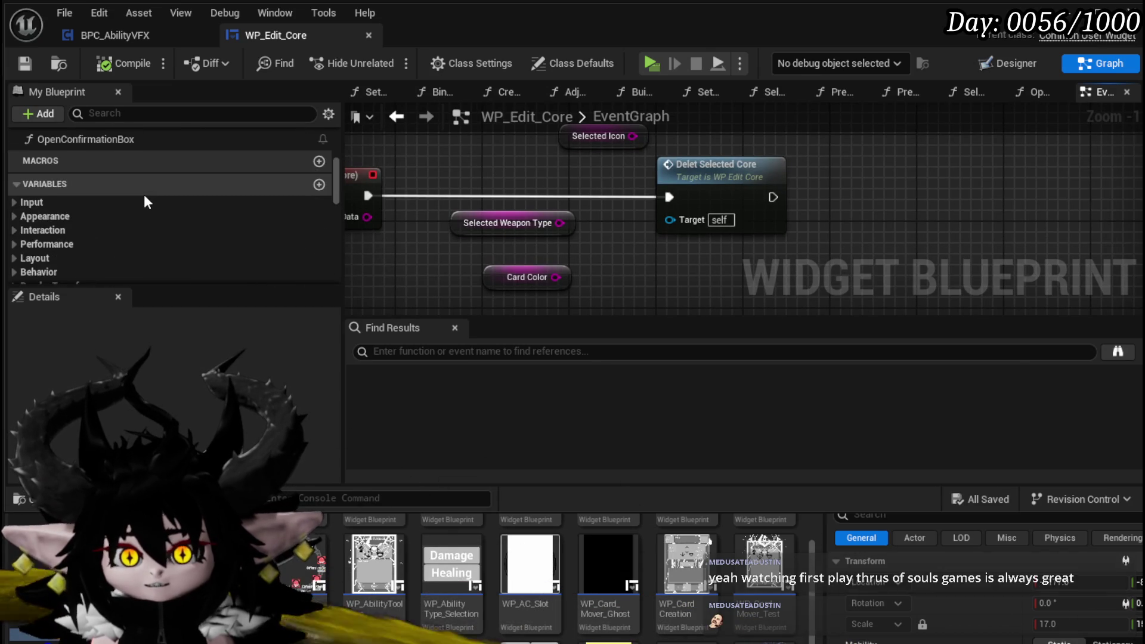
Add an Open Confirmation Box call, wire On Pressed into it, and move Delet Selected Core down
mouse_move(78, 216)
mouse_down()
mouse_move(704, 245)
mouse_move(638, 226)
mouse_up()
drag(545, 223, 524, 225)
drag(714, 183, 821, 185)
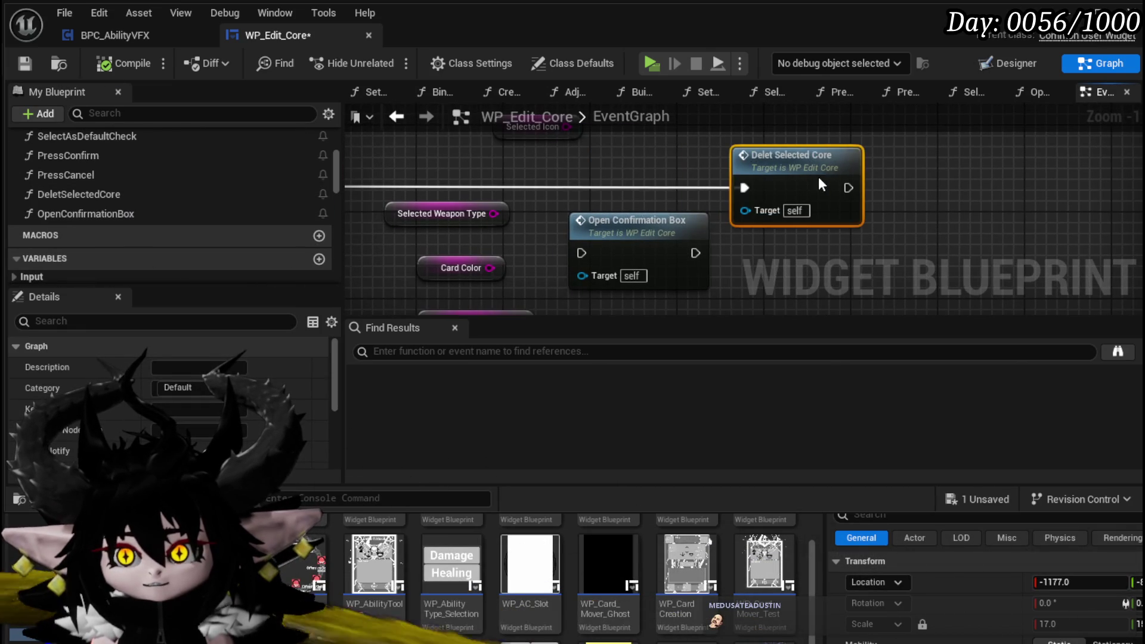
drag(662, 224, 669, 157)
mouse_move(414, 189)
mouse_down()
mouse_move(554, 196)
mouse_move(453, 203)
mouse_move(728, 193)
mouse_up()
drag(734, 269, 628, 276)
mouse_move(806, 161)
mouse_down()
mouse_move(806, 236)
mouse_move(845, 234)
mouse_move(814, 215)
mouse_up()
click(845, 233)
Compile, nudge the Card Color node left, and save the blueprint
click(127, 64)
mouse_move(424, 269)
mouse_down()
mouse_move(490, 200)
mouse_move(563, 266)
mouse_move(561, 280)
mouse_move(539, 254)
mouse_up()
mouse_move(597, 222)
mouse_down()
mouse_move(564, 216)
mouse_move(574, 219)
mouse_up()
click(530, 243)
click(771, 257)
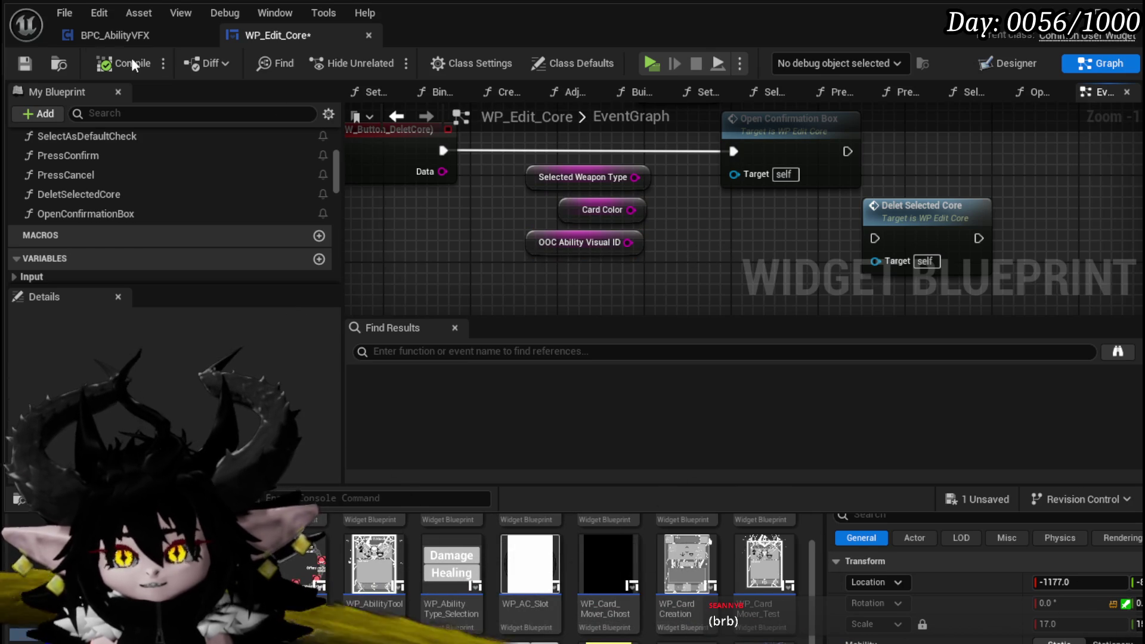
key(ctrl+s)
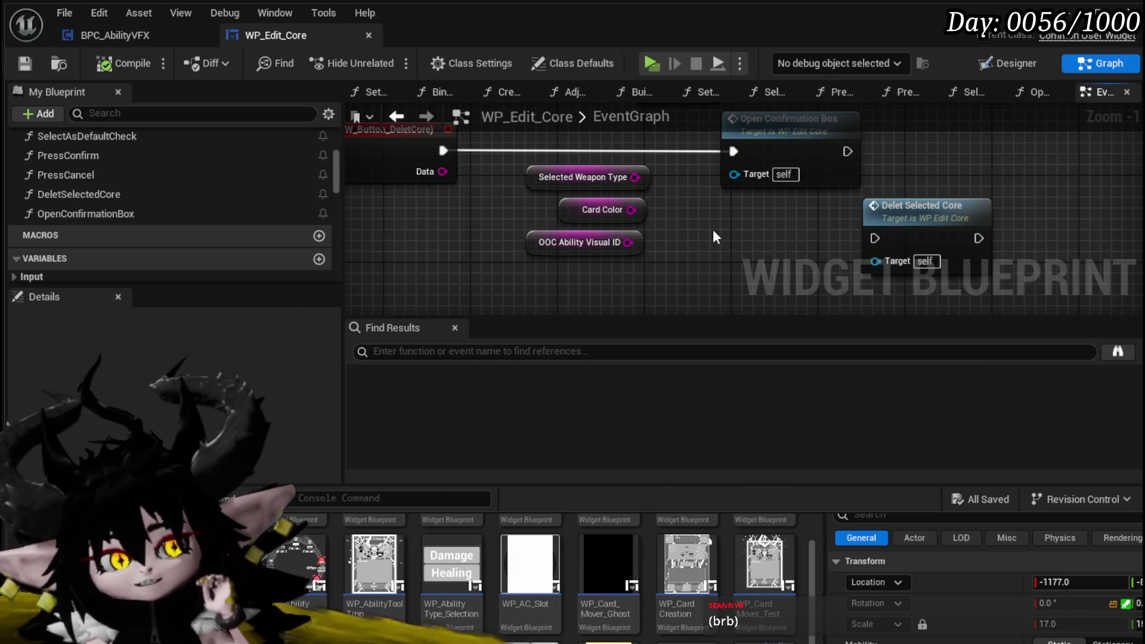
Navigate back to the On Pressed node and open the OpenConfirmationBox function graph
mouse_move(723, 240)
mouse_down()
mouse_move(686, 274)
mouse_move(701, 274)
mouse_move(689, 290)
mouse_move(588, 274)
mouse_move(698, 256)
mouse_move(685, 268)
mouse_up()
scroll(689, 289, down, 1)
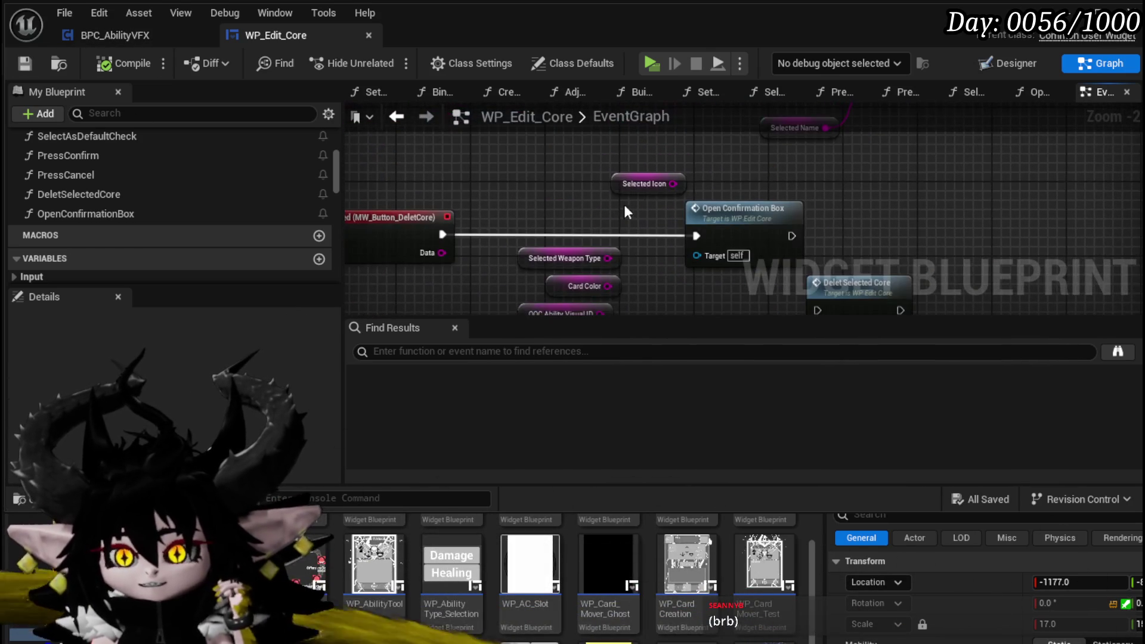
drag(852, 187, 788, 166)
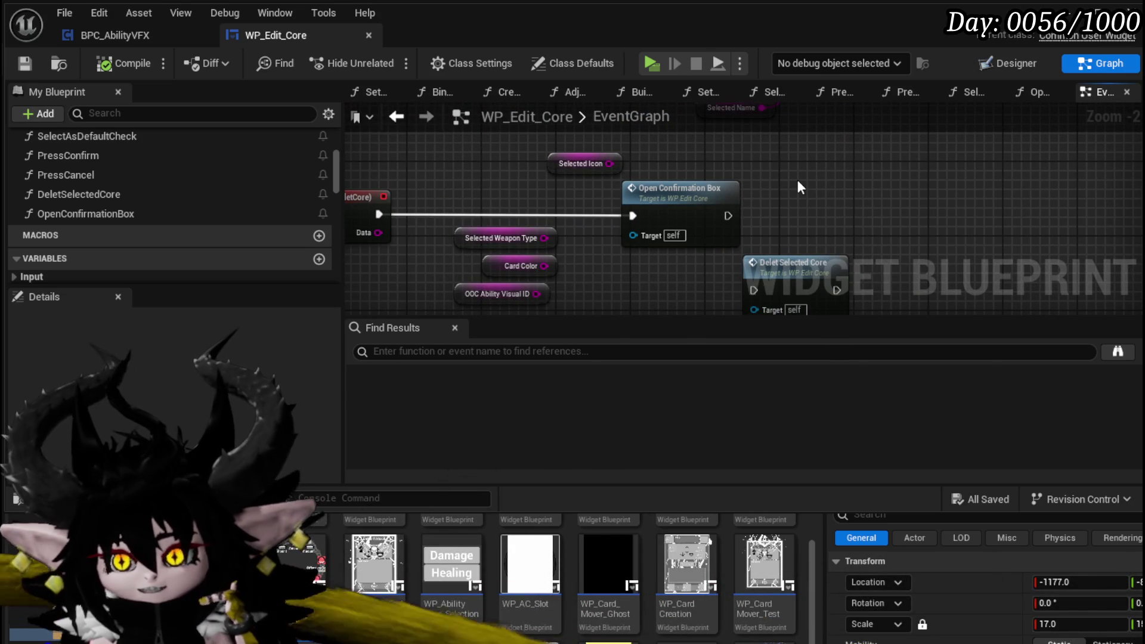
scroll(798, 188, down, 2)
mouse_move(797, 188)
mouse_down()
mouse_move(739, 226)
mouse_move(684, 242)
mouse_move(778, 228)
mouse_move(750, 243)
mouse_move(636, 207)
mouse_up()
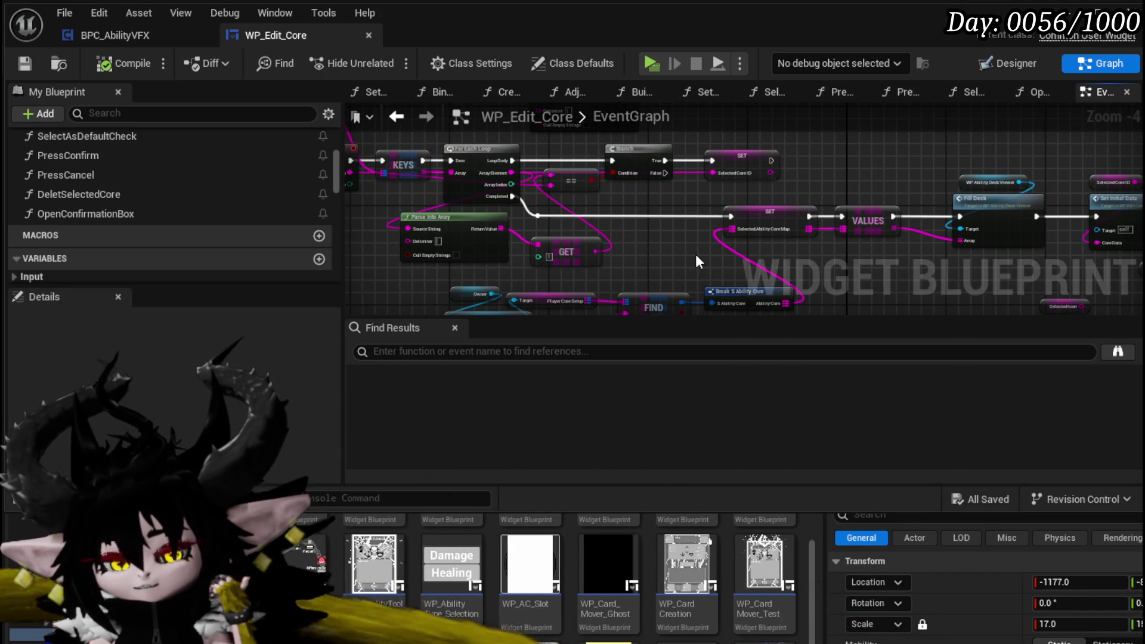
mouse_move(697, 261)
mouse_down()
mouse_move(608, 207)
mouse_move(485, 177)
mouse_up()
mouse_move(718, 205)
mouse_down()
mouse_move(689, 228)
mouse_move(753, 206)
mouse_move(711, 202)
mouse_up()
scroll(688, 228, up, 1)
double_click(786, 189)
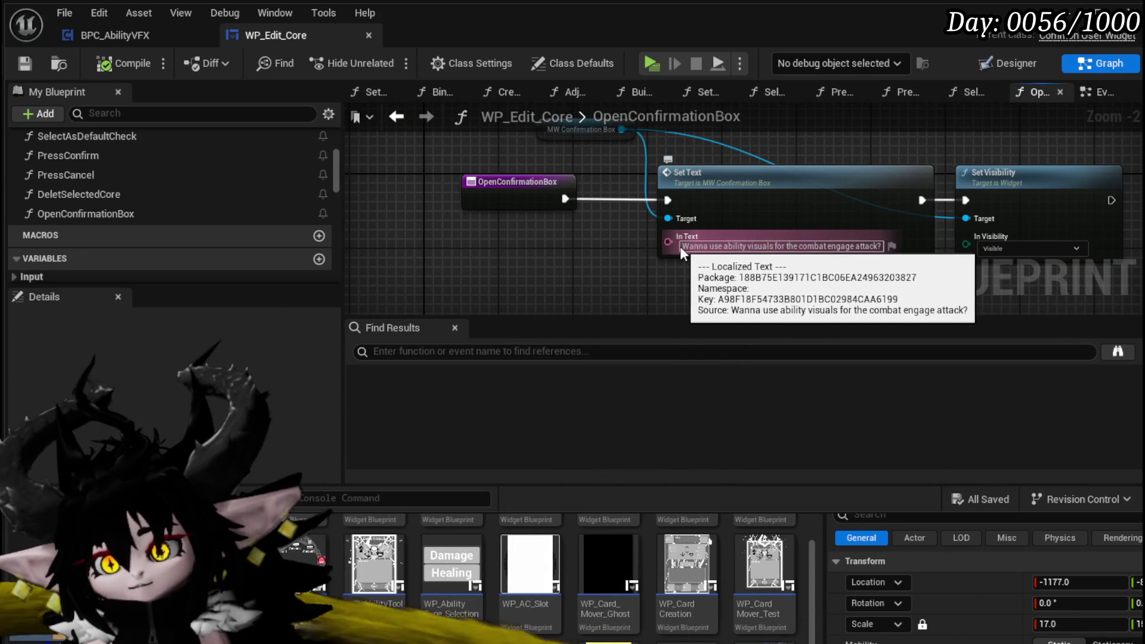
Replace the fixed prompt with an In Text function input feeding Set Text, then save
drag(681, 246, 937, 248)
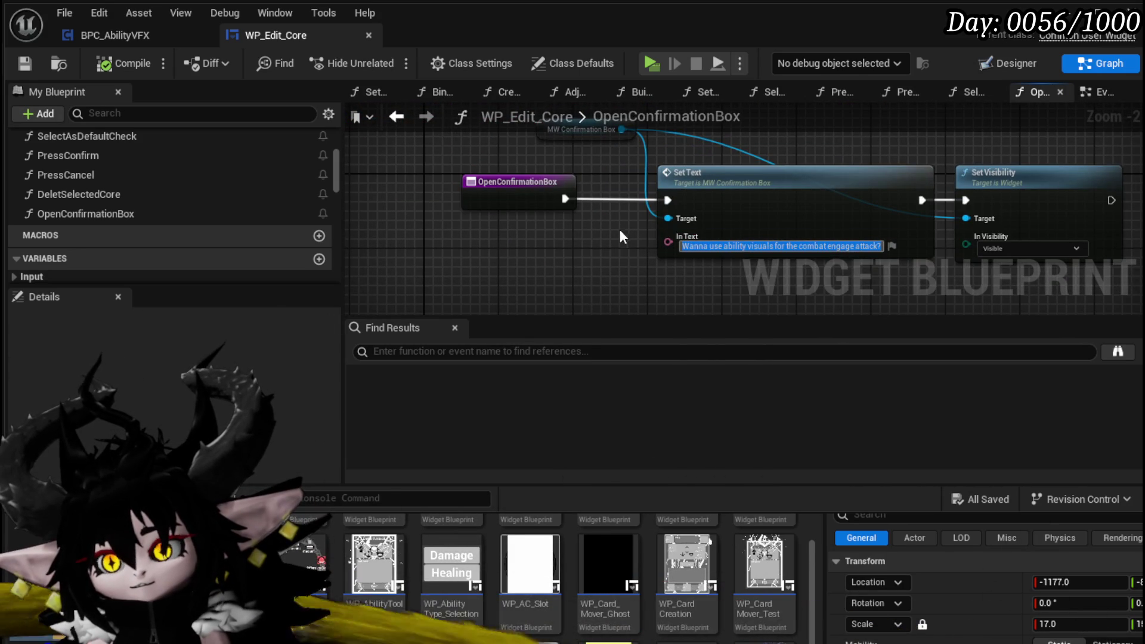
drag(668, 241, 511, 196)
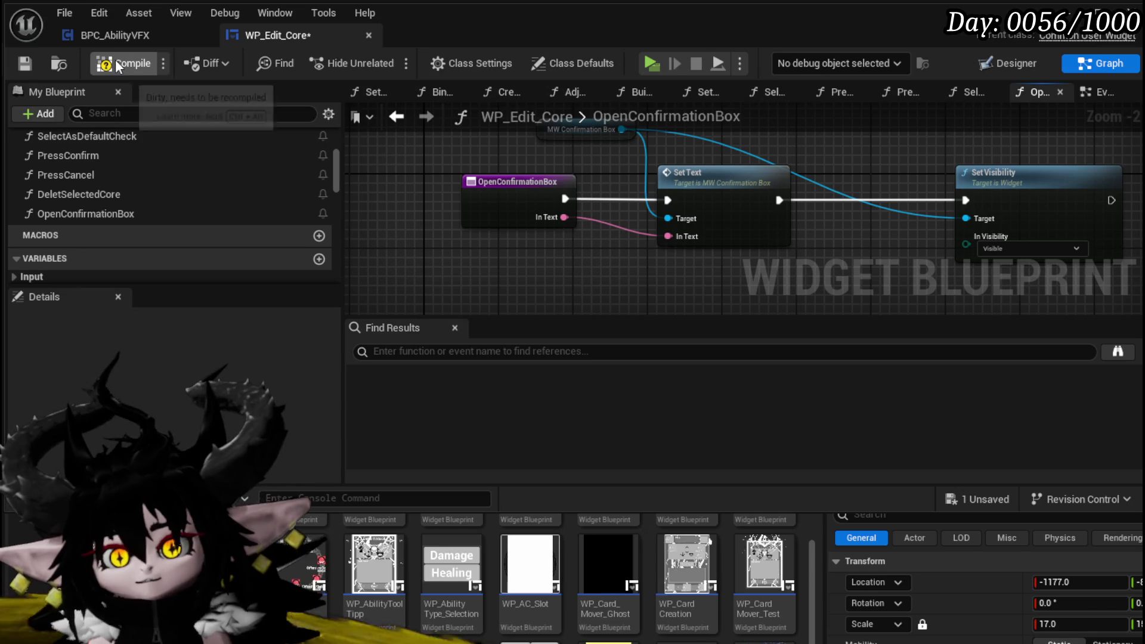
click(24, 66)
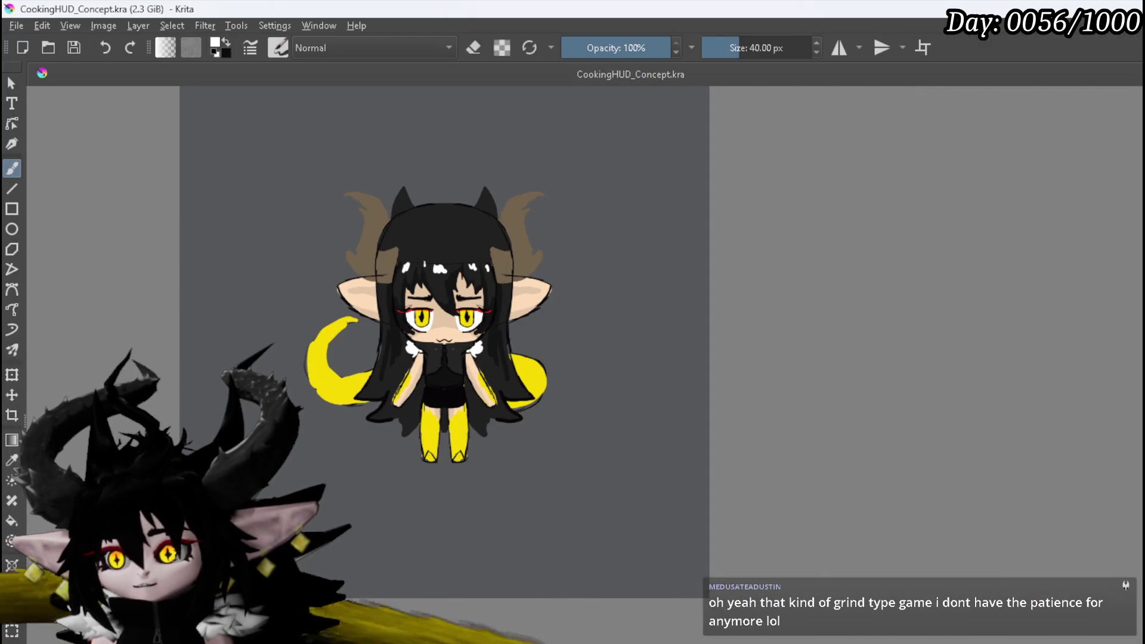
Clear the character drawing from CookingHUD_Concept and zoom in on the canvas's top-left corner
key(Delete)
mouse_move(521, 277)
mouse_down()
mouse_move(565, 365)
mouse_move(507, 349)
mouse_up()
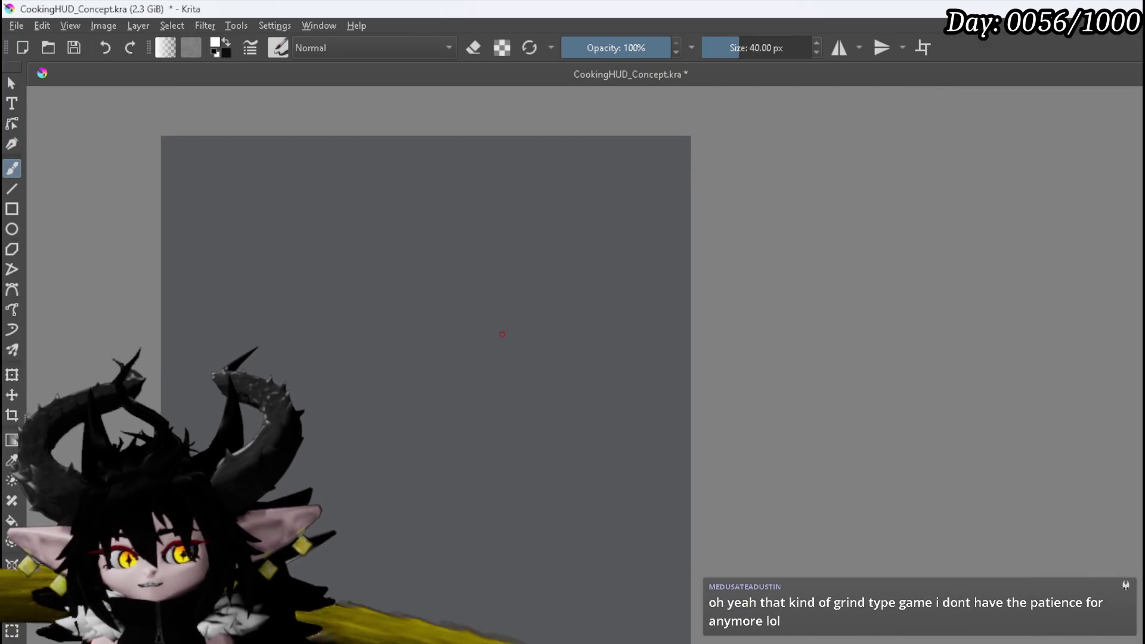
key(1)
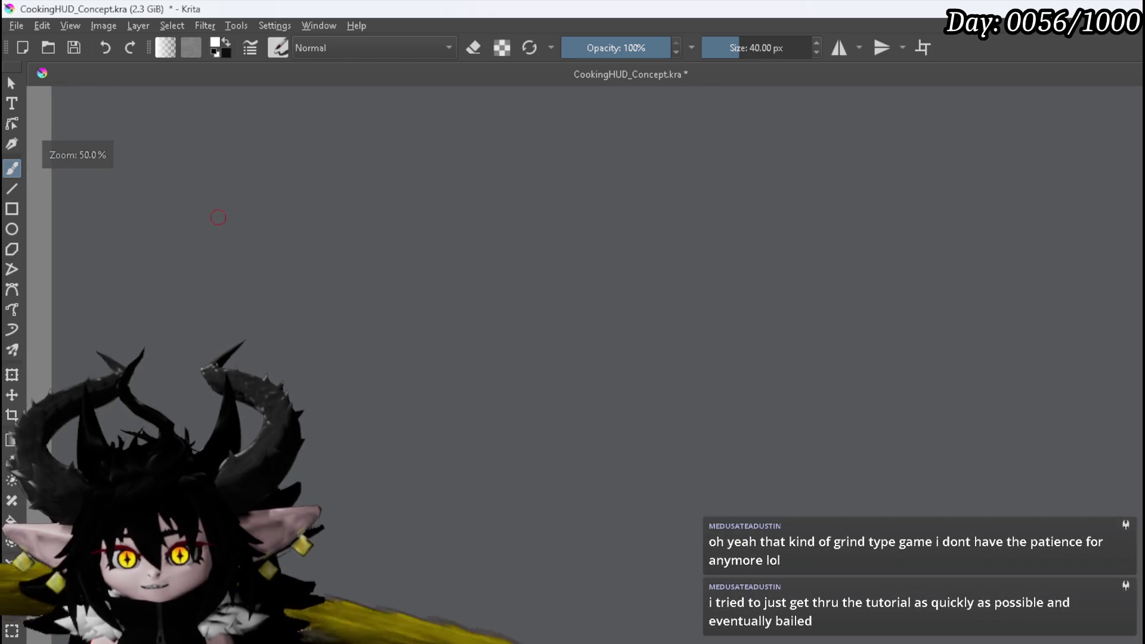
scroll(314, 276, up, 5)
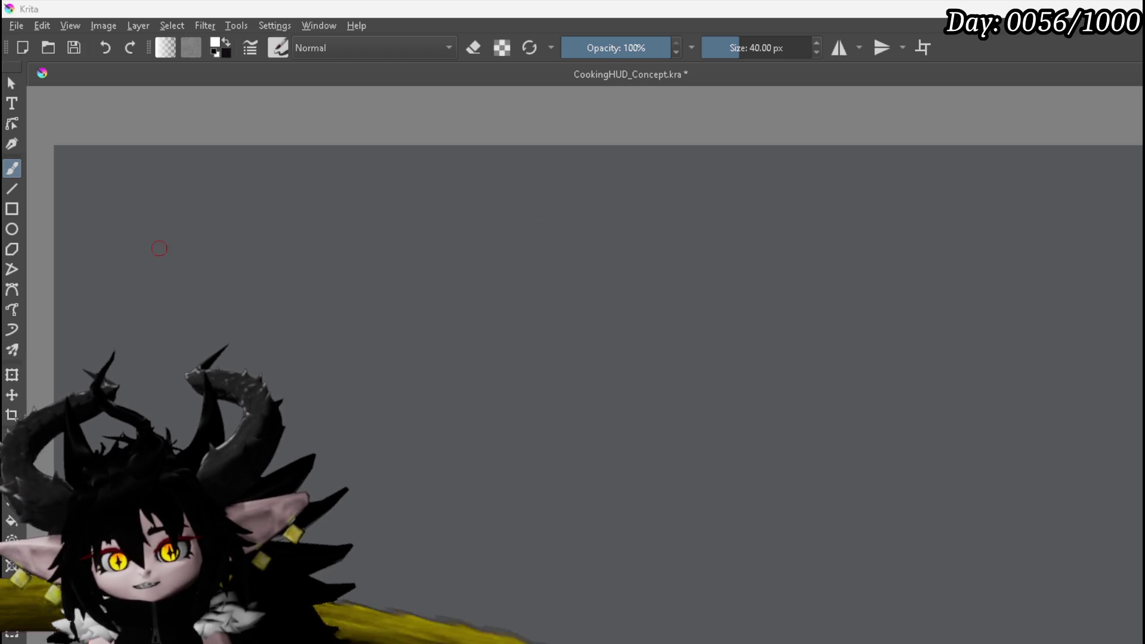
Handwrite "Rey Dau" at the top and "Big Fish" below it
mouse_move(177, 219)
mouse_down()
mouse_move(177, 271)
mouse_move(189, 240)
mouse_up()
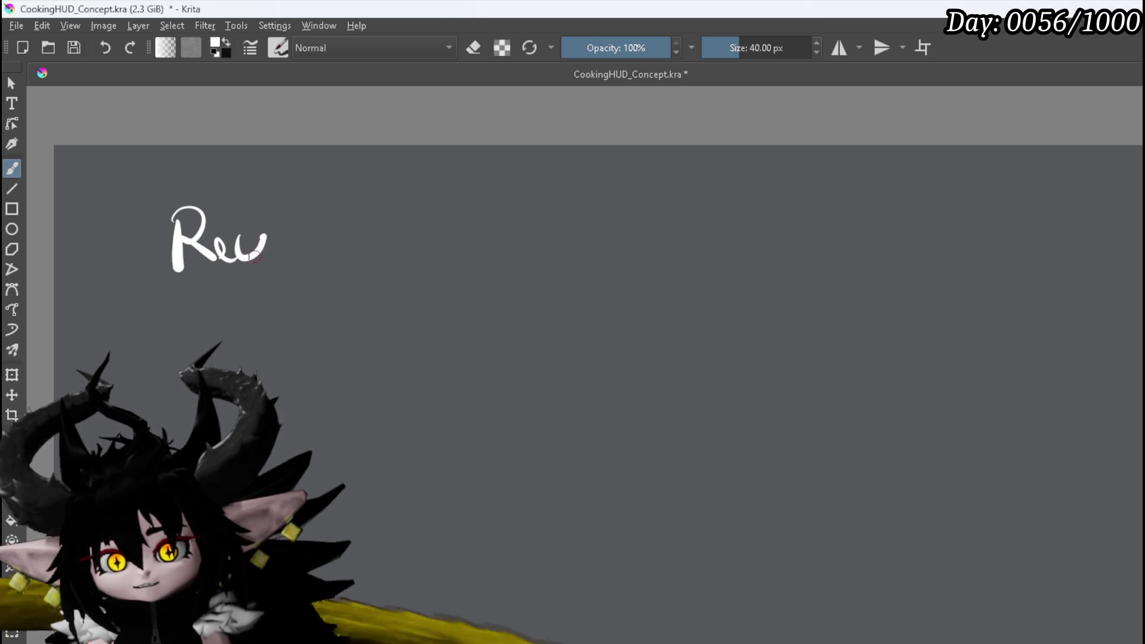
drag(263, 237, 242, 298)
drag(327, 220, 330, 250)
mouse_move(319, 210)
mouse_down()
mouse_move(356, 246)
mouse_move(427, 255)
mouse_up()
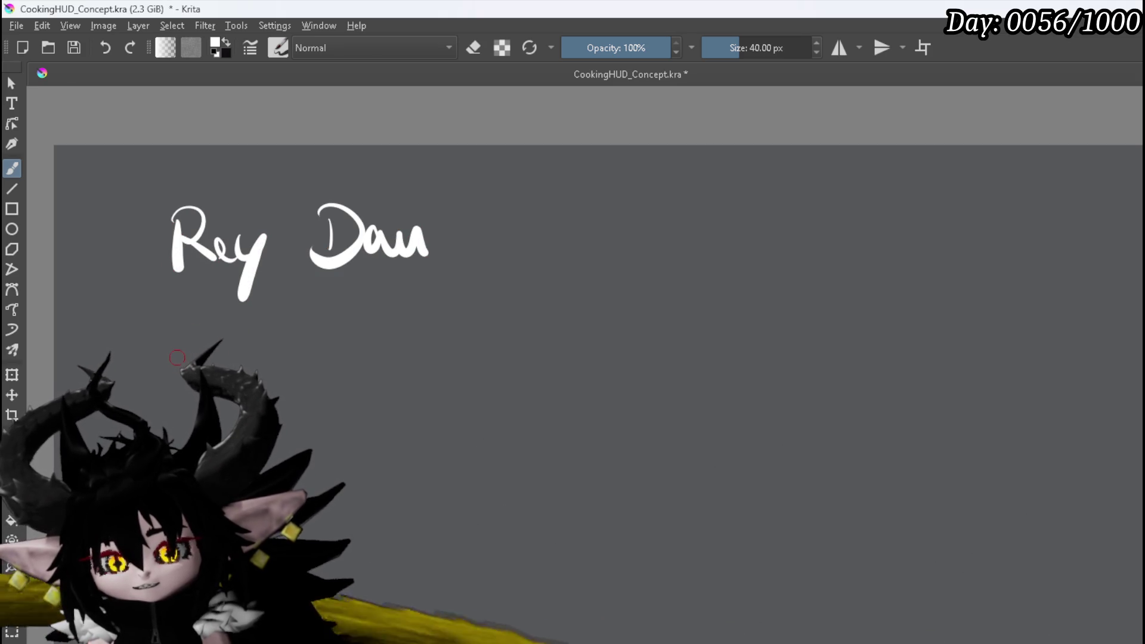
mouse_move(174, 328)
mouse_down()
mouse_move(178, 361)
mouse_move(216, 365)
mouse_up()
click(213, 332)
mouse_move(303, 329)
mouse_down()
mouse_move(306, 377)
mouse_move(332, 325)
mouse_up()
drag(291, 358, 355, 375)
drag(385, 319, 411, 377)
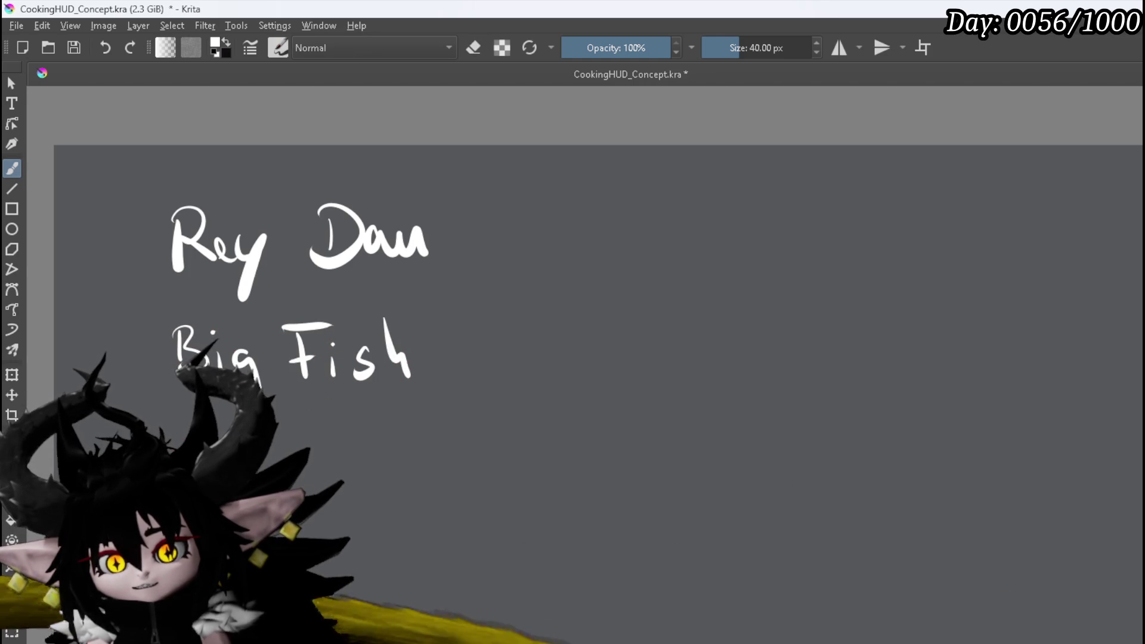
Handwrite "Nu Udra" and "Ark Velt" as the third and fourth list lines
mouse_move(321, 434)
mouse_down()
mouse_move(327, 474)
mouse_move(353, 477)
mouse_up()
drag(415, 447, 411, 472)
drag(434, 448, 444, 463)
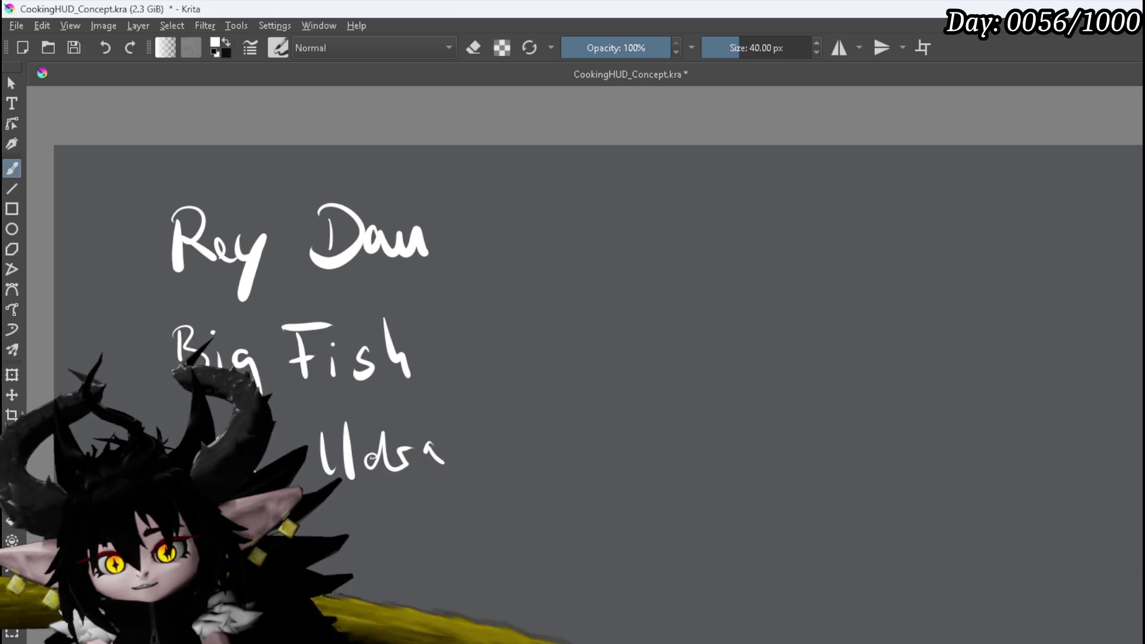
drag(359, 543, 388, 557)
mouse_move(397, 507)
mouse_down()
mouse_move(395, 558)
mouse_move(410, 546)
mouse_up()
drag(402, 529, 425, 519)
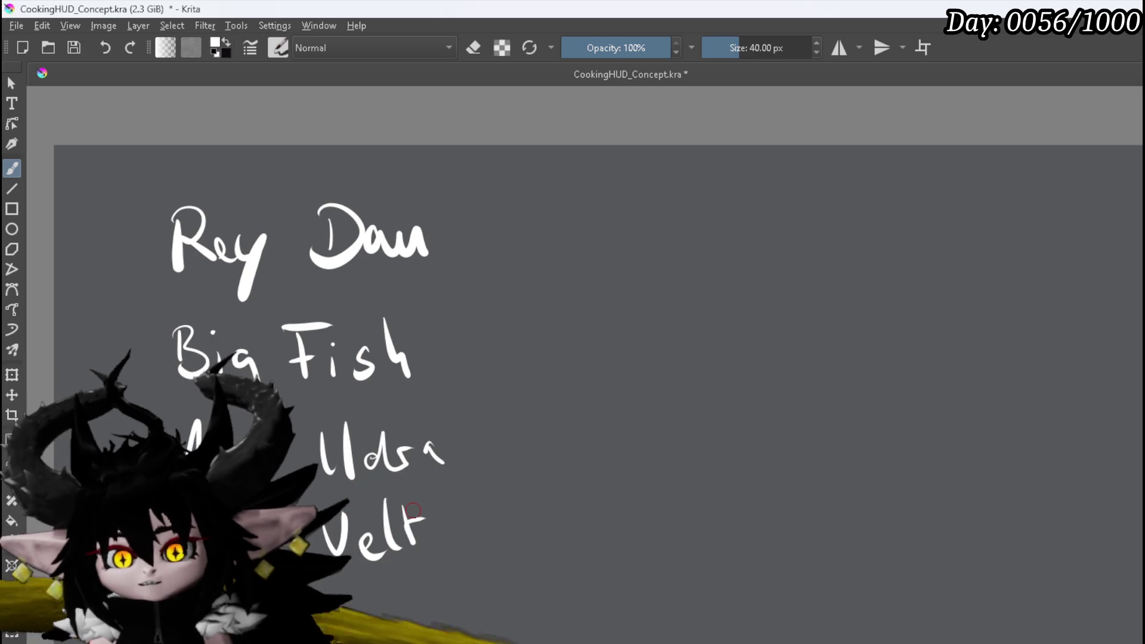
Draw an arrow from Rey Dau to "Scales" and write "Casue" in quotes beside it
scroll(503, 463, down, 5)
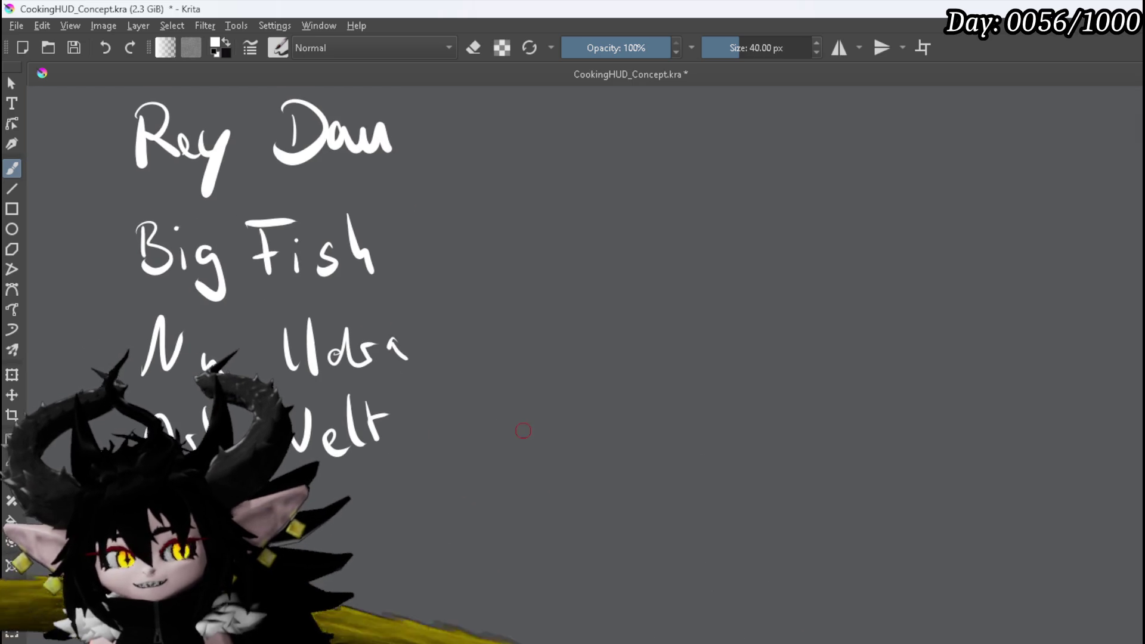
scroll(523, 431, down, 3)
scroll(709, 397, up, 3)
mouse_move(721, 396)
mouse_down()
mouse_move(849, 473)
mouse_move(843, 485)
mouse_up()
scroll(843, 486, down, 2)
drag(742, 475, 692, 427)
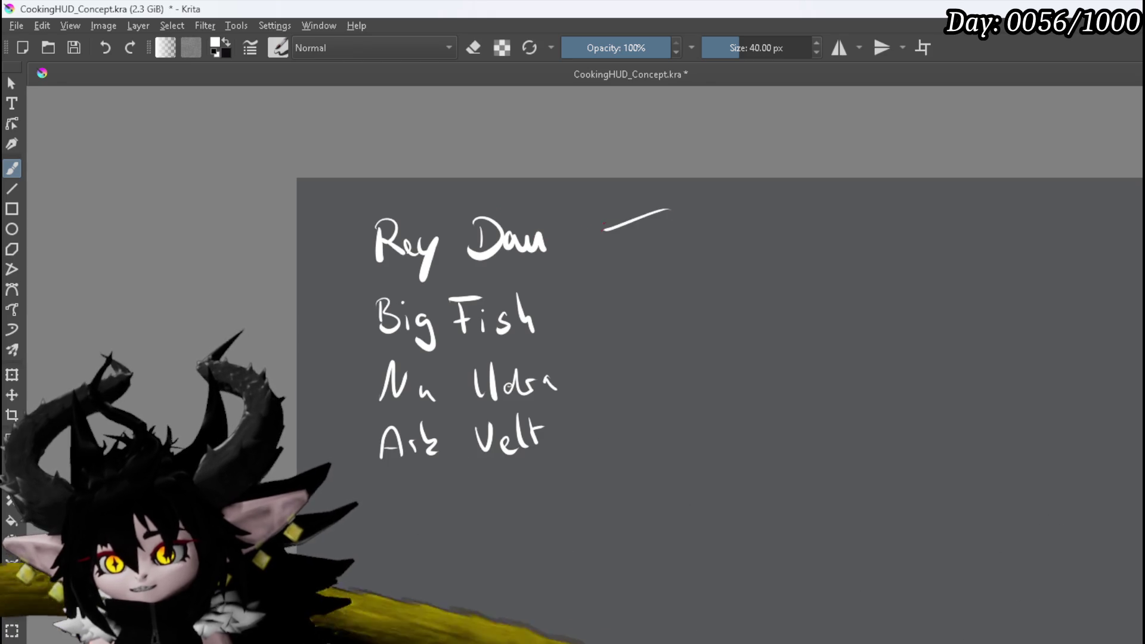
drag(598, 225, 611, 245)
mouse_move(719, 216)
mouse_down()
mouse_move(713, 249)
mouse_move(679, 262)
mouse_up()
mouse_move(740, 244)
mouse_down()
mouse_move(725, 261)
mouse_move(767, 262)
mouse_up()
mouse_move(772, 219)
mouse_down()
mouse_move(778, 260)
mouse_move(805, 262)
mouse_up()
mouse_move(923, 220)
mouse_down()
mouse_move(924, 253)
mouse_move(945, 253)
mouse_up()
mouse_move(957, 236)
mouse_down()
mouse_move(948, 253)
mouse_move(1004, 249)
mouse_up()
drag(891, 207, 894, 216)
drag(1014, 201, 1012, 212)
drag(1020, 197, 1019, 209)
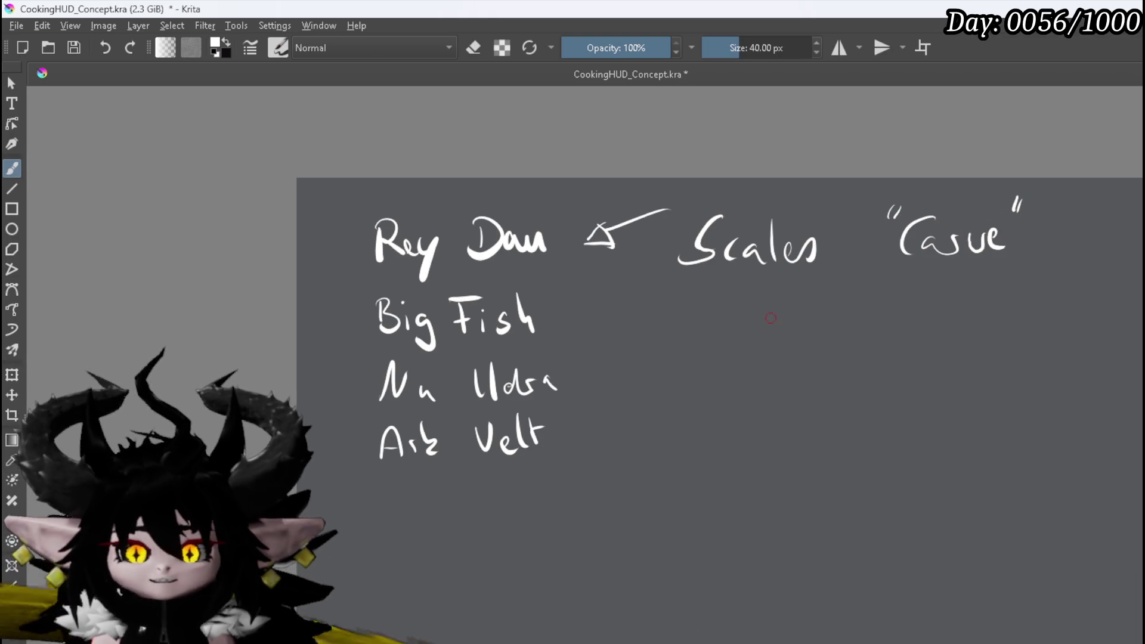
Below the list, handwrite "Armor" and "Certificates of Ray Dau"
drag(526, 417, 395, 185)
scroll(460, 237, up, 2)
drag(489, 262, 477, 192)
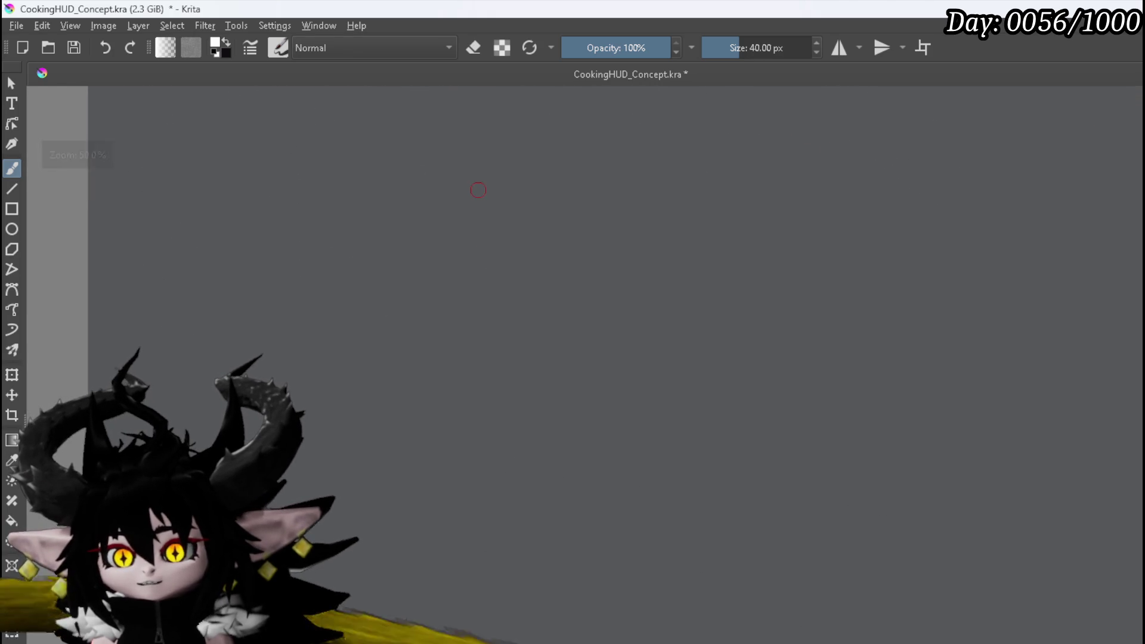
mouse_move(293, 244)
mouse_down()
mouse_move(332, 245)
mouse_move(316, 225)
mouse_up()
drag(417, 218, 447, 210)
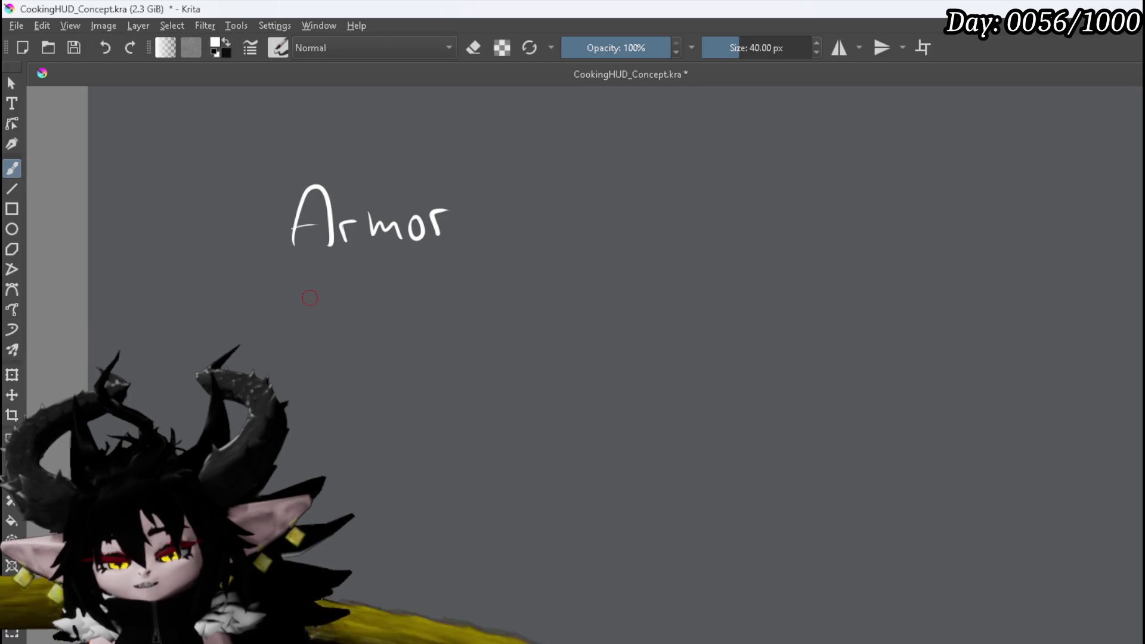
mouse_move(321, 285)
mouse_down()
mouse_move(315, 325)
mouse_move(335, 317)
mouse_up()
mouse_move(341, 322)
mouse_down()
mouse_move(351, 307)
mouse_move(385, 318)
mouse_up()
drag(403, 276, 394, 337)
mouse_move(423, 303)
mouse_down()
mouse_move(450, 322)
mouse_move(477, 315)
mouse_up()
mouse_move(484, 272)
mouse_down()
mouse_move(486, 313)
mouse_move(495, 293)
mouse_move(504, 310)
mouse_up()
drag(587, 300, 583, 302)
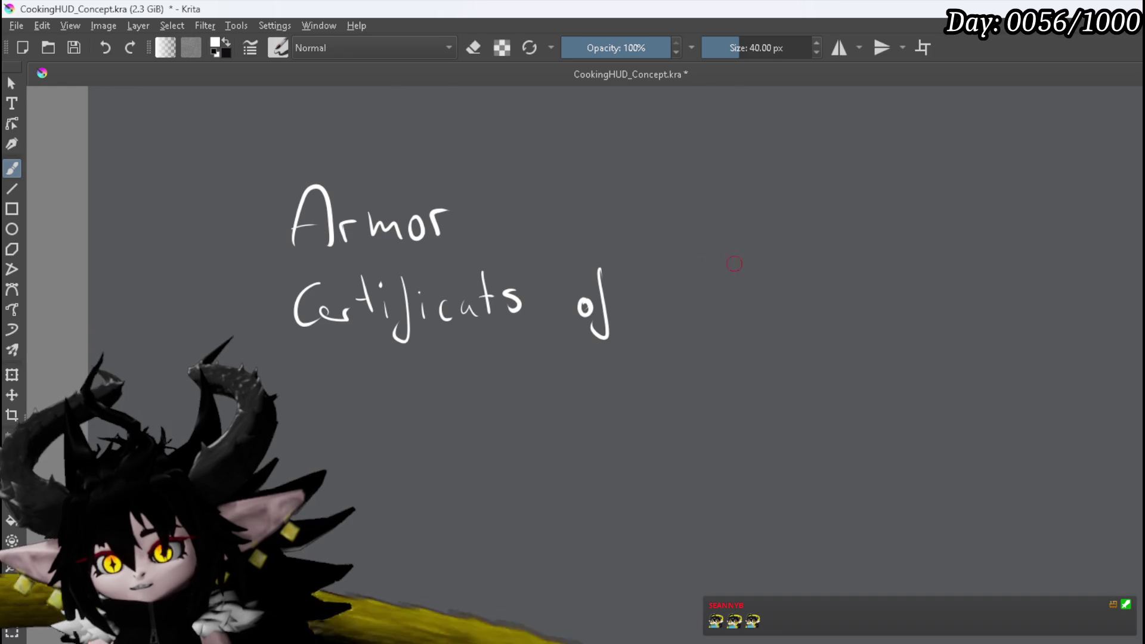
mouse_move(662, 315)
mouse_down()
mouse_move(669, 284)
mouse_move(686, 315)
mouse_up()
mouse_move(702, 297)
mouse_down()
mouse_move(696, 311)
mouse_move(725, 336)
mouse_up()
drag(758, 272, 756, 316)
mouse_move(752, 263)
mouse_down()
mouse_move(759, 319)
mouse_move(797, 304)
mouse_up()
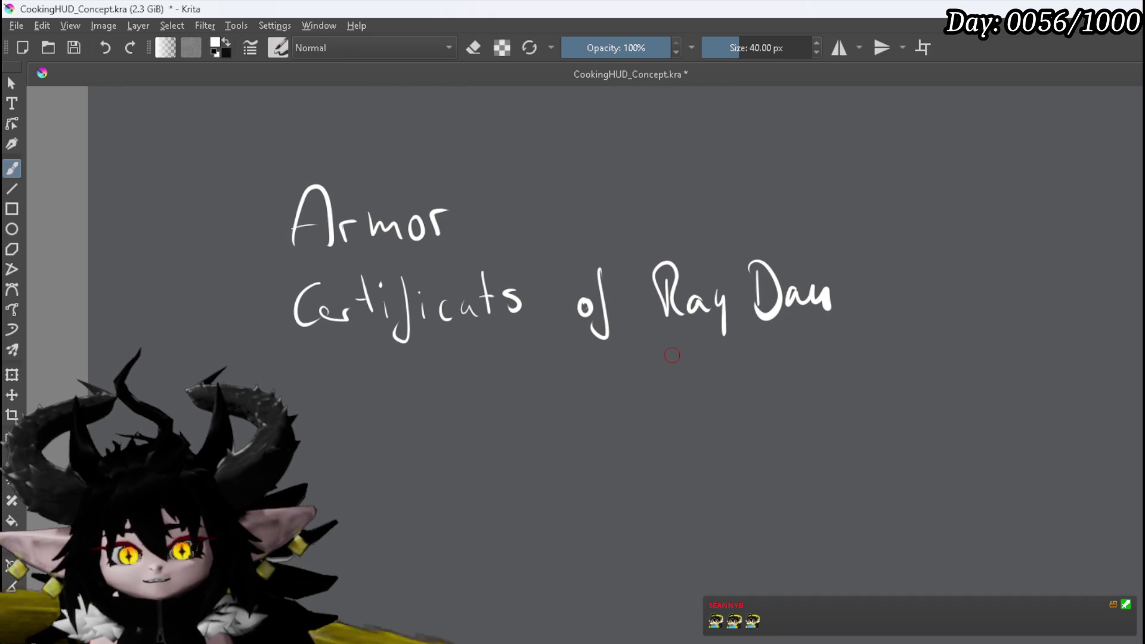
Zoom around the canvas to review the handwritten notes
scroll(641, 377, down, 3)
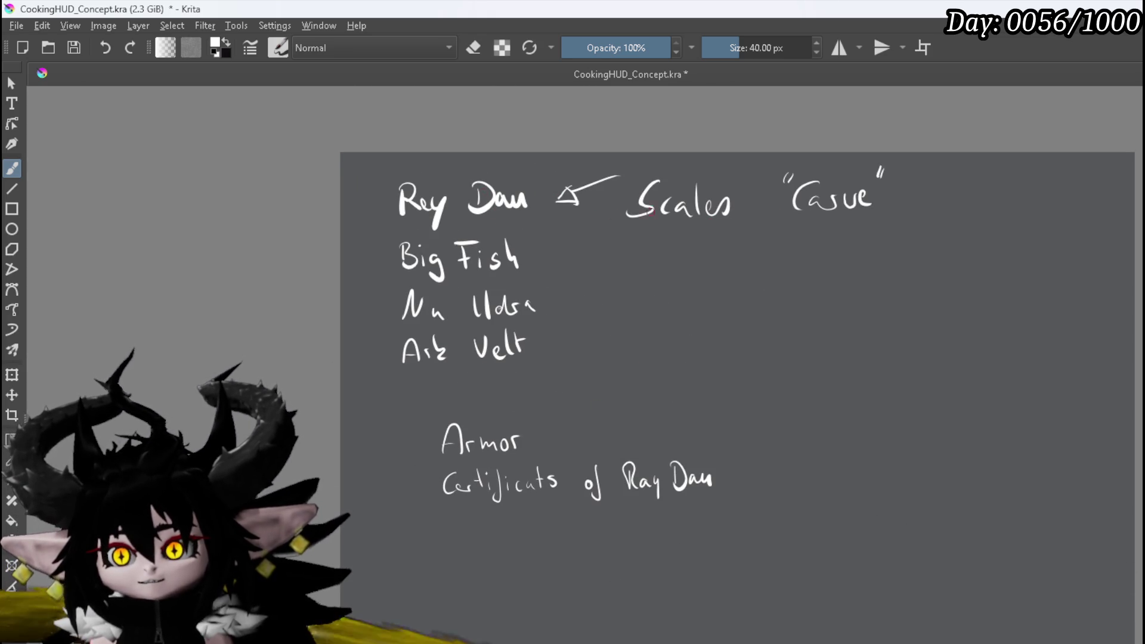
scroll(772, 299, down, 2)
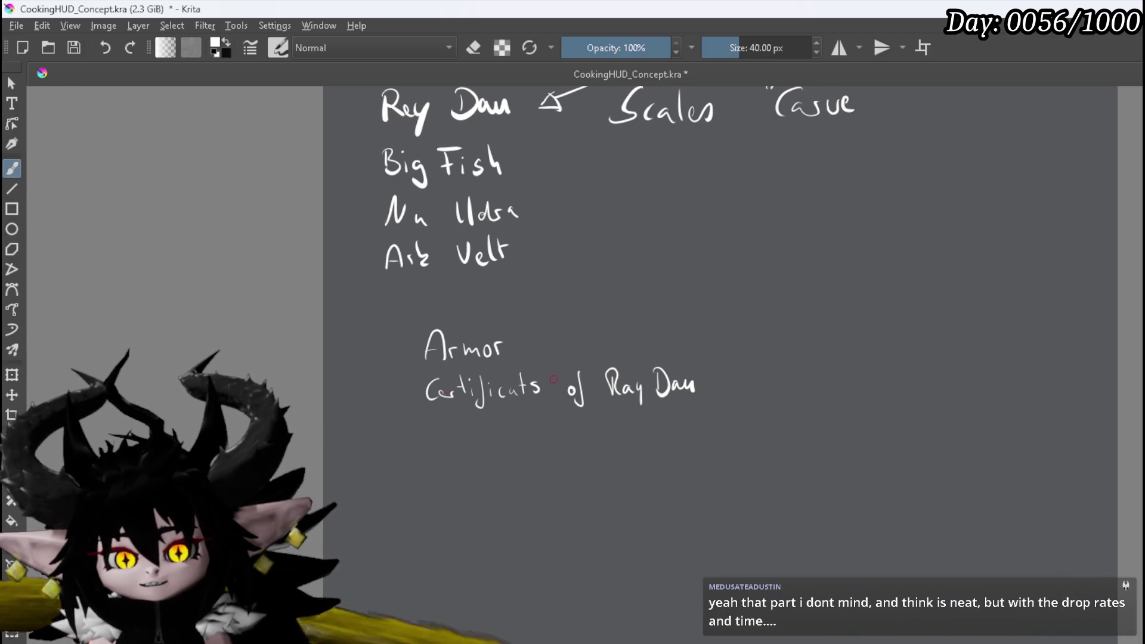
scroll(530, 381, up, 1)
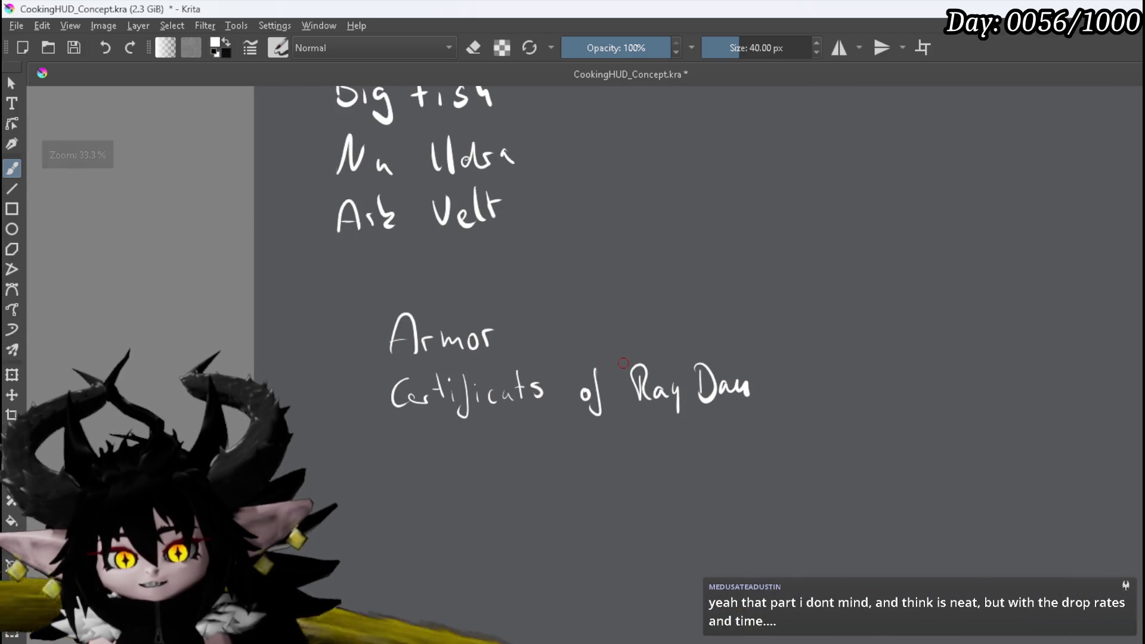
scroll(623, 362, down, 1)
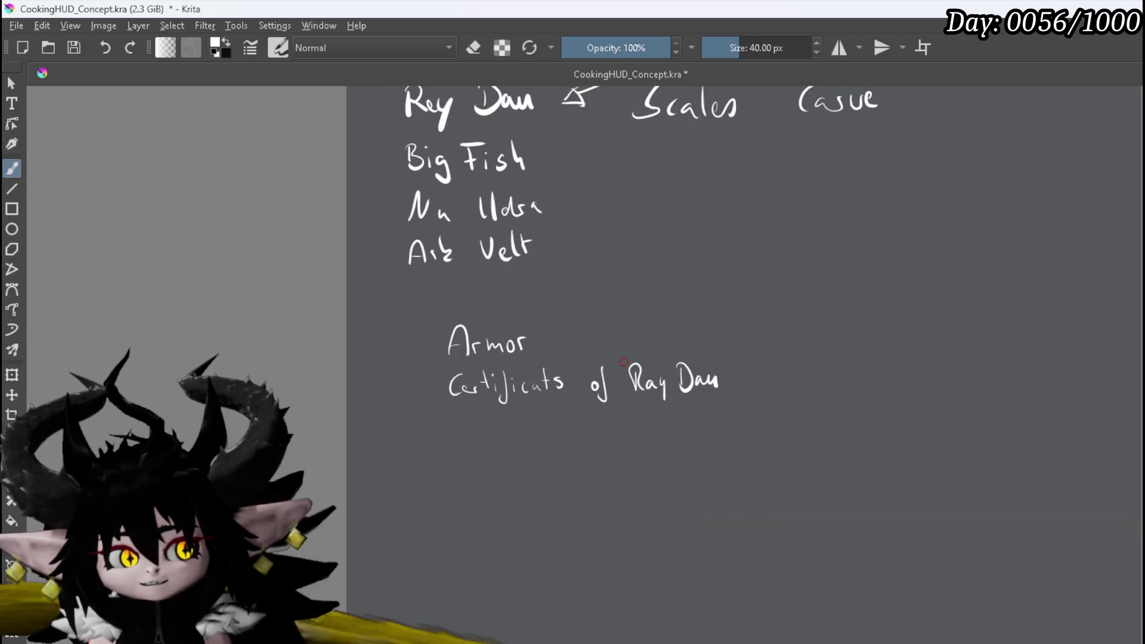
scroll(623, 362, down, 1)
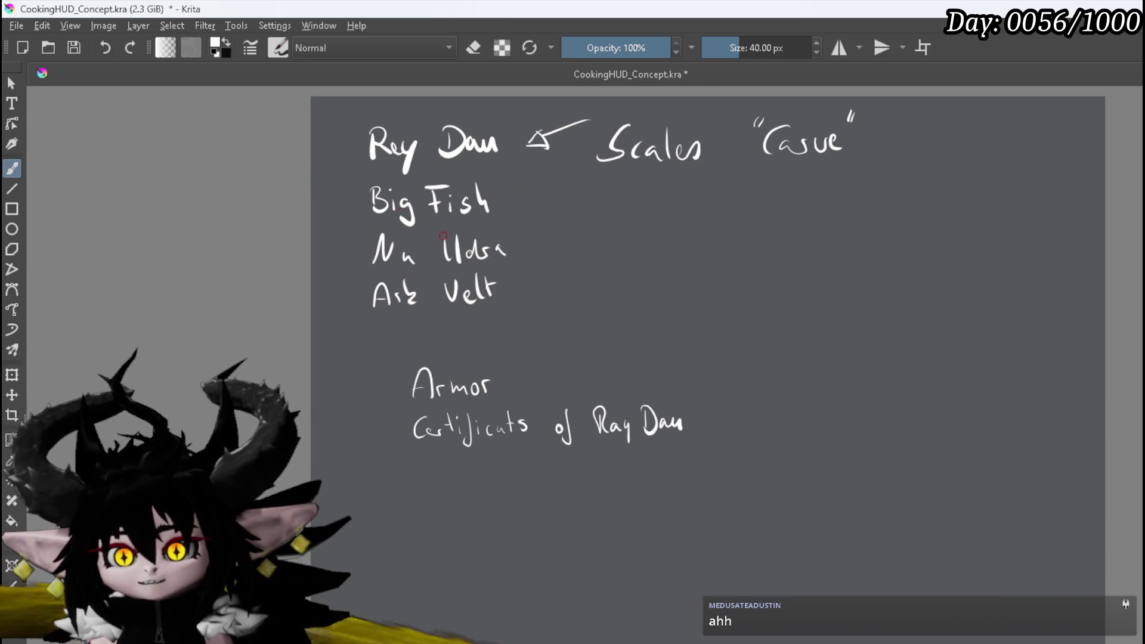
Bracket the monster names and write "40 min" beside the bracket
drag(339, 193, 346, 118)
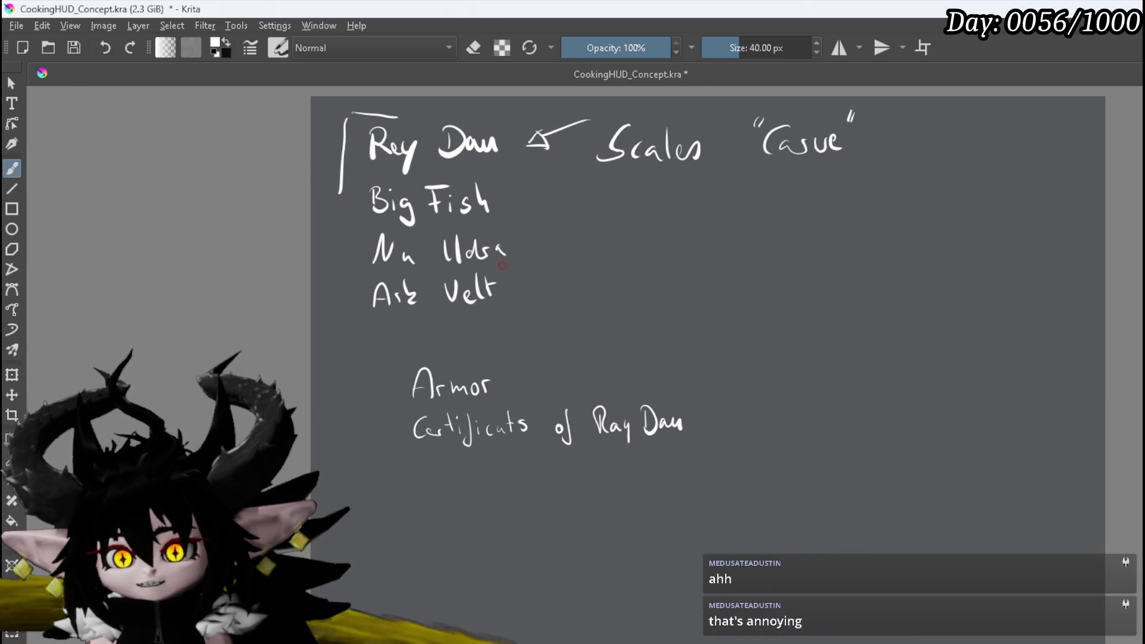
drag(526, 236, 518, 300)
mouse_move(568, 261)
mouse_down()
mouse_move(586, 285)
mouse_move(577, 306)
mouse_up()
mouse_move(606, 260)
mouse_down()
mouse_move(663, 295)
mouse_move(695, 295)
mouse_up()
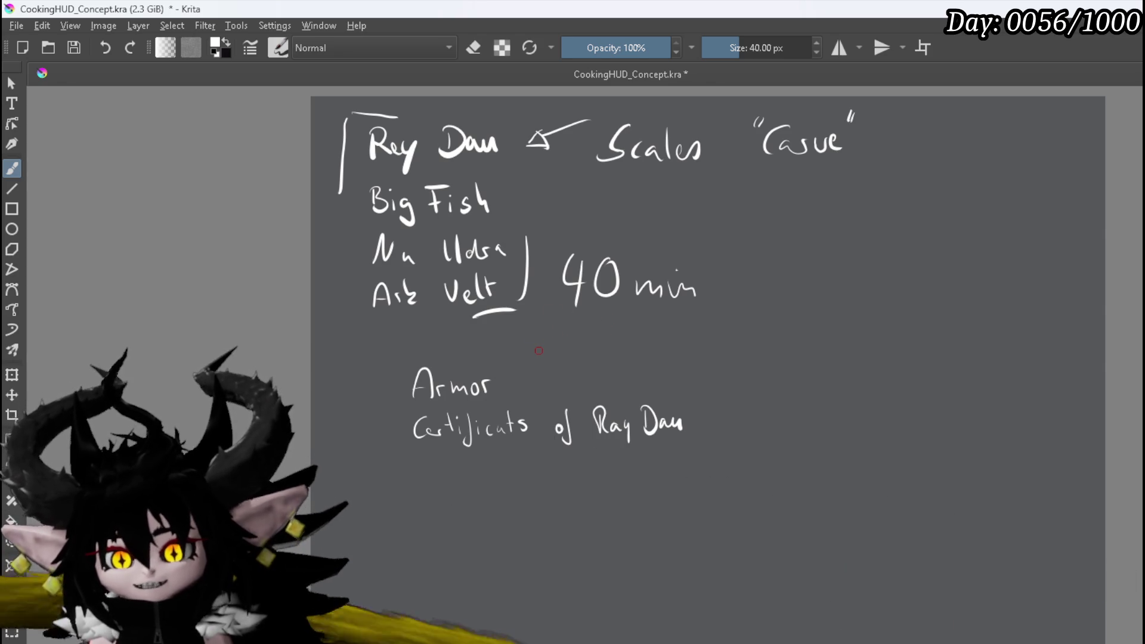
drag(538, 351, 536, 317)
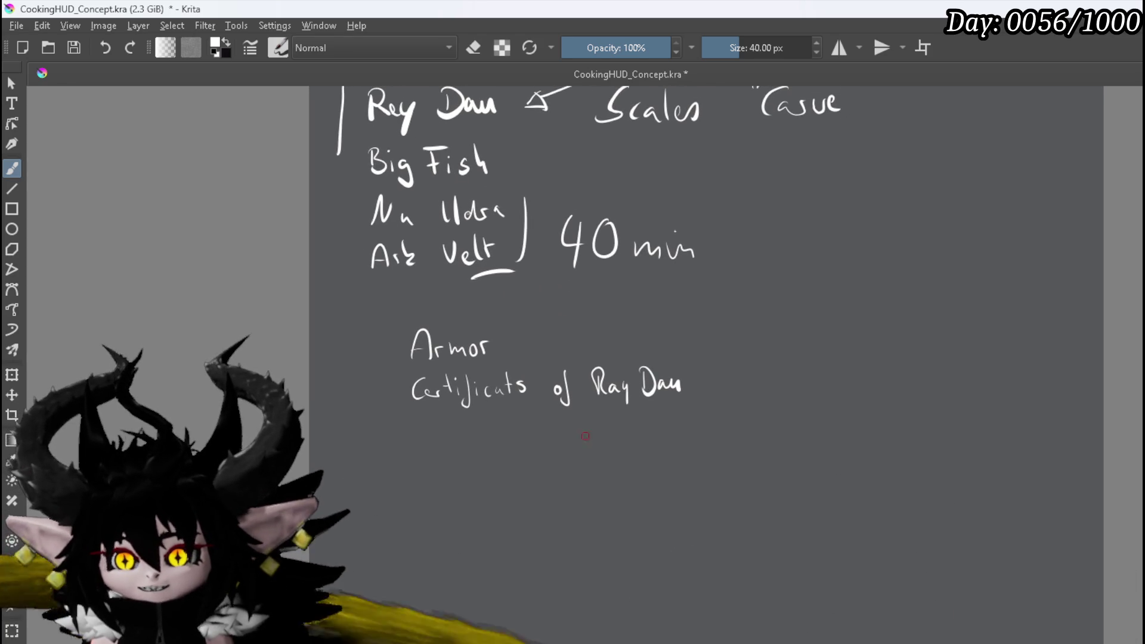
Underline Dau, add "/ x 8" after it, and write "20 min" below
drag(669, 414, 693, 412)
mouse_move(712, 355)
mouse_down()
mouse_move(704, 401)
mouse_move(774, 391)
mouse_move(746, 395)
mouse_up()
drag(836, 356, 811, 393)
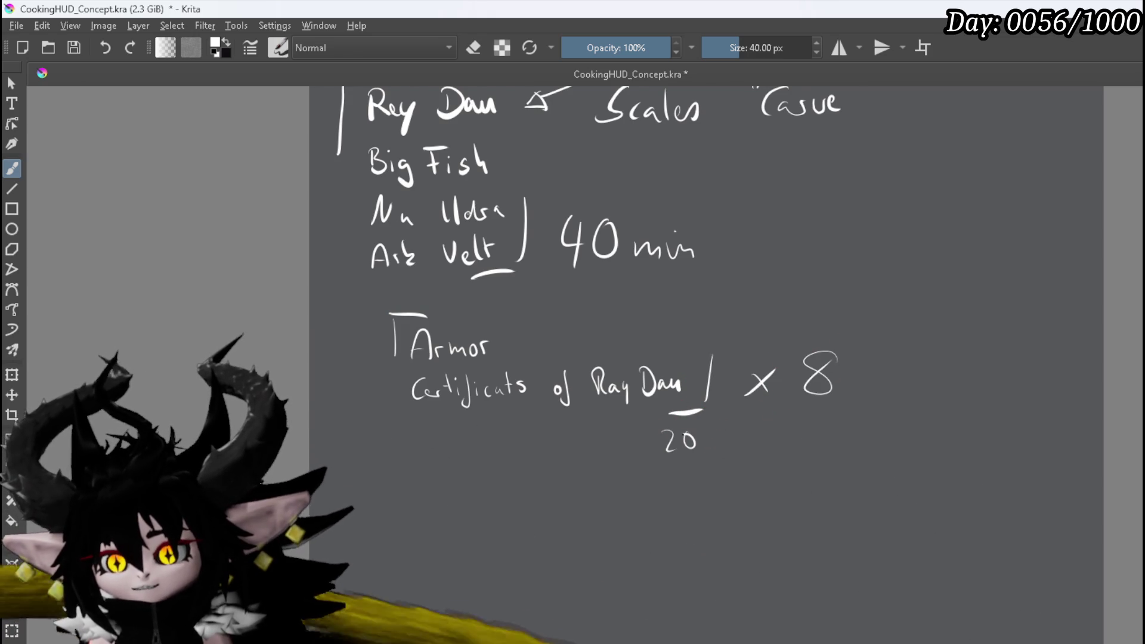
drag(708, 443, 756, 453)
click(734, 421)
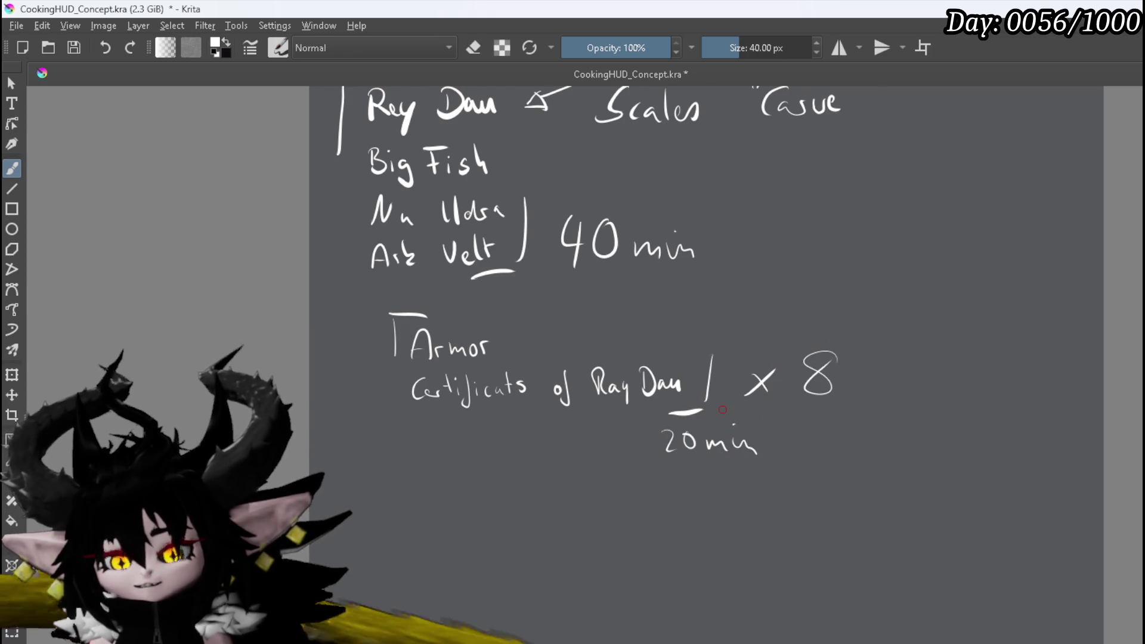
Handwrite the new name "Gogmazia" underneath 20 min
scroll(722, 410, down, 2)
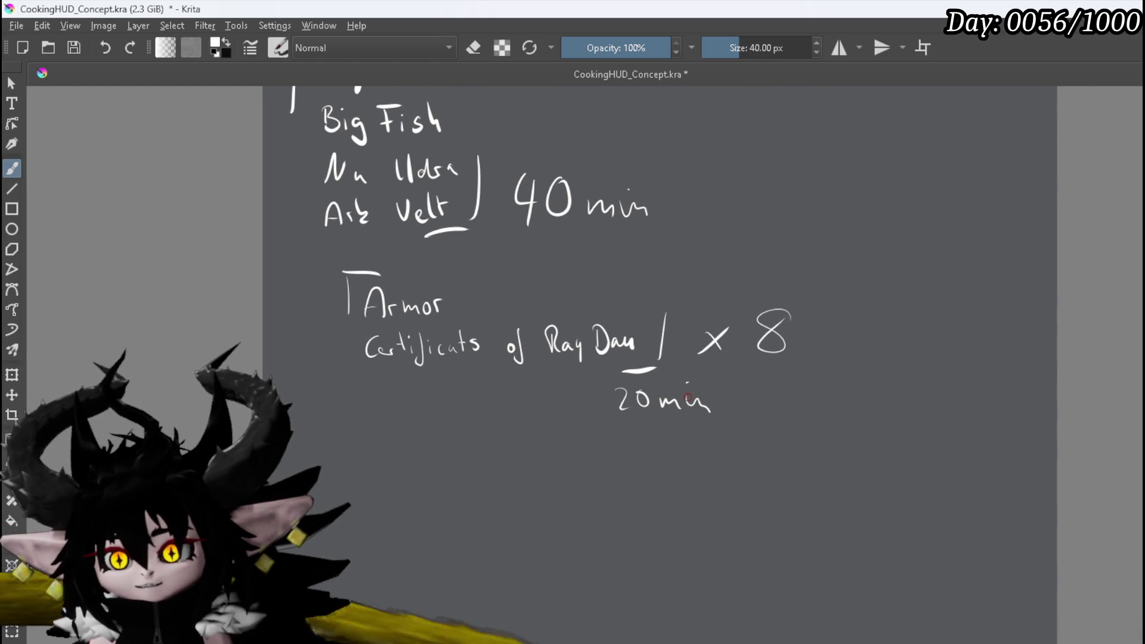
drag(688, 398, 678, 323)
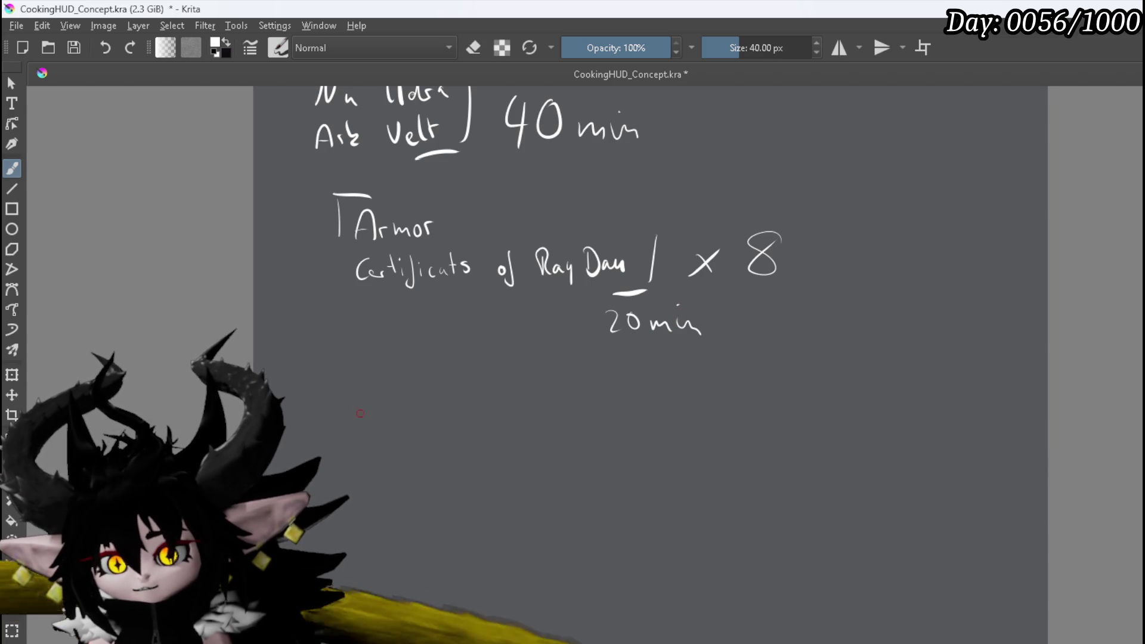
mouse_move(366, 403)
mouse_down()
mouse_move(382, 432)
mouse_move(535, 439)
mouse_up()
click(499, 403)
scroll(424, 428, up, 1)
Correct the heading's spelling to 'Gogmazia' by turning the u into an a
drag(425, 428, 379, 315)
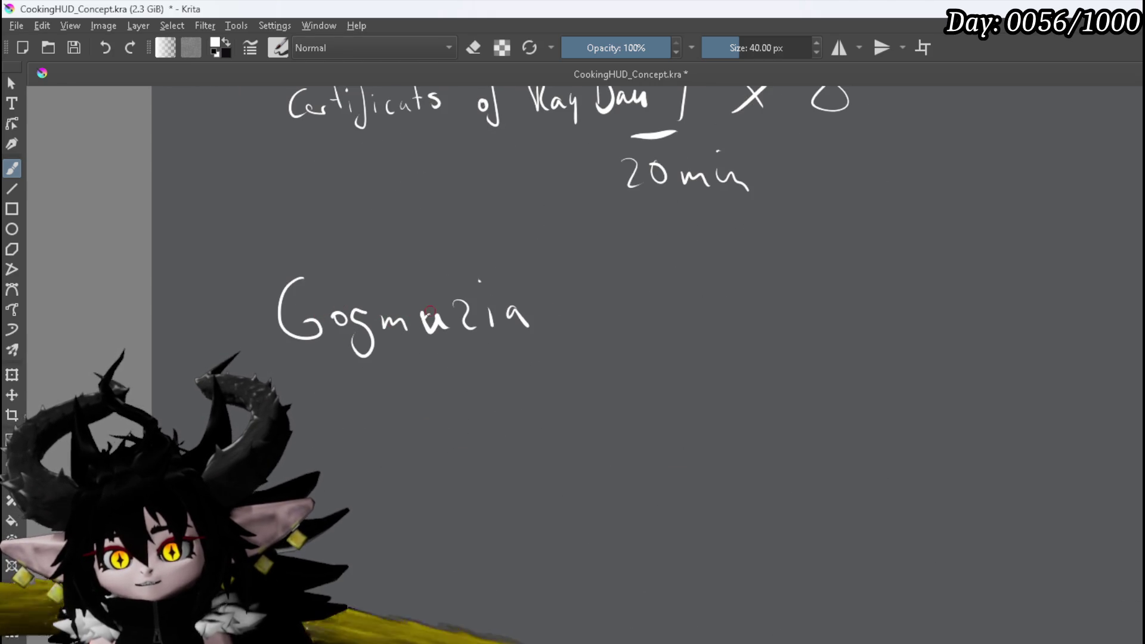
scroll(425, 311, up, 1)
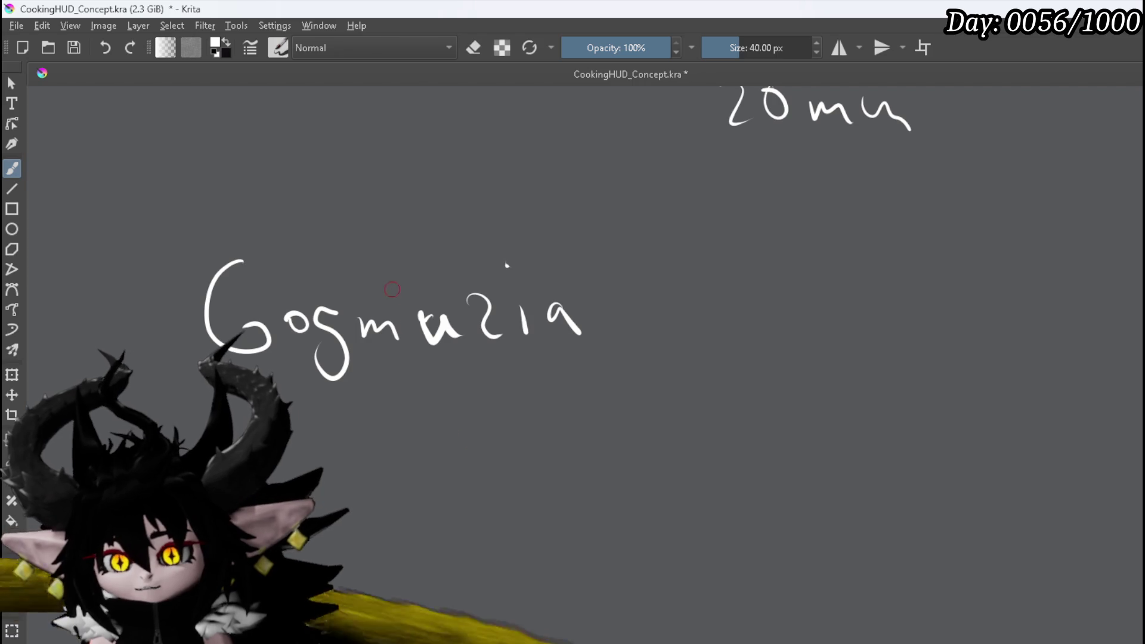
drag(422, 313, 441, 318)
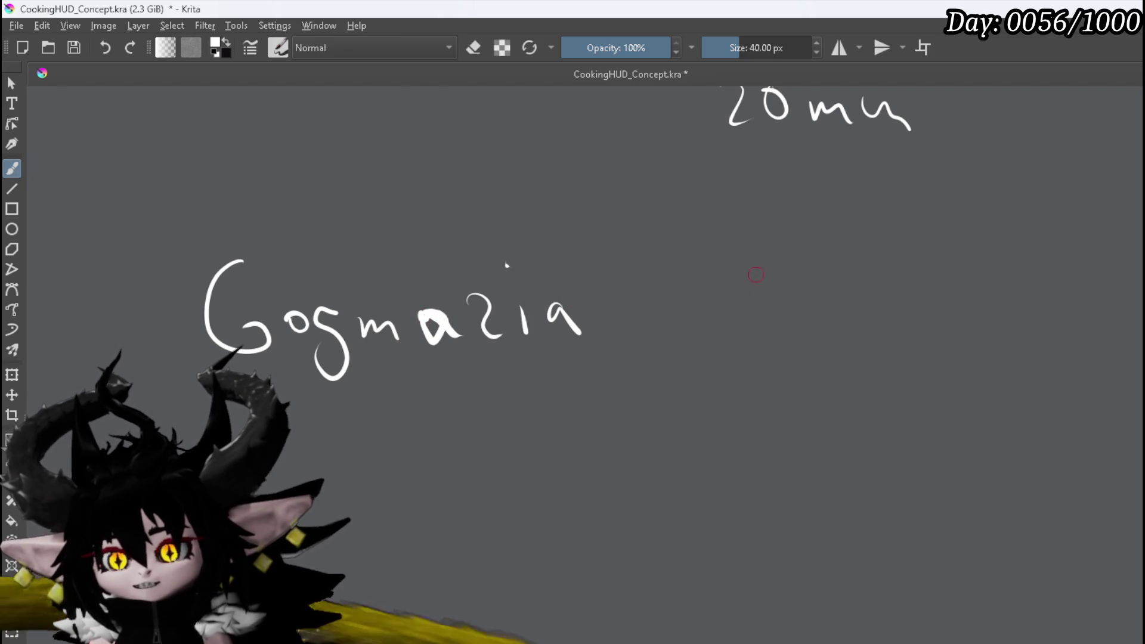
Handwrite 'Specific' and 'Element' to the right, and start a new word below
drag(691, 223, 691, 271)
mouse_move(762, 247)
mouse_down()
mouse_move(751, 275)
mouse_move(772, 317)
mouse_move(784, 287)
mouse_move(800, 292)
mouse_up()
drag(819, 279, 822, 293)
click(826, 246)
drag(854, 246, 840, 322)
drag(872, 280, 871, 294)
drag(894, 277, 900, 291)
mouse_move(765, 337)
mouse_down()
mouse_move(782, 379)
mouse_move(901, 368)
mouse_up()
drag(906, 321, 902, 358)
drag(898, 345, 918, 335)
mouse_move(753, 398)
mouse_down()
mouse_move(766, 427)
mouse_move(788, 398)
mouse_up()
drag(794, 419, 902, 410)
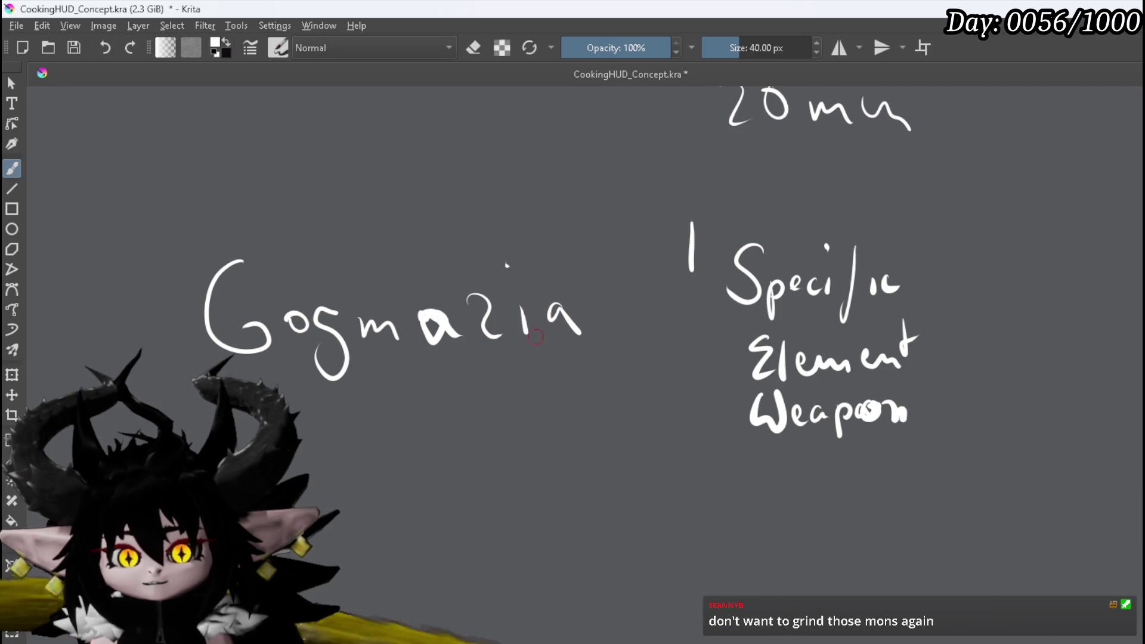
Handwrite 'Fire →' over 'Dragon' beside the weapon note
scroll(543, 337, down, 3)
scroll(465, 333, up, 2)
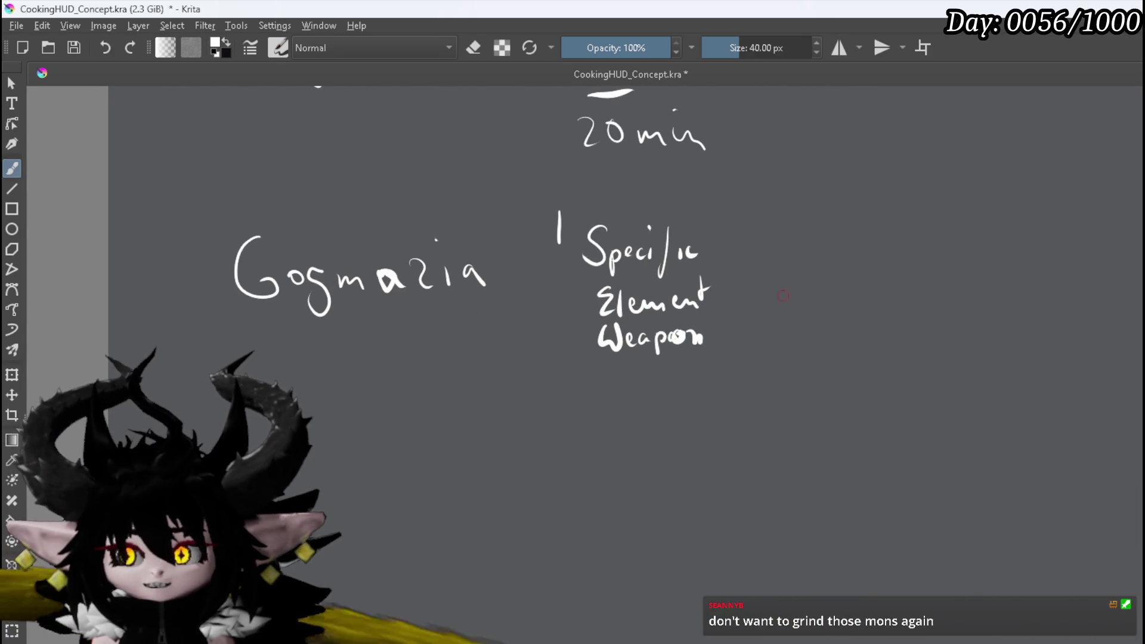
mouse_move(761, 225)
mouse_down()
mouse_move(760, 253)
mouse_move(774, 225)
mouse_move(766, 238)
mouse_move(819, 250)
mouse_up()
drag(758, 306, 755, 323)
mouse_move(753, 290)
mouse_down()
mouse_move(756, 322)
mouse_move(790, 305)
mouse_move(806, 313)
mouse_up()
drag(819, 301, 865, 322)
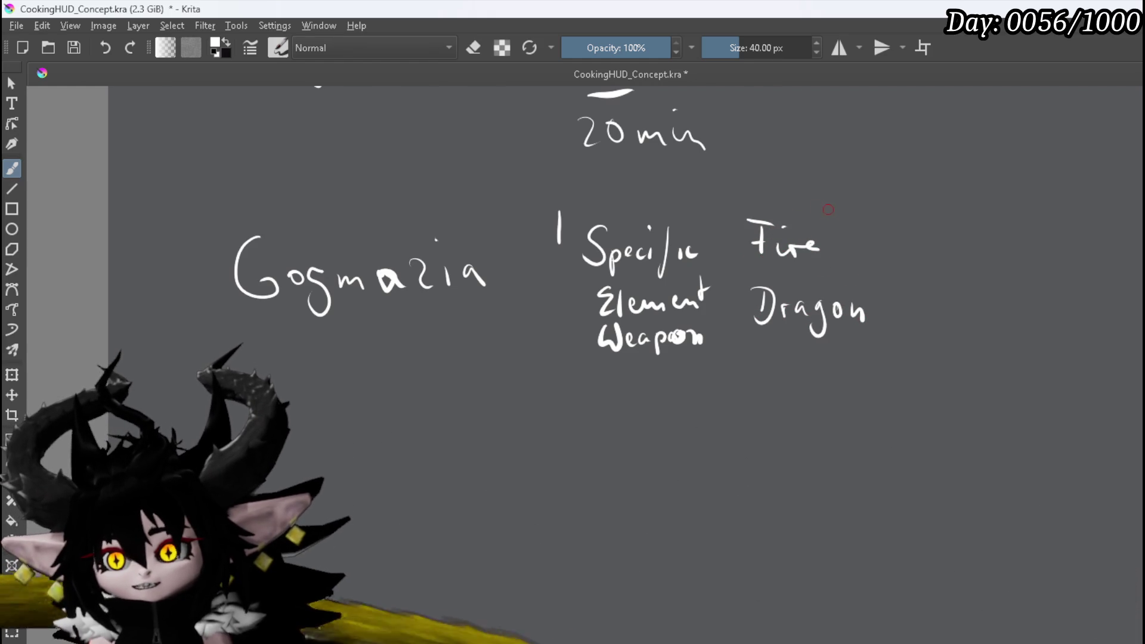
drag(840, 229, 843, 245)
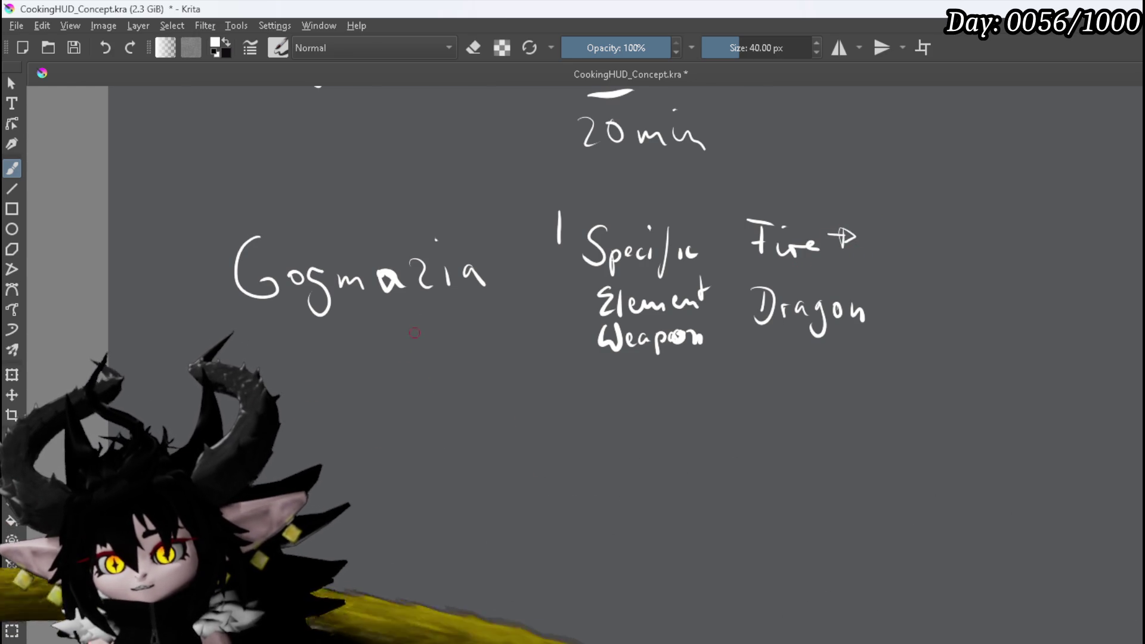
Write '30 min' under Gogmazia and 'CD Rng Materials' below it
drag(412, 343, 456, 369)
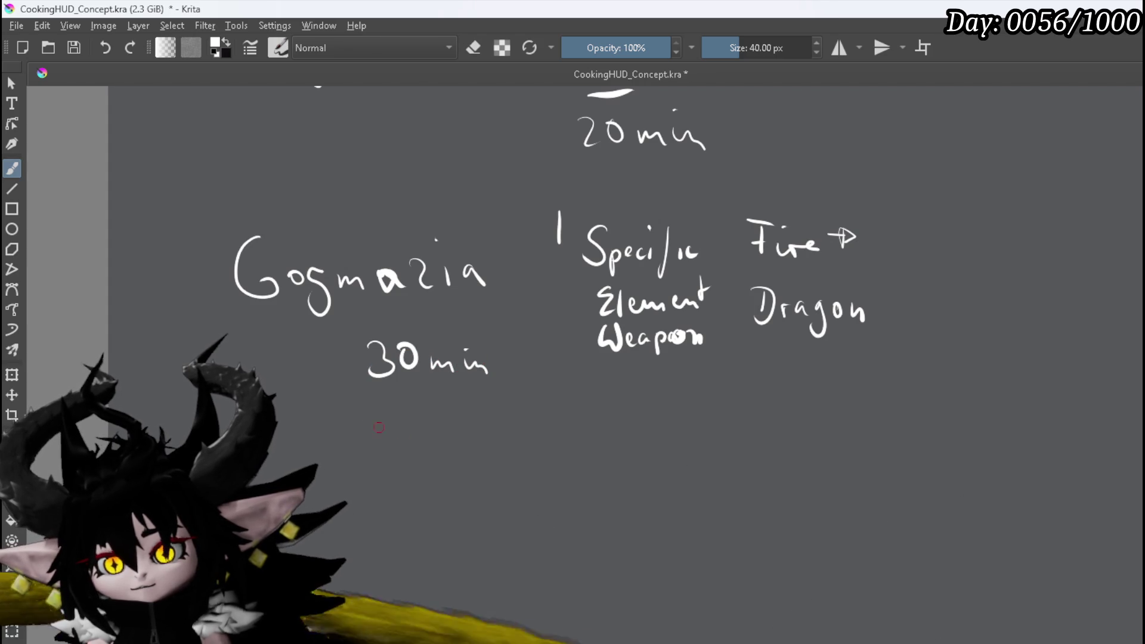
drag(337, 377, 306, 406)
mouse_move(388, 401)
mouse_down()
mouse_move(388, 423)
mouse_move(443, 413)
mouse_move(441, 442)
mouse_move(488, 398)
mouse_move(504, 425)
mouse_up()
drag(519, 412, 566, 419)
drag(576, 403, 577, 420)
drag(614, 381, 625, 419)
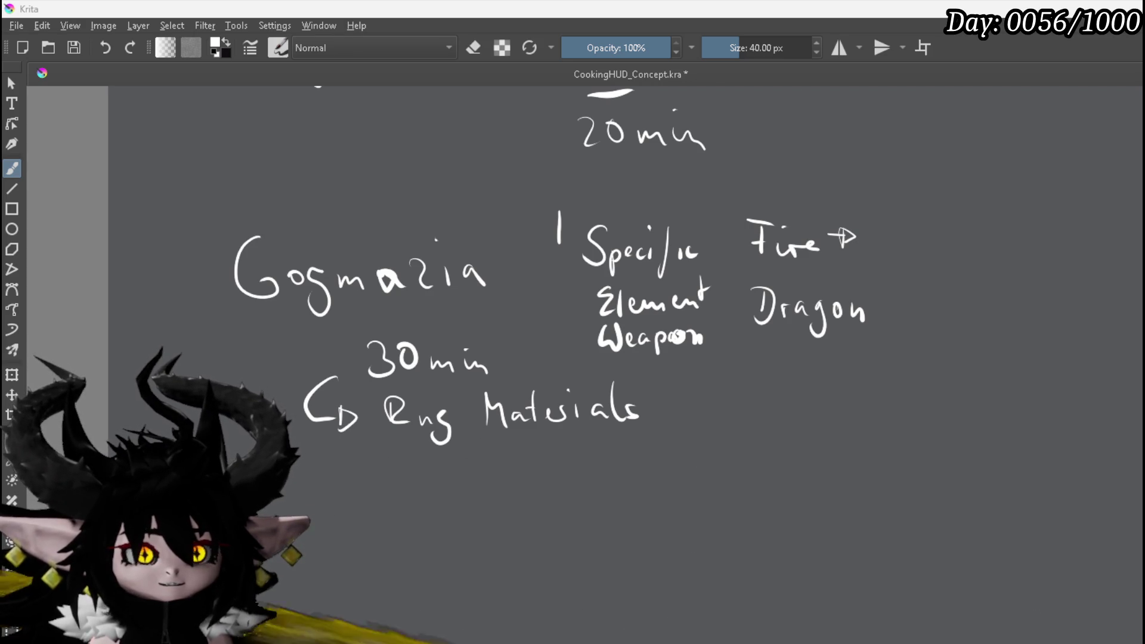
Switch from Krita to the web browser window with Alt+Tab
key(alt+Tab)
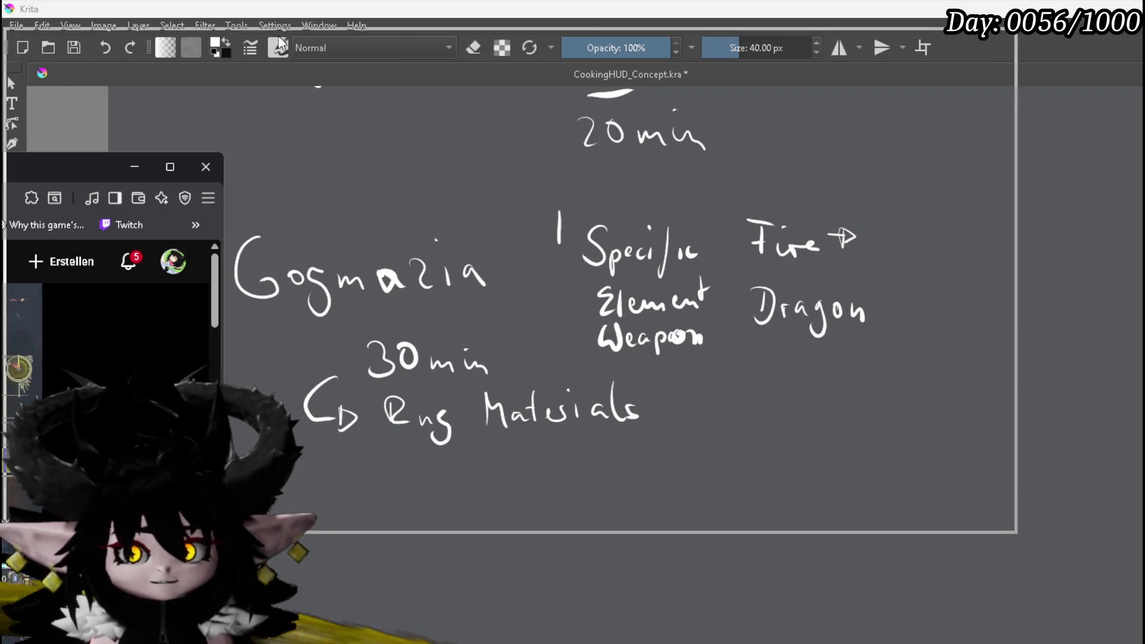
Move the YouTube window fully onto the screen and enlarge it to show the video
key(shift+super+Right)
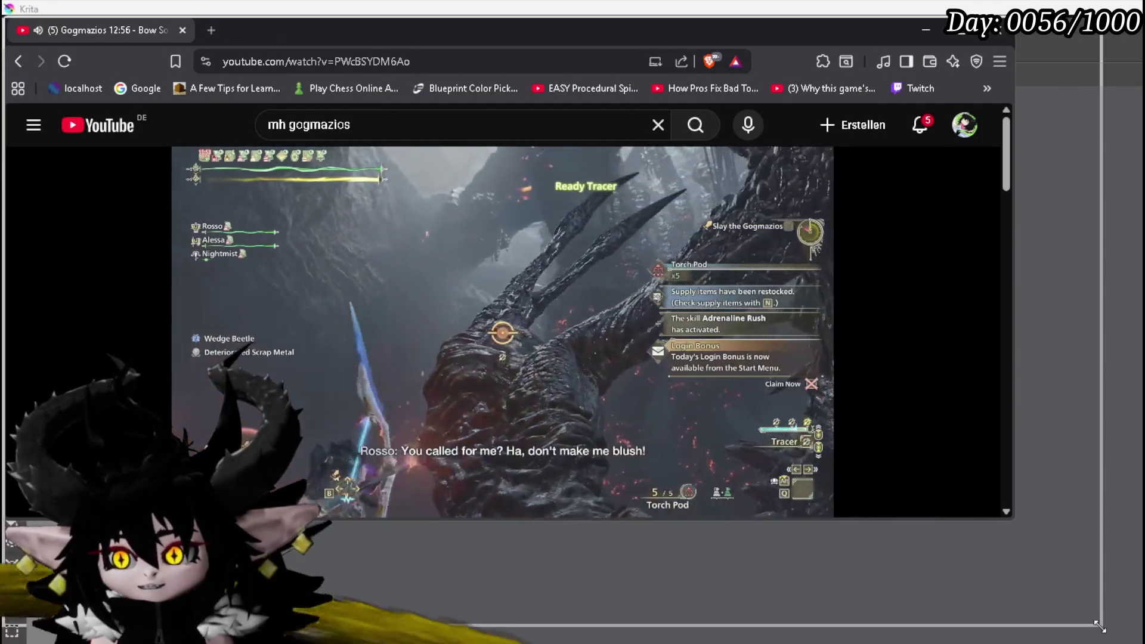
drag(1012, 520, 1113, 641)
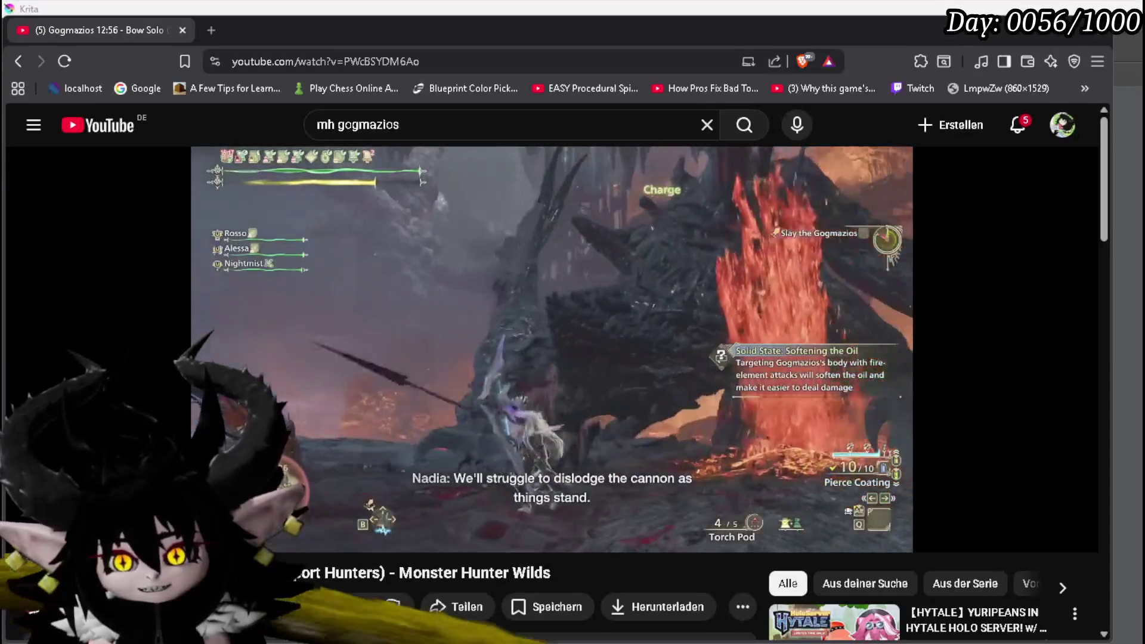
mouse_move(547, 383)
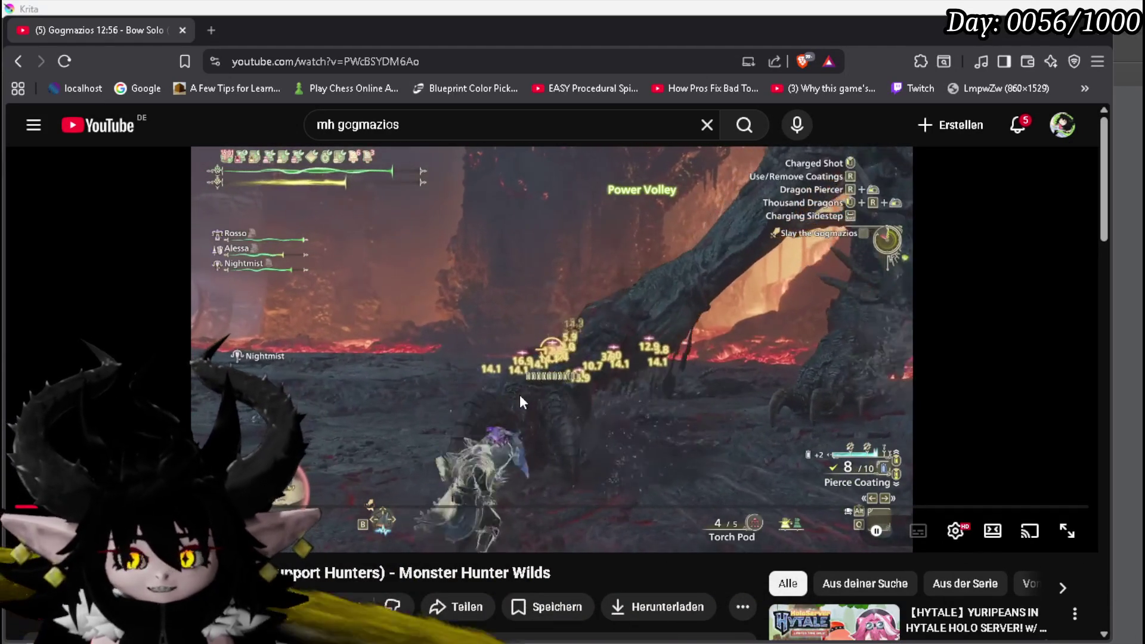
Skip ahead in the Gogmazios bow video, pause it, then bring Krita back
drag(111, 507, 111, 507)
drag(36, 506, 35, 506)
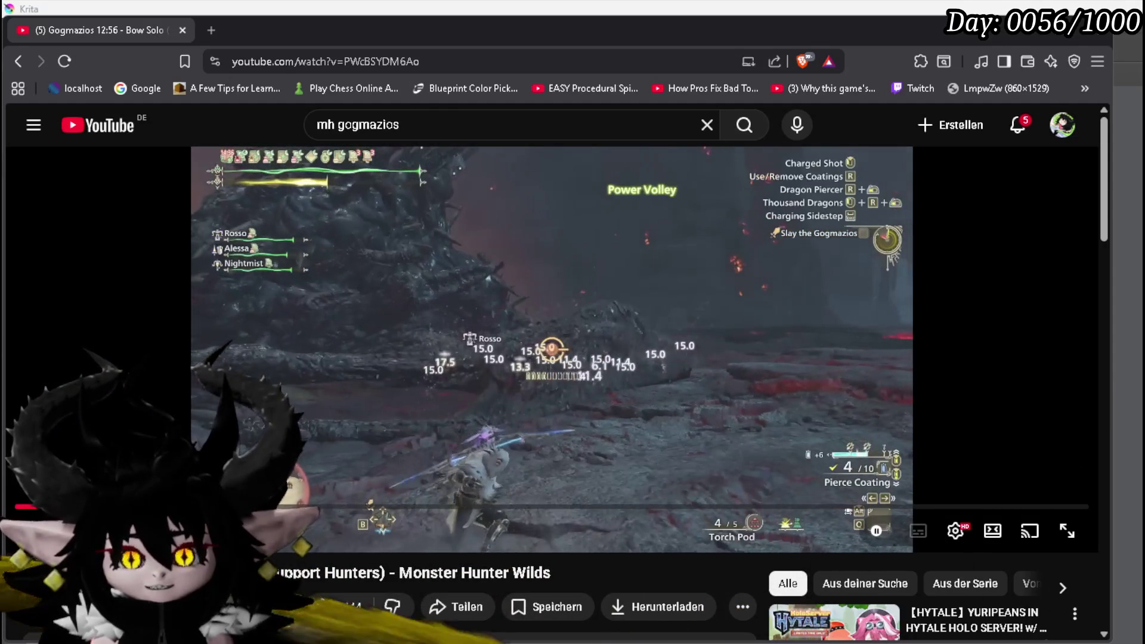
click(707, 298)
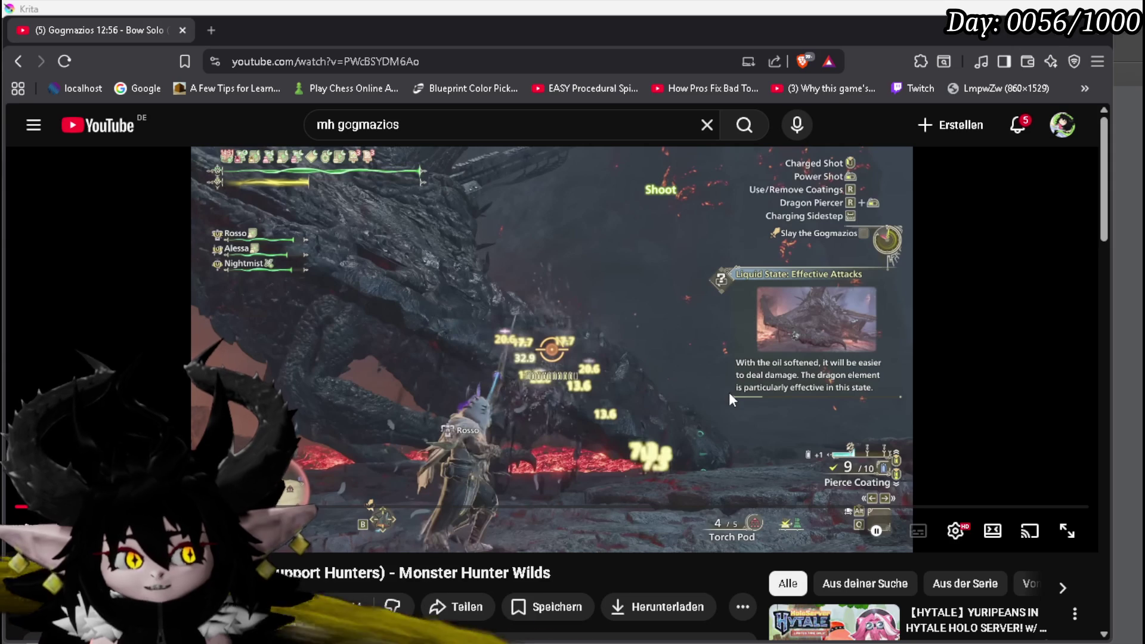
click(701, 7)
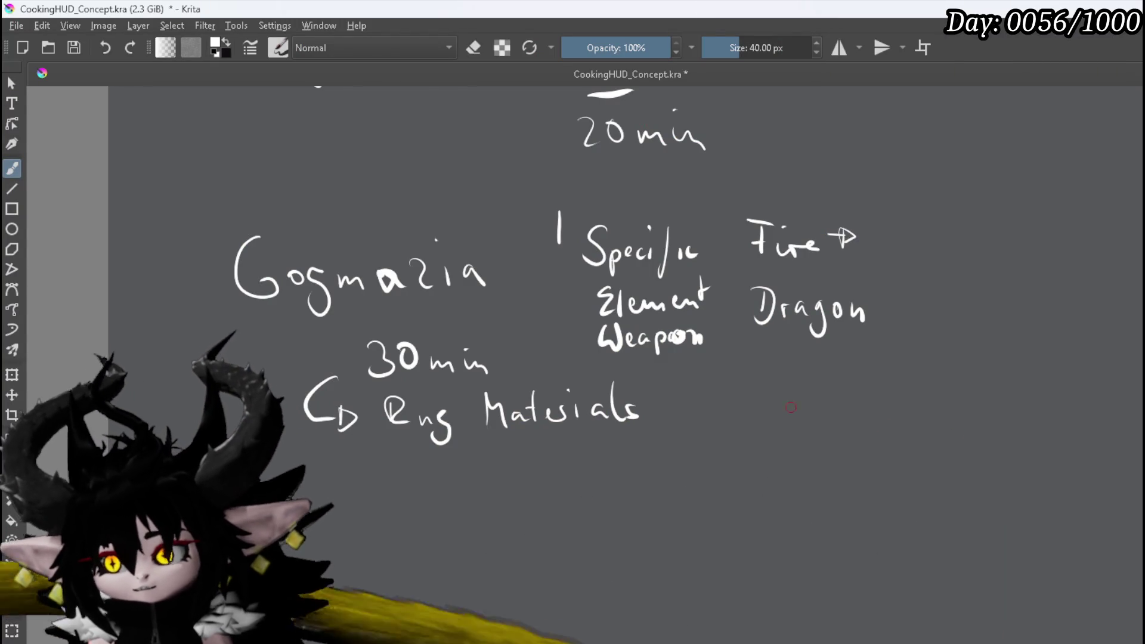
Sketch a round marker arrowing into a bird-like figure labelled 'Animation' below the Materials note
scroll(720, 382, down, 2)
scroll(458, 207, up, 4)
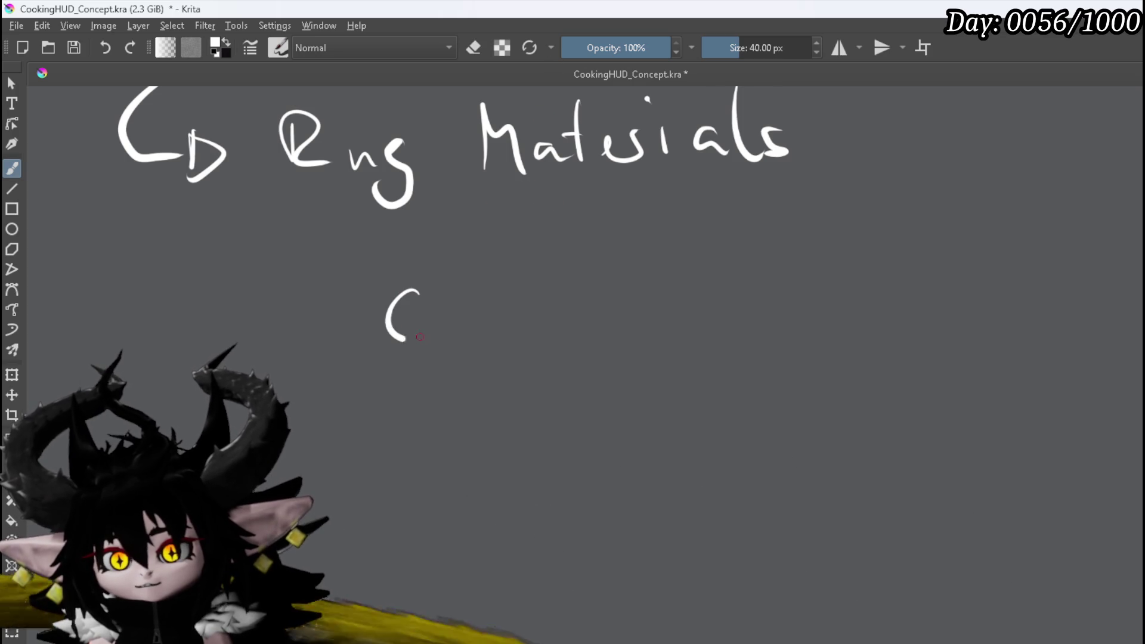
drag(403, 359, 402, 404)
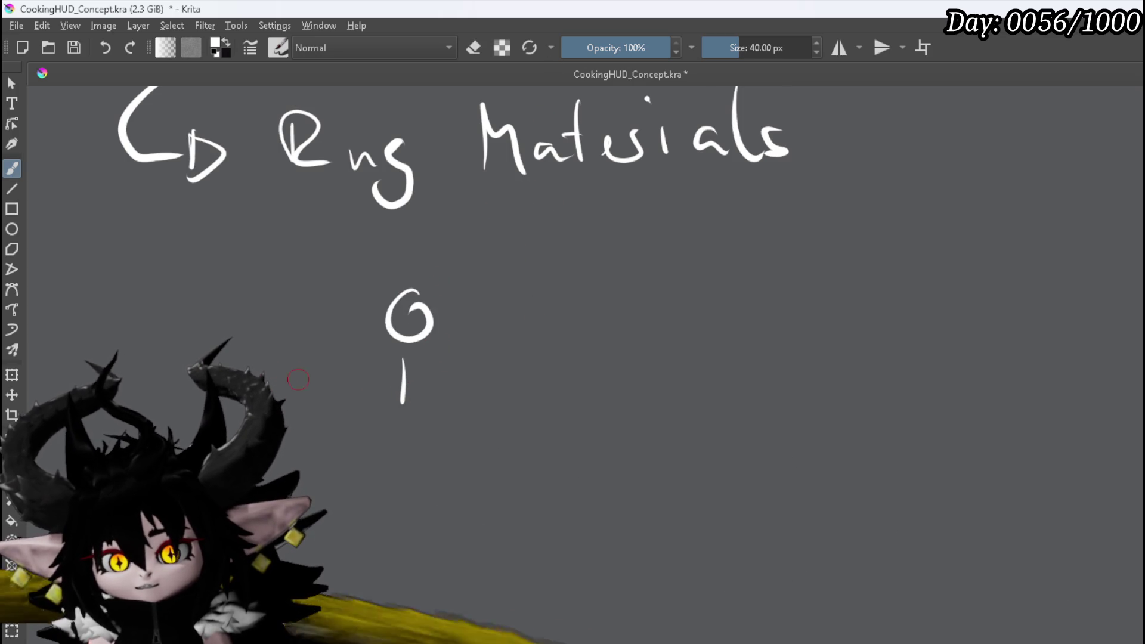
drag(525, 371, 571, 373)
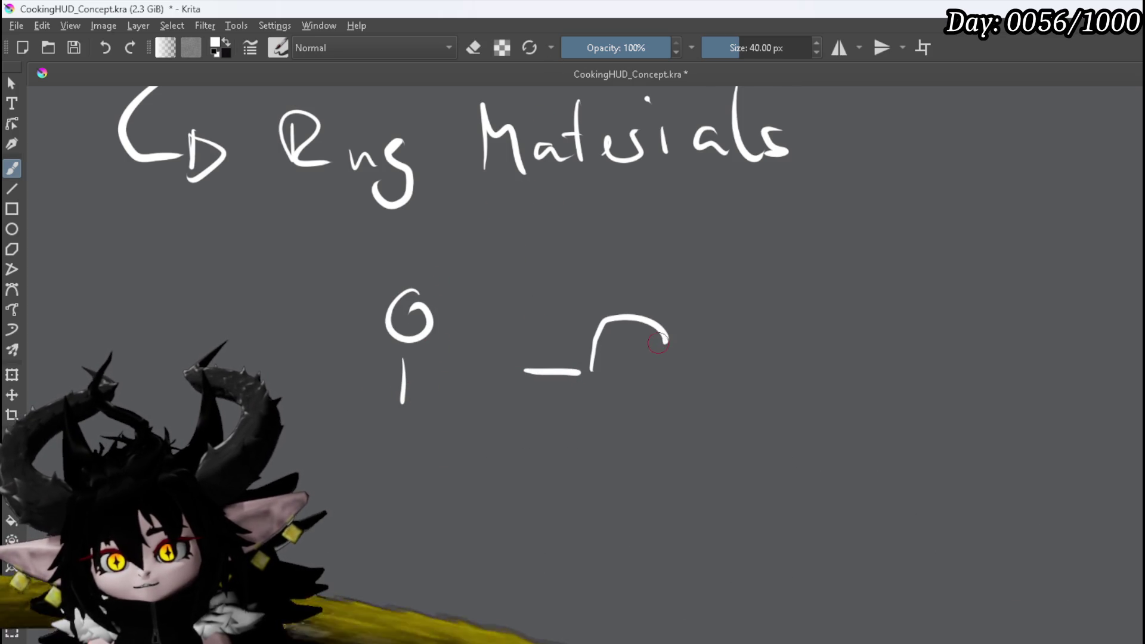
drag(663, 348, 665, 361)
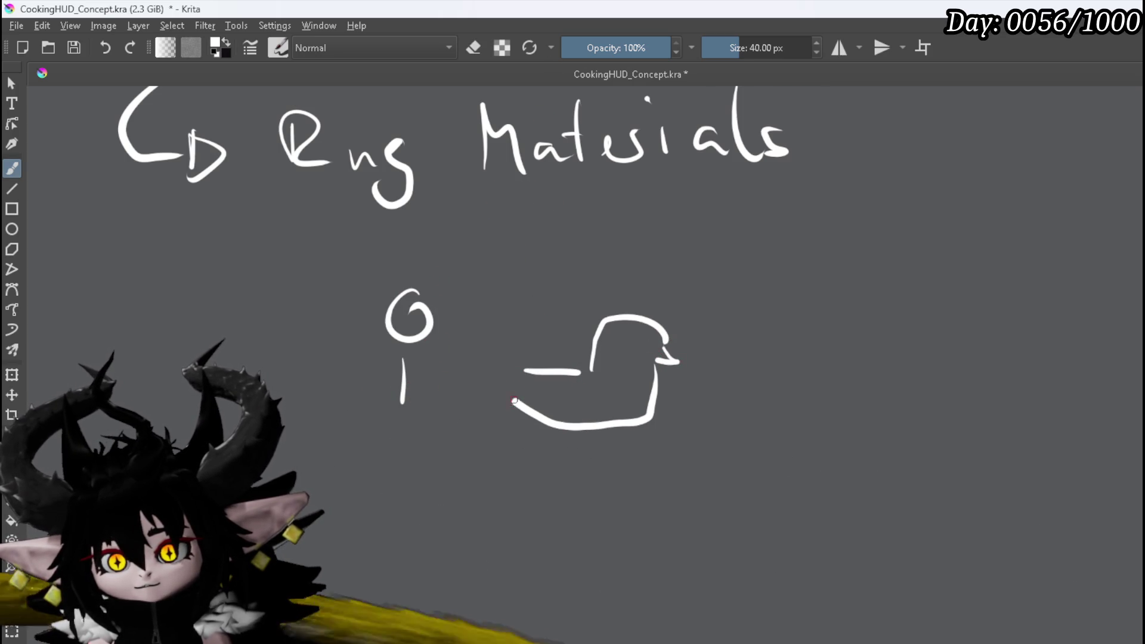
drag(576, 413, 577, 428)
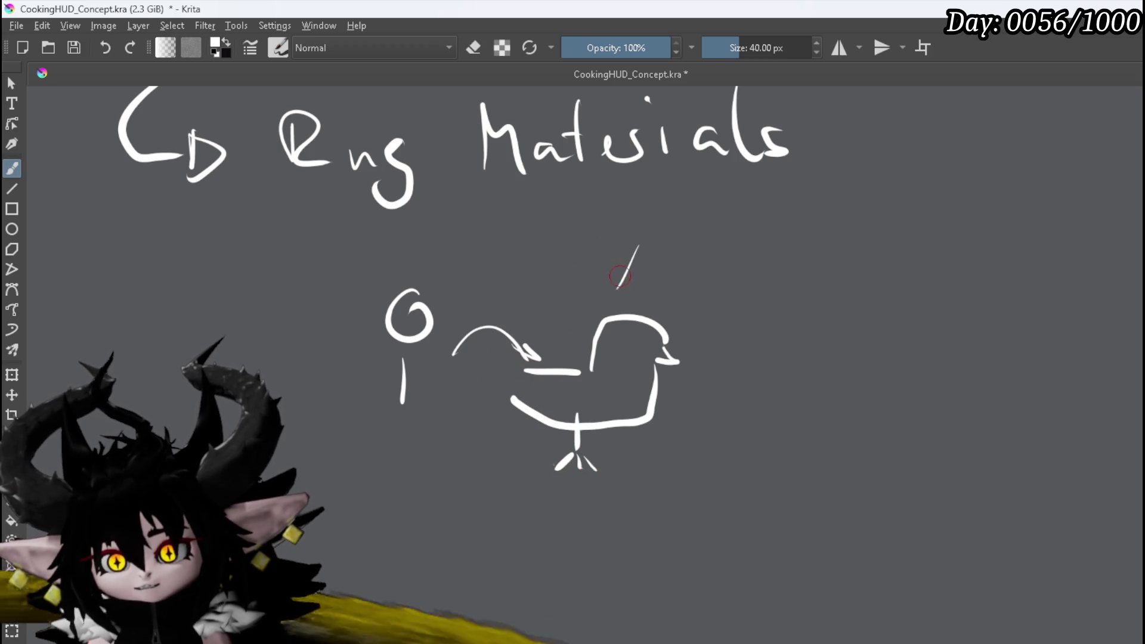
drag(619, 296, 632, 284)
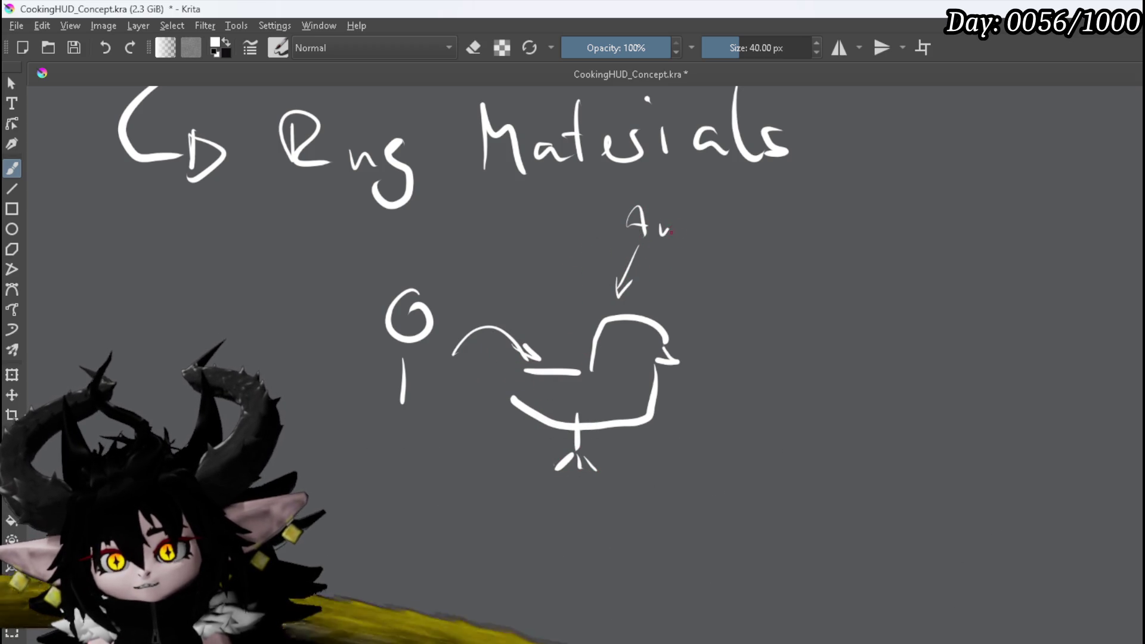
drag(704, 232, 717, 234)
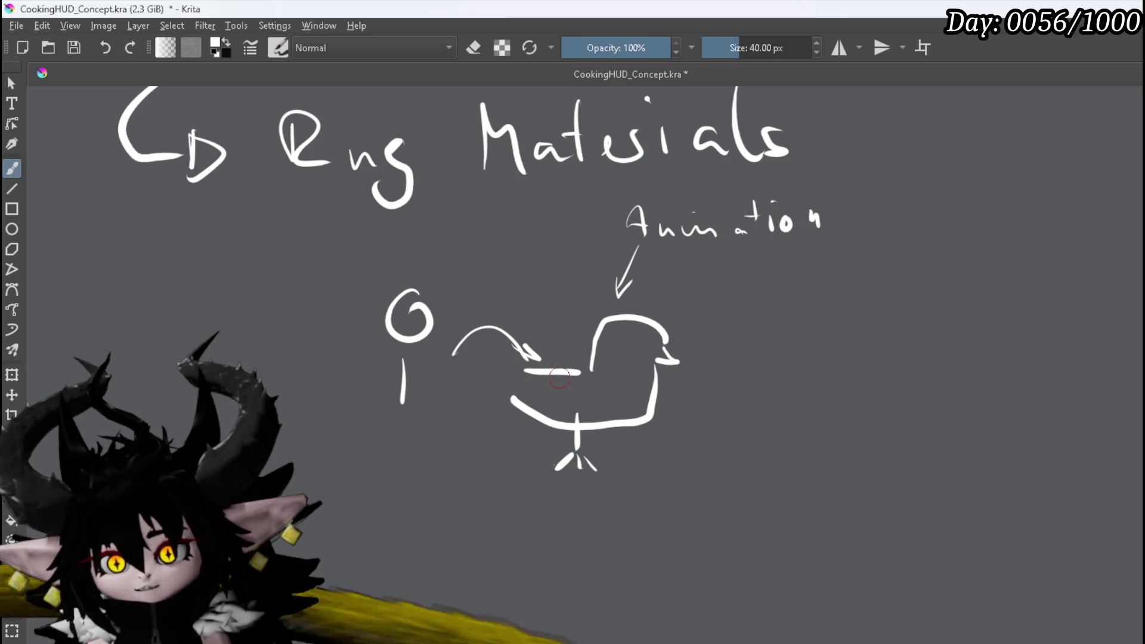
drag(561, 375, 534, 410)
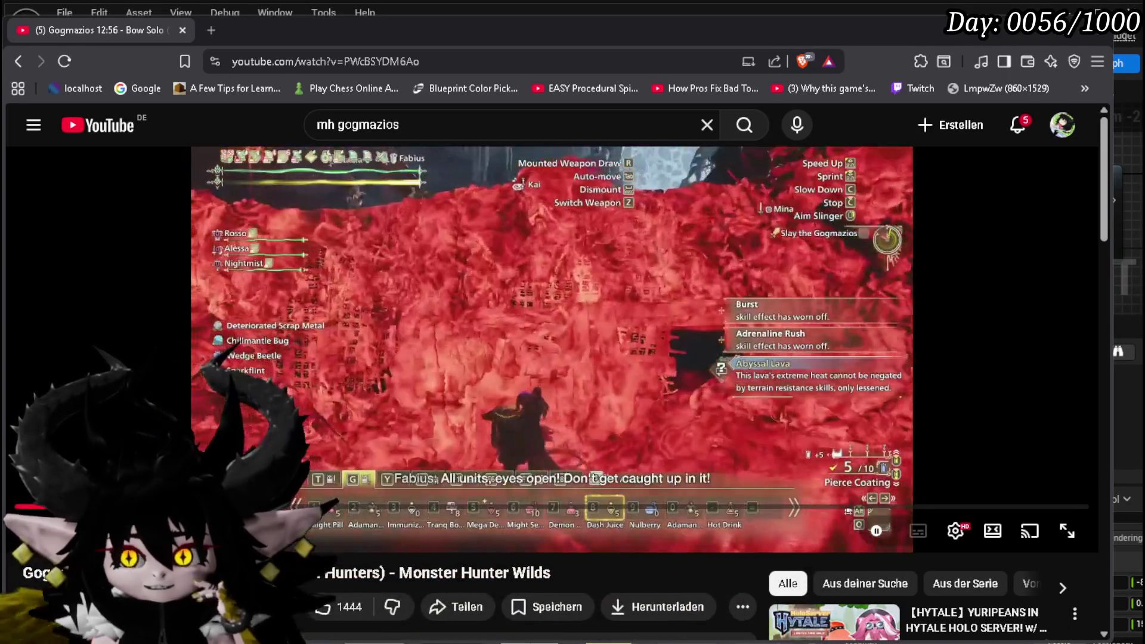
Skip ahead to the back-break scene of the Gogmazios video, pausing and resuming along the way
drag(237, 505, 237, 505)
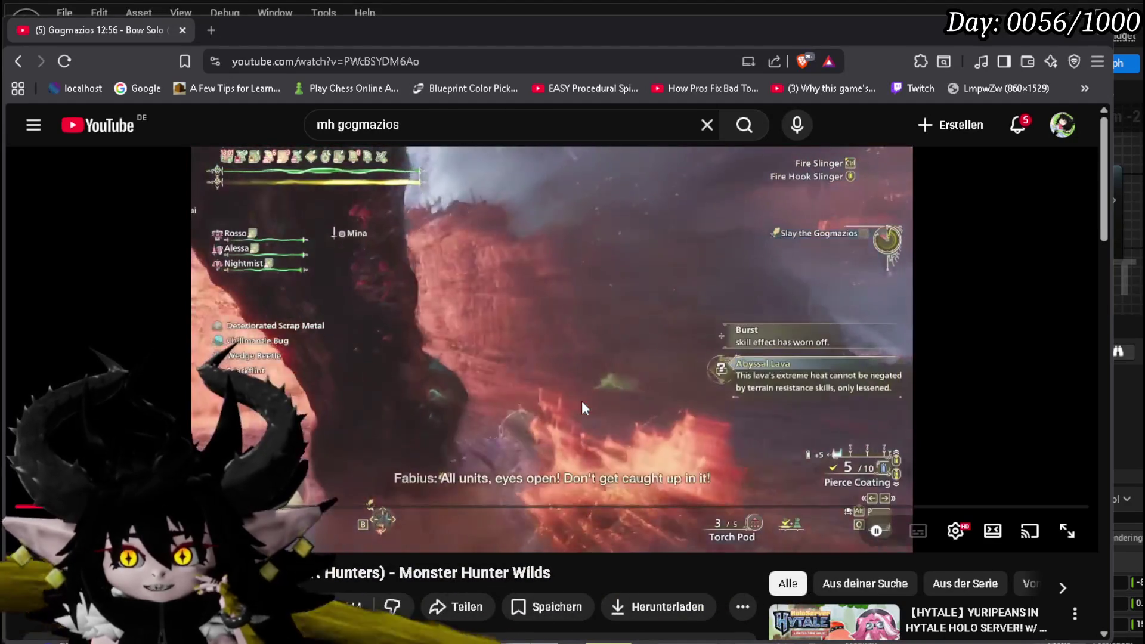
click(582, 407)
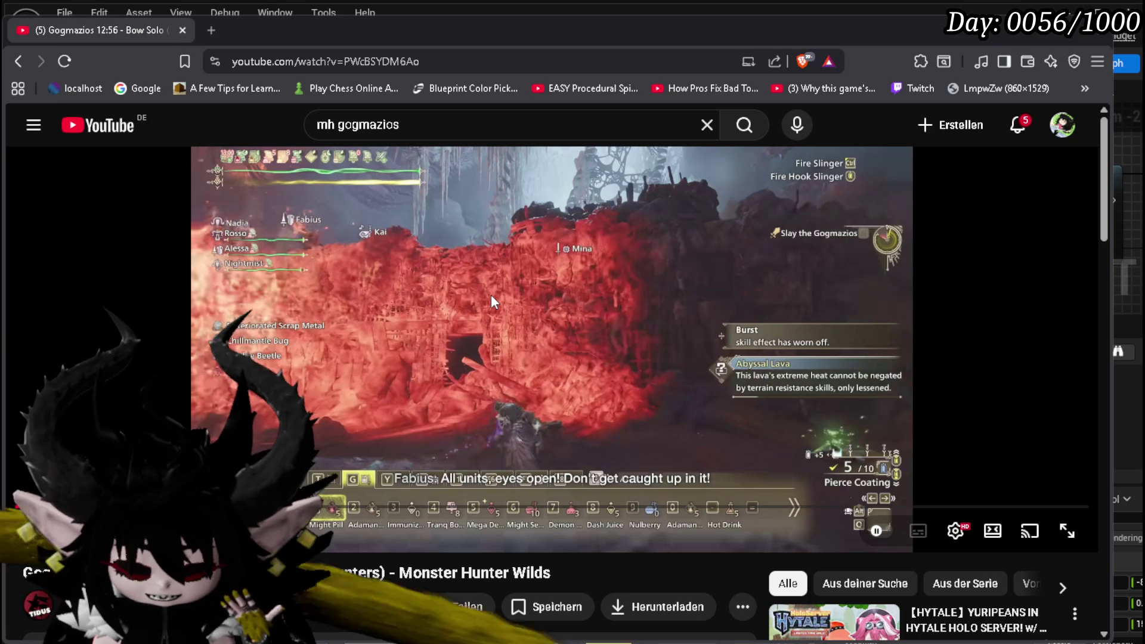
click(419, 272)
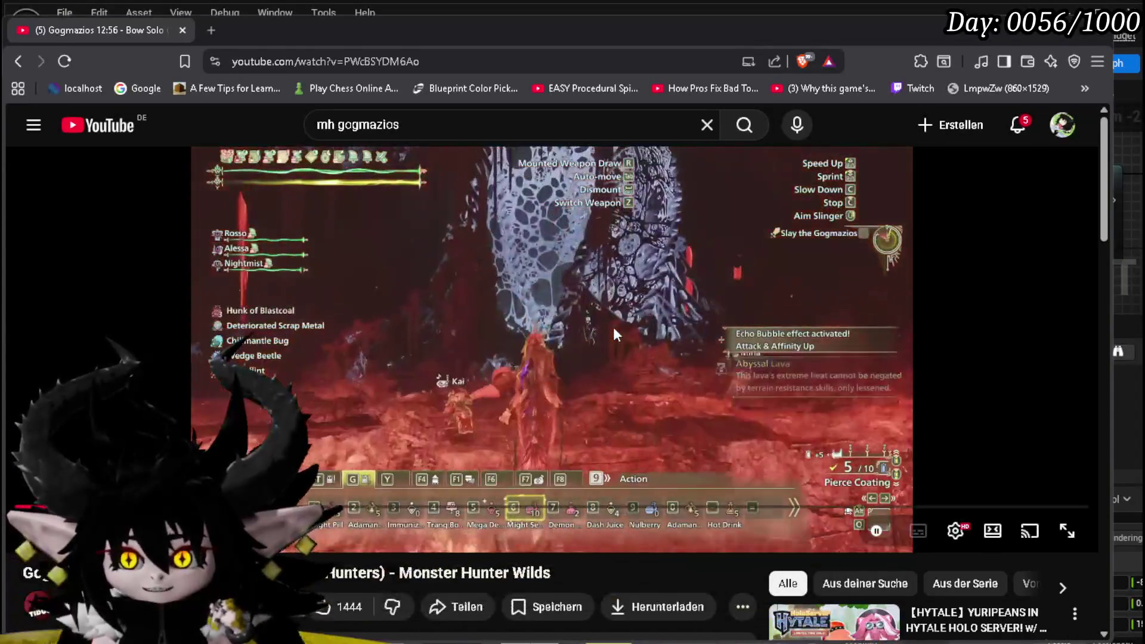
click(611, 328)
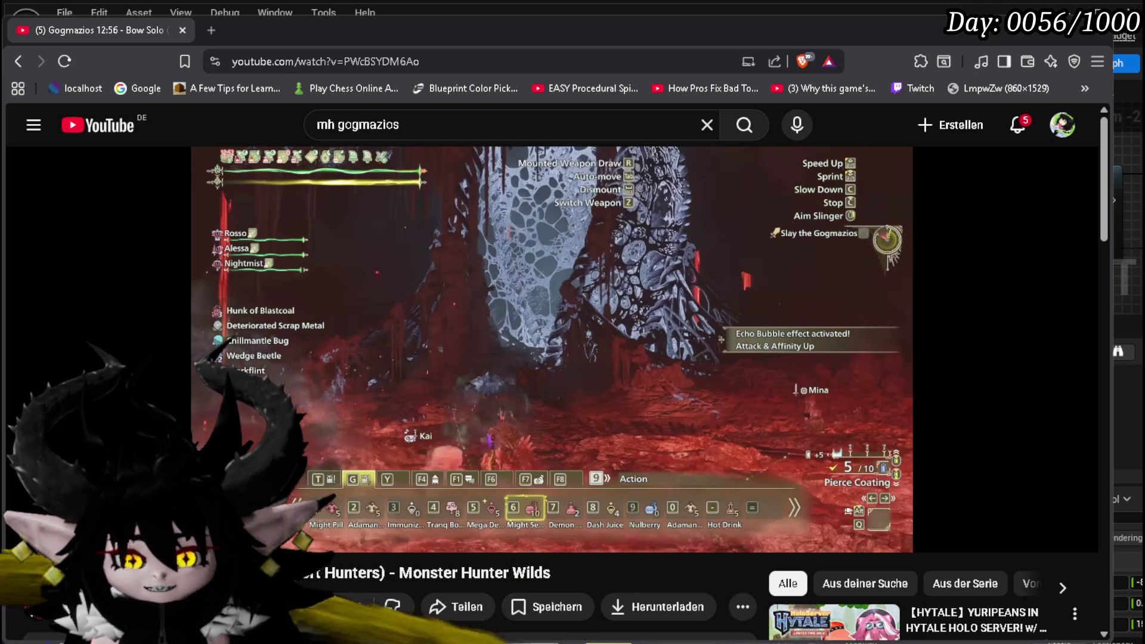
click(500, 367)
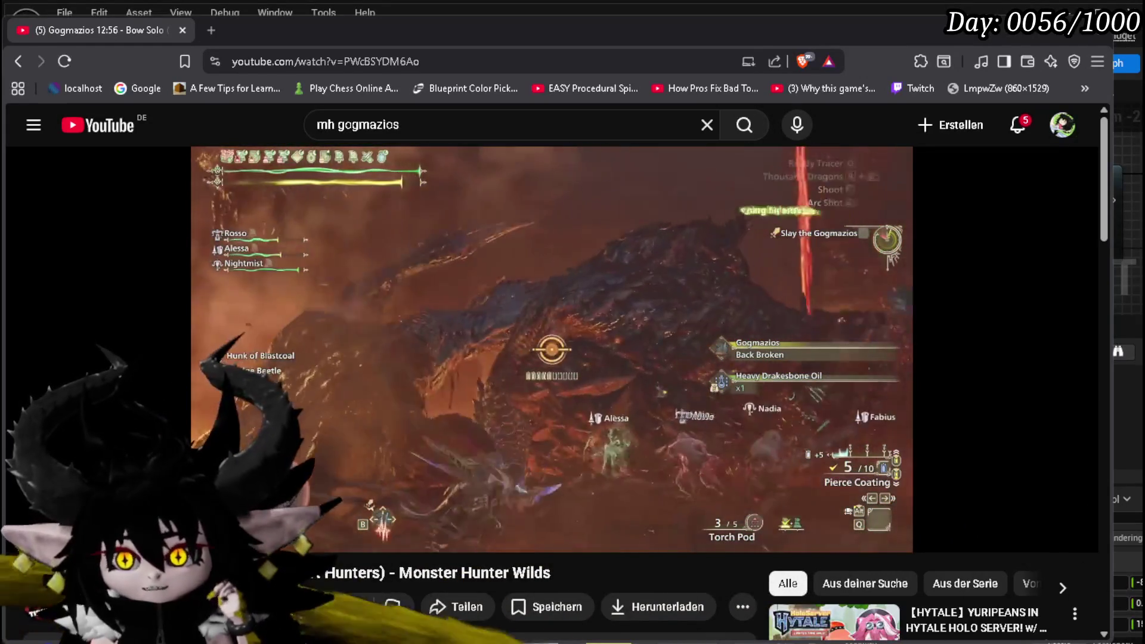
Jump the video to a later fight scene and pause at the Power Volley attack
click(550, 362)
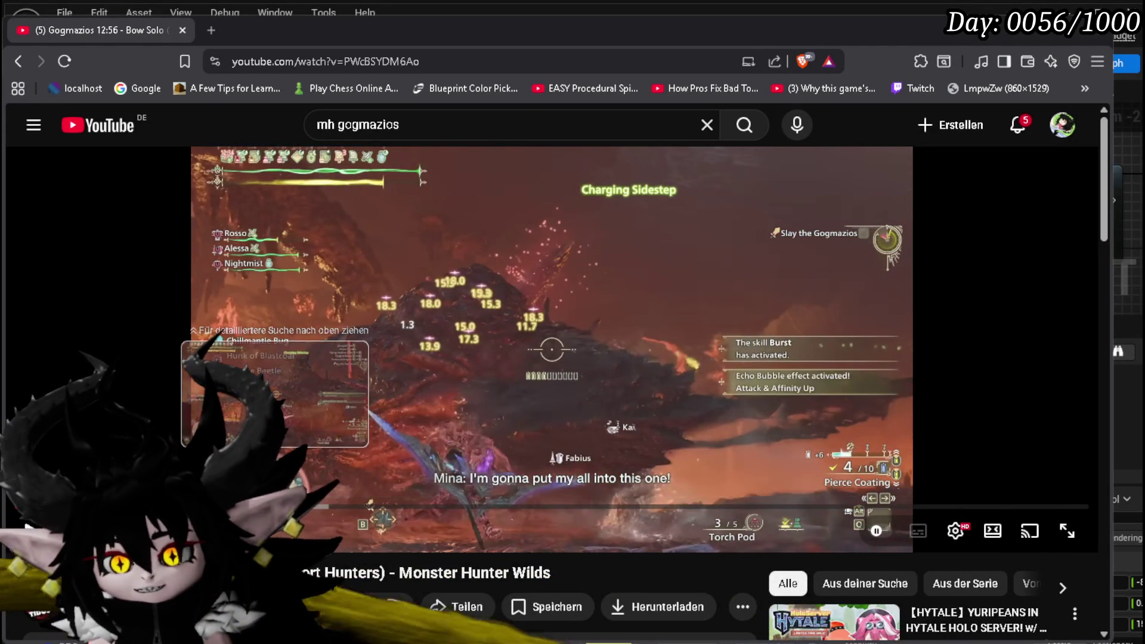
drag(275, 505, 274, 506)
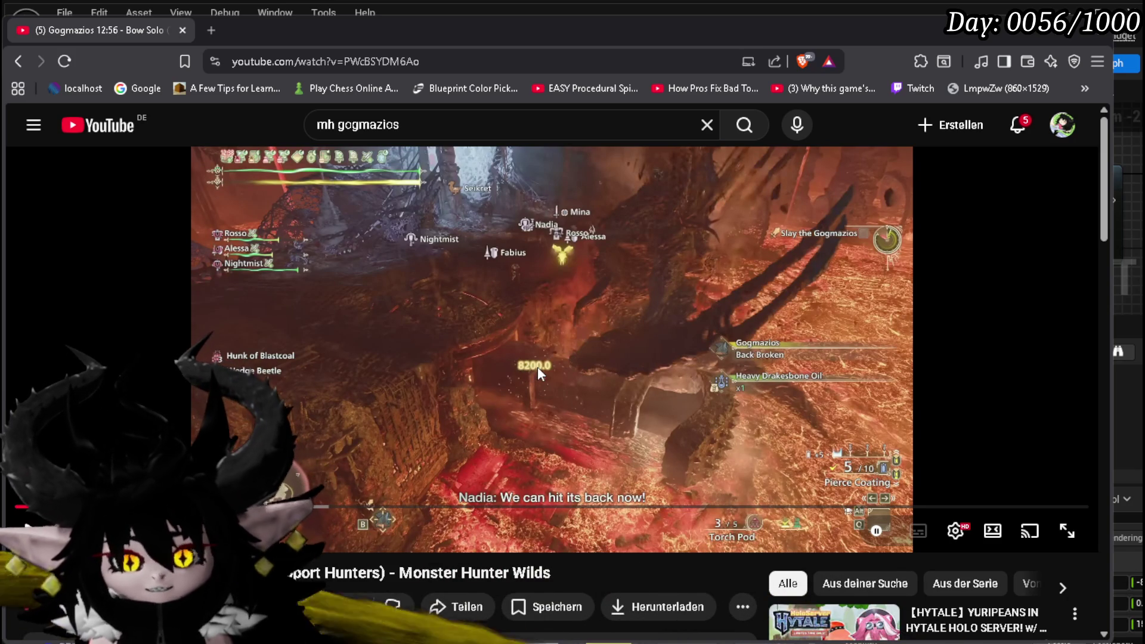
click(541, 363)
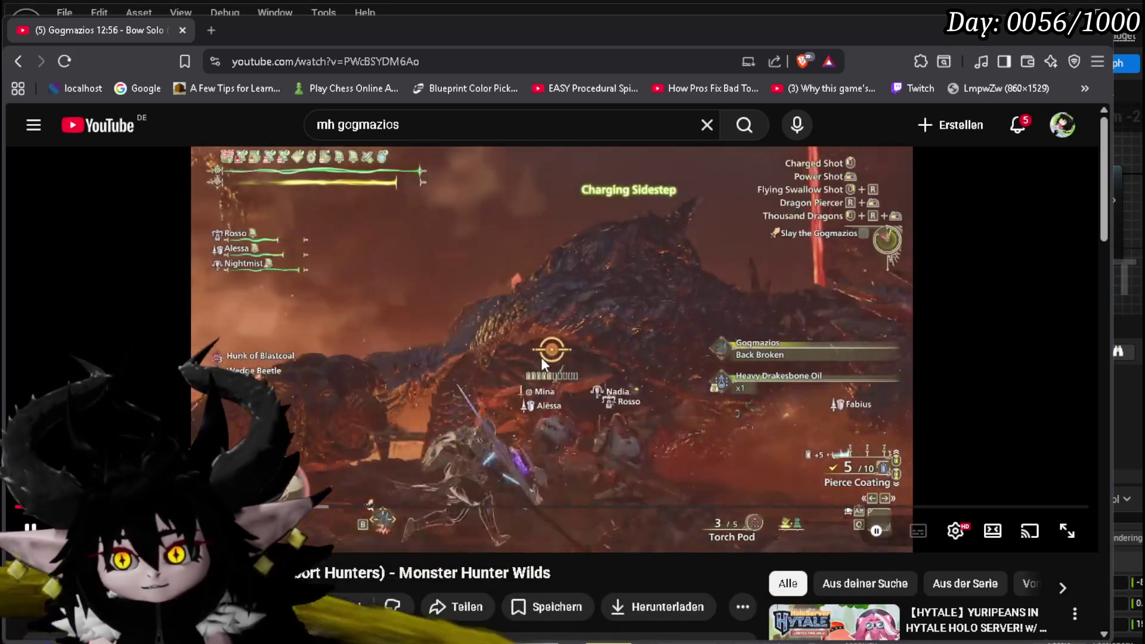
click(558, 163)
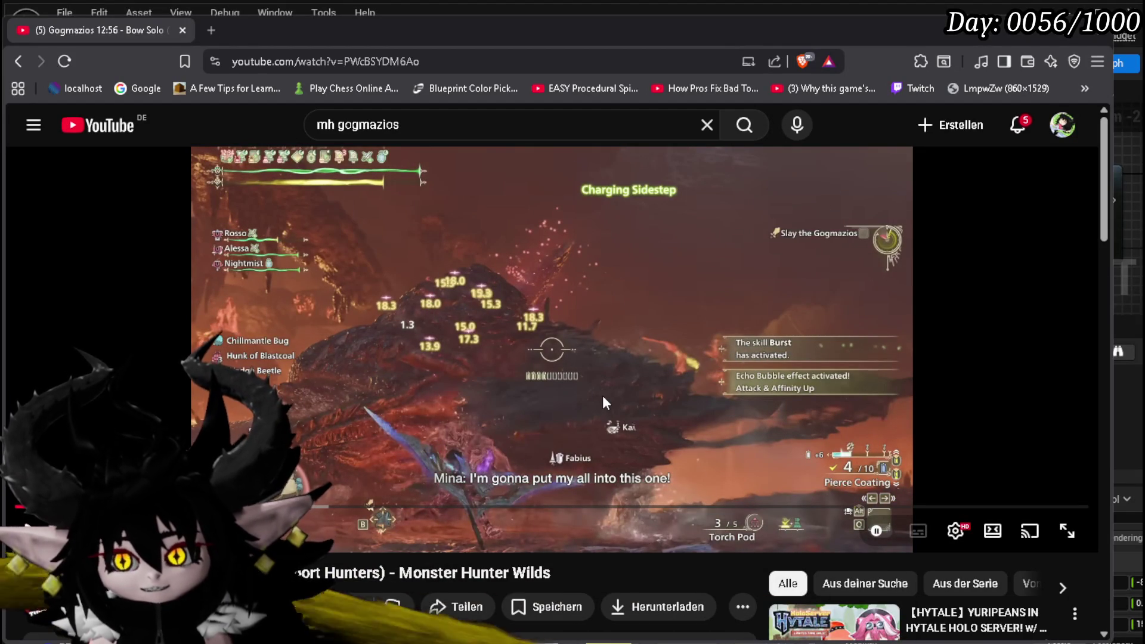
click(435, 424)
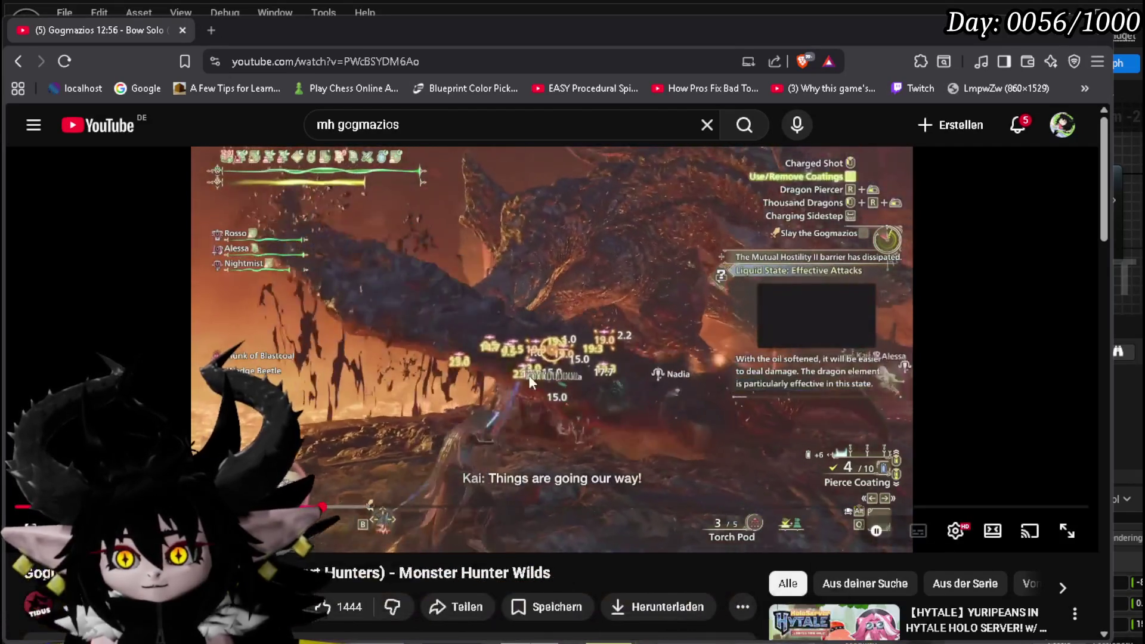
Skip forward then back to the nexus-to-weapon part, pausing and resuming the video
key(Right)
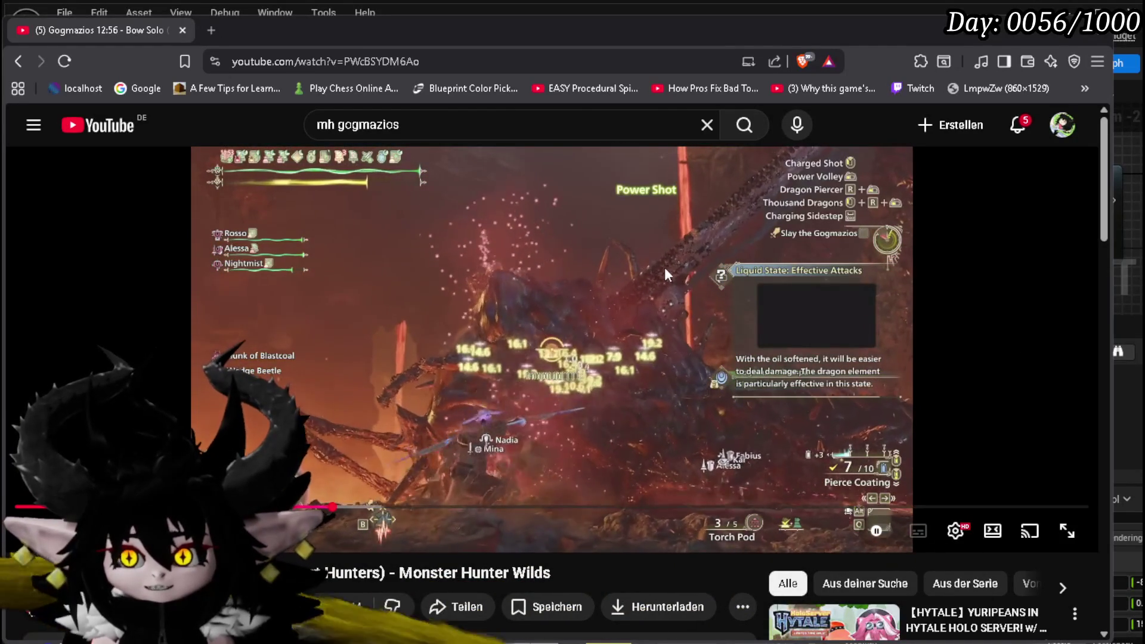
key(Right)
key(Right)
key(Right)
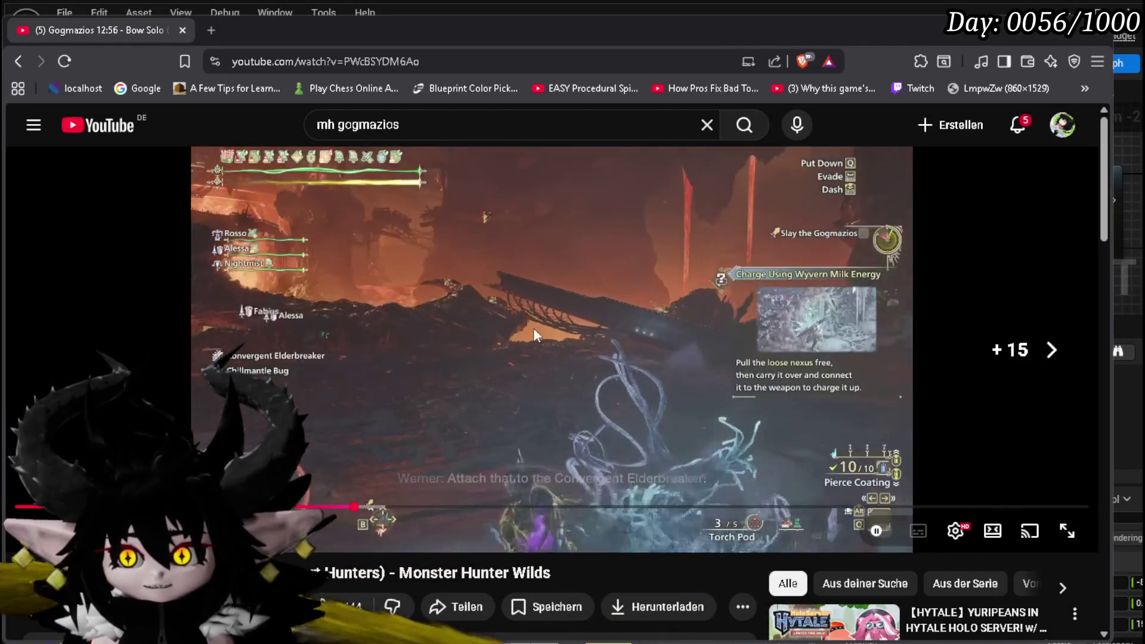
key(Left)
key(Left)
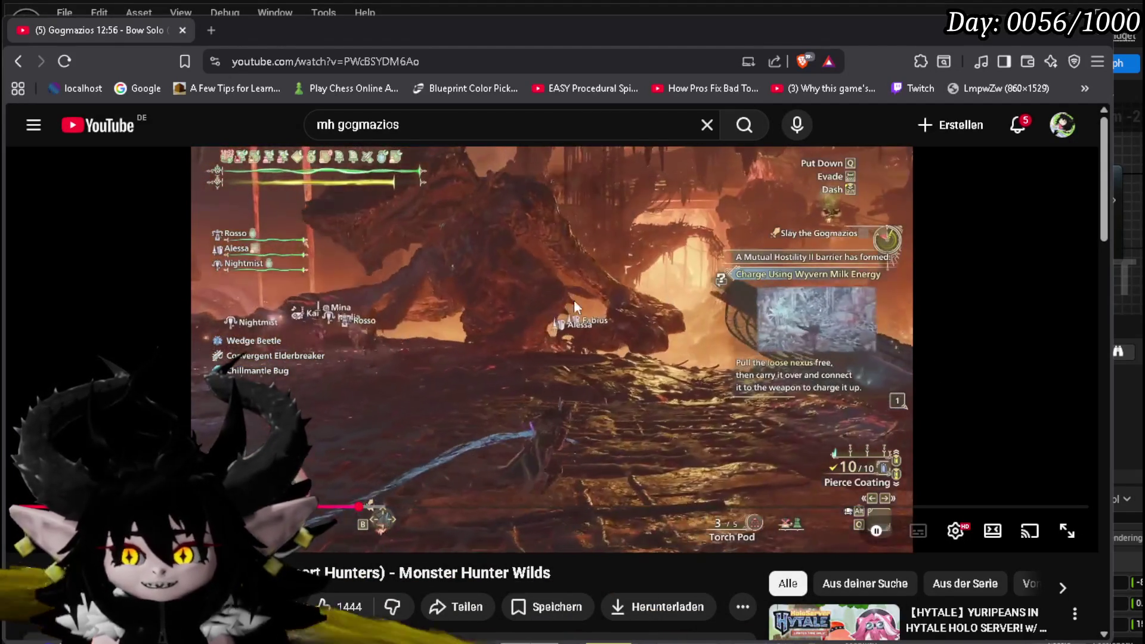
click(859, 351)
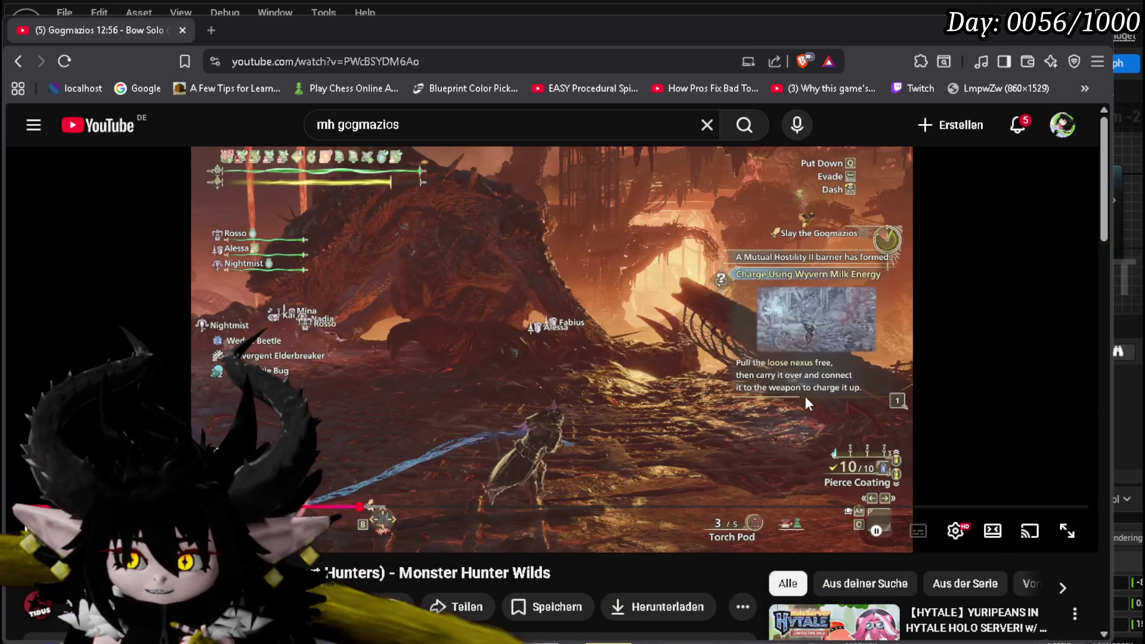
click(716, 385)
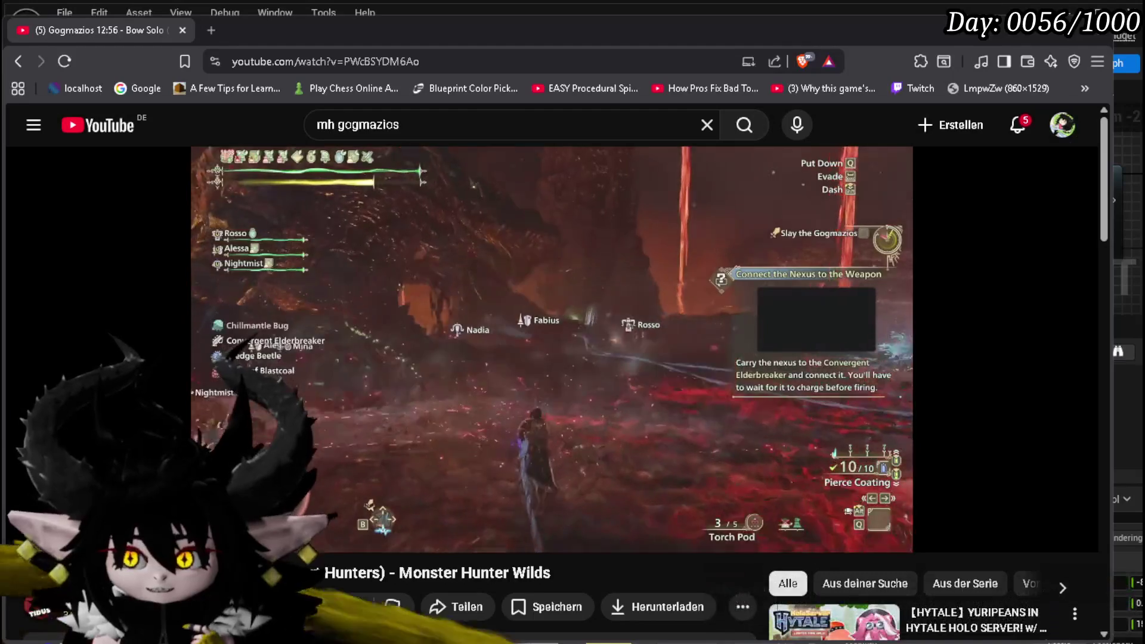
Pause and resume the video around the Adrenaline Rush, Agitator and Mutual Hostility II activations
mouse_move(613, 362)
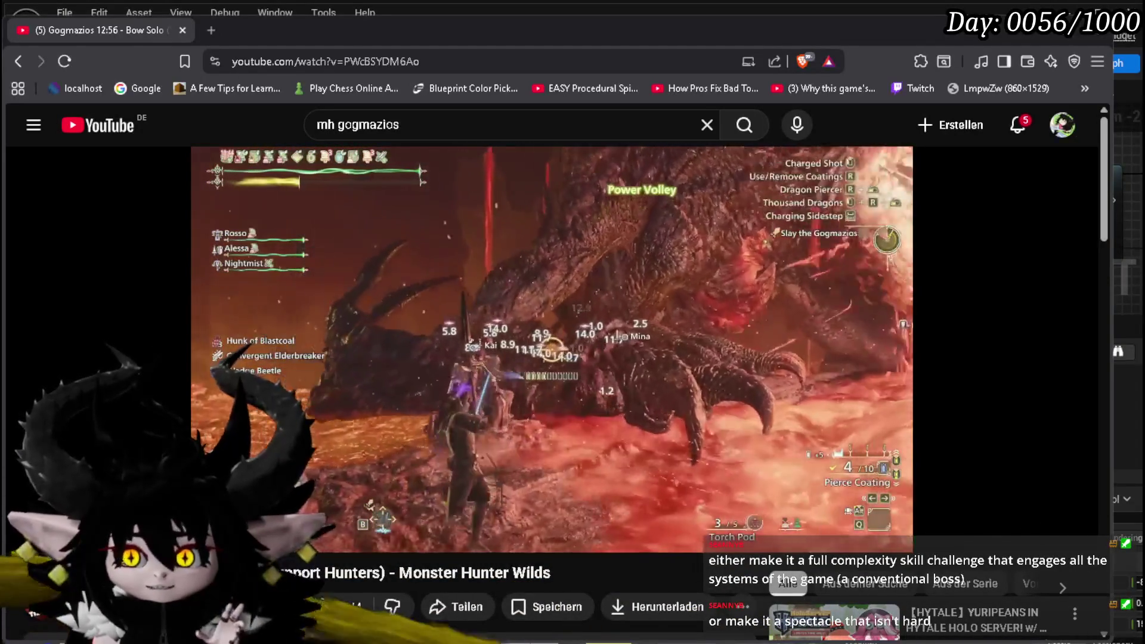
click(564, 369)
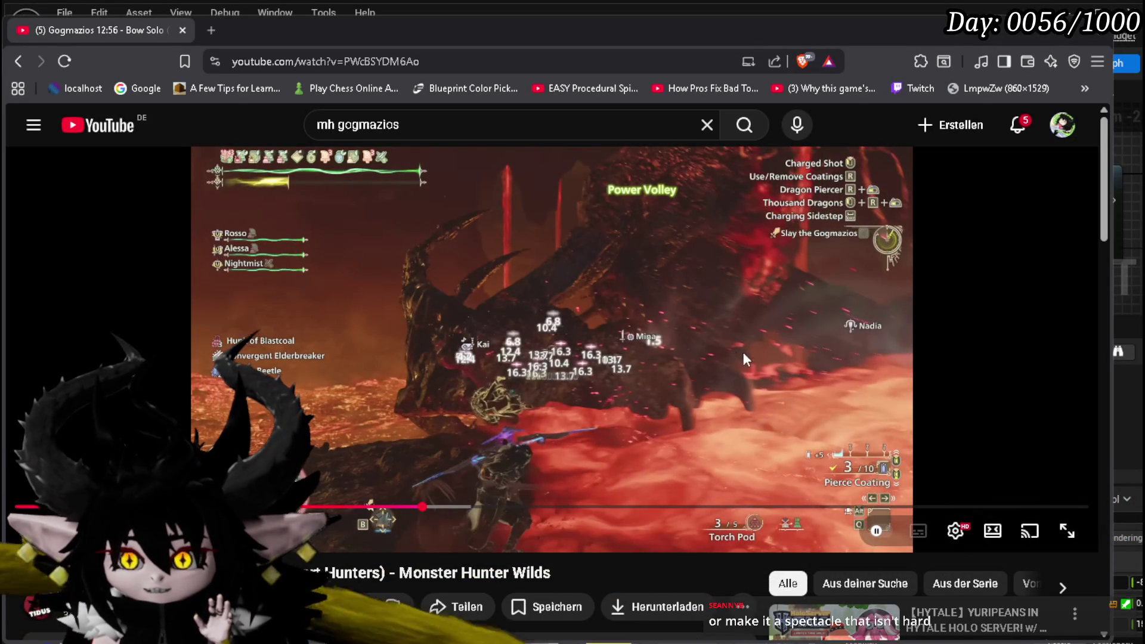
click(653, 339)
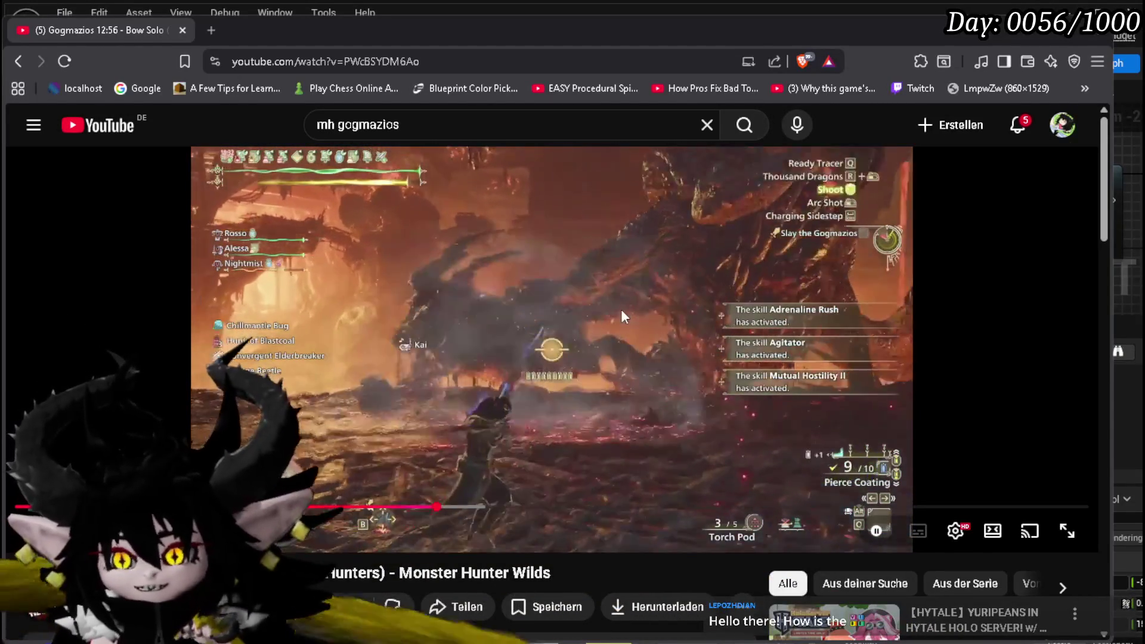
Toggle the paused video fullscreen and back, then skip ahead in several jumps
click(620, 309)
double_click(621, 309)
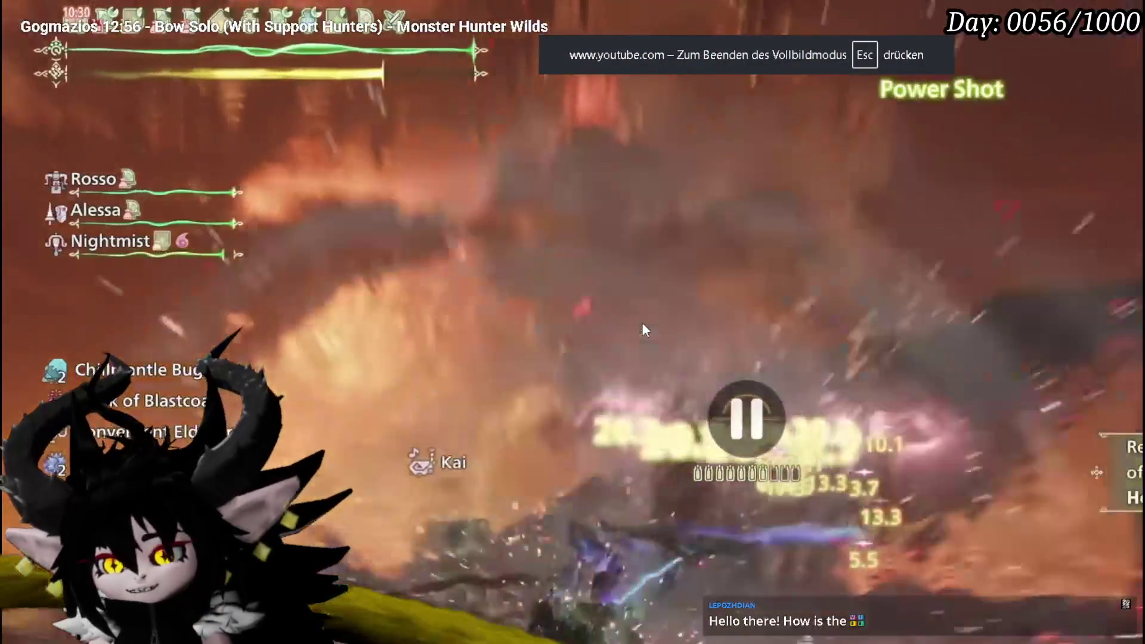
double_click(641, 322)
key(Right)
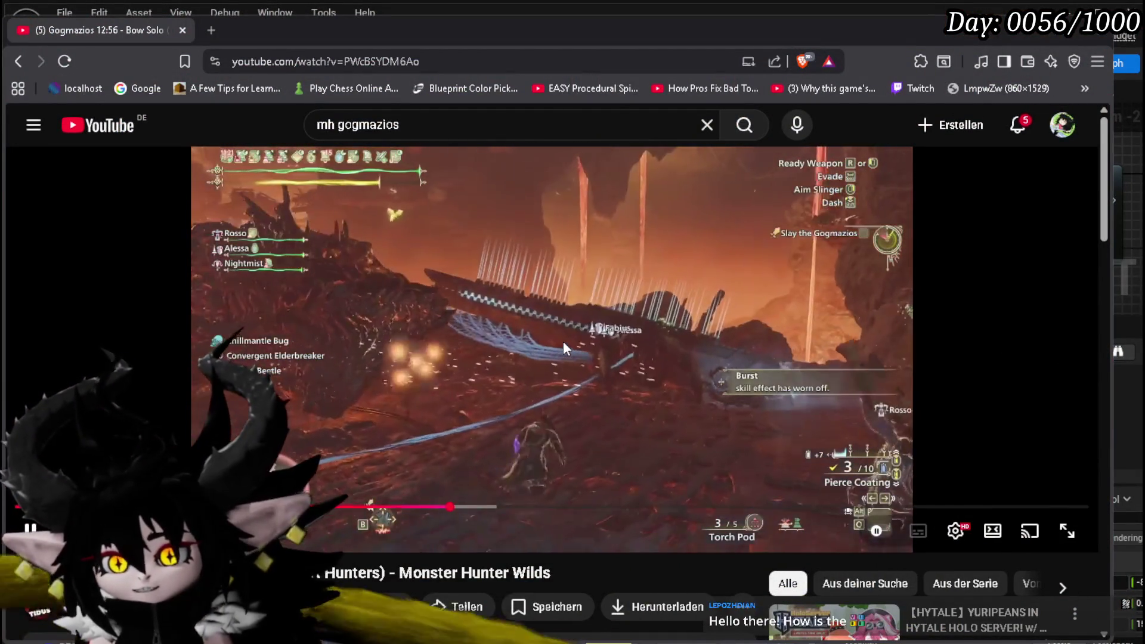
key(Right)
key(Right)
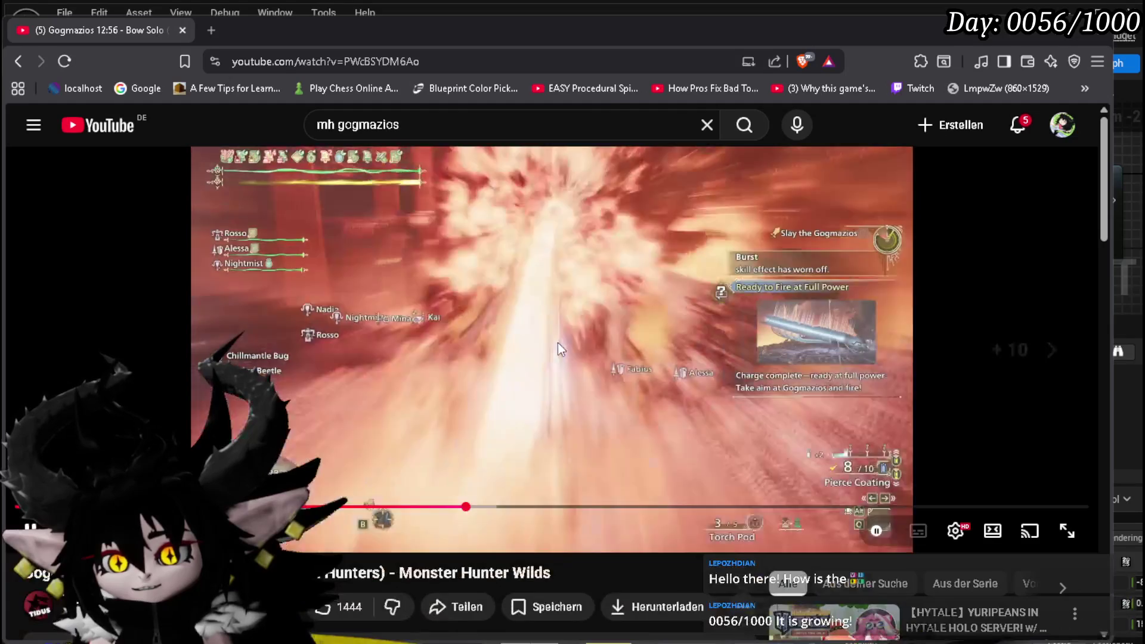
click(558, 344)
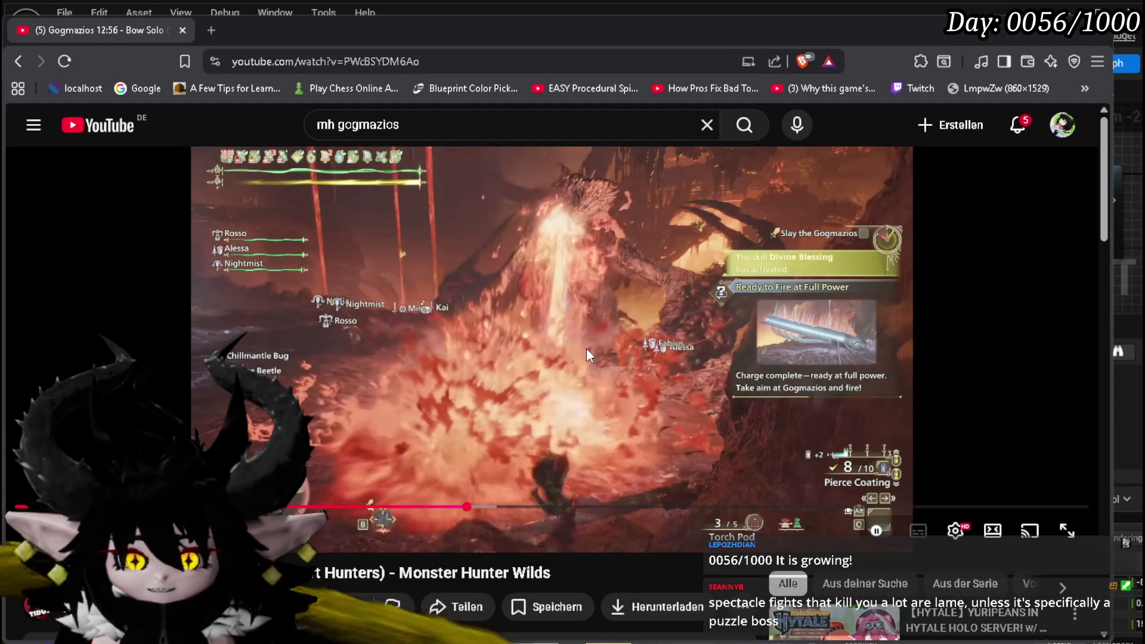
key(Right)
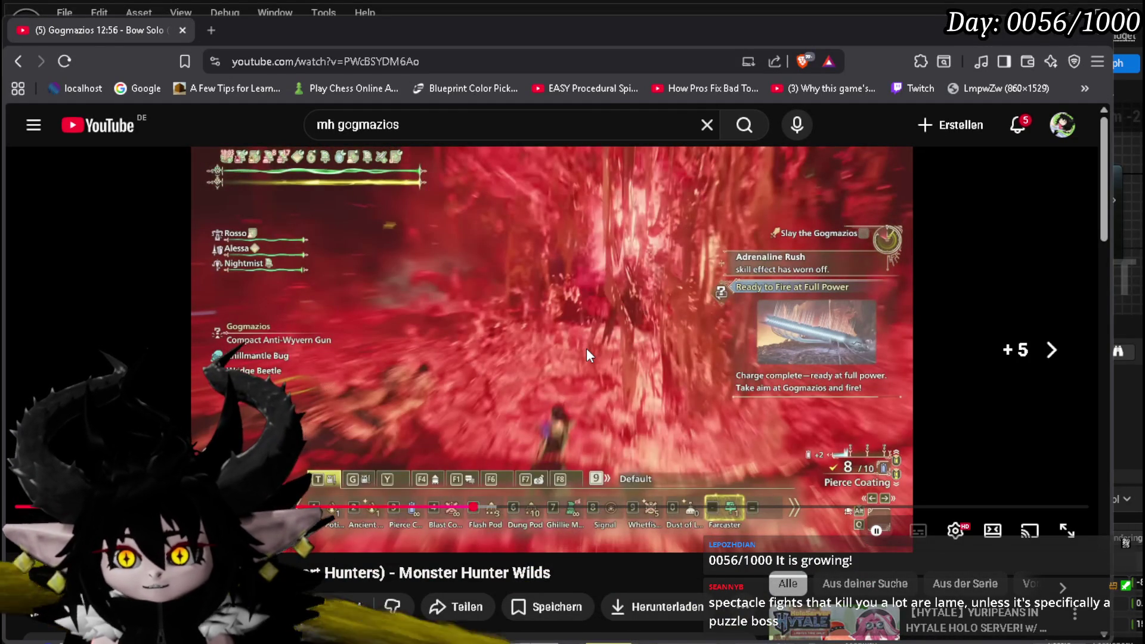
click(586, 348)
Scan through the camp, lava cave and canyon scenes, then rewind to the full-power shot
key(Right)
key(Left)
key(Left)
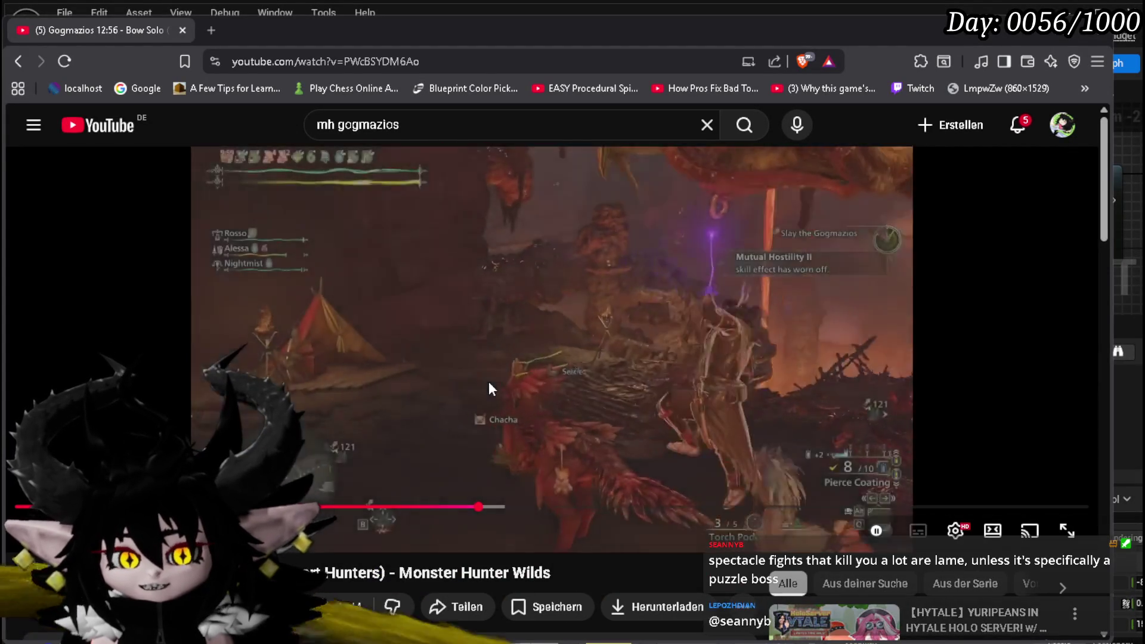
key(Right)
key(Right)
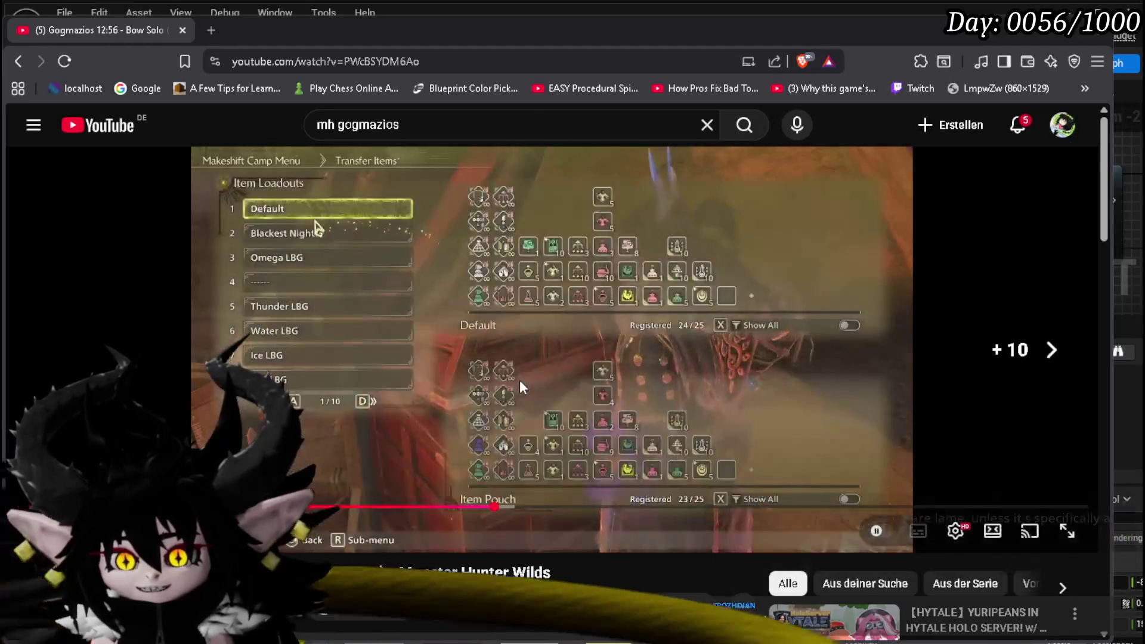
key(Right)
key(Right)
key(Right)
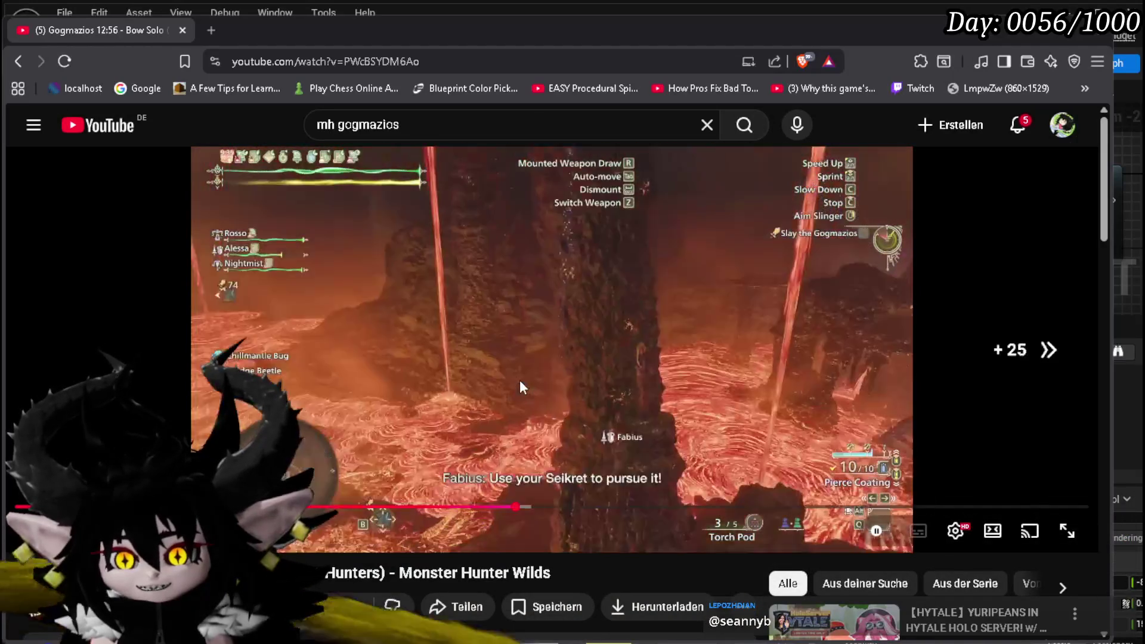
key(Right)
key(Right)
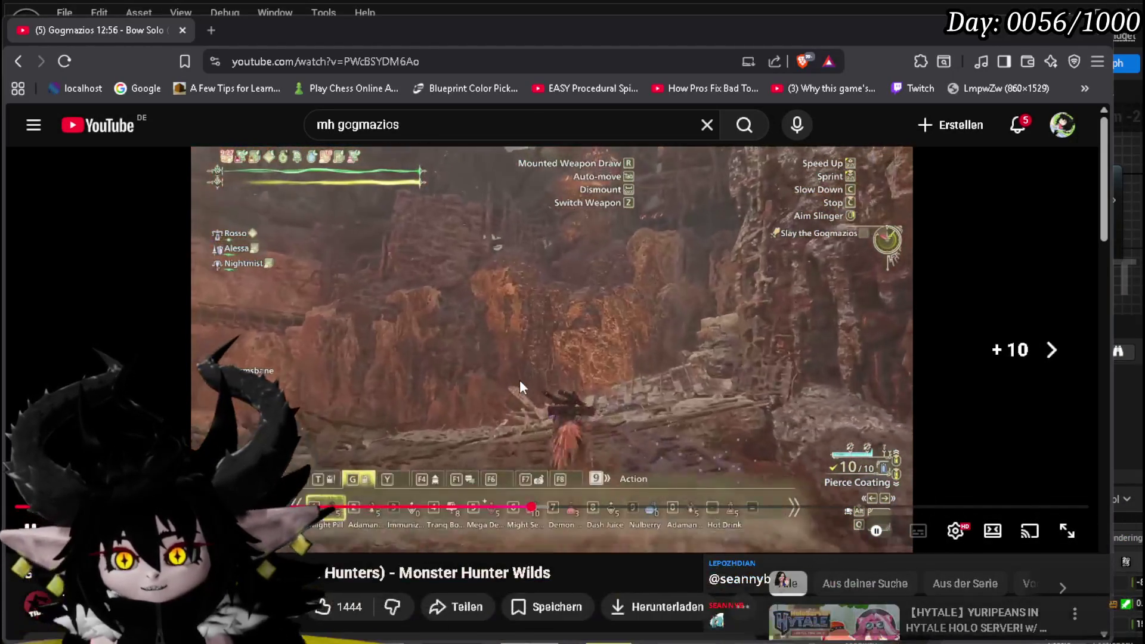
key(Left)
key(Left)
key(Left)
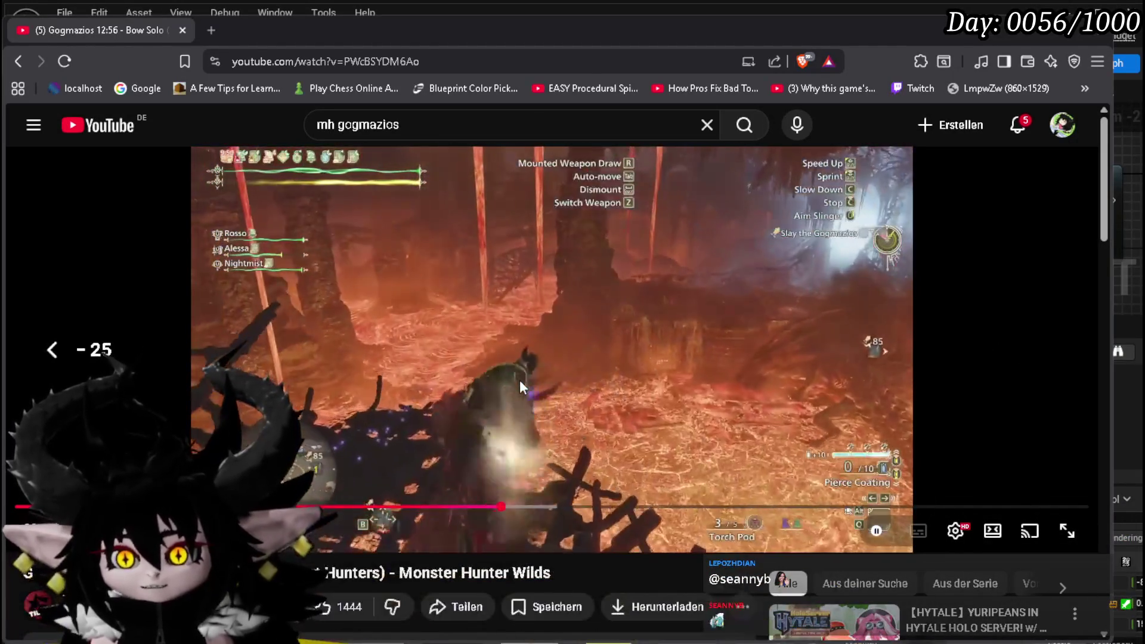
key(Left)
key(Left)
key(Left)
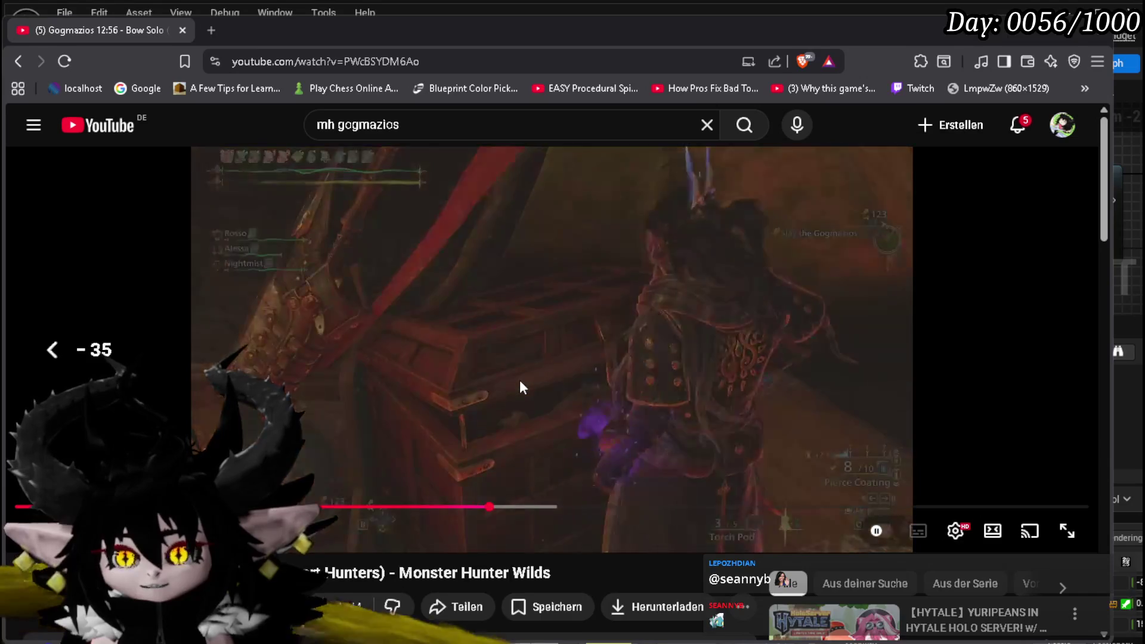
key(Left)
key(Left)
key(Left)
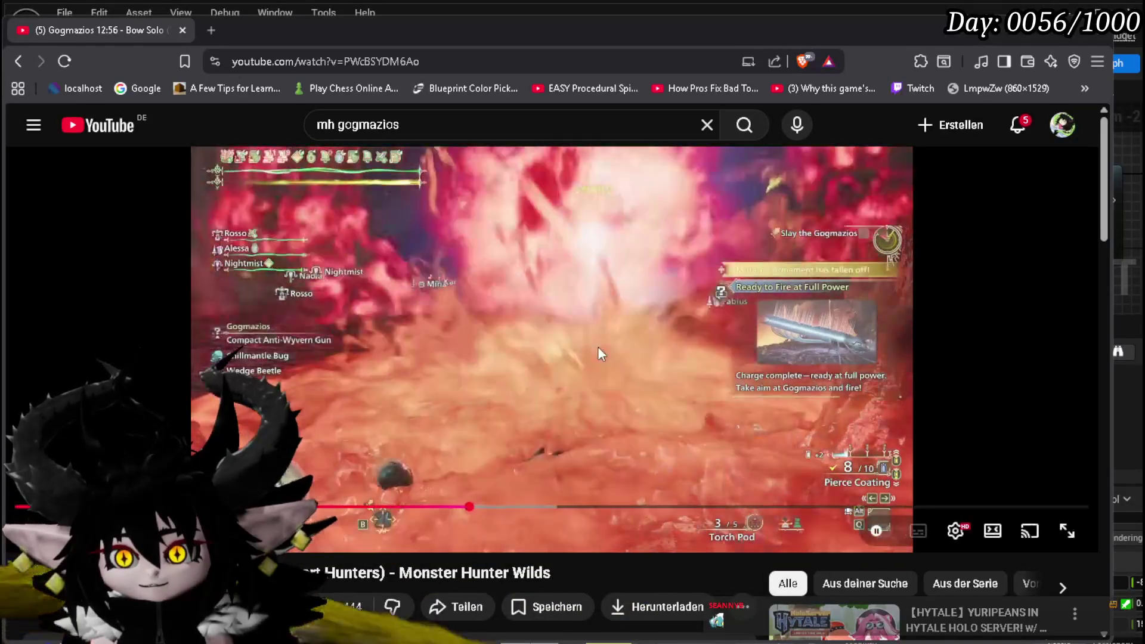
Pause and resume the video, then seek to about 6:03 for the gaseous-state part
click(597, 346)
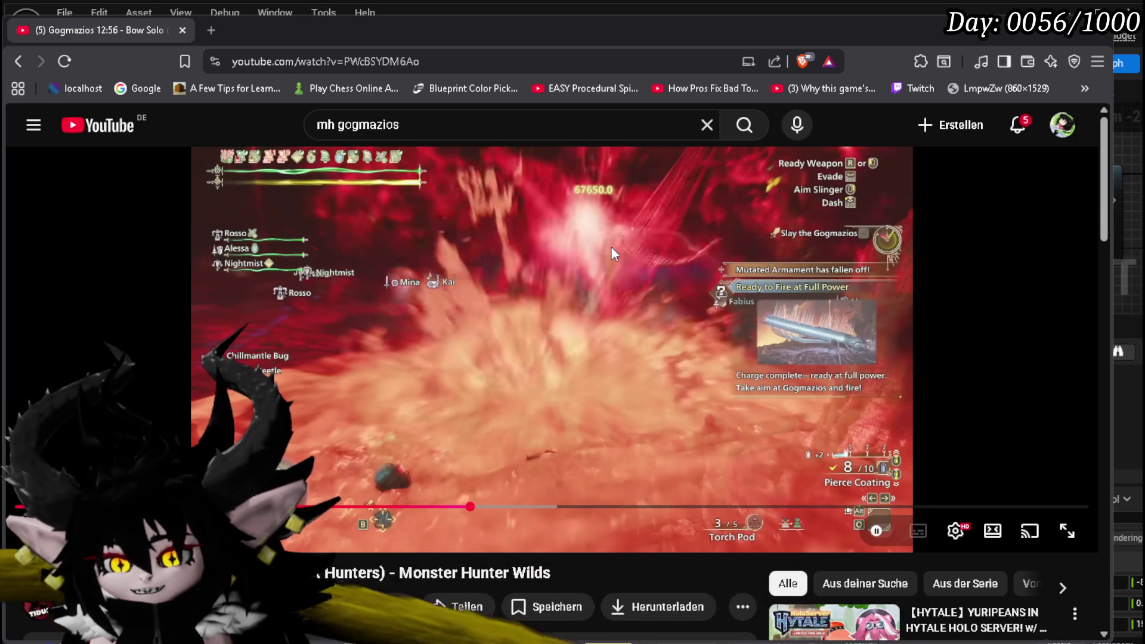
click(611, 246)
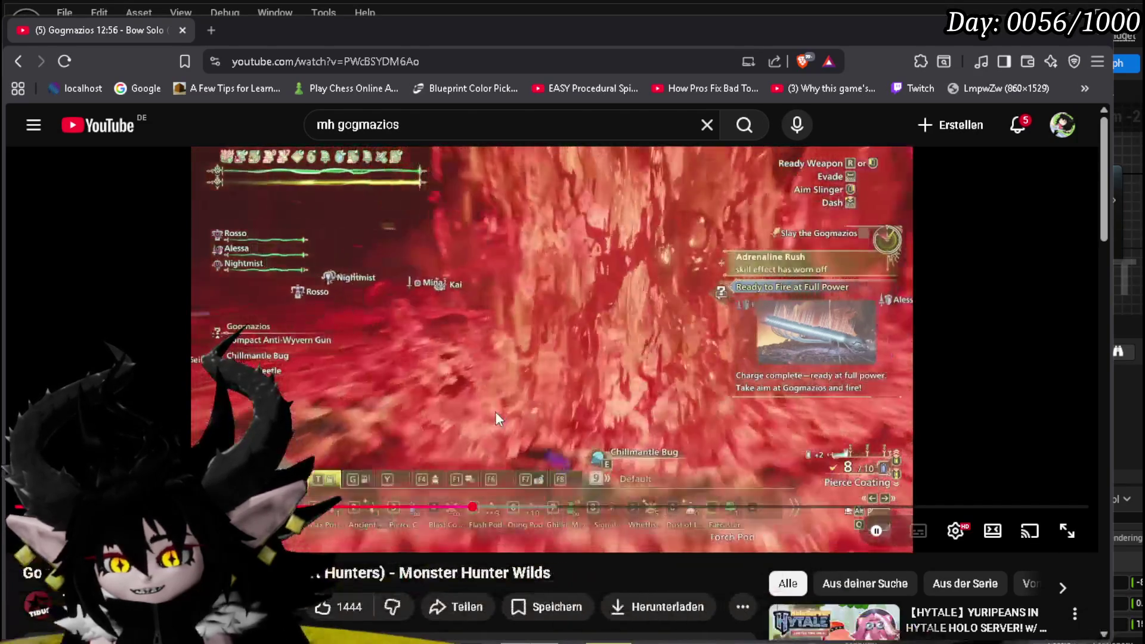
mouse_move(472, 507)
mouse_down()
mouse_move(485, 495)
mouse_move(484, 516)
mouse_move(488, 507)
mouse_move(568, 511)
mouse_up()
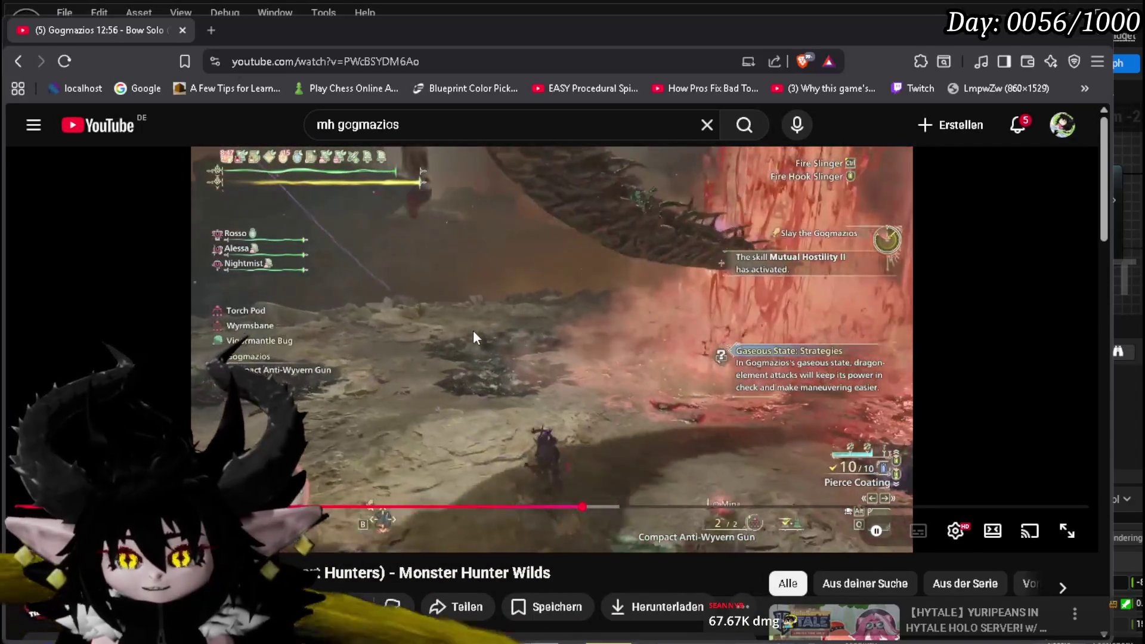
Pause the Gogmazios bow video, then skip it well ahead in 5-second jumps
click(533, 340)
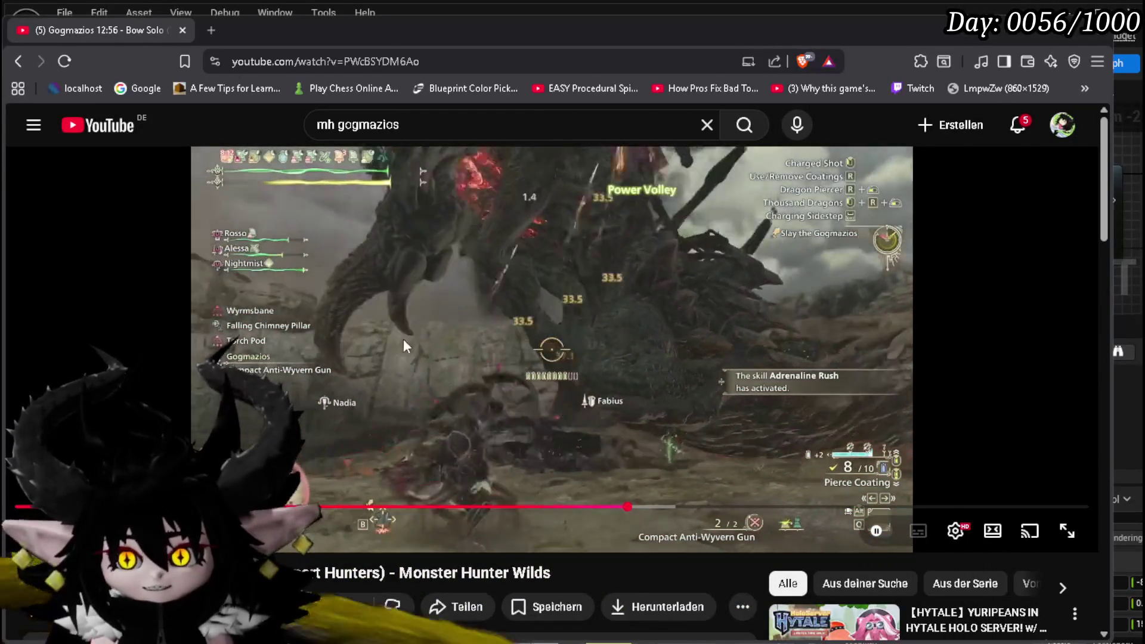
key(Right)
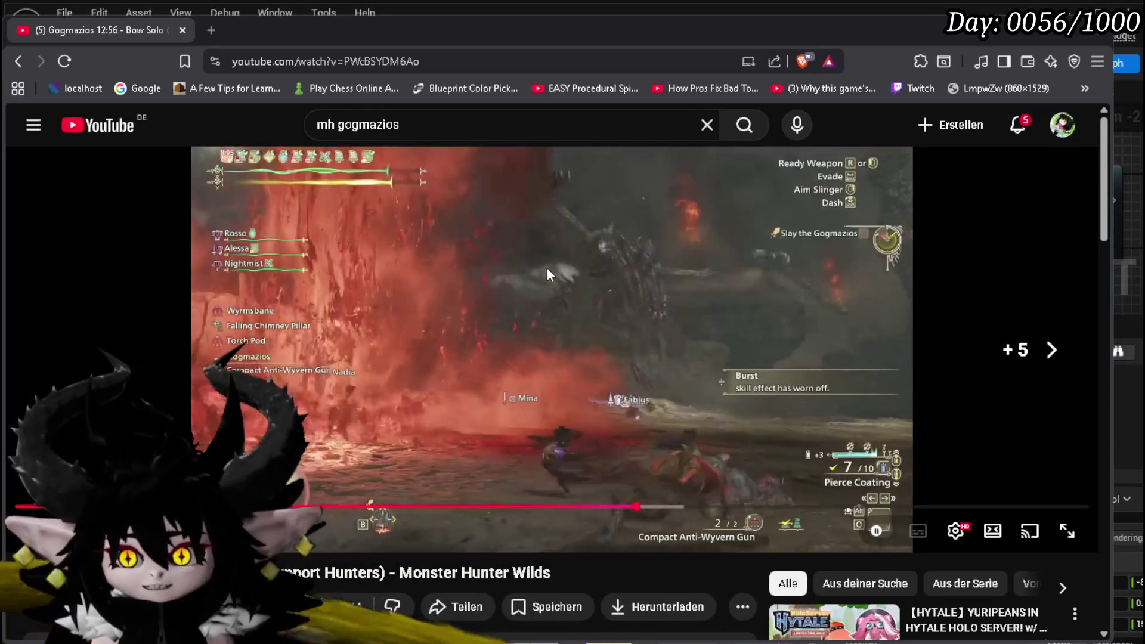
key(space)
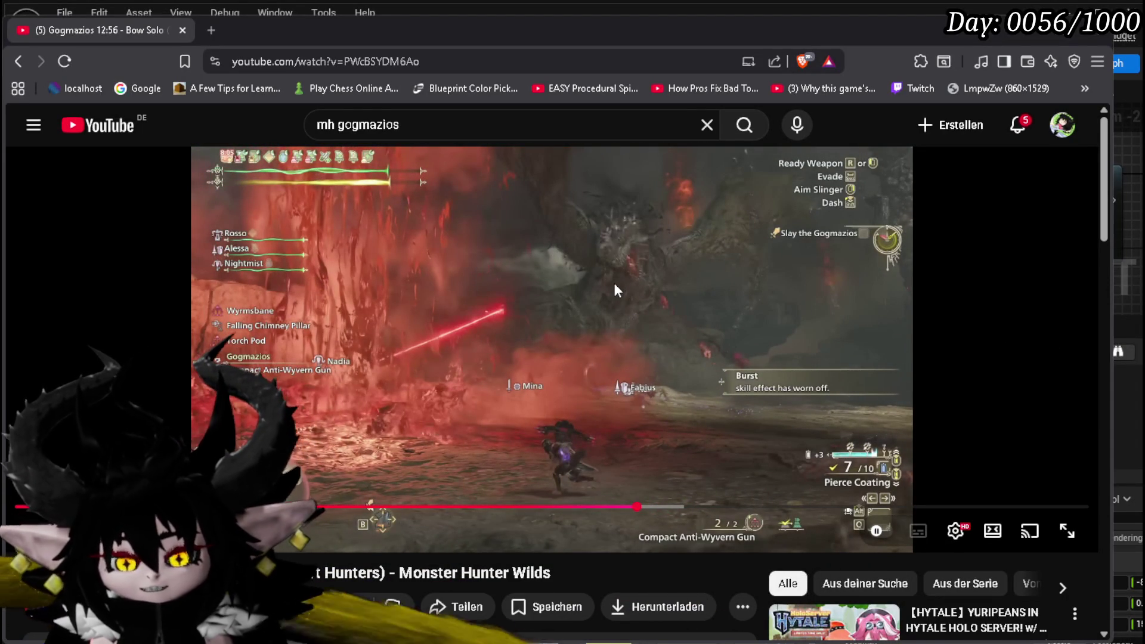
key(space)
key(space)
key(space)
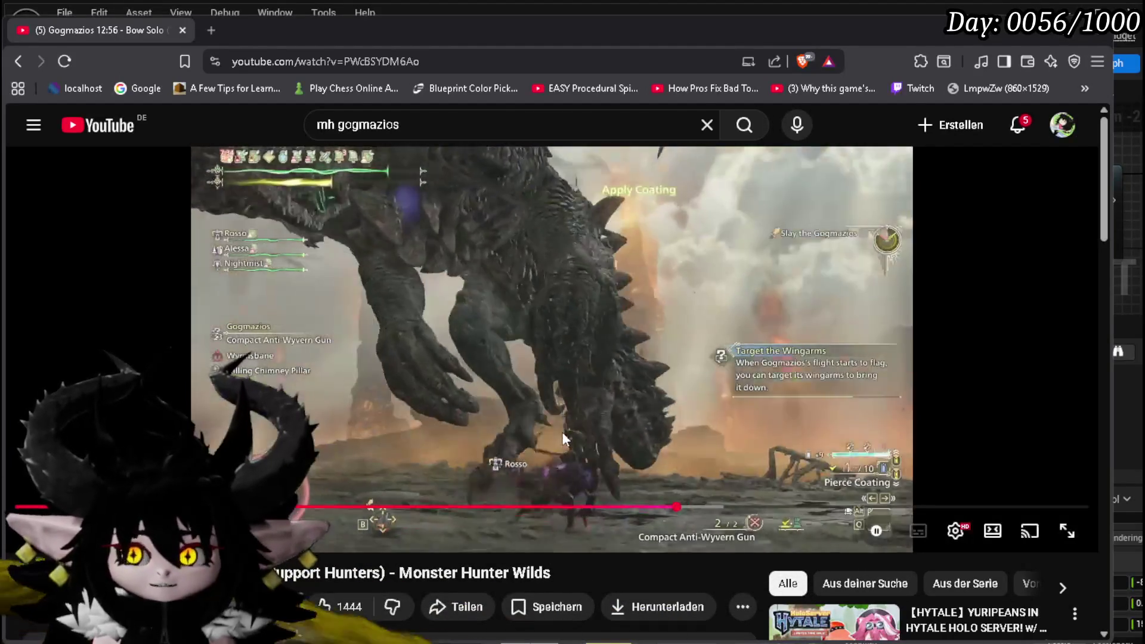
key(Right)
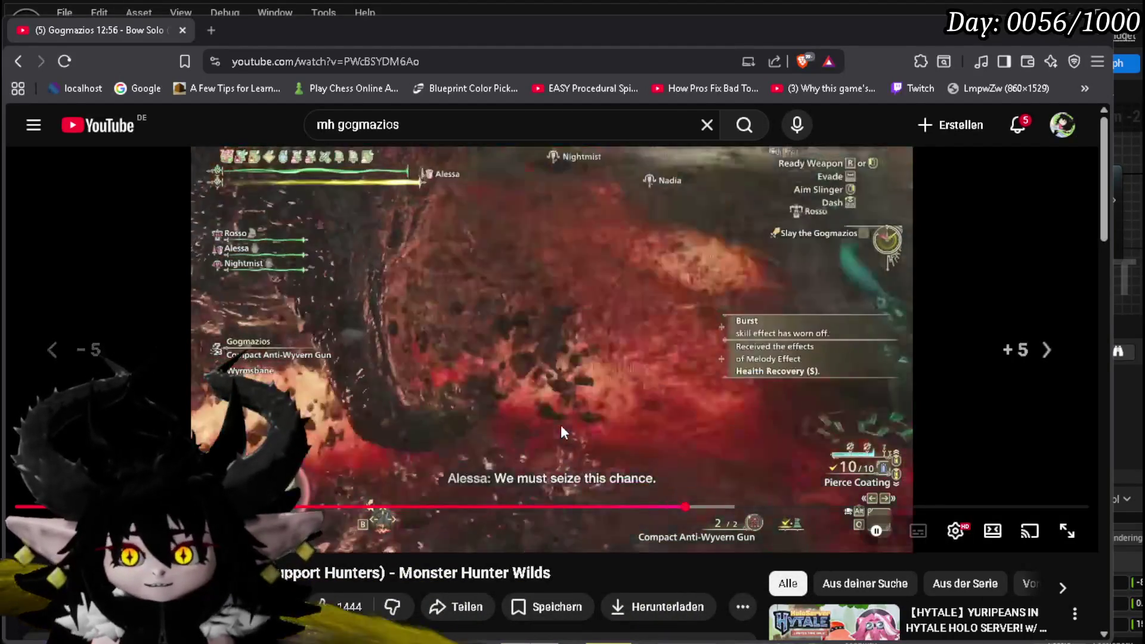
key(Right)
key(Right)
key(Right)
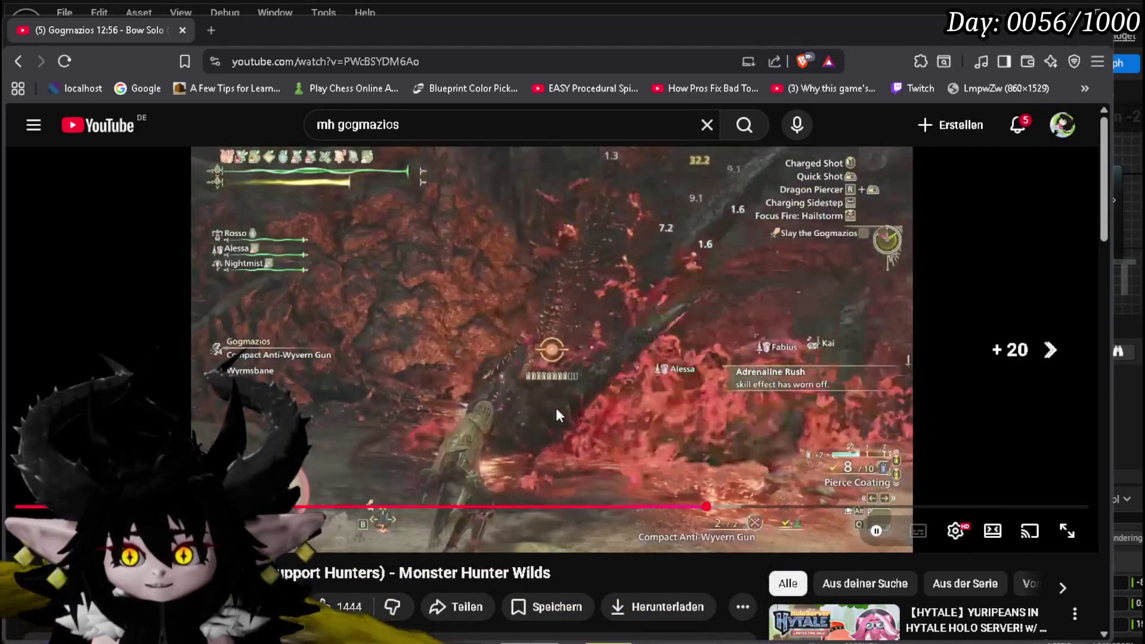
key(Right)
key(Right)
key(Right)
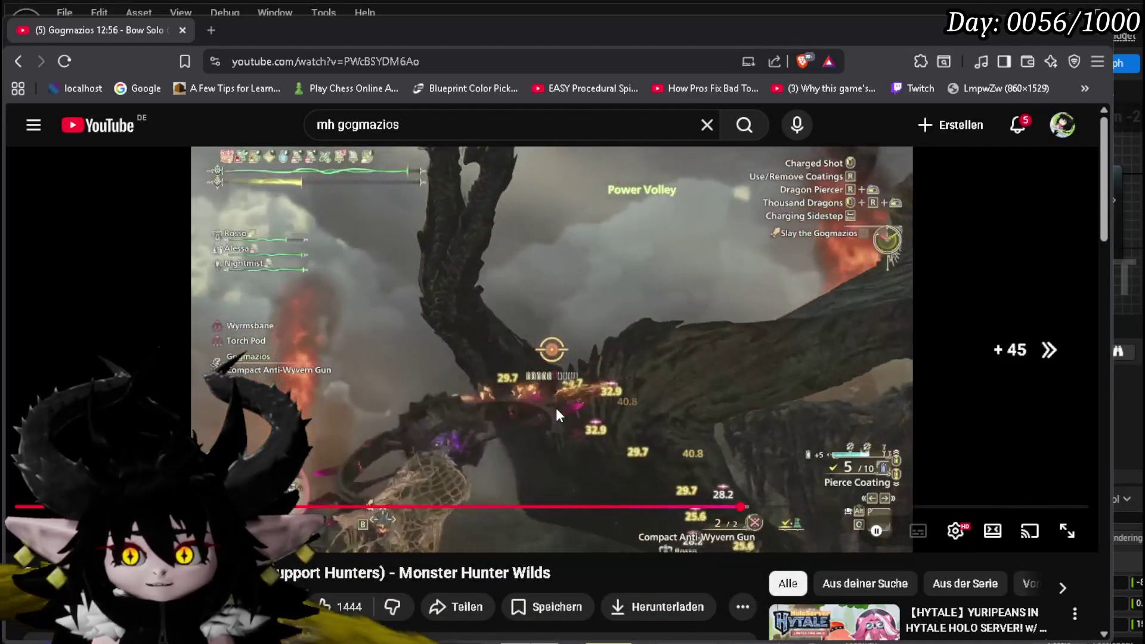
key(Right)
key(Right)
key(Right)
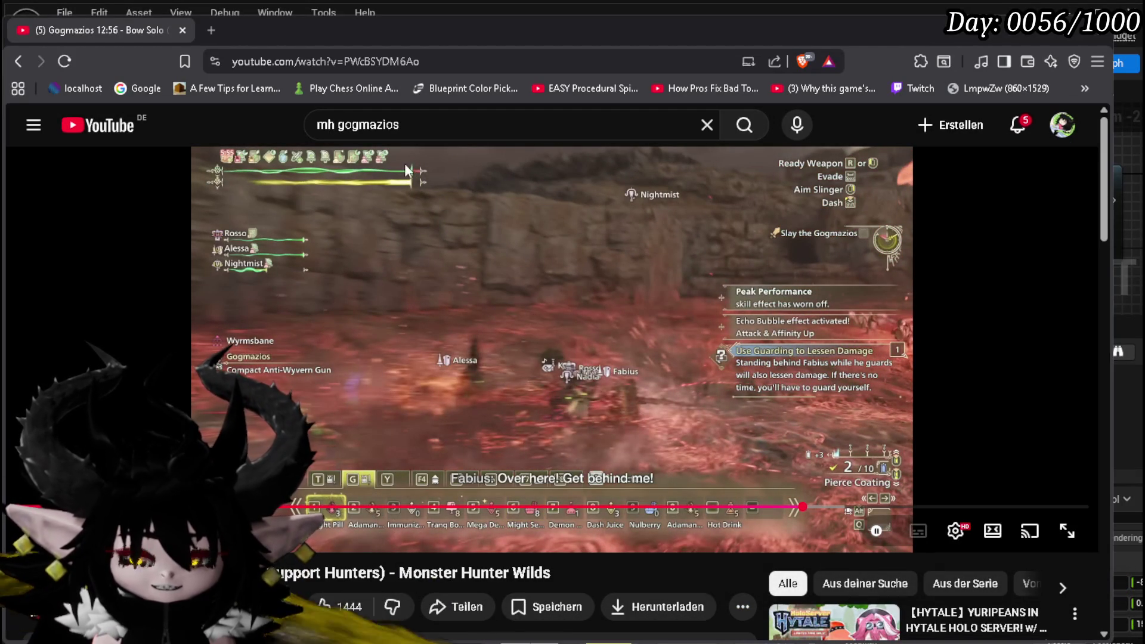
Rewind the video about 15 seconds in 5-second steps, pausing and resuming around it
click(489, 249)
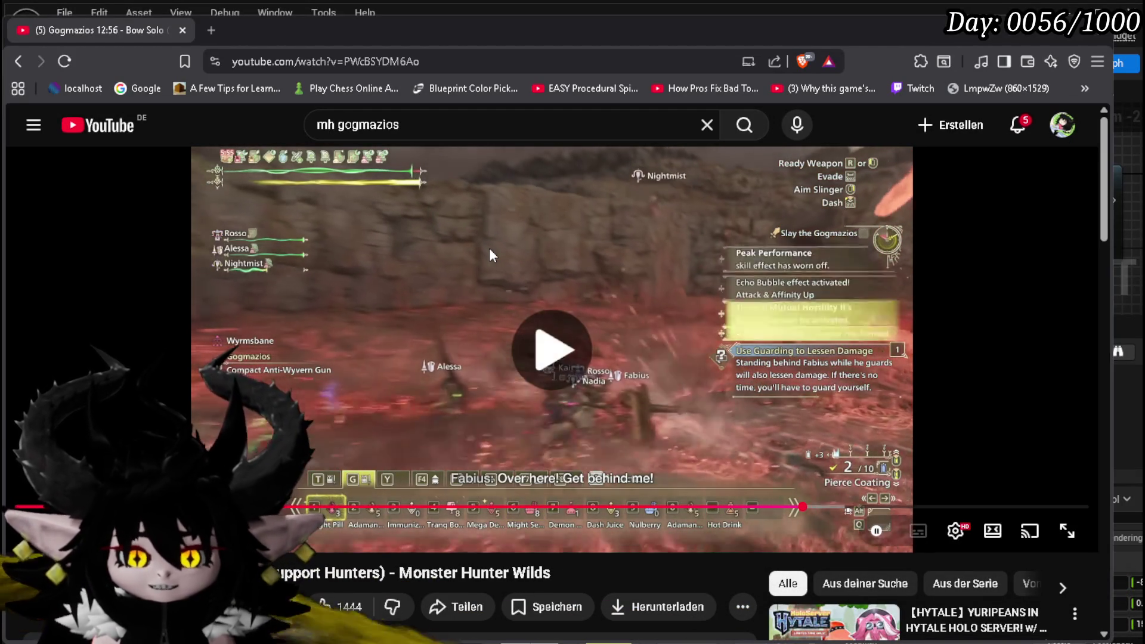
click(488, 247)
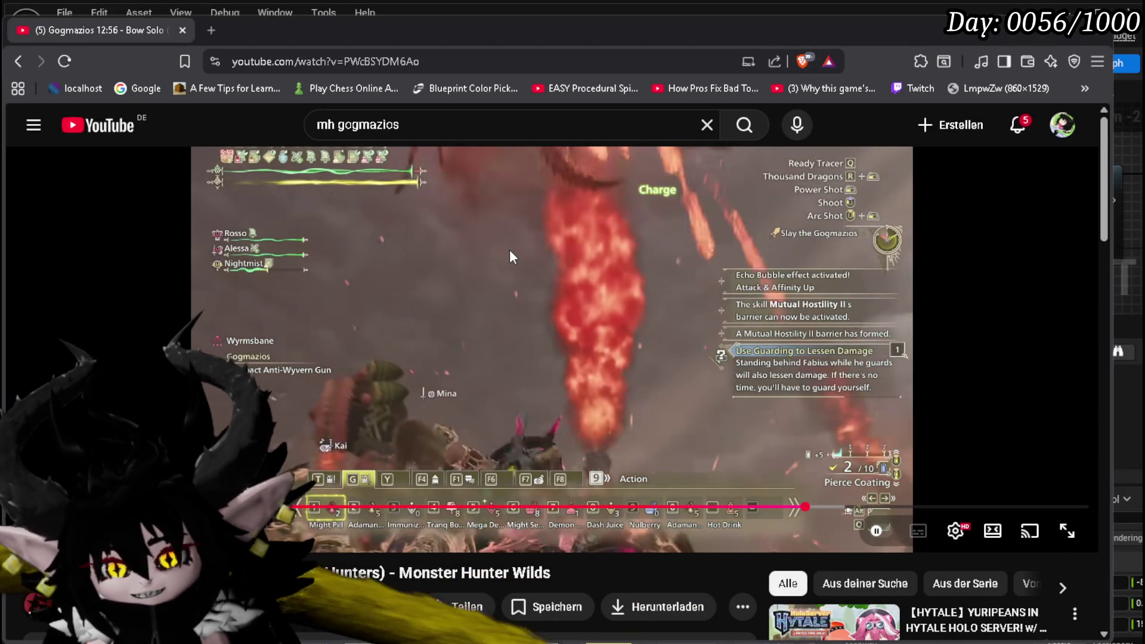
click(509, 251)
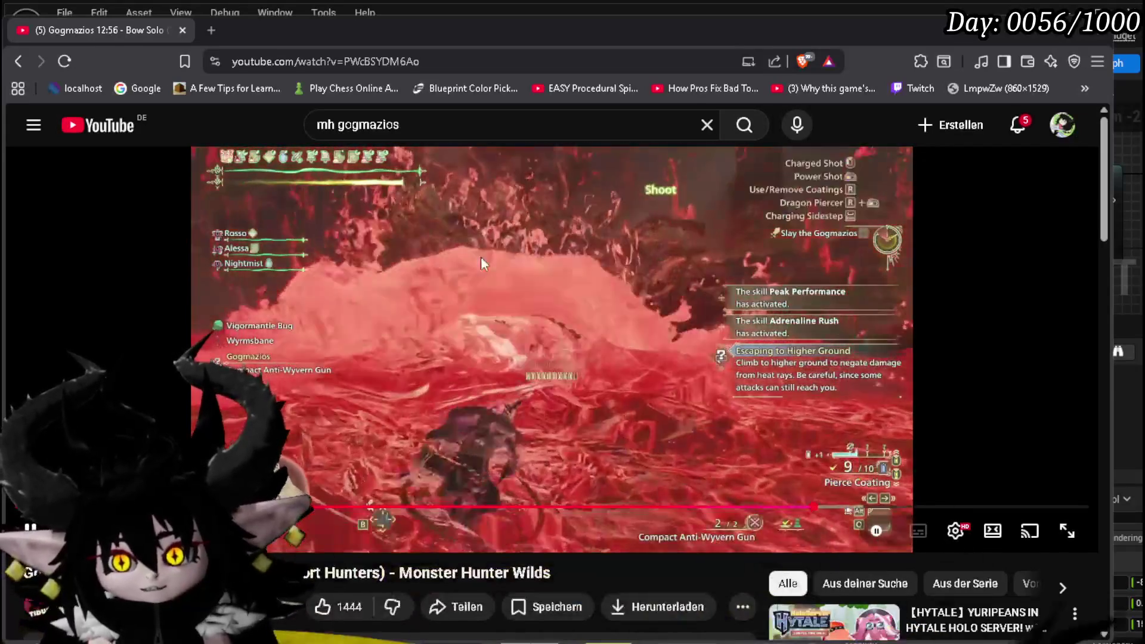
key(Left)
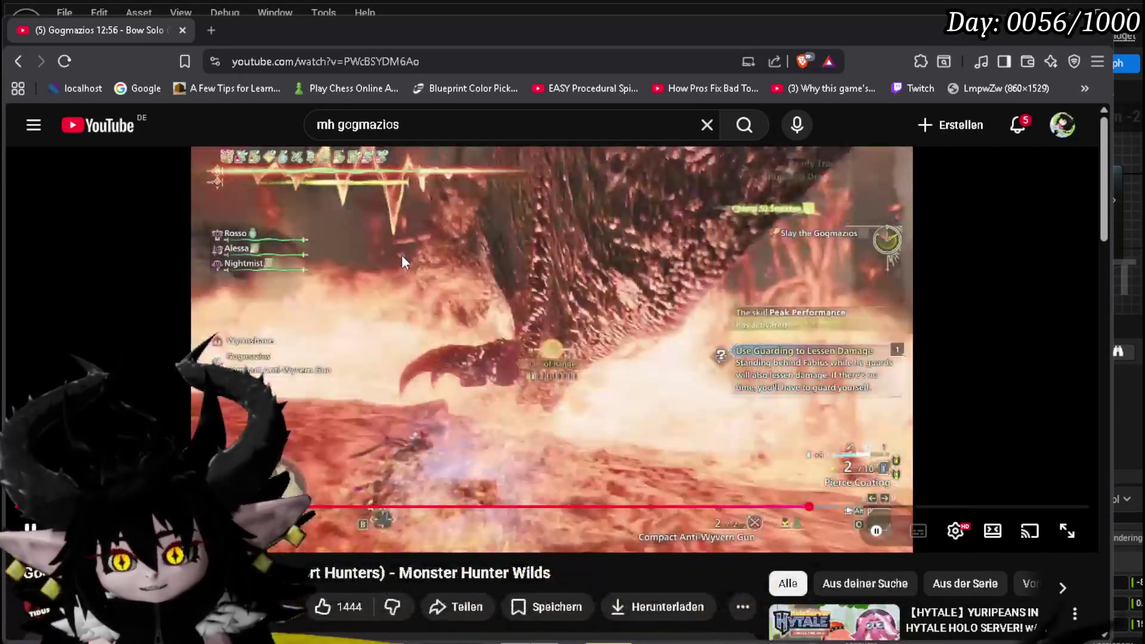
key(Left)
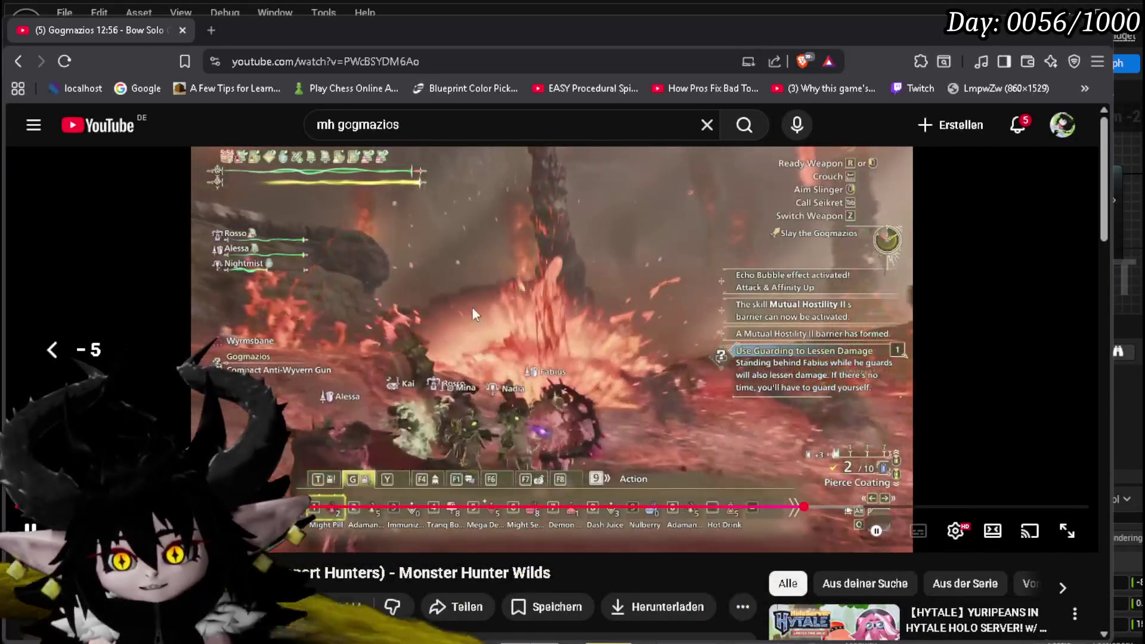
key(Left)
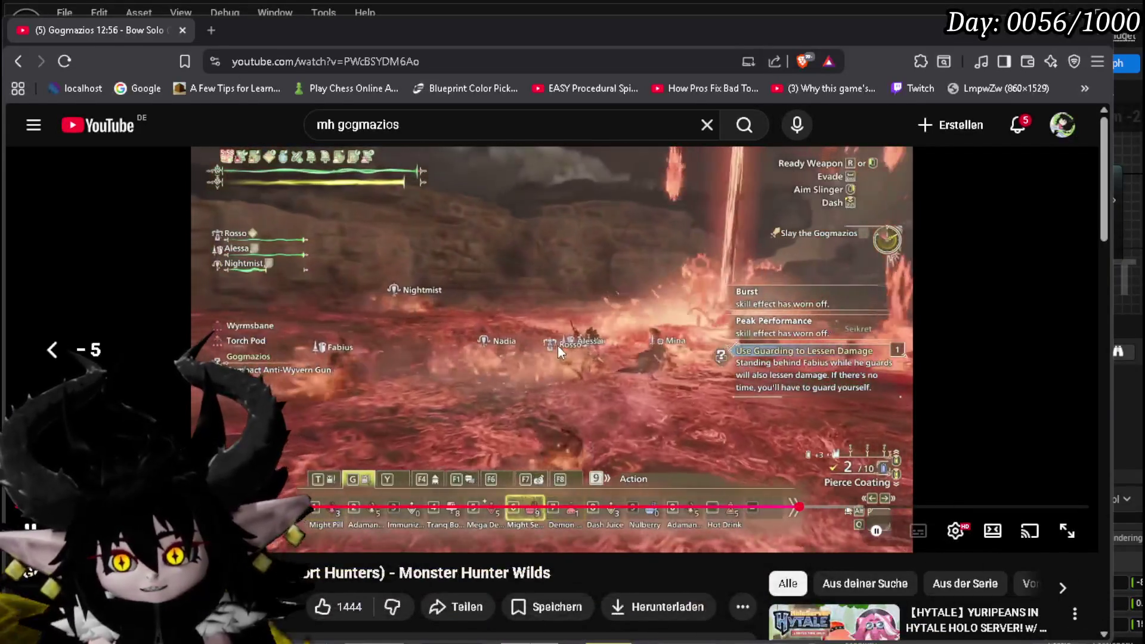
click(576, 329)
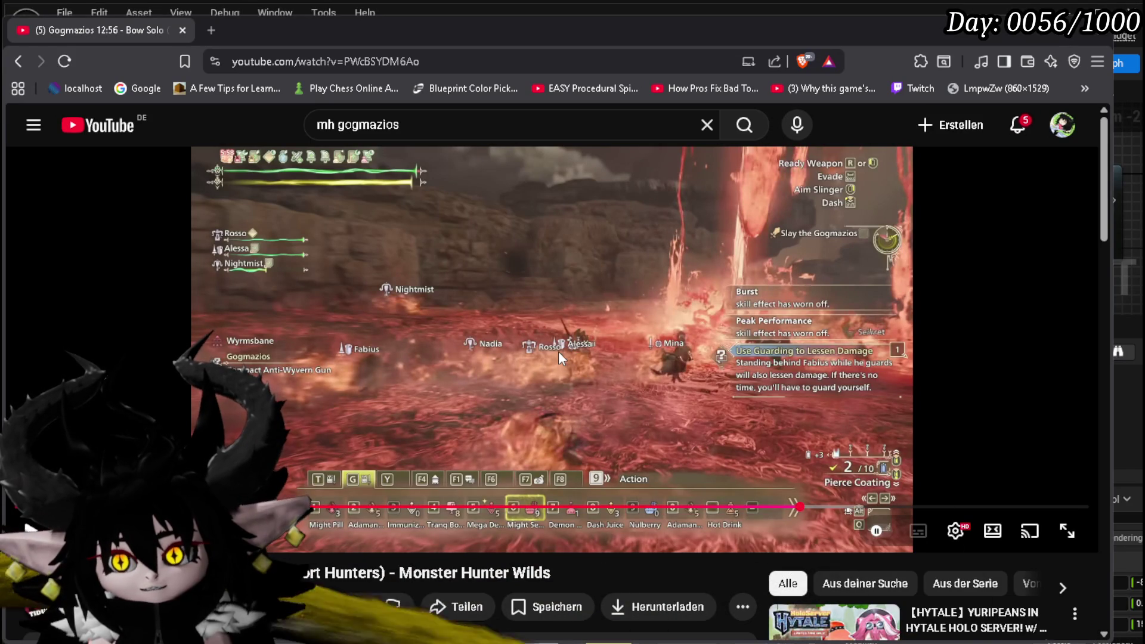
click(480, 352)
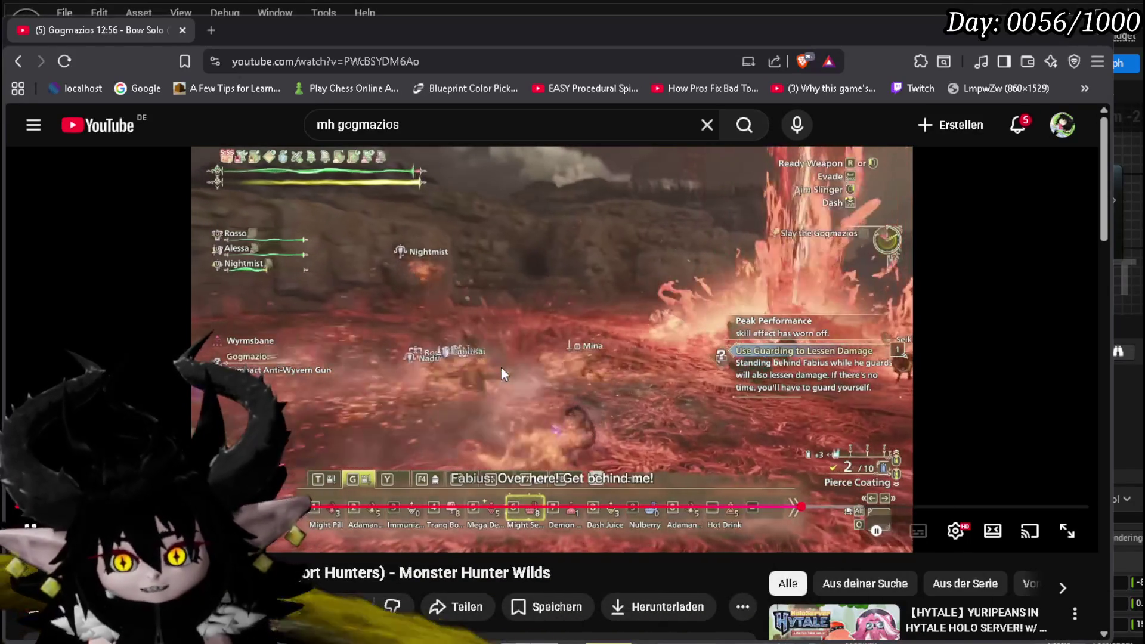
click(505, 375)
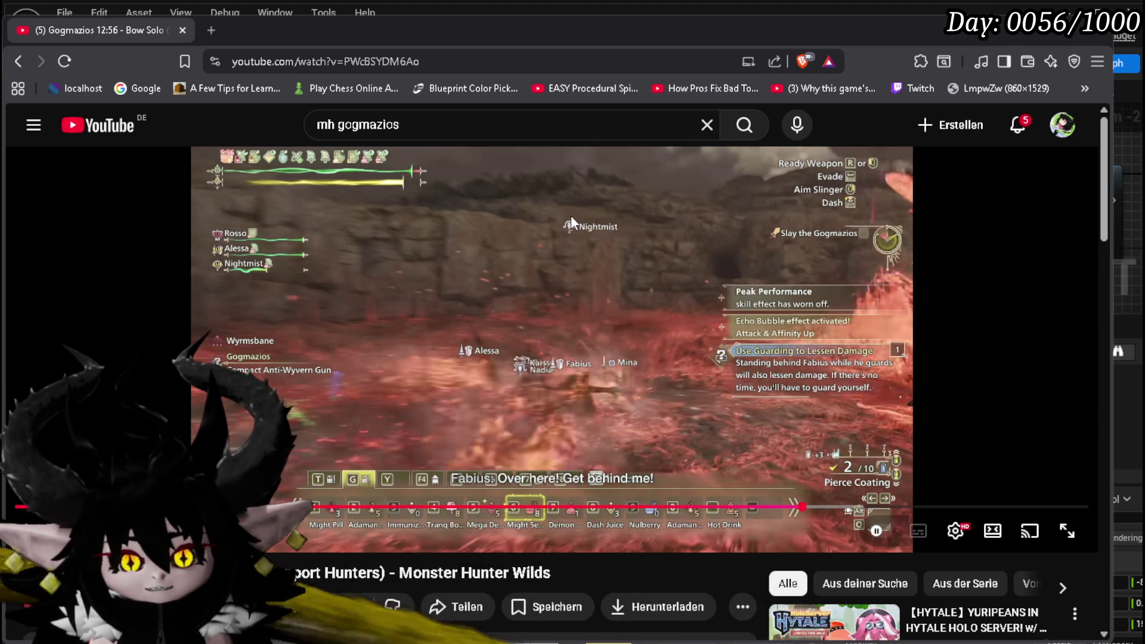
click(635, 270)
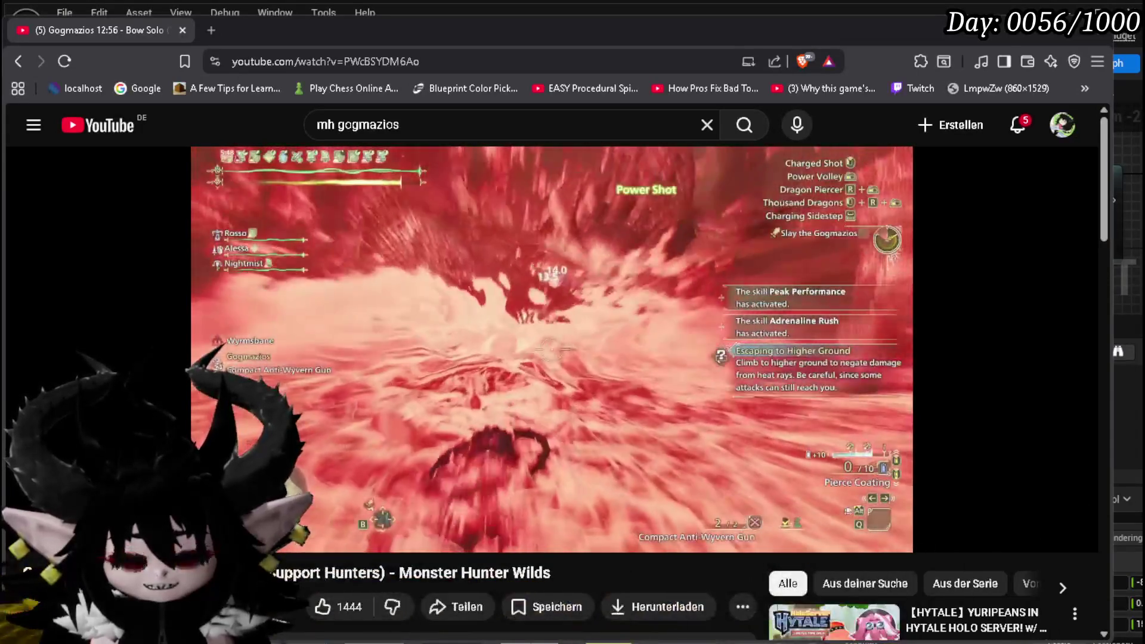
mouse_move(486, 267)
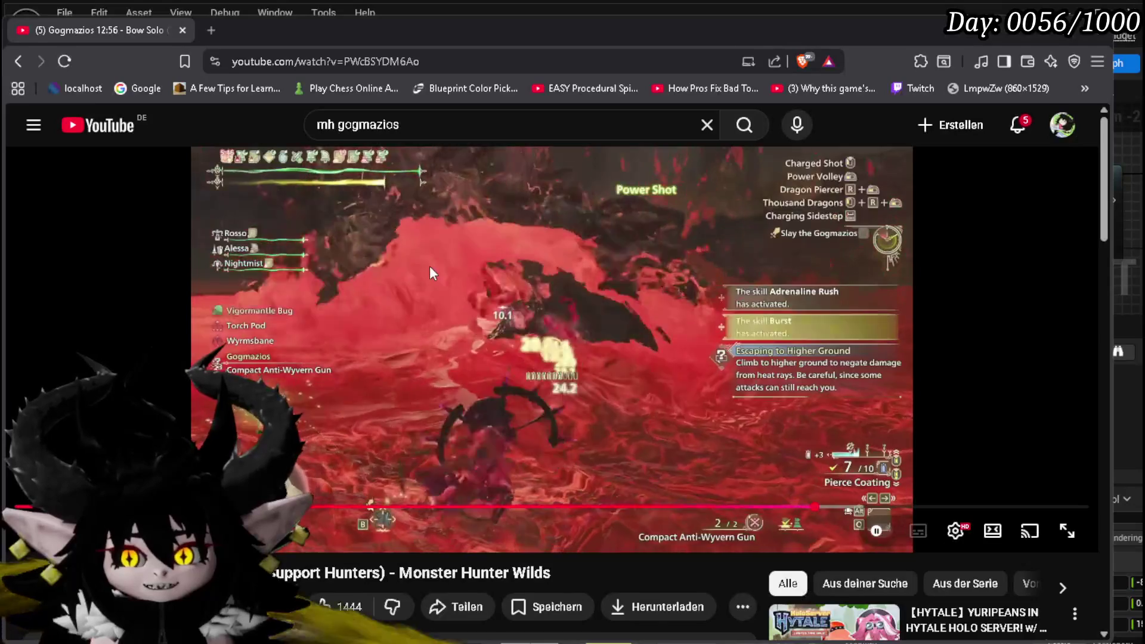
Rewind the Gogmazios video about 15 seconds and resume playback through the Power Volley scene
key(Left)
key(Left)
key(Left)
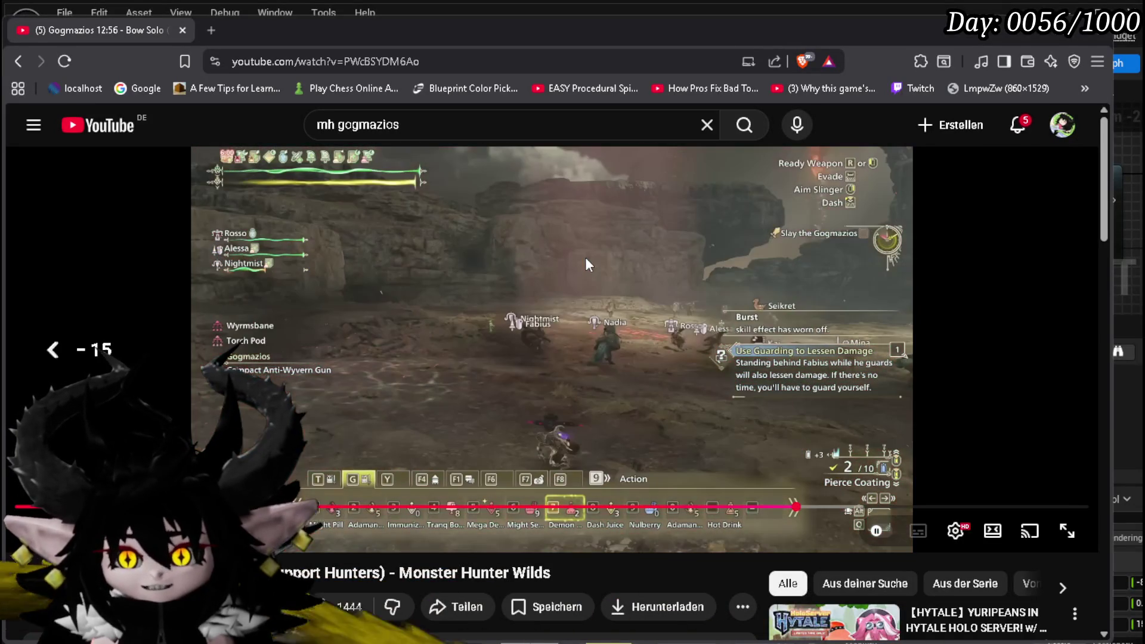
click(585, 256)
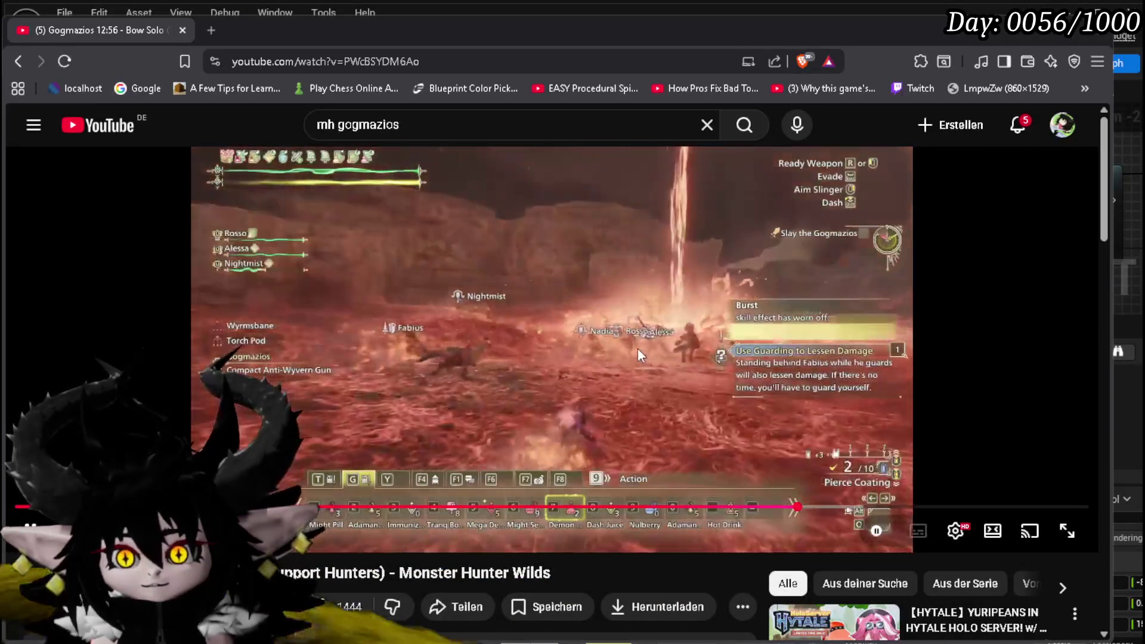
key(Left)
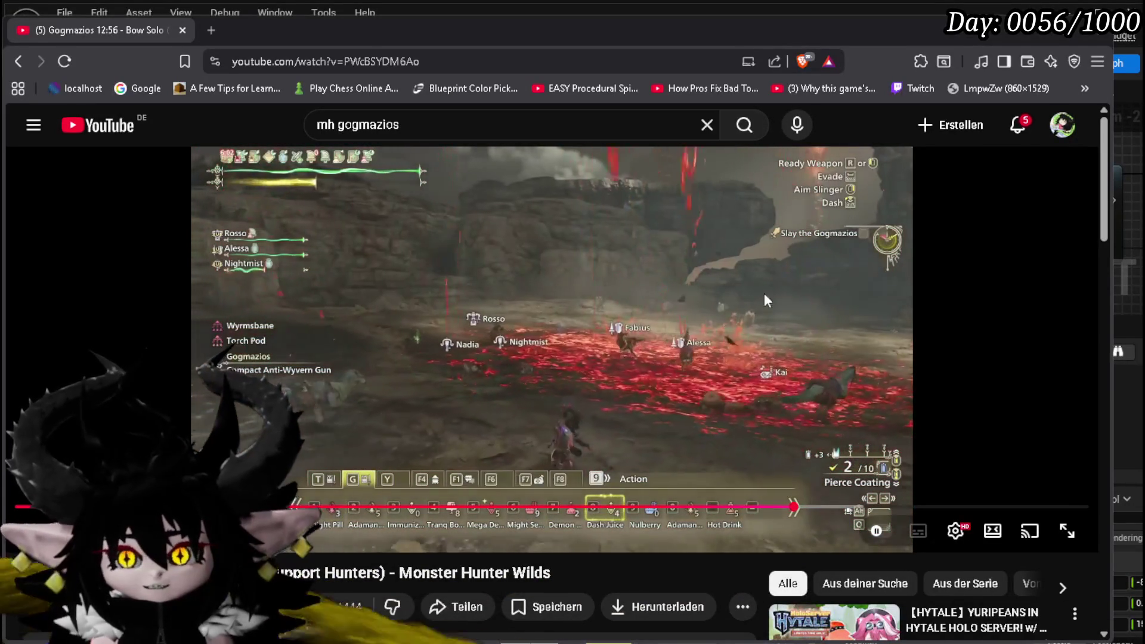
key(Left)
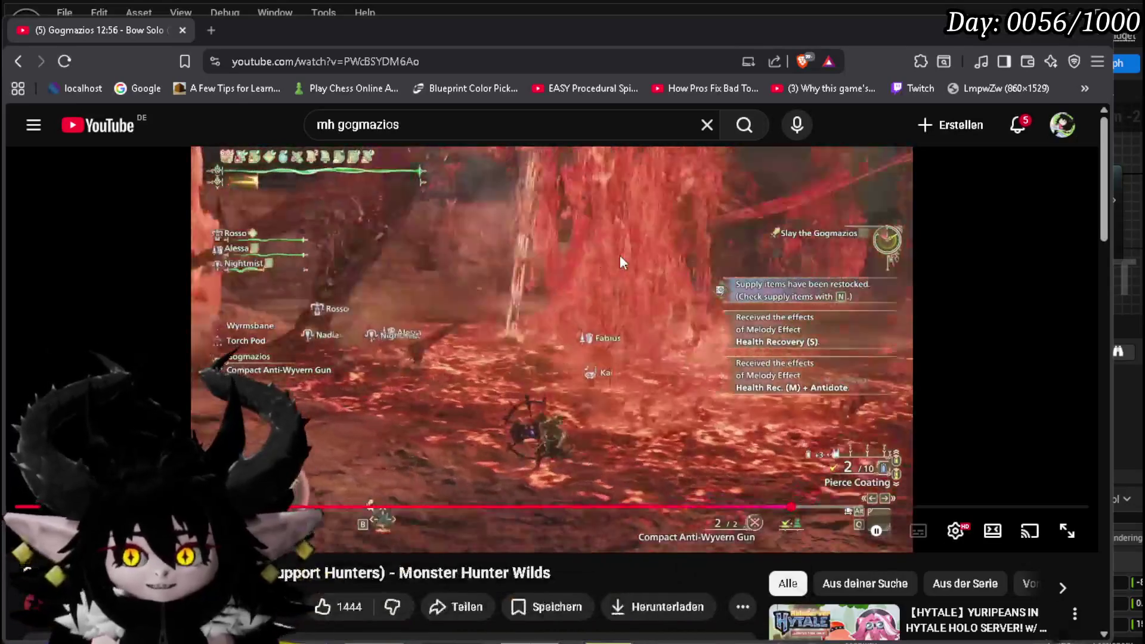
click(520, 329)
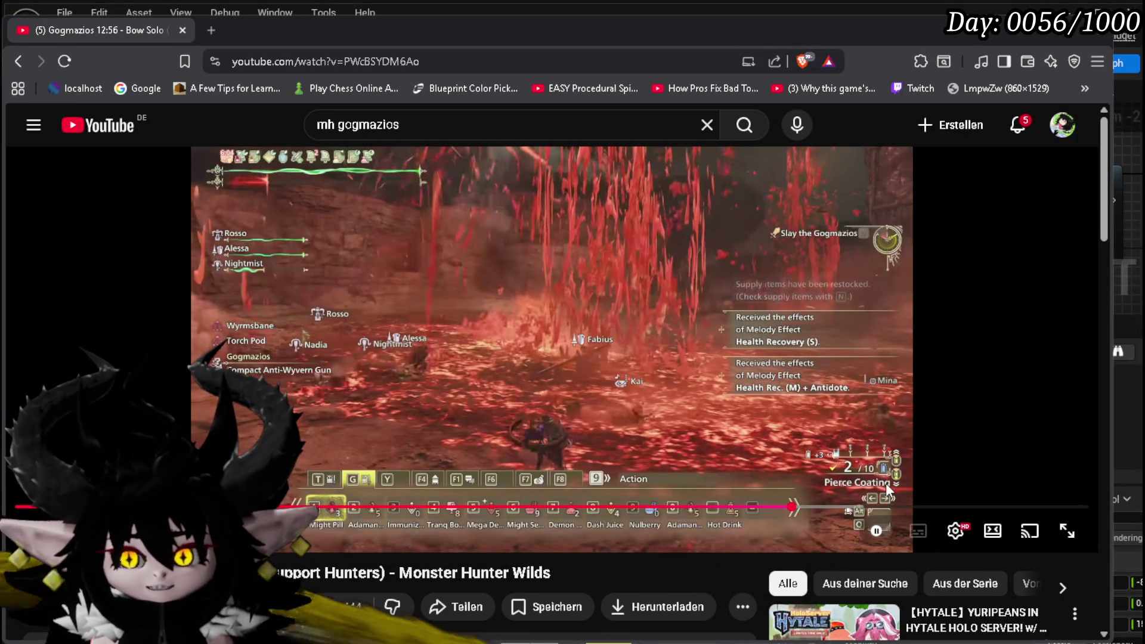
click(679, 374)
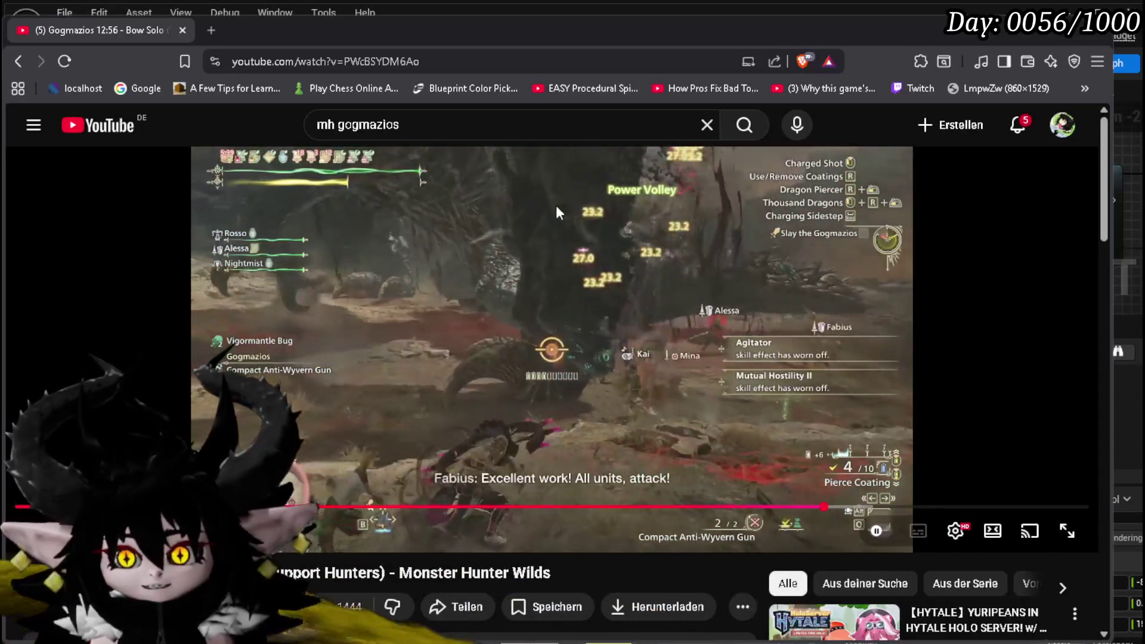
Scrub the progress bar back to about 8:41, then forward to around 10:03
drag(884, 508, 730, 510)
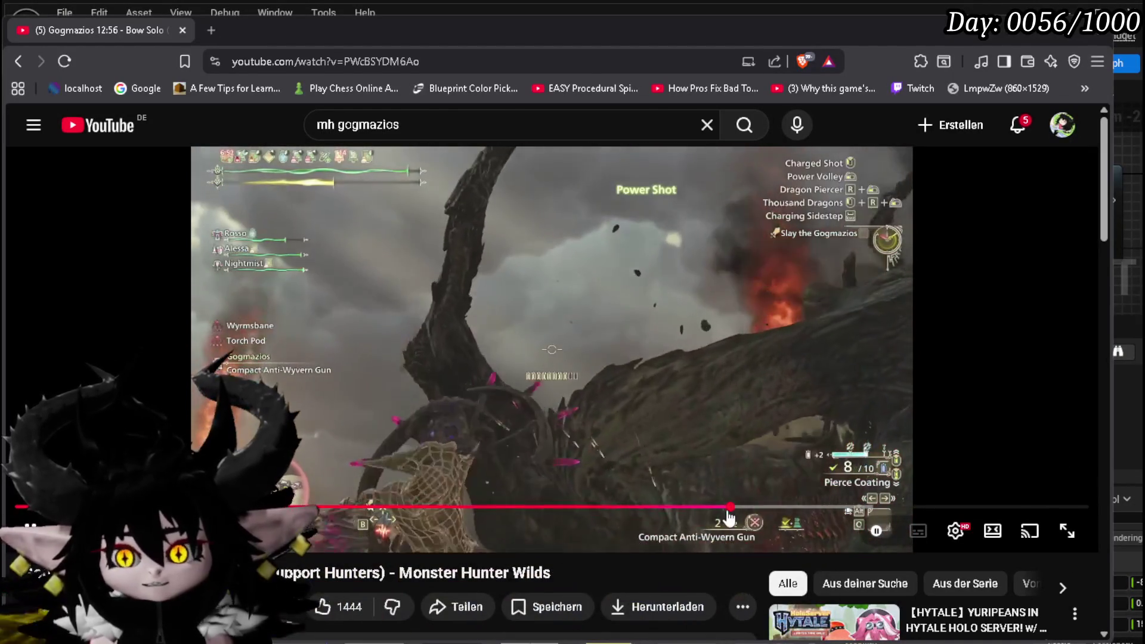
drag(727, 516, 683, 512)
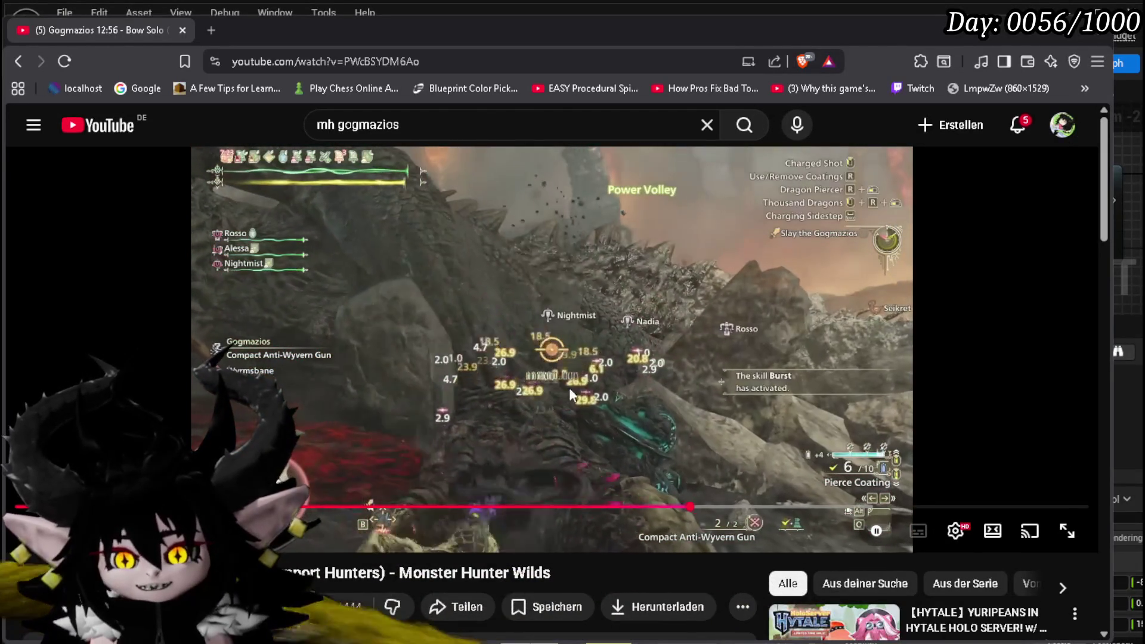
click(569, 385)
mouse_move(686, 514)
mouse_down()
mouse_move(654, 514)
mouse_move(615, 398)
mouse_move(659, 507)
mouse_up()
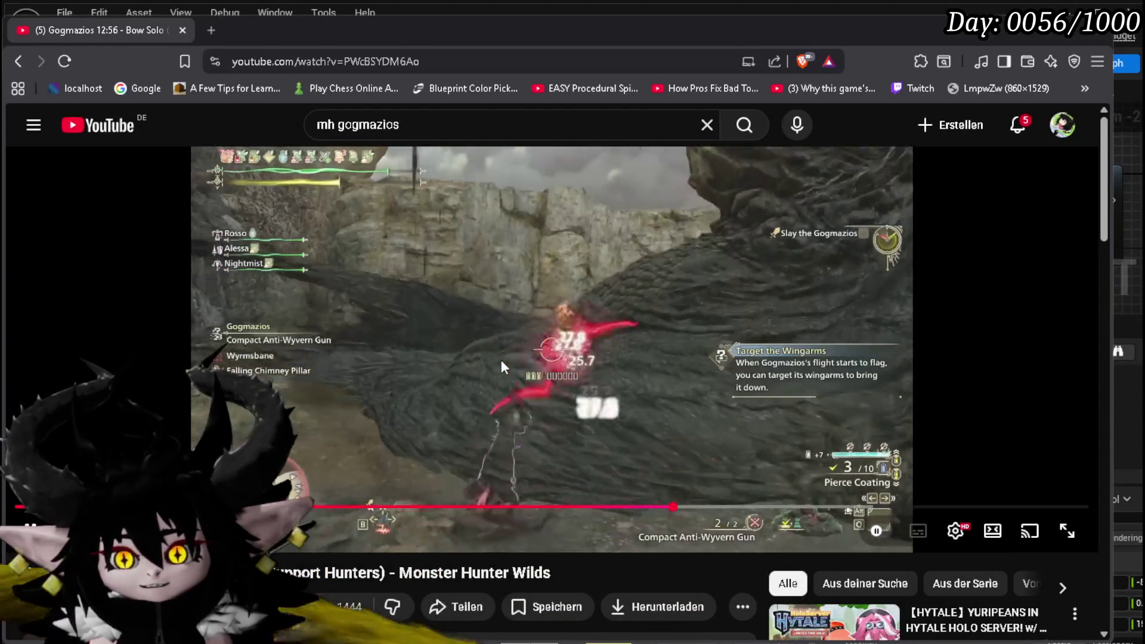
drag(675, 507, 735, 510)
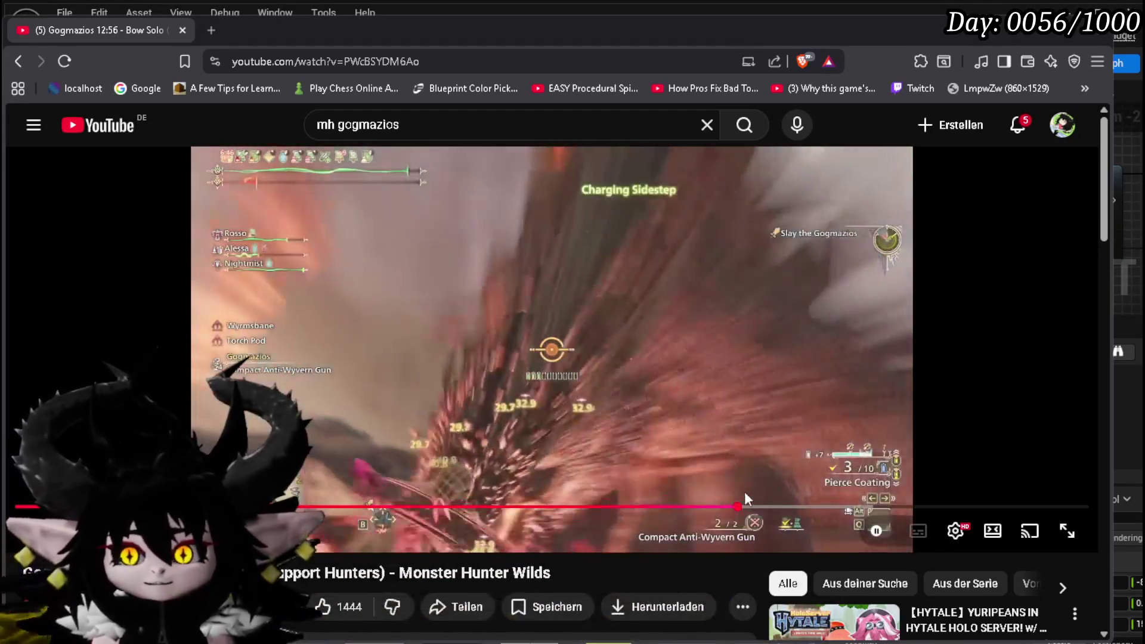
mouse_move(744, 505)
mouse_down()
mouse_move(766, 518)
mouse_move(791, 511)
mouse_up()
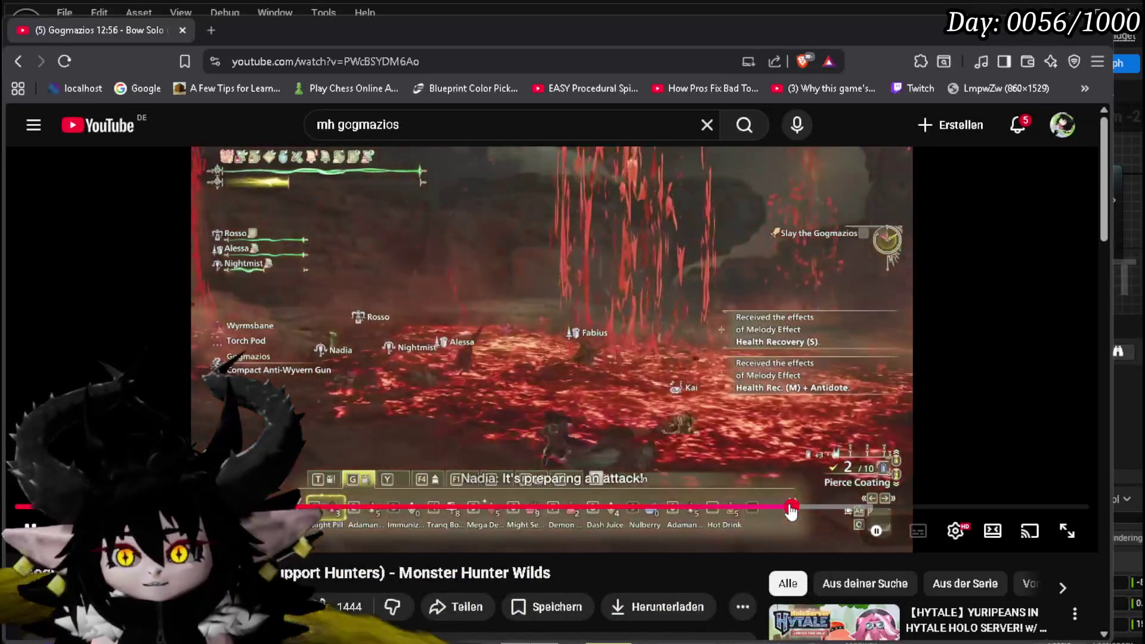
drag(791, 511, 792, 511)
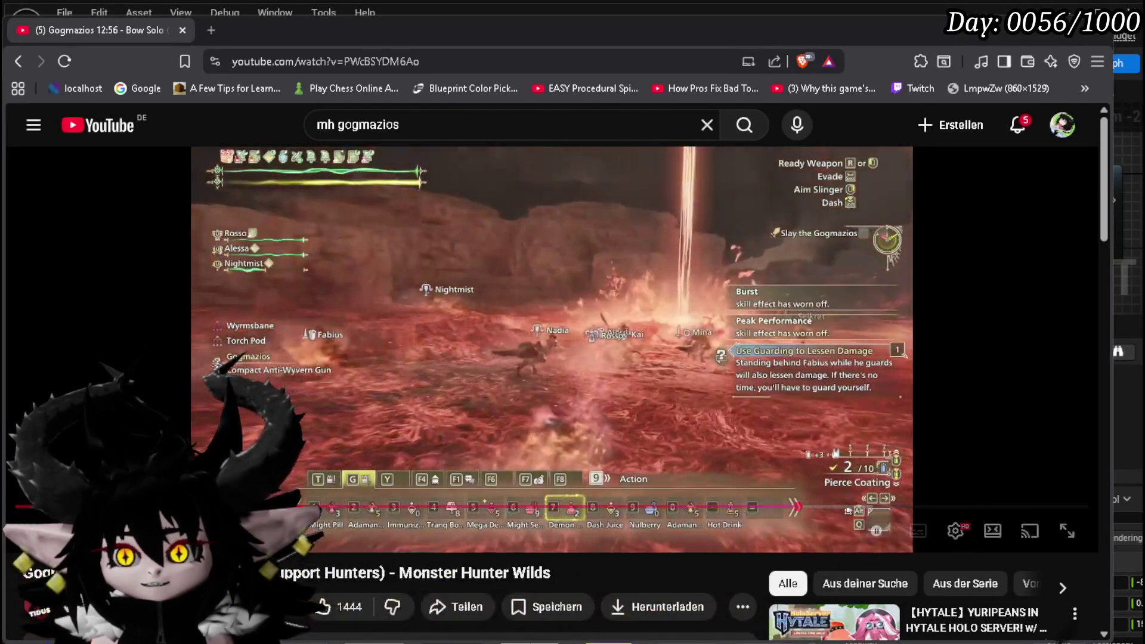
Rewind the video 5 seconds and pause it on the 'Use Guarding to Lessen Damage' tip
click(548, 401)
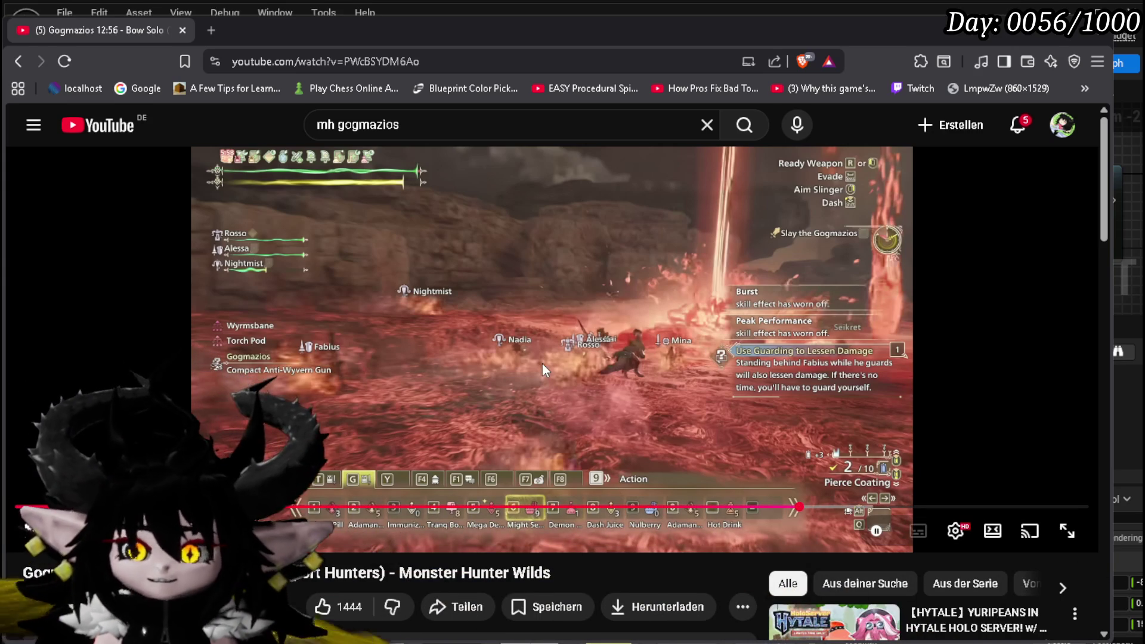
click(628, 358)
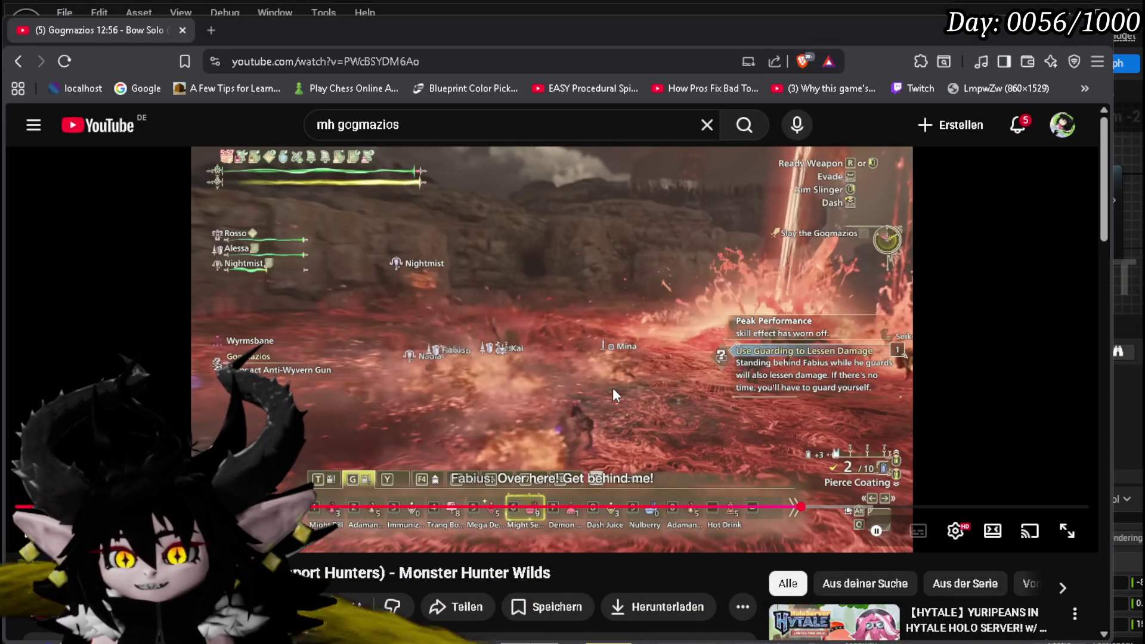
key(Left)
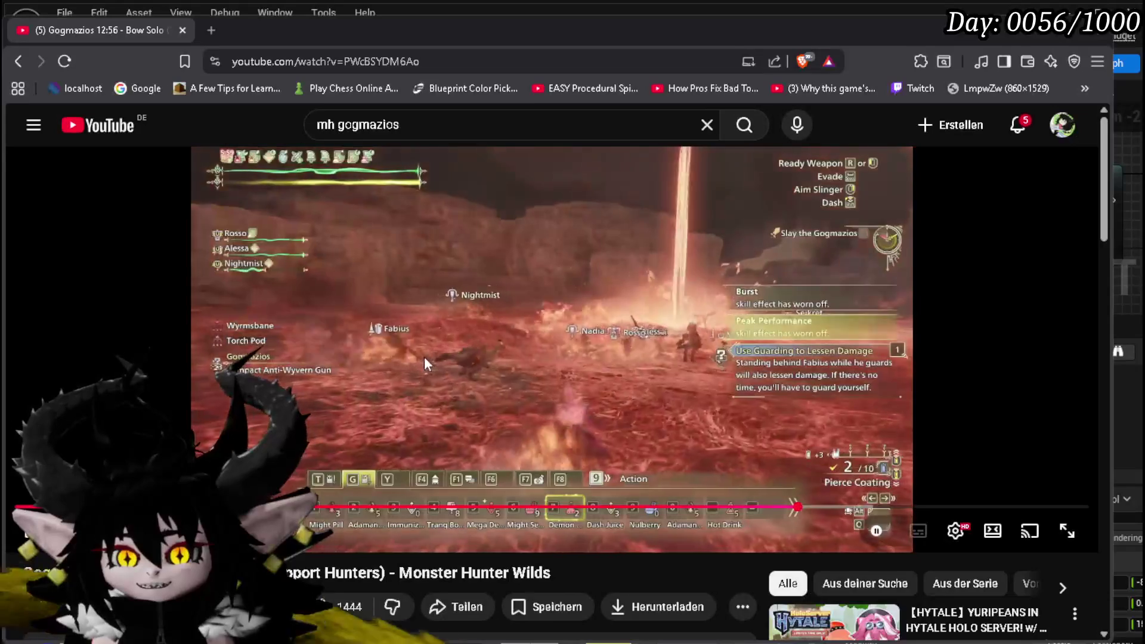
click(334, 349)
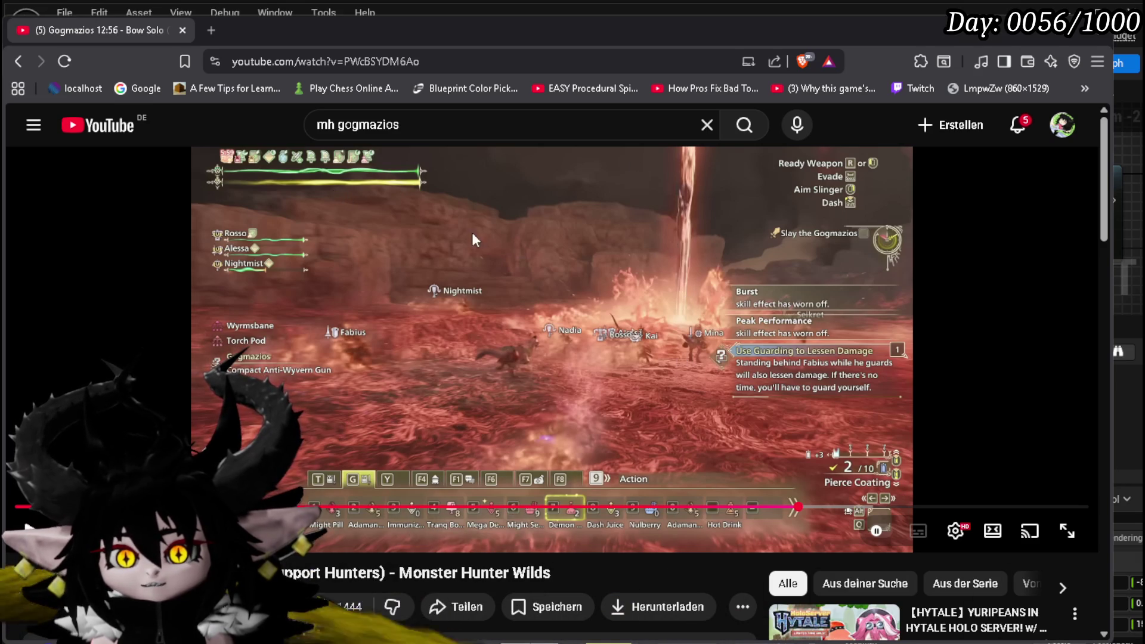
Play the video briefly, pause it, and switch back to the Unreal Editor
click(535, 278)
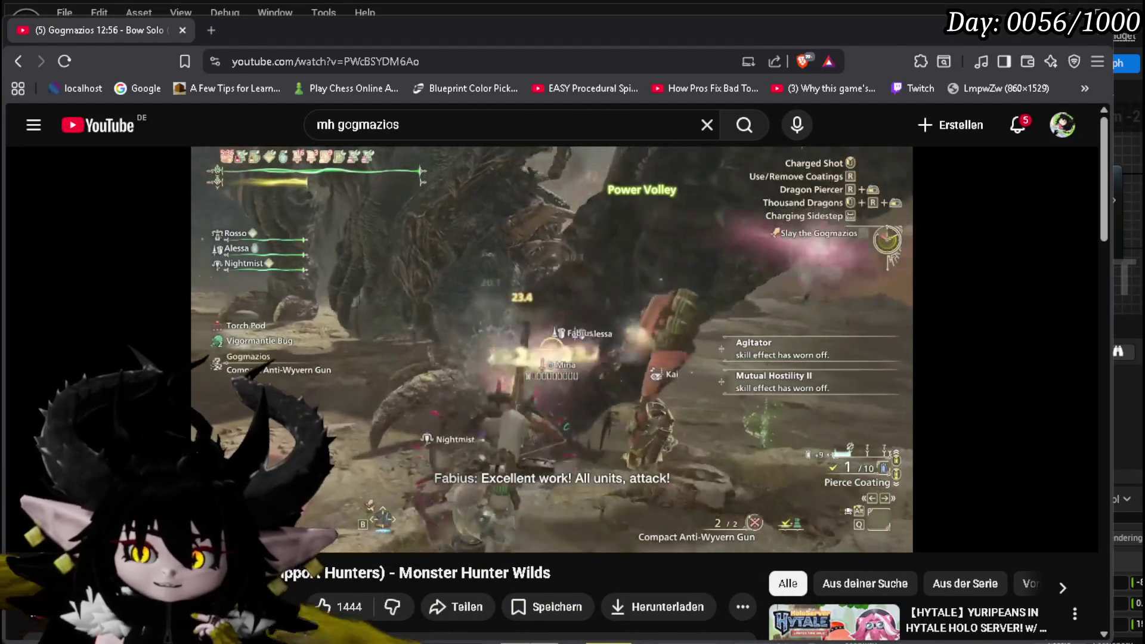
click(593, 301)
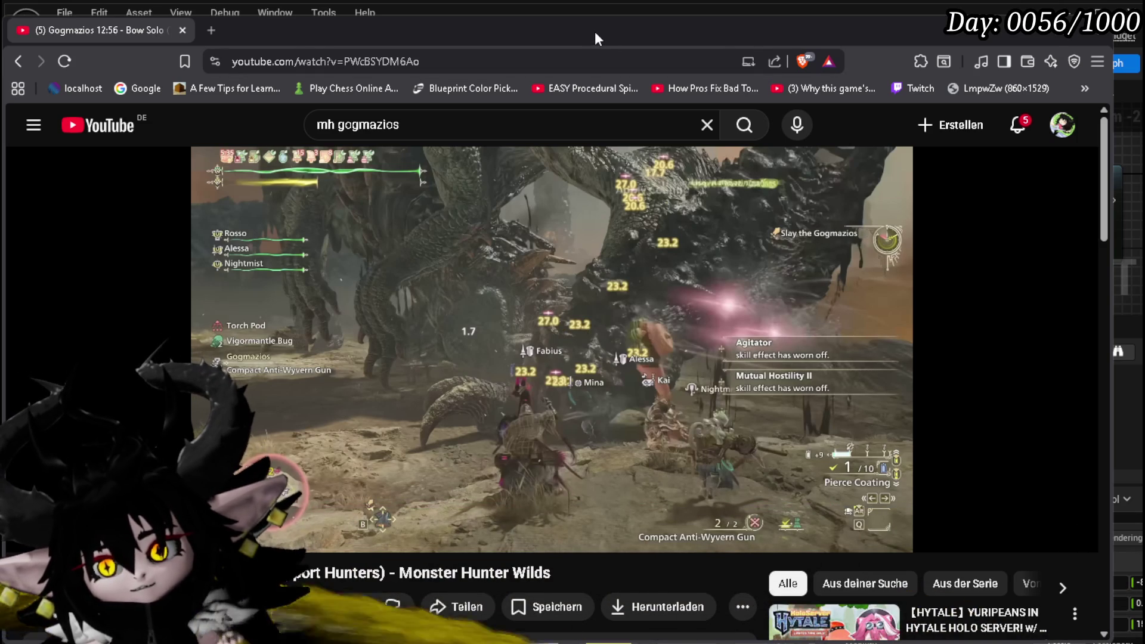
key(alt+Tab)
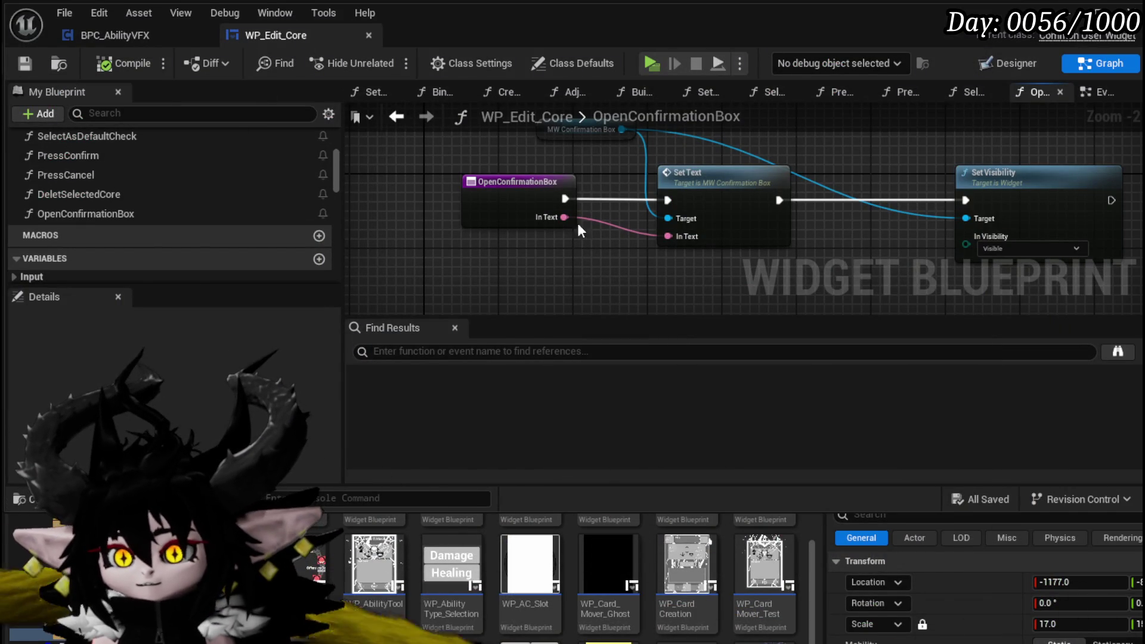
In EventGraph, set In Text to 'Delet the current selected core?', move Delet Selected Core aside, and save
click(397, 116)
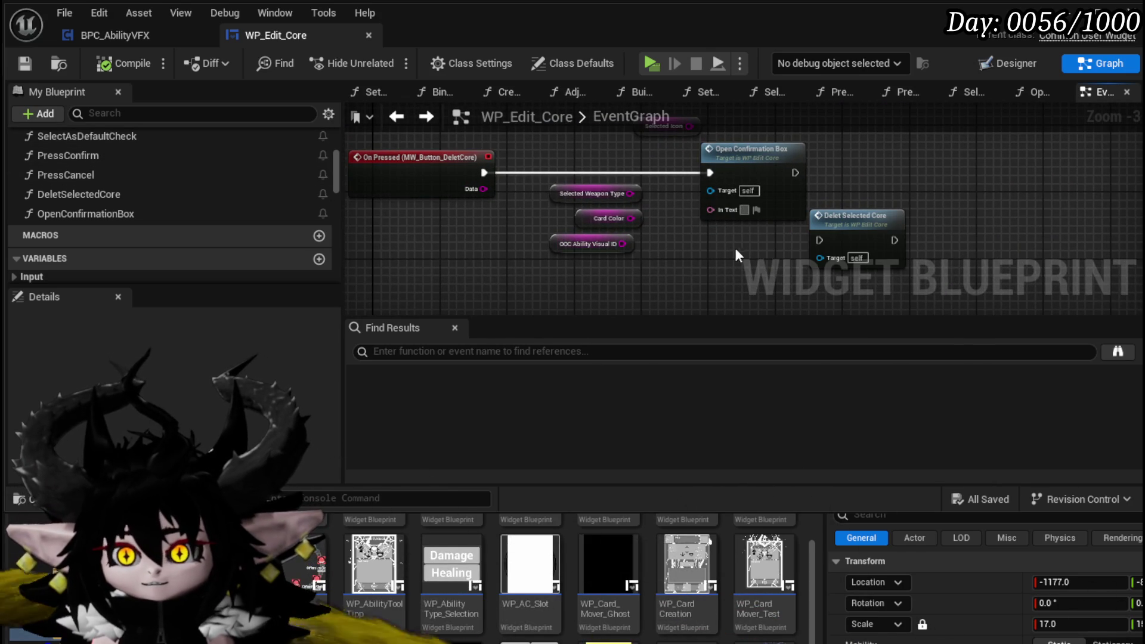
text(D)
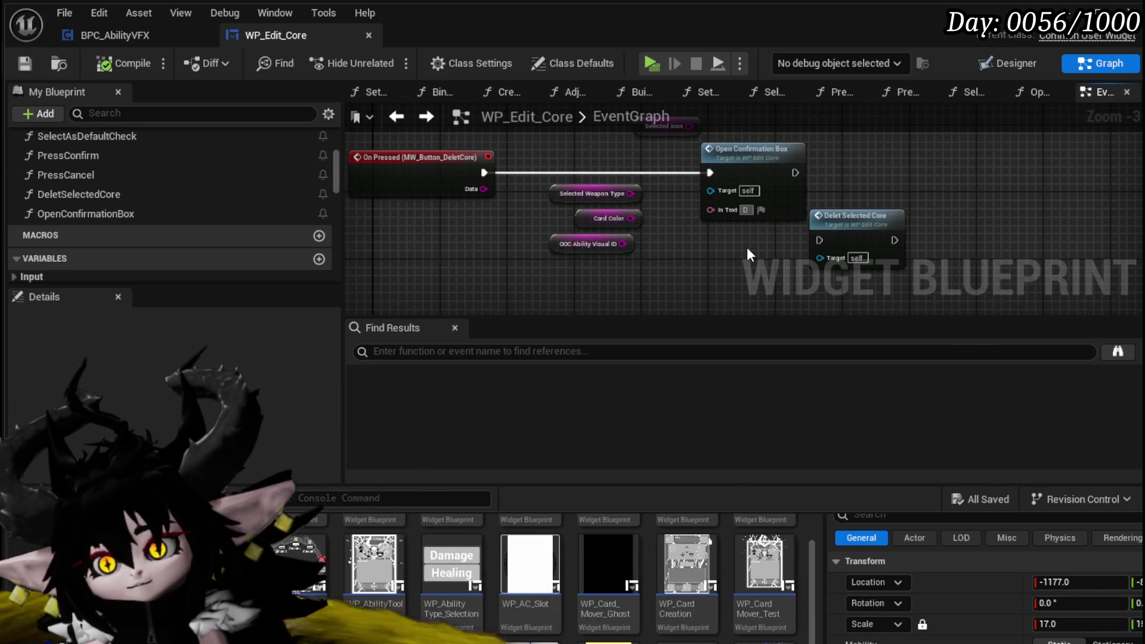
text(elet the)
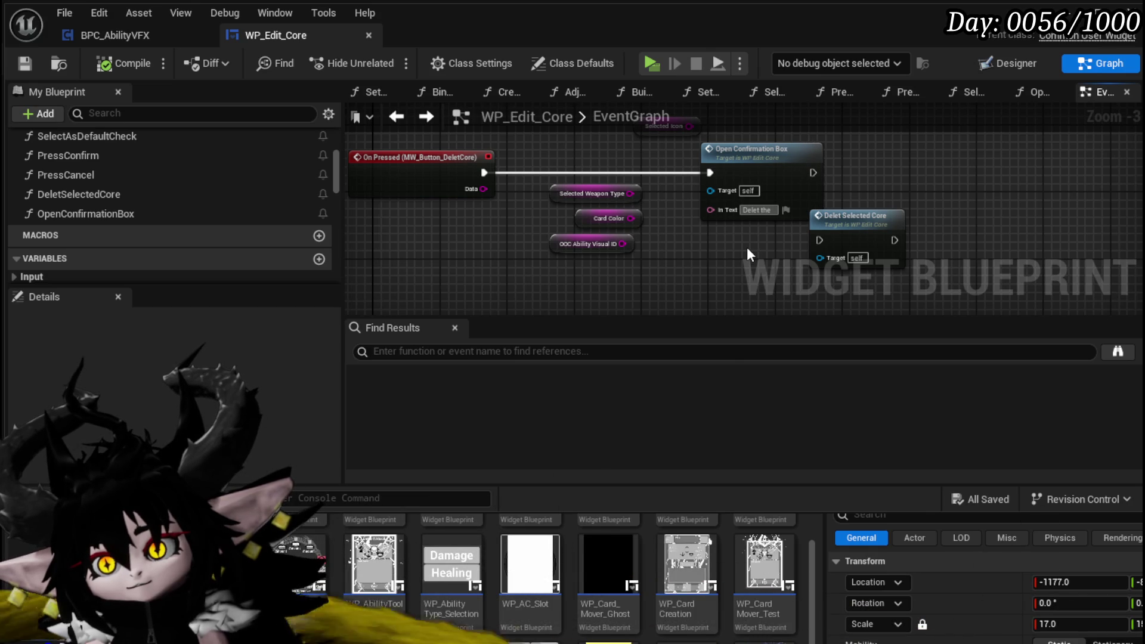
text( current)
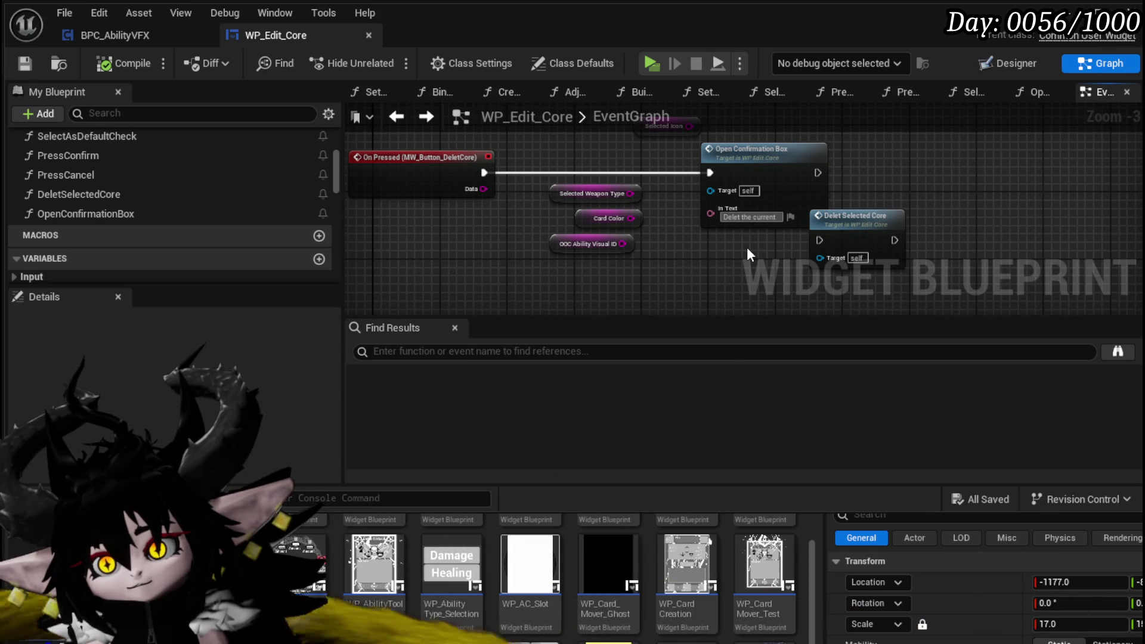
text( selected core?)
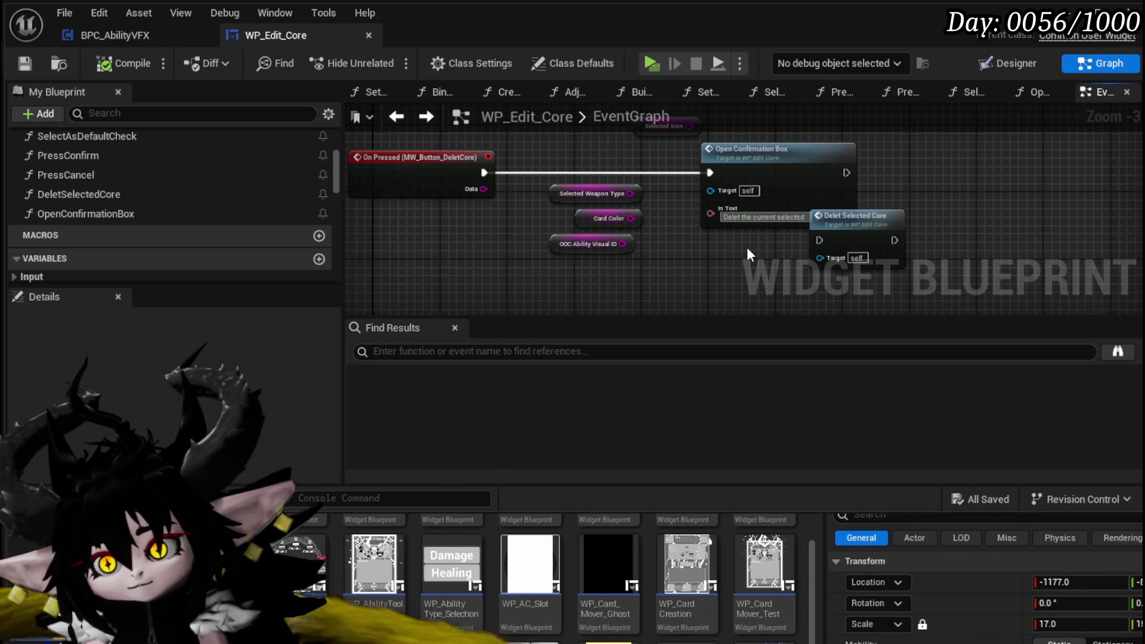
mouse_move(853, 216)
mouse_down()
mouse_move(853, 178)
mouse_move(930, 248)
mouse_move(968, 216)
mouse_up()
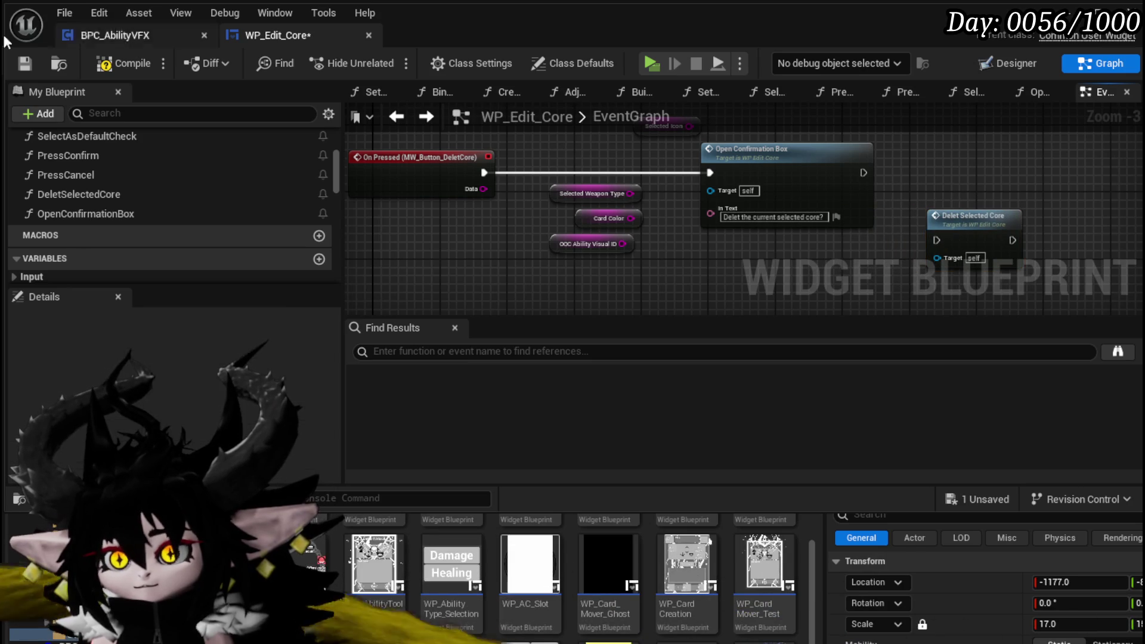
click(17, 65)
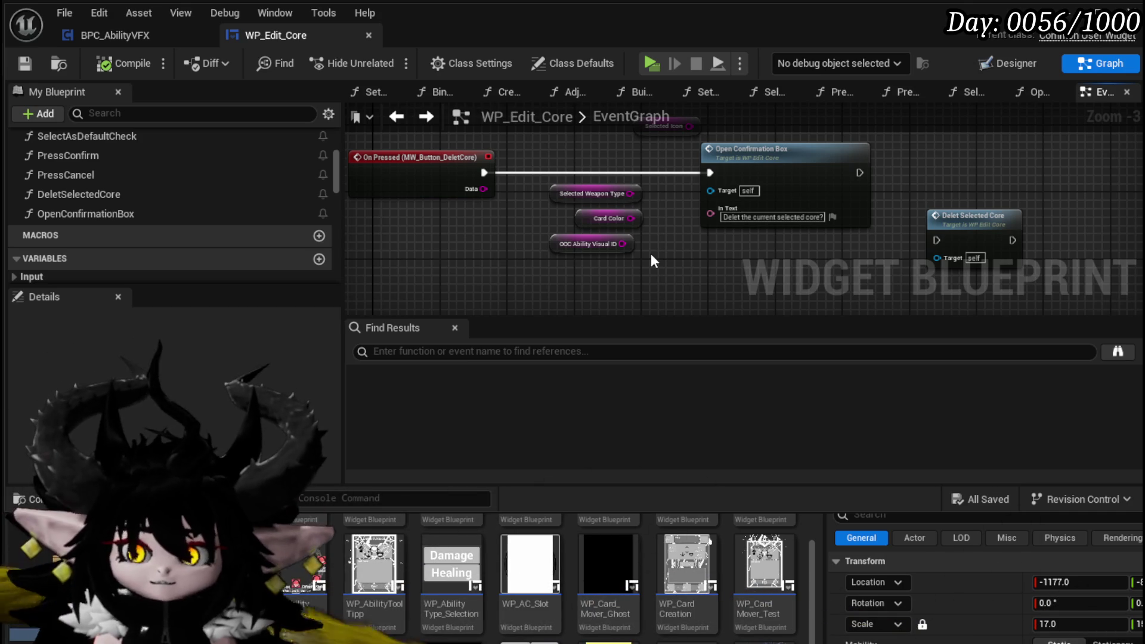
Pan and zoom the WP_Edit_Core event graph to reframe its nodes
scroll(96, 180, up, 1)
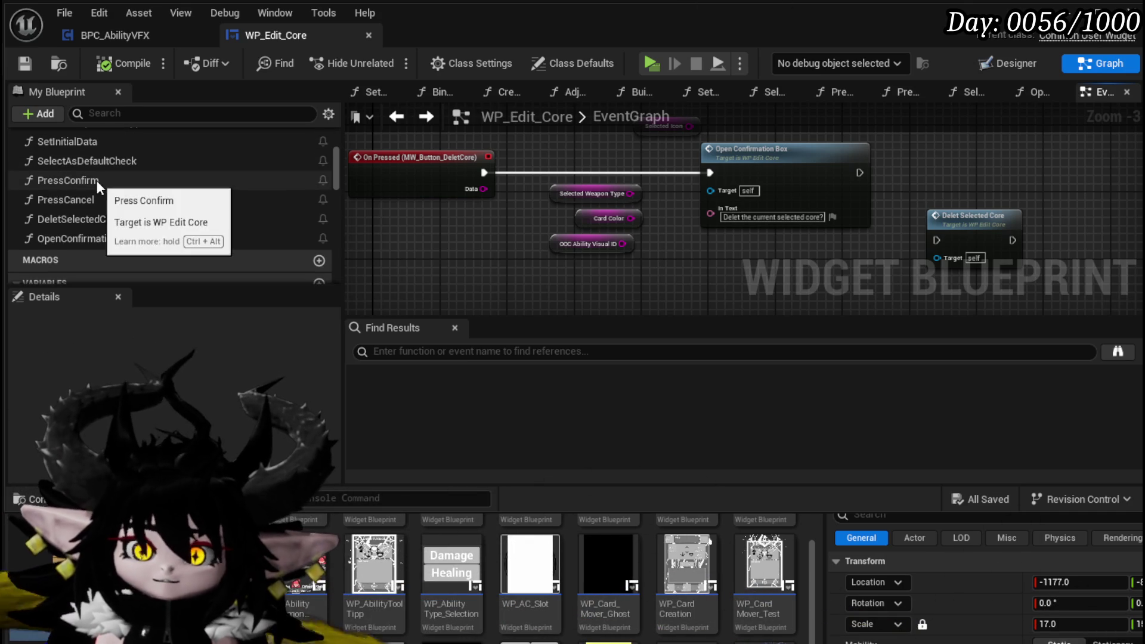
scroll(97, 180, up, 3)
scroll(103, 159, up, 3)
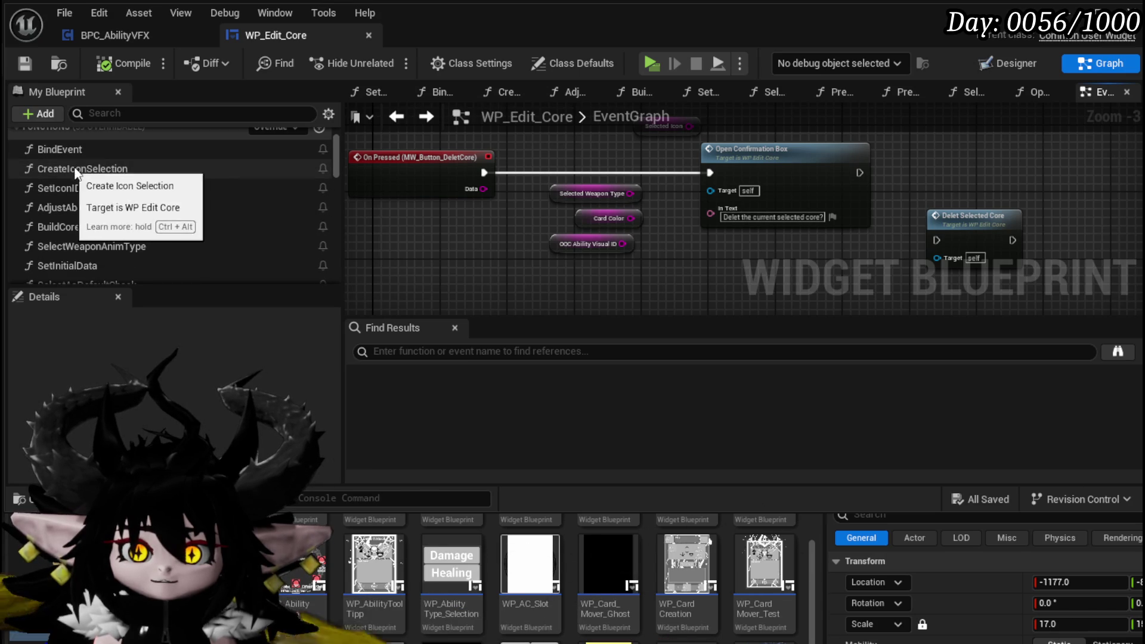
scroll(77, 166, down, 4)
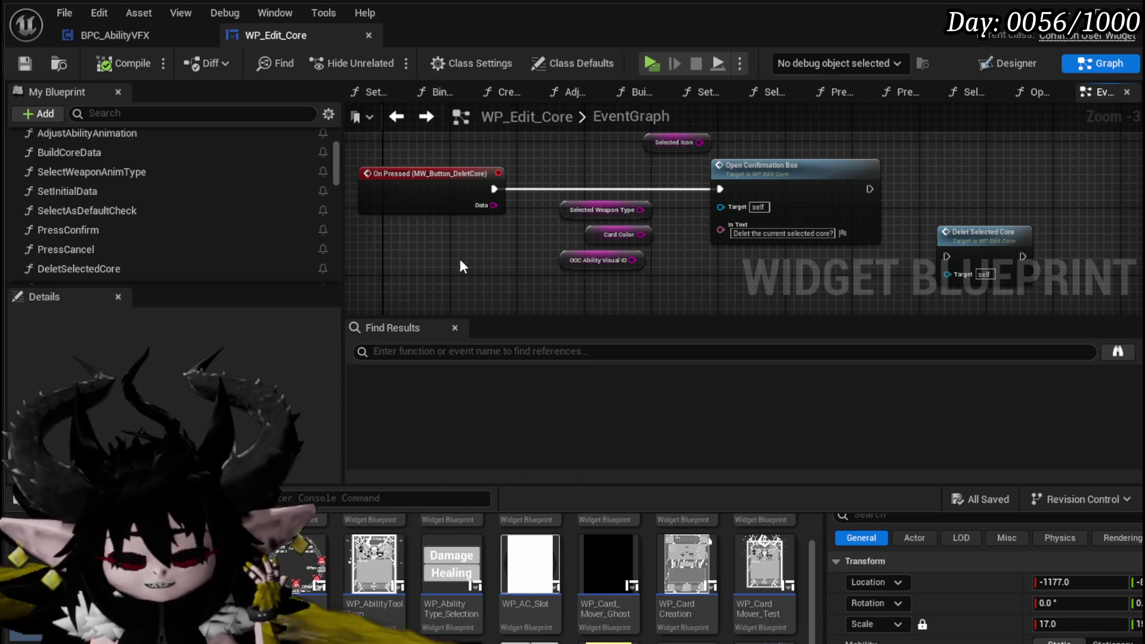
drag(460, 260, 470, 231)
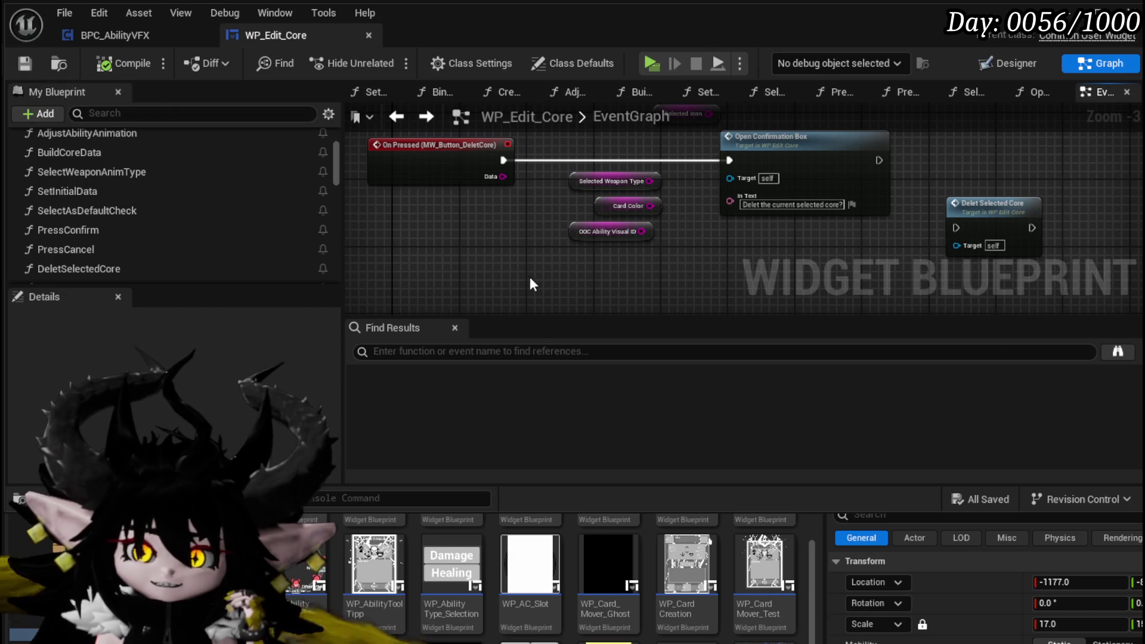
mouse_move(578, 234)
mouse_down()
mouse_move(619, 233)
mouse_move(502, 229)
mouse_up()
scroll(579, 238, down, 1)
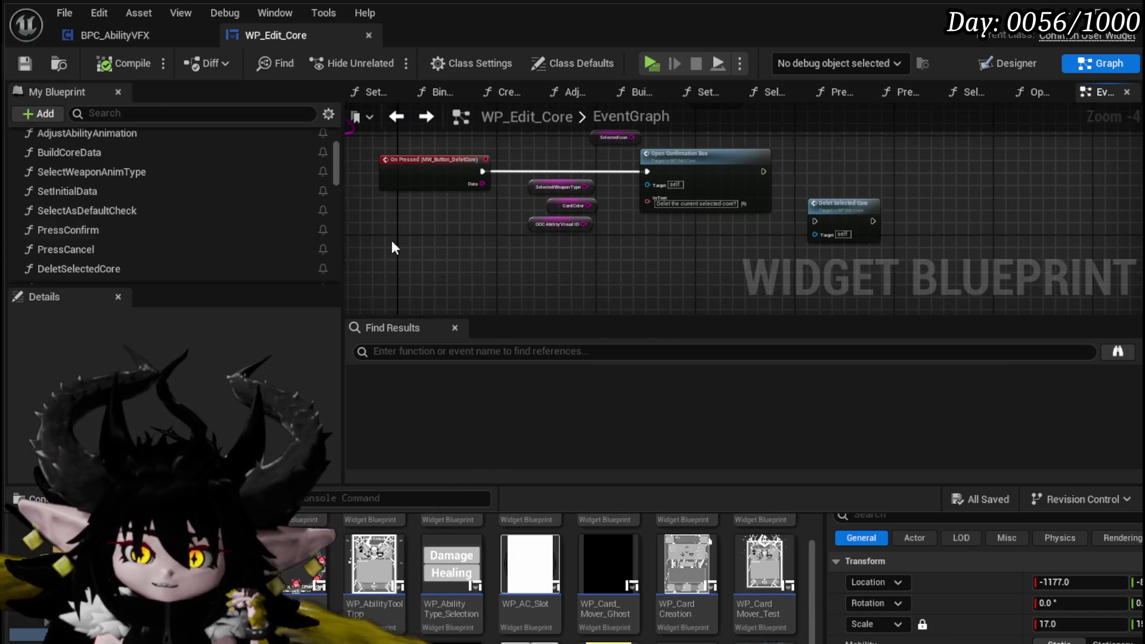
drag(379, 241, 387, 232)
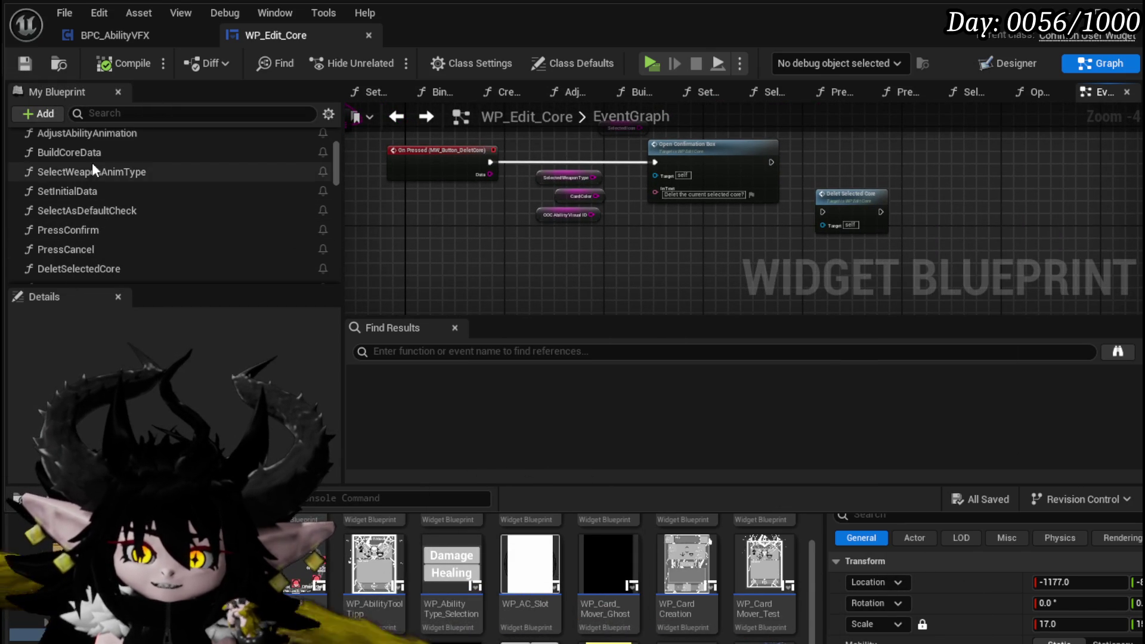
Open the SetInitialData function graph and inspect its GET nodes, entry and SET chain
double_click(70, 191)
mouse_move(540, 209)
mouse_down()
mouse_move(831, 194)
mouse_move(655, 179)
mouse_move(709, 166)
mouse_move(570, 181)
mouse_move(453, 167)
mouse_up()
mouse_move(491, 216)
mouse_down()
mouse_move(669, 214)
mouse_move(578, 185)
mouse_move(416, 166)
mouse_move(569, 252)
mouse_move(802, 250)
mouse_up()
scroll(570, 251, up, 3)
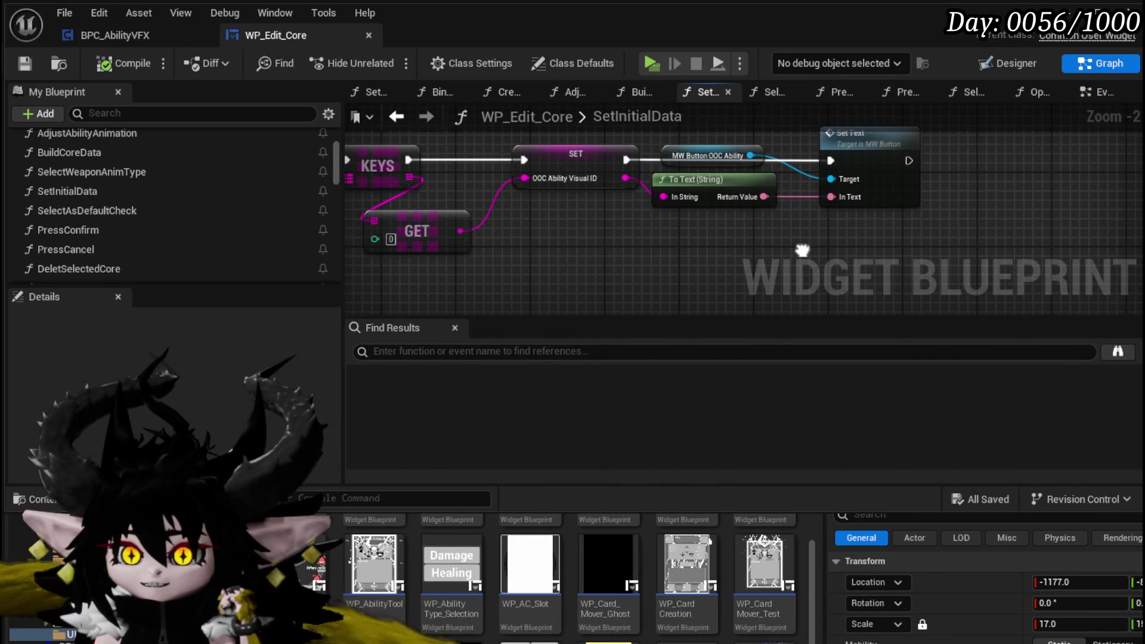
scroll(802, 251, down, 2)
drag(649, 237, 775, 238)
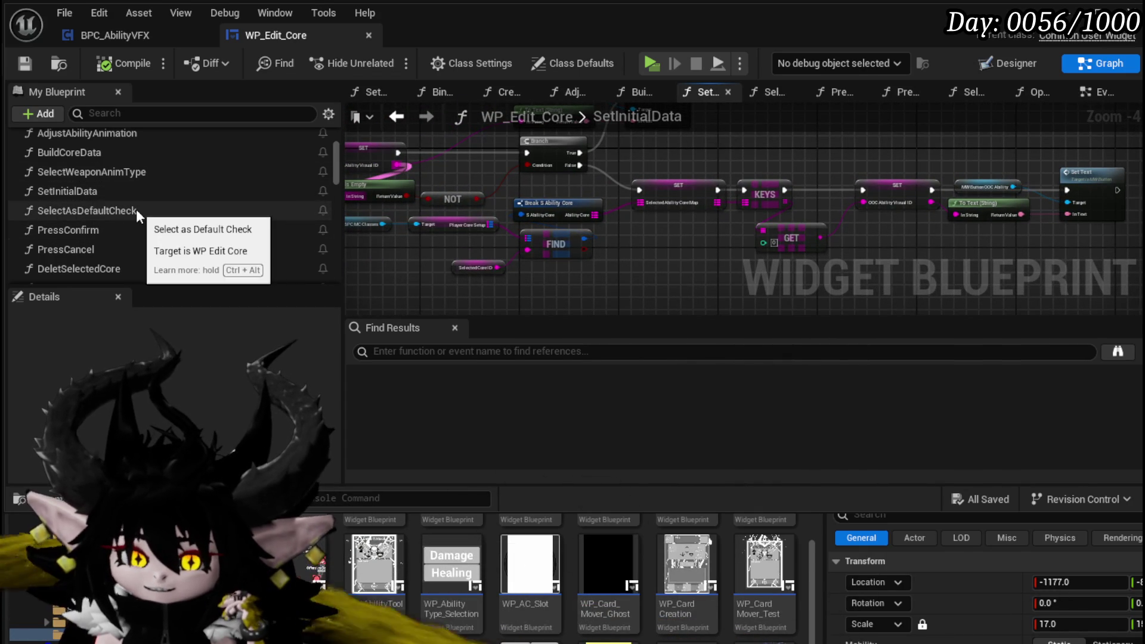
scroll(136, 209, up, 2)
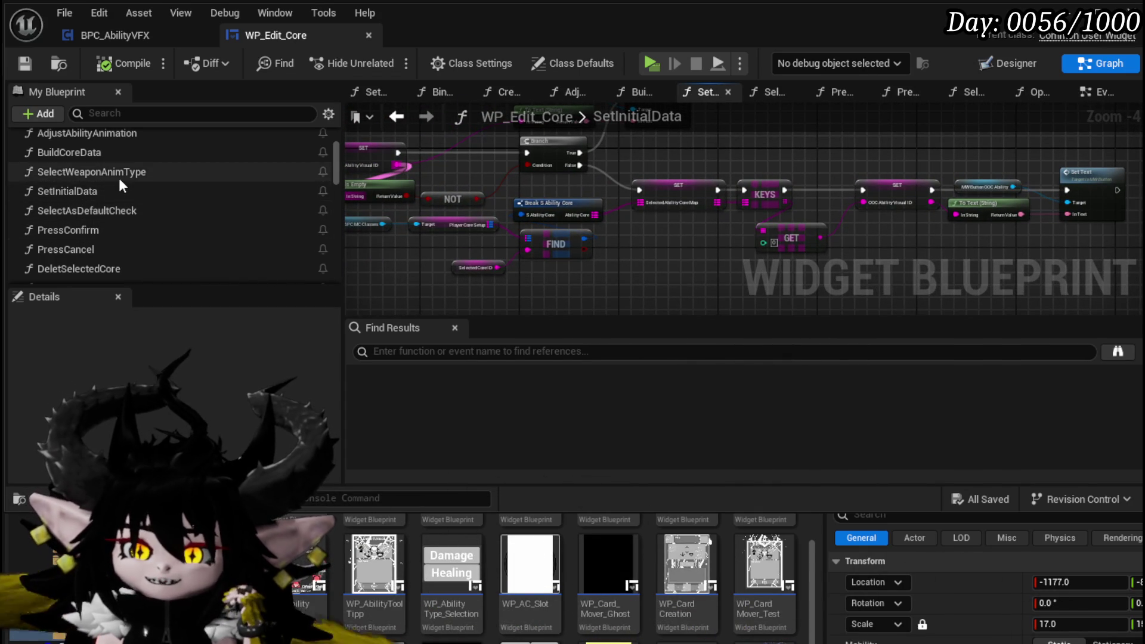
scroll(119, 179, up, 3)
scroll(120, 179, down, 3)
scroll(119, 179, down, 2)
scroll(119, 177, down, 3)
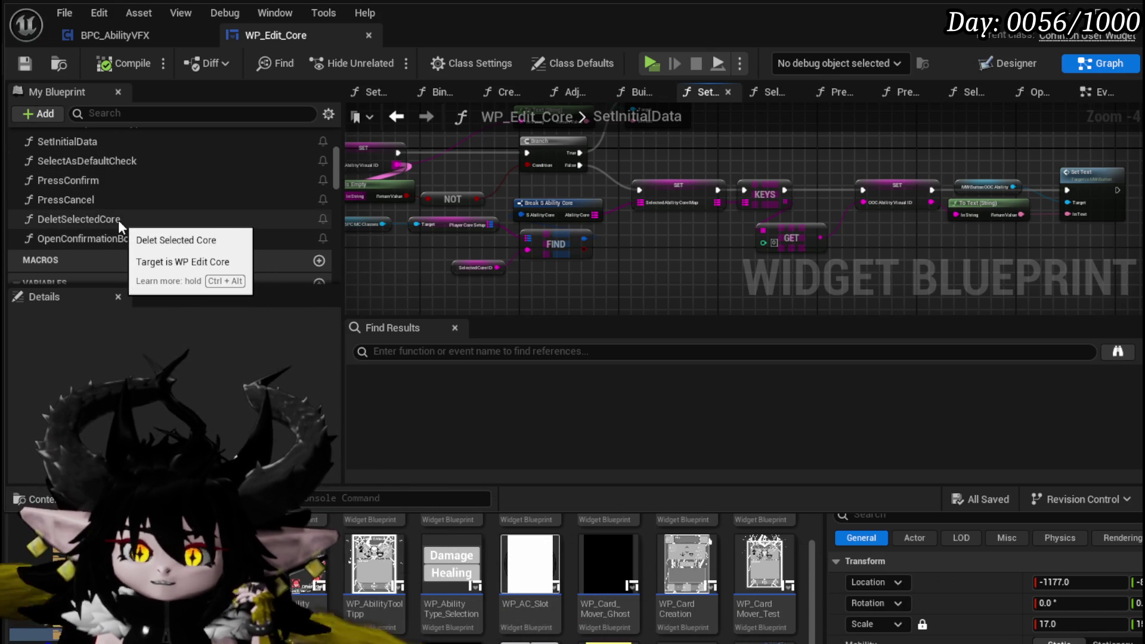
scroll(118, 220, up, 3)
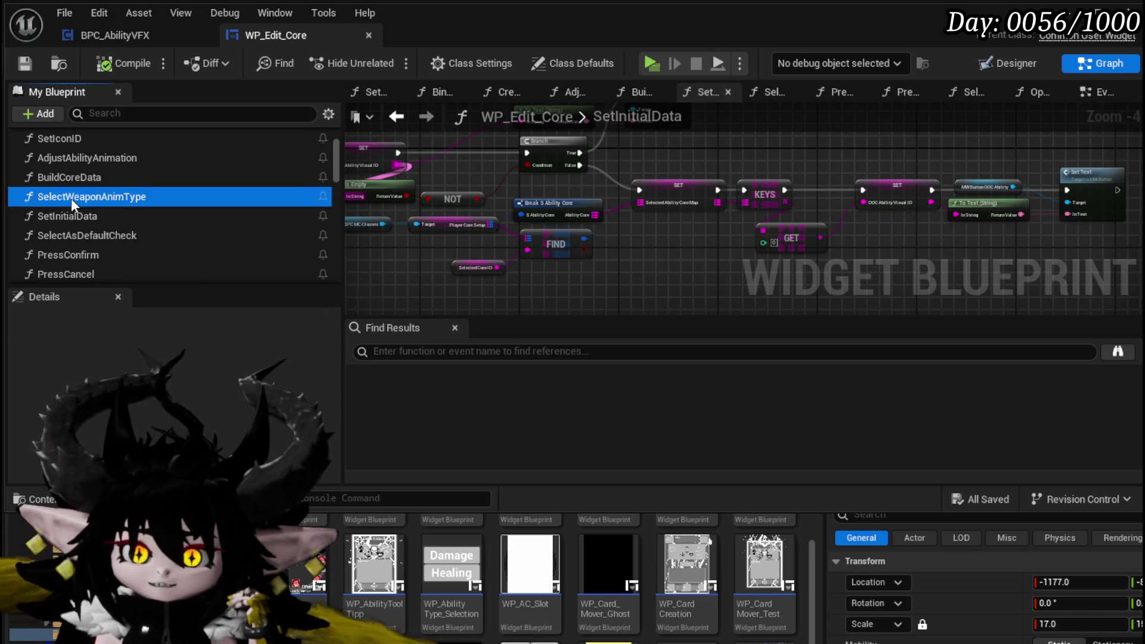
In SelectAsDefaultCheck, feed In Text from a Make Literal Text holding the pasted ability-visuals question
double_click(101, 199)
scroll(616, 214, up, 3)
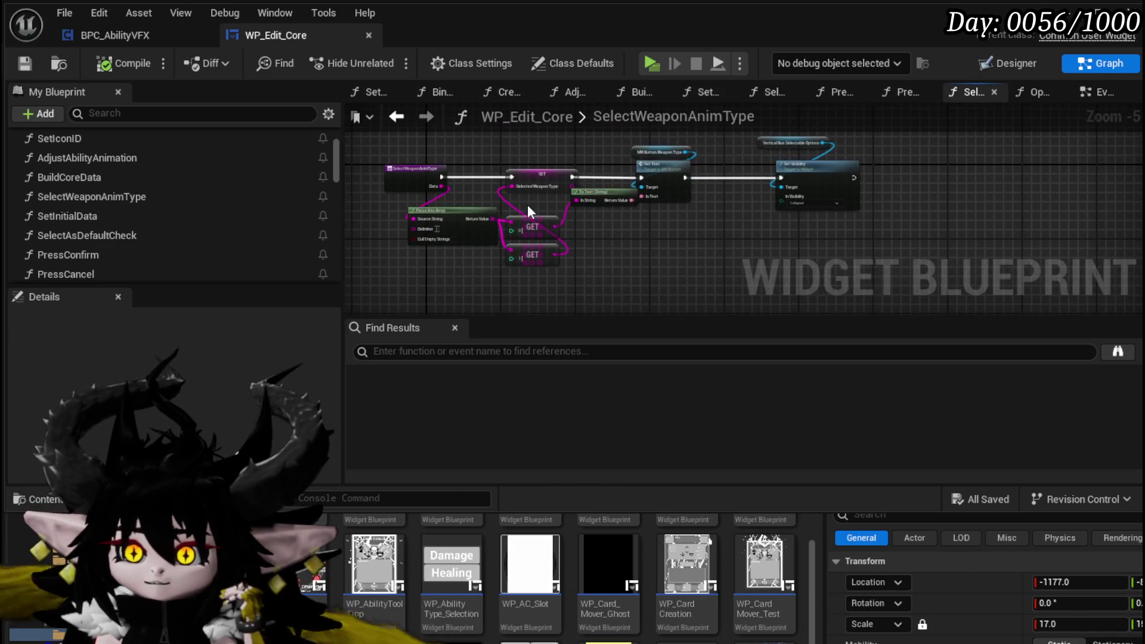
scroll(528, 209, up, 1)
double_click(77, 234)
mouse_move(623, 213)
mouse_down()
mouse_move(780, 187)
mouse_move(649, 225)
mouse_move(648, 207)
mouse_move(649, 237)
mouse_up()
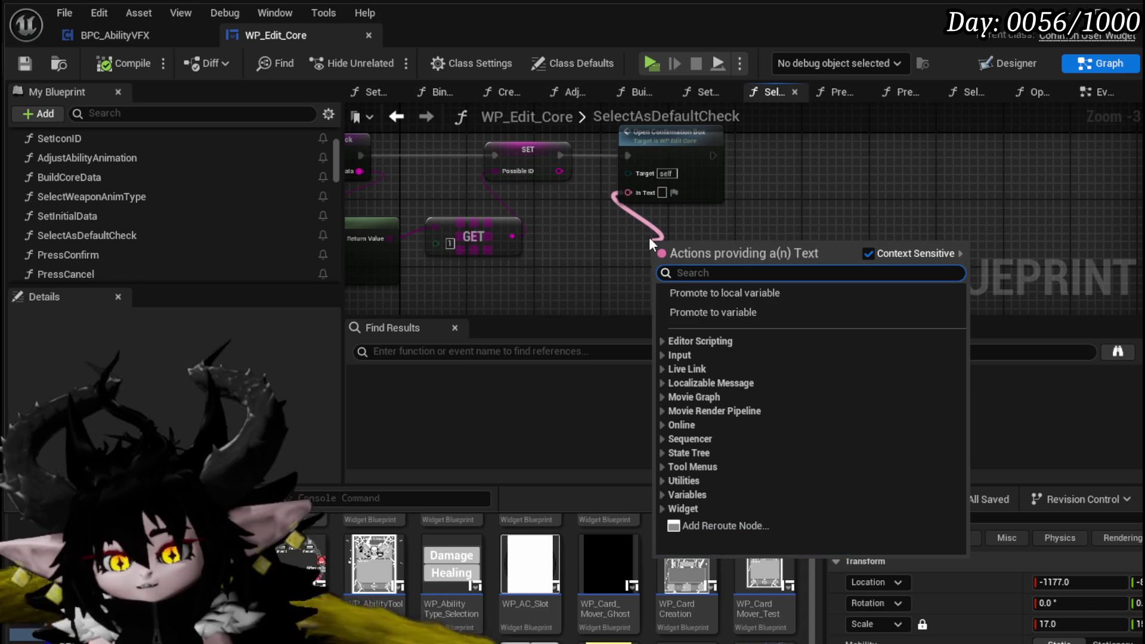
text(make text)
key(Return)
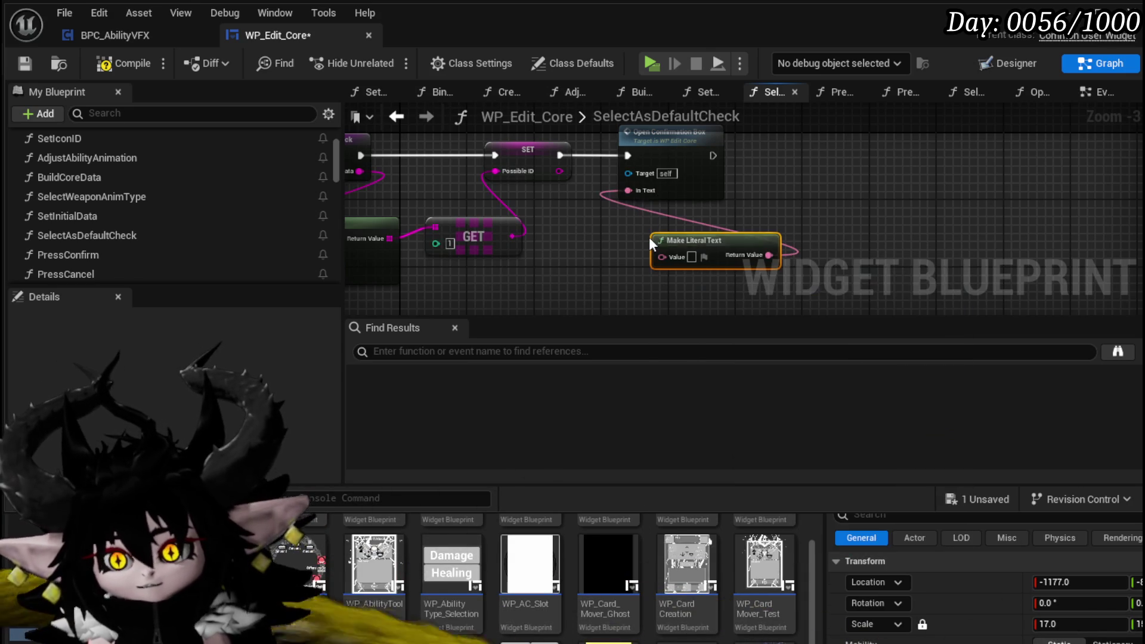
click(691, 257)
text(Wanna use ability visuals for the combat engage attack?)
drag(736, 234, 626, 209)
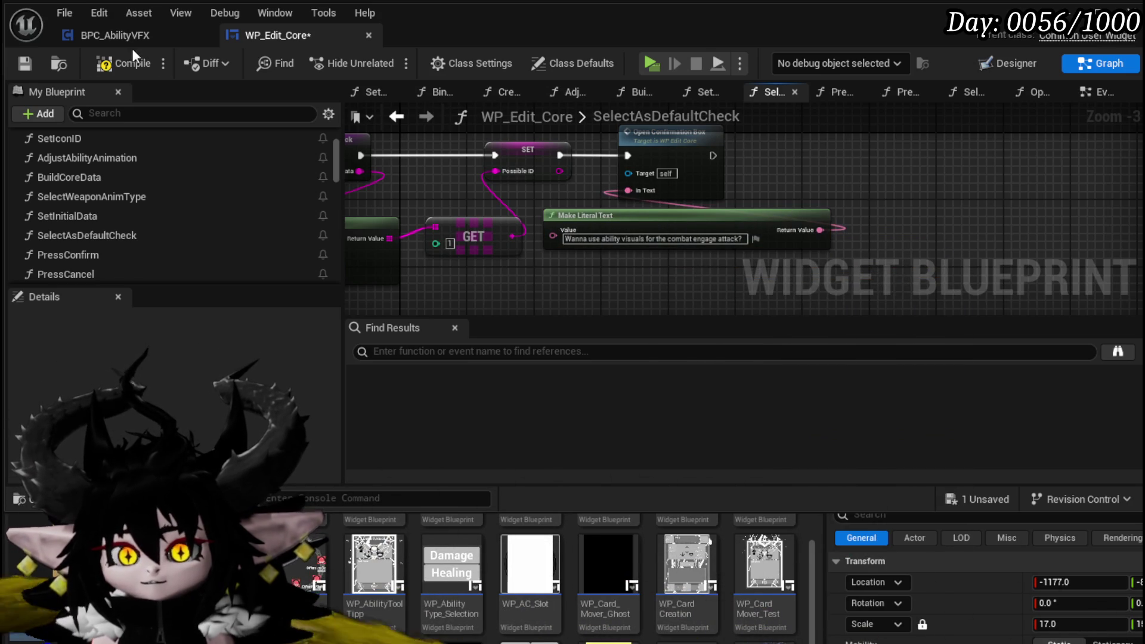
In the EventGraph, feed Open Confirmation Box's In Text from a Make Literal Text with the delete-core question
click(396, 118)
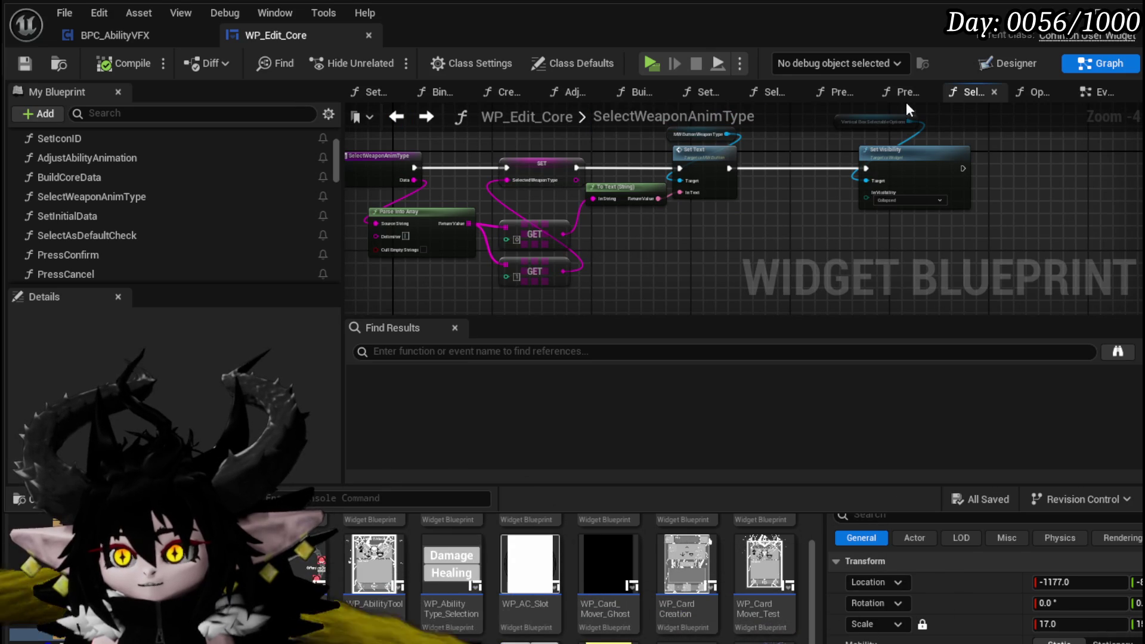
click(1080, 91)
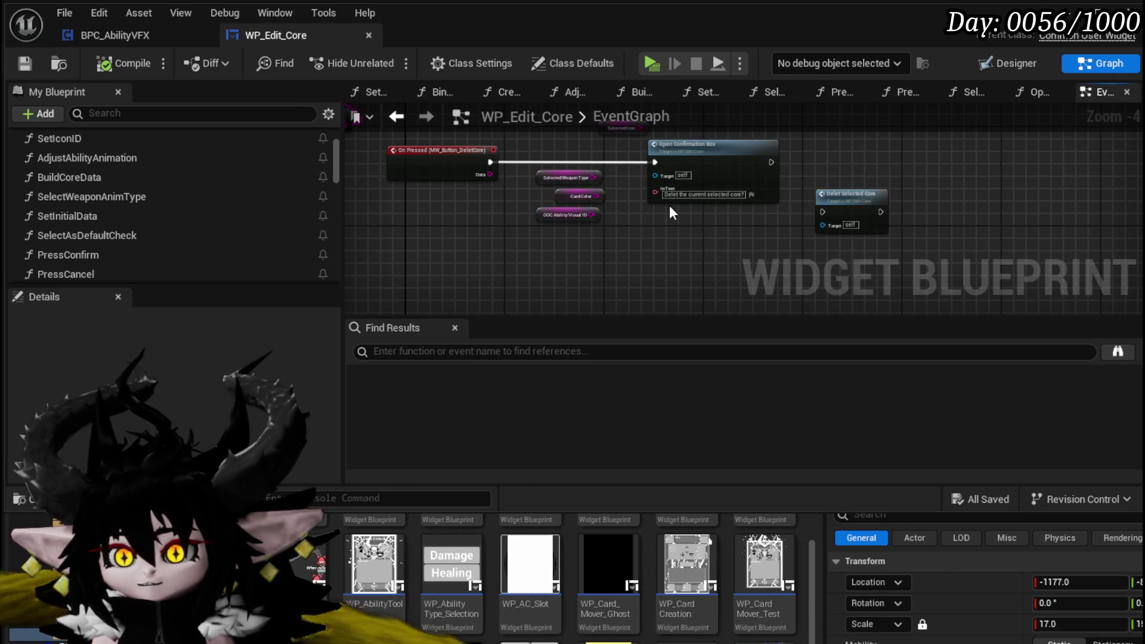
scroll(669, 205, up, 3)
click(855, 182)
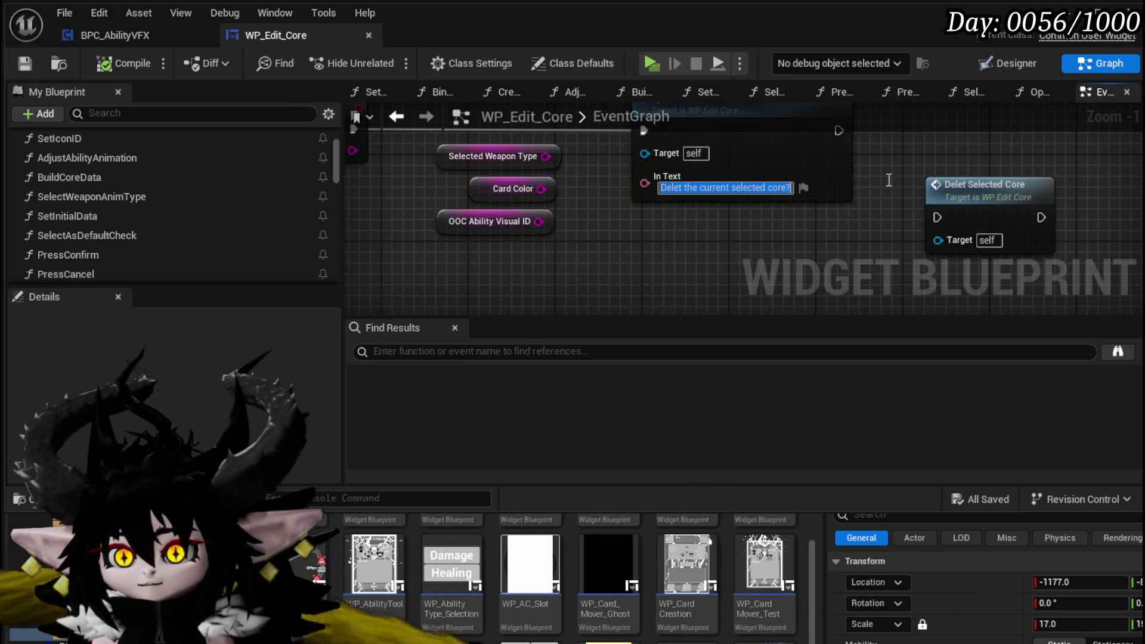
drag(645, 183, 651, 238)
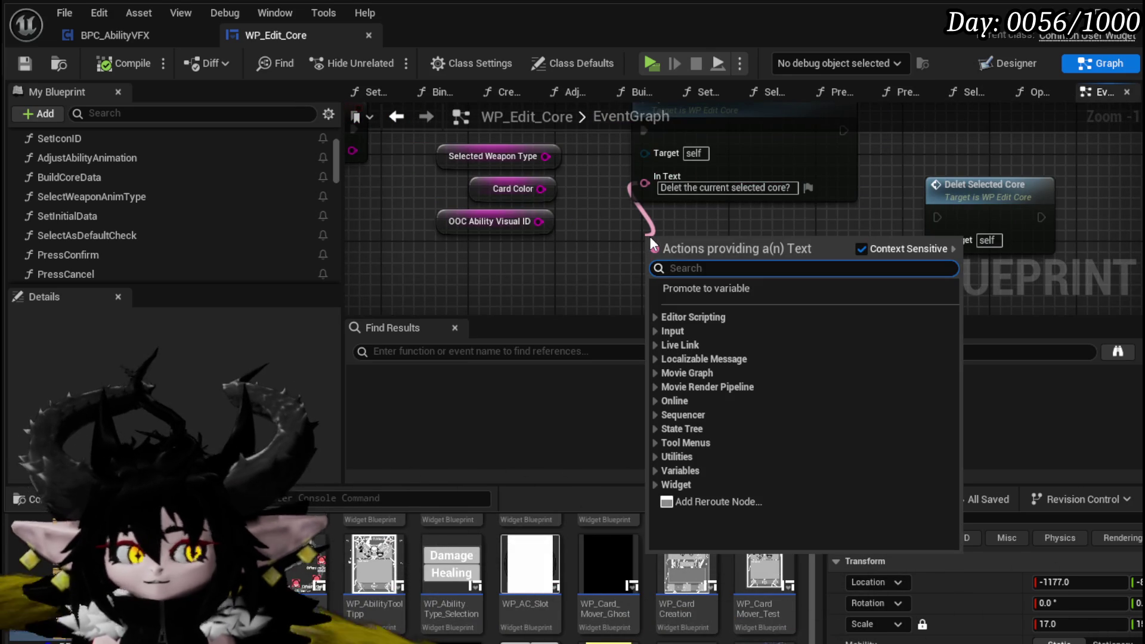
text(make)
key(Return)
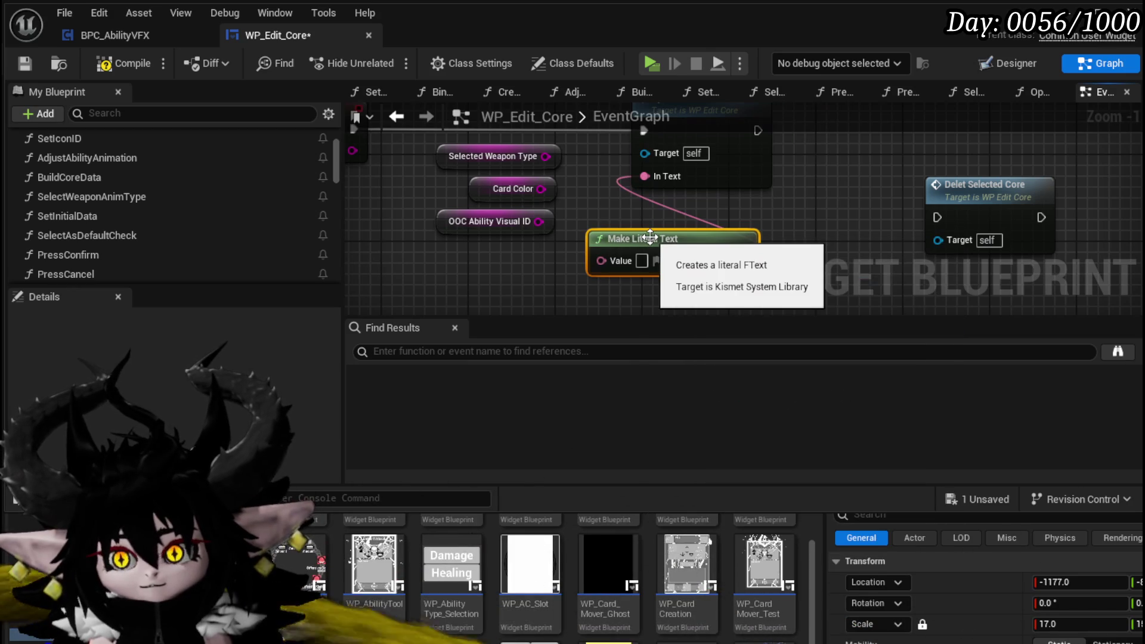
click(641, 261)
text(Delet the current selected core?)
click(632, 143)
Compile and save the blueprint, then run the game in Standalone mode
click(18, 64)
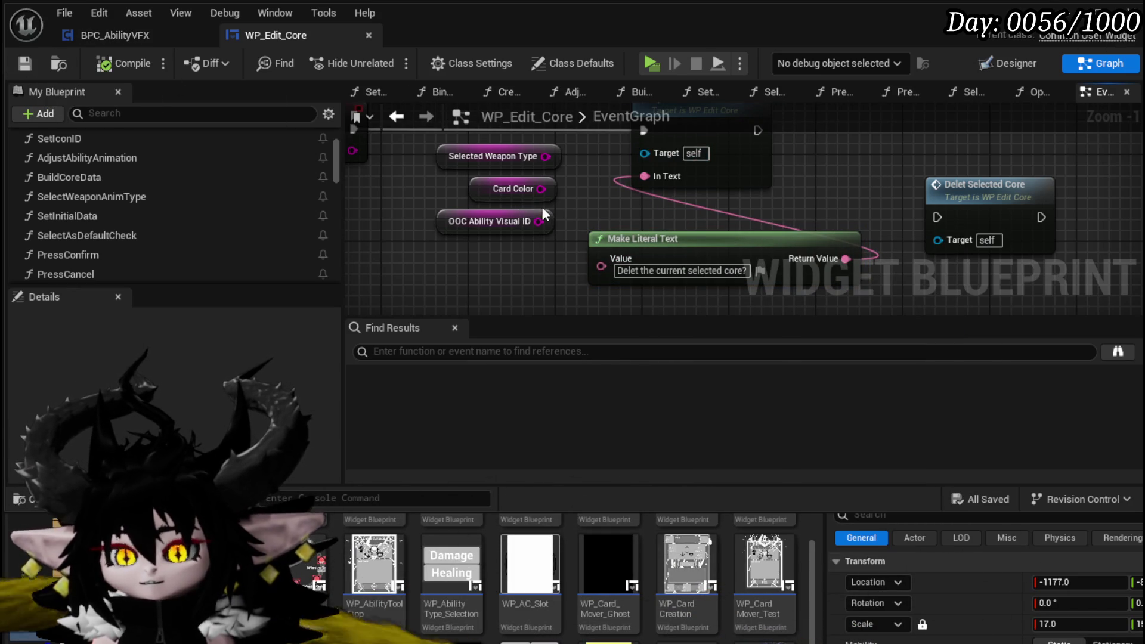
scroll(541, 206, down, 2)
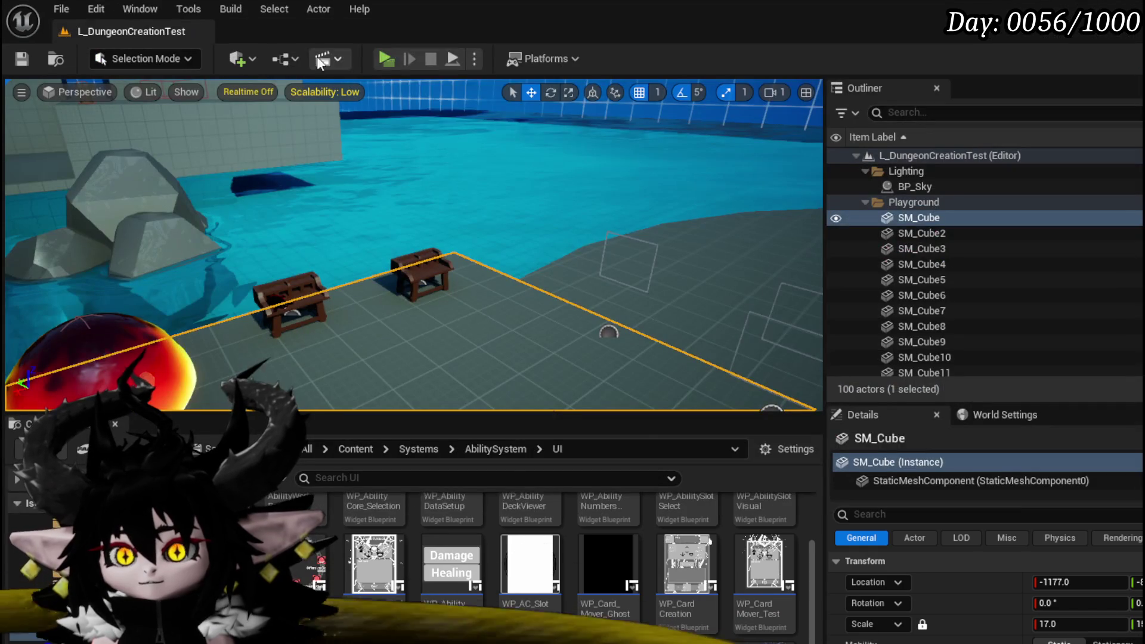
click(385, 65)
In the preview, select the SingleTargetSustain core, press DELET to show the confirmation, then exit
key(w)
key(e)
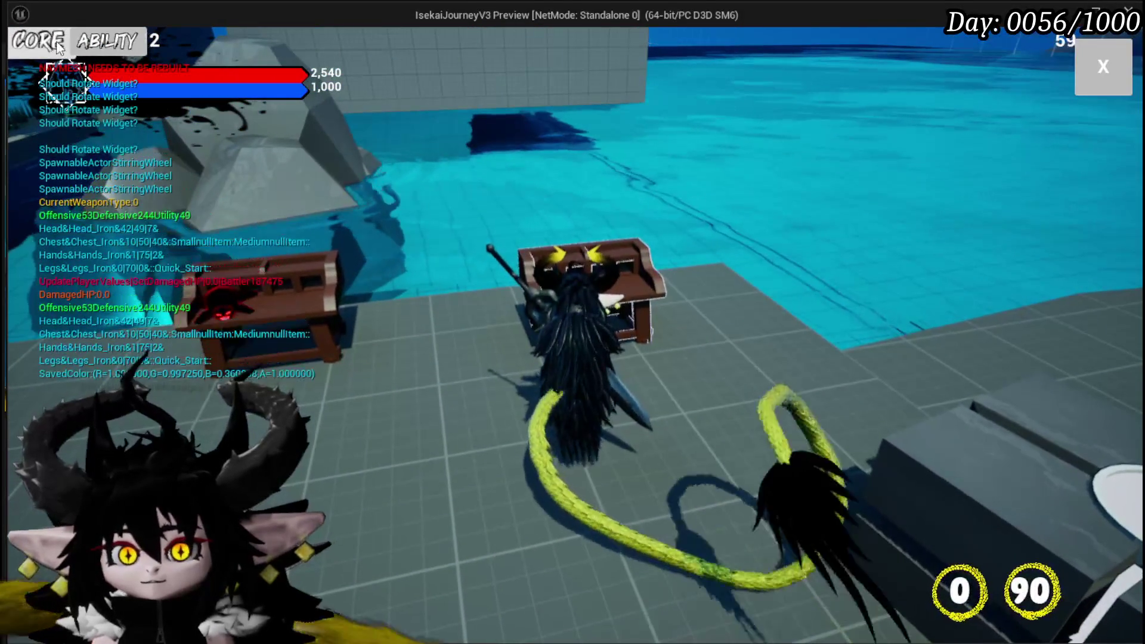
click(58, 46)
click(184, 114)
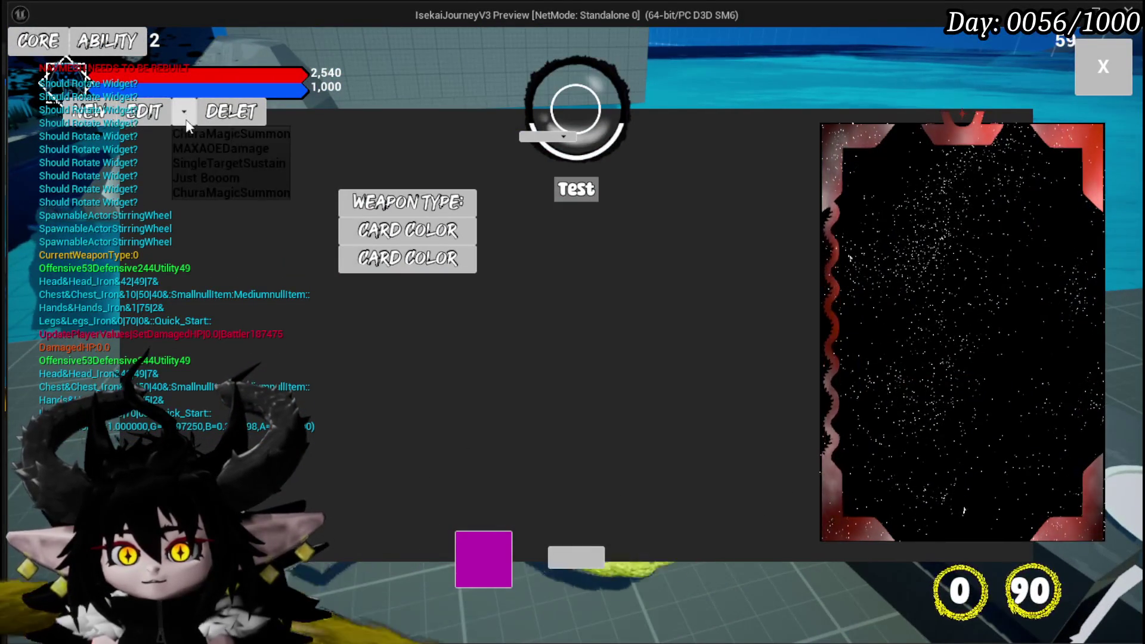
click(200, 165)
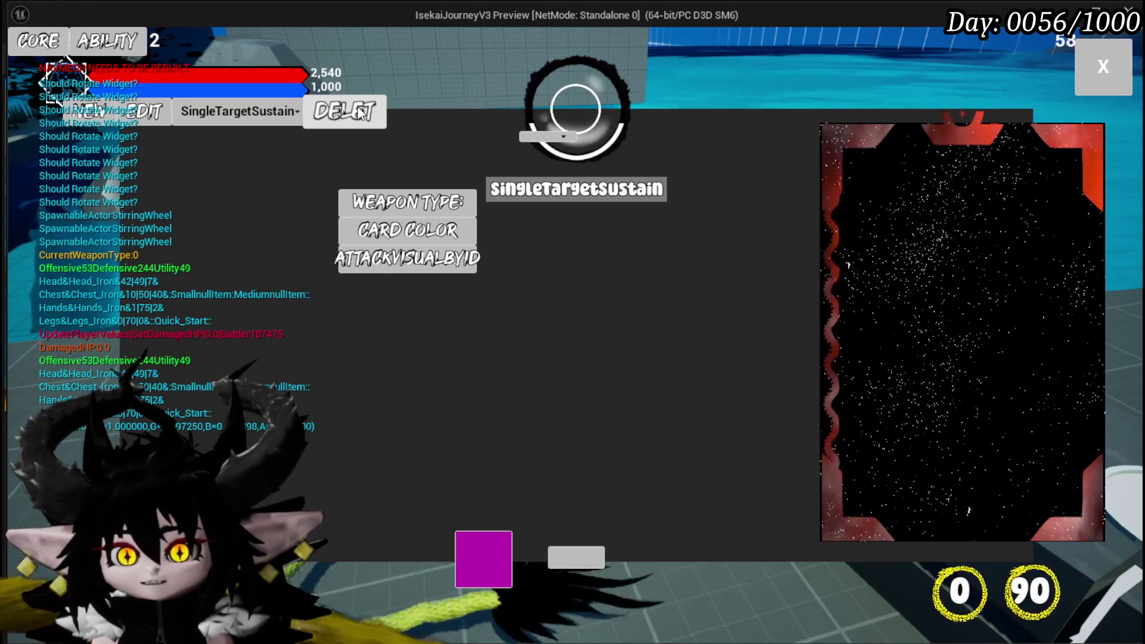
click(360, 112)
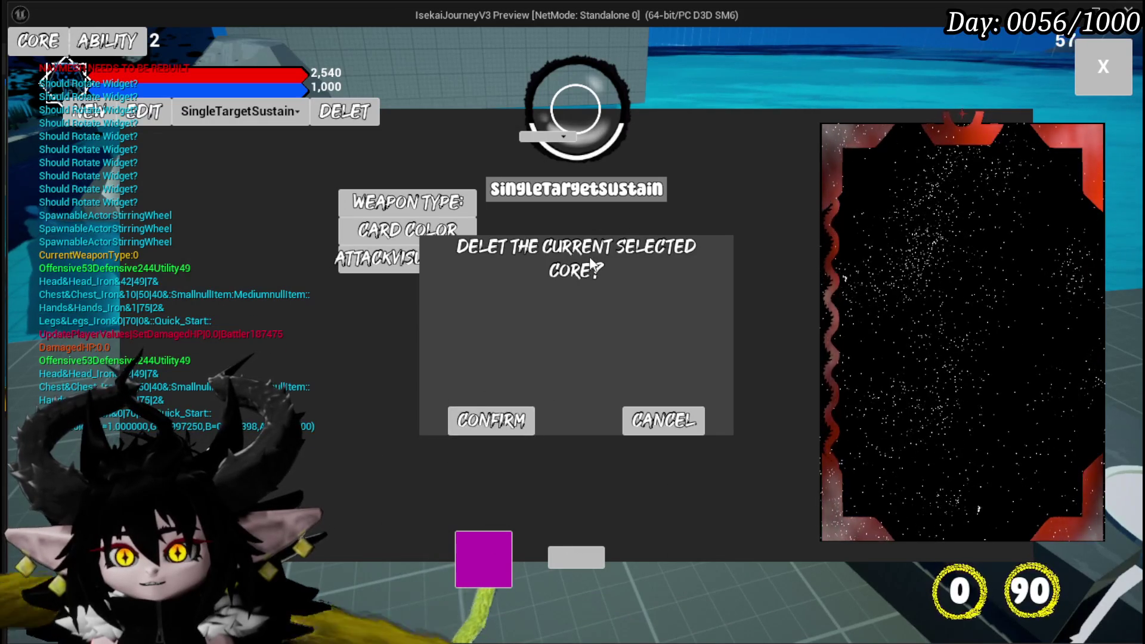
key(Escape)
click(21, 58)
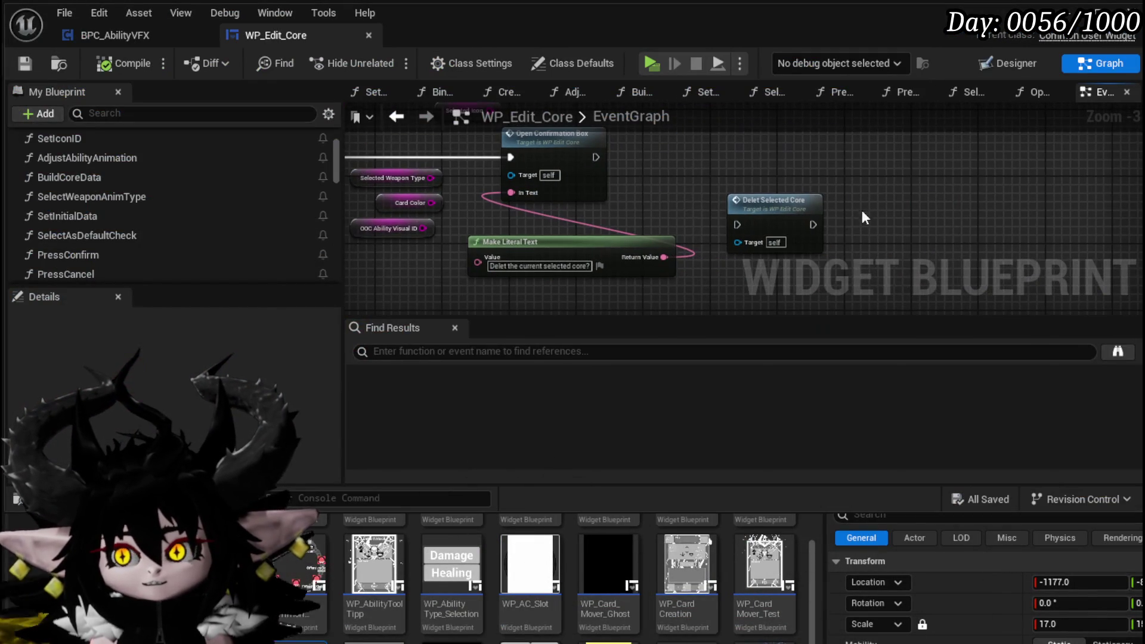
Open the OpenConfirmationBox graph in WP_Edit_Core and save the blueprint with Ctrl+S
click(733, 203)
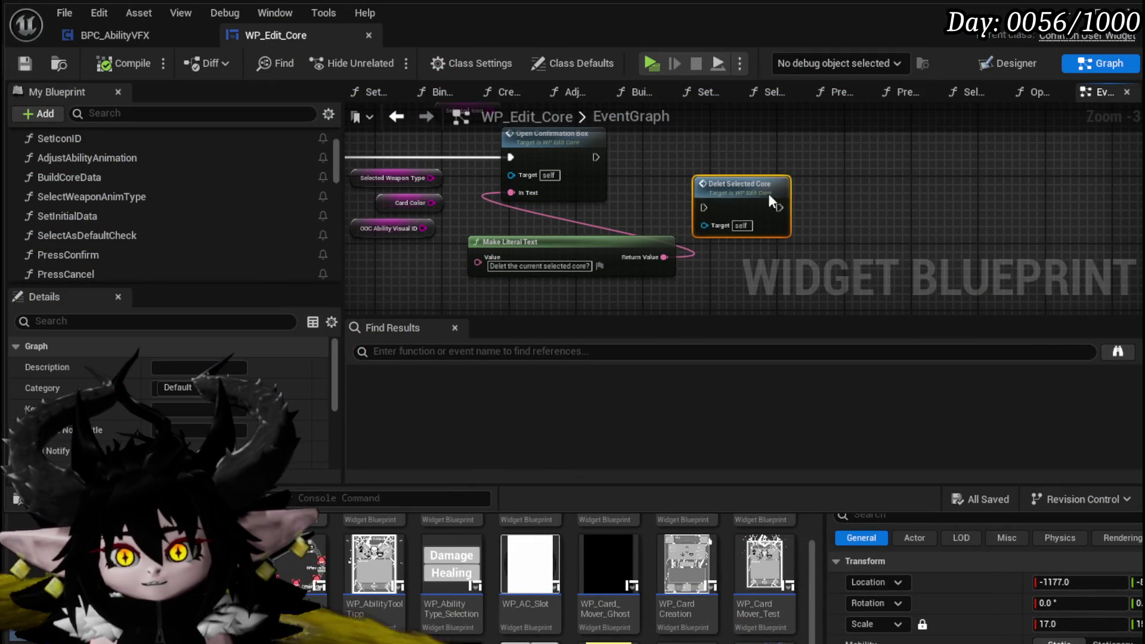
double_click(596, 188)
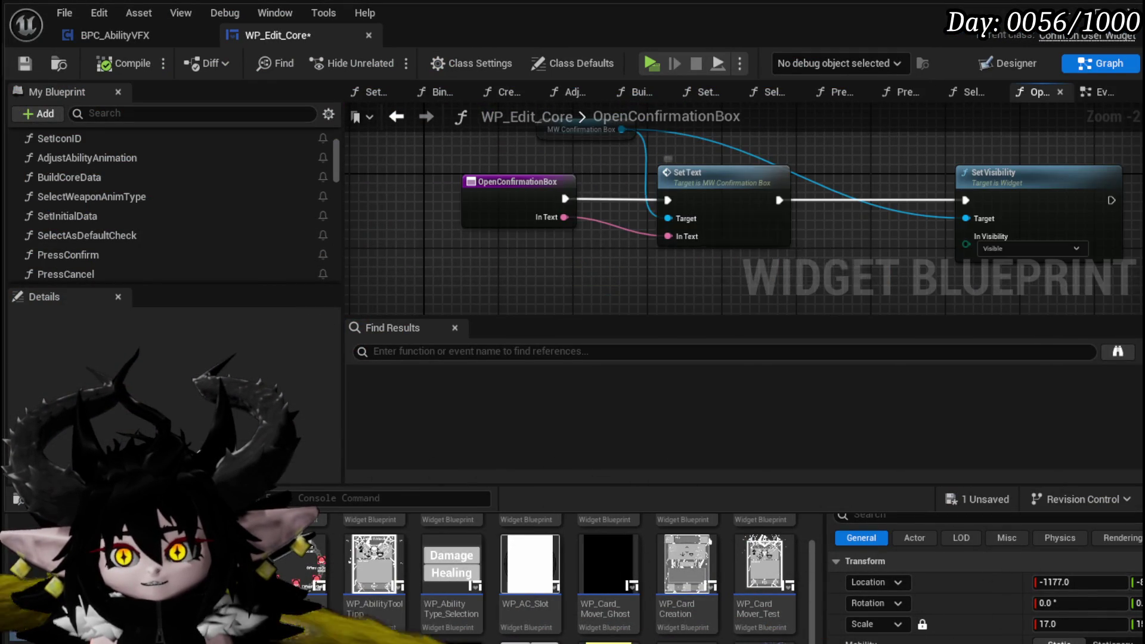
click(554, 169)
scroll(82, 179, up, 3)
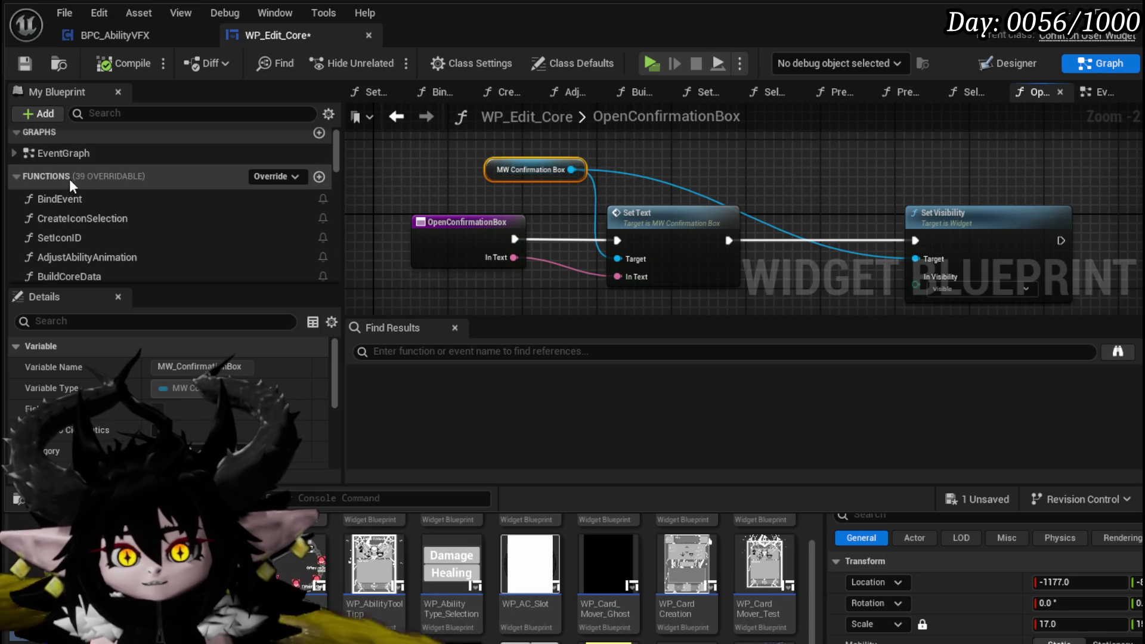
key(ctrl+s)
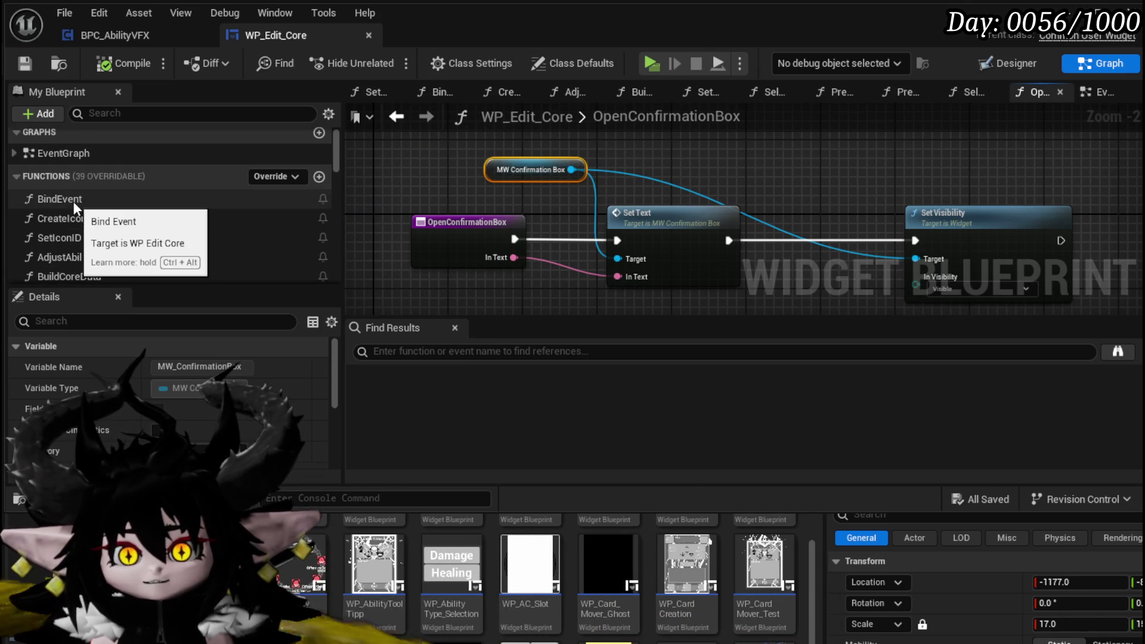
Open the PressConfirm function graph and move its entry node left to make room
double_click(76, 202)
scroll(542, 248, down, 4)
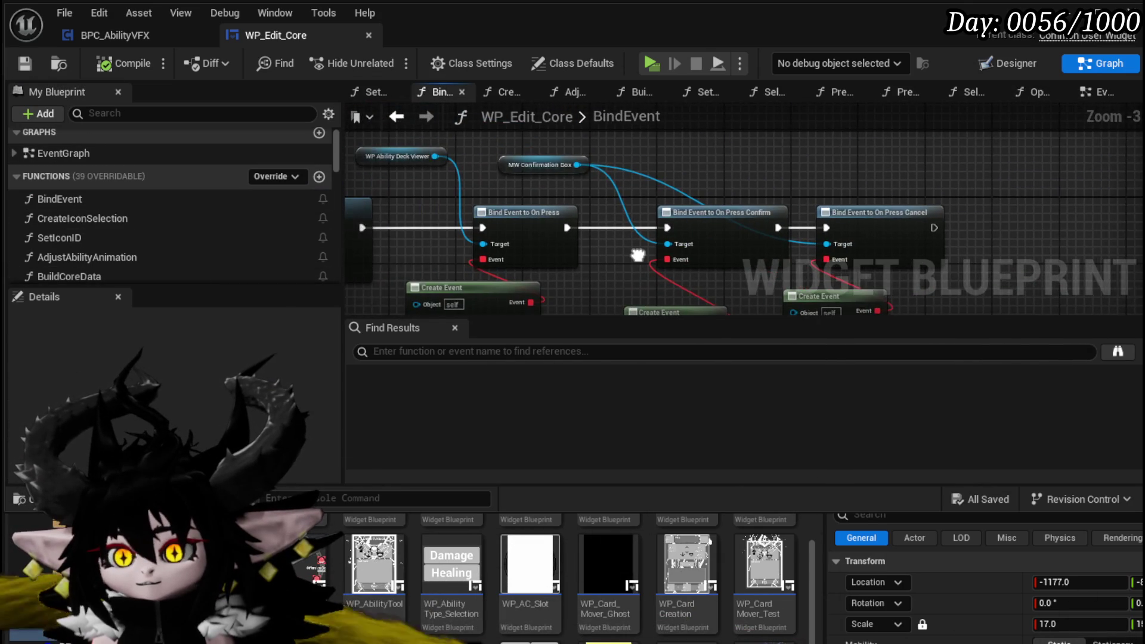
scroll(86, 233, down, 5)
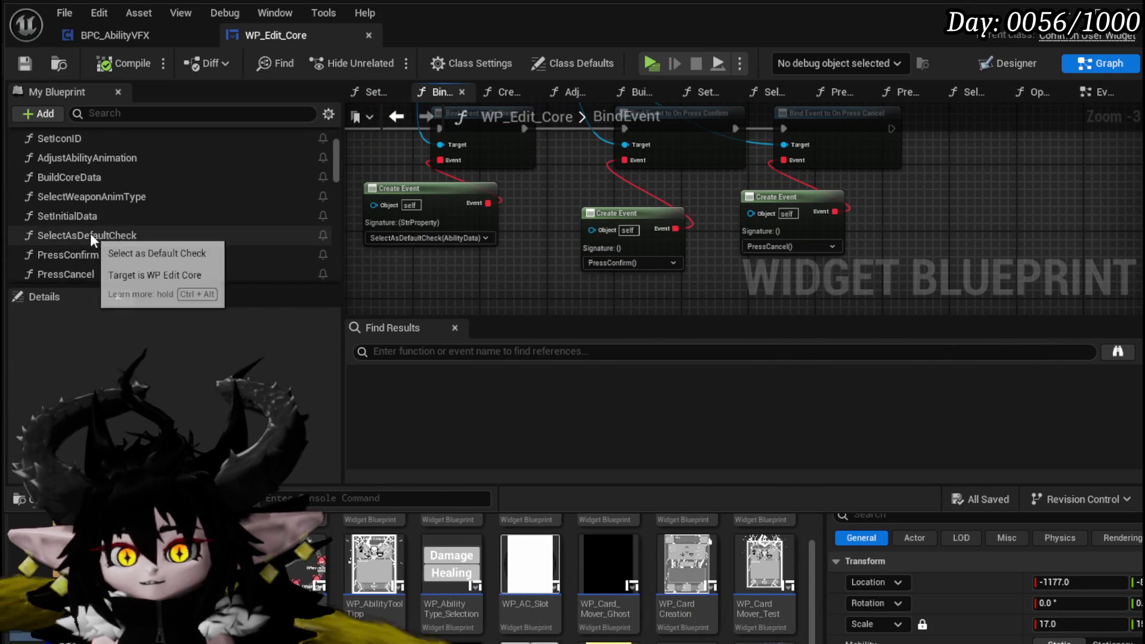
double_click(68, 205)
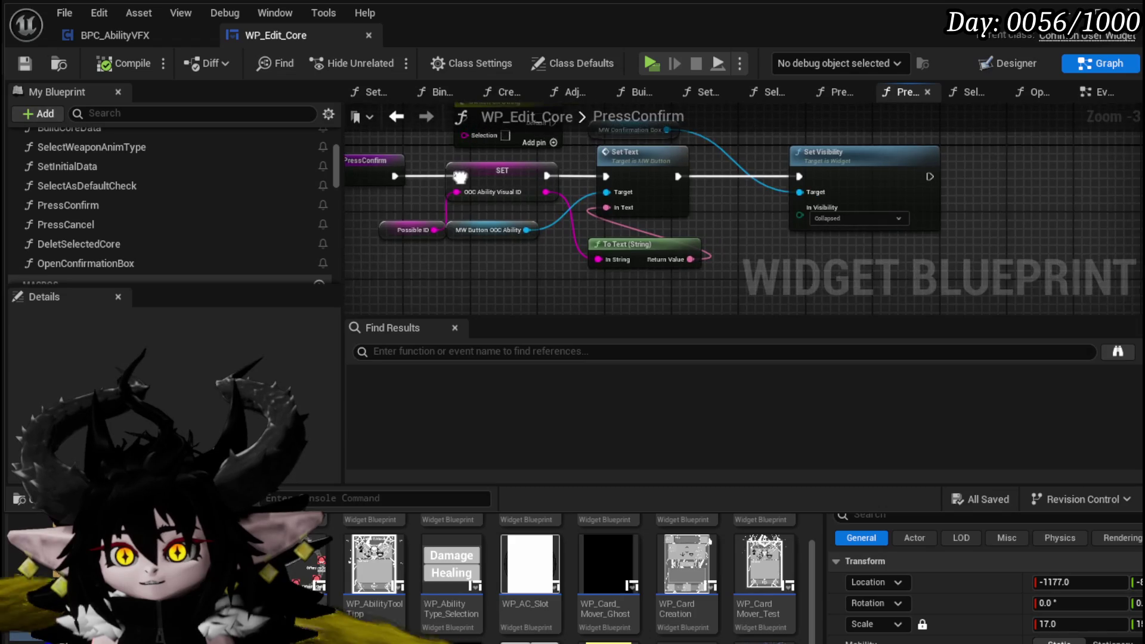
scroll(478, 256, up, 1)
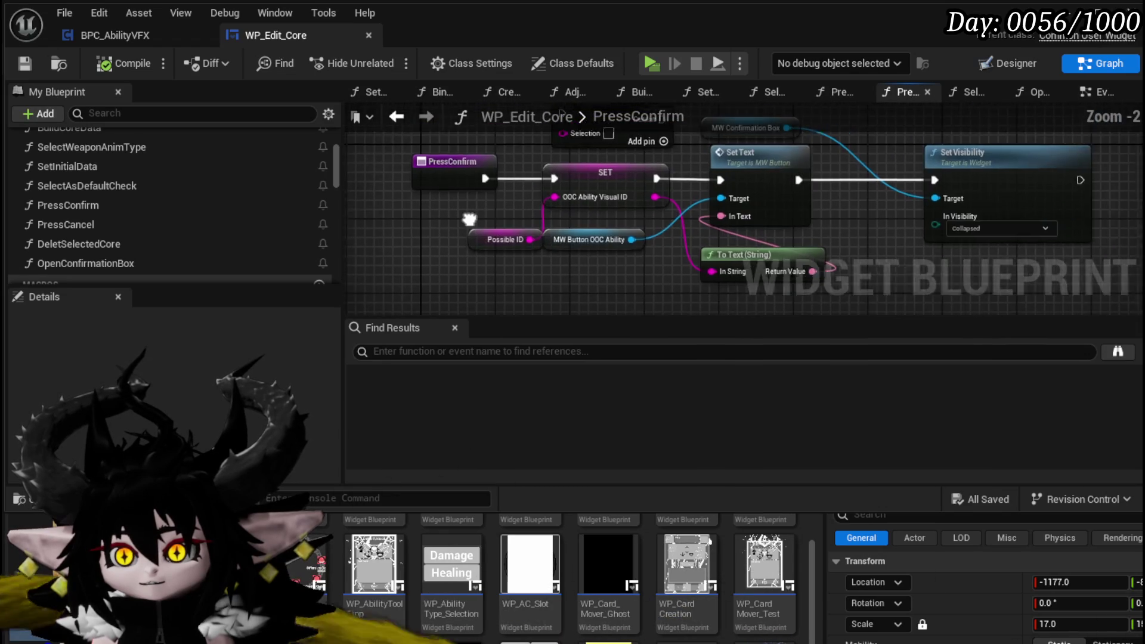
drag(506, 213, 392, 219)
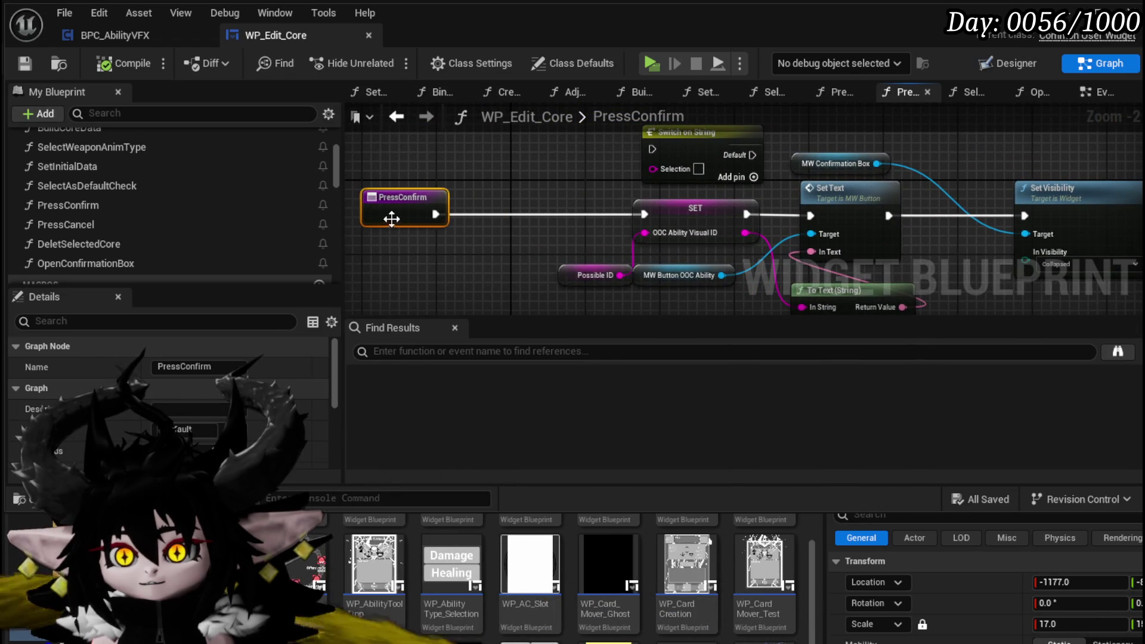
Add a Switch on String after PressConfirm with SelectOOC and DeletCore cases
drag(505, 248, 678, 242)
drag(529, 220, 432, 221)
mouse_move(821, 165)
mouse_down()
mouse_move(623, 229)
mouse_move(591, 222)
mouse_up()
drag(474, 225, 551, 225)
click(637, 255)
click(653, 273)
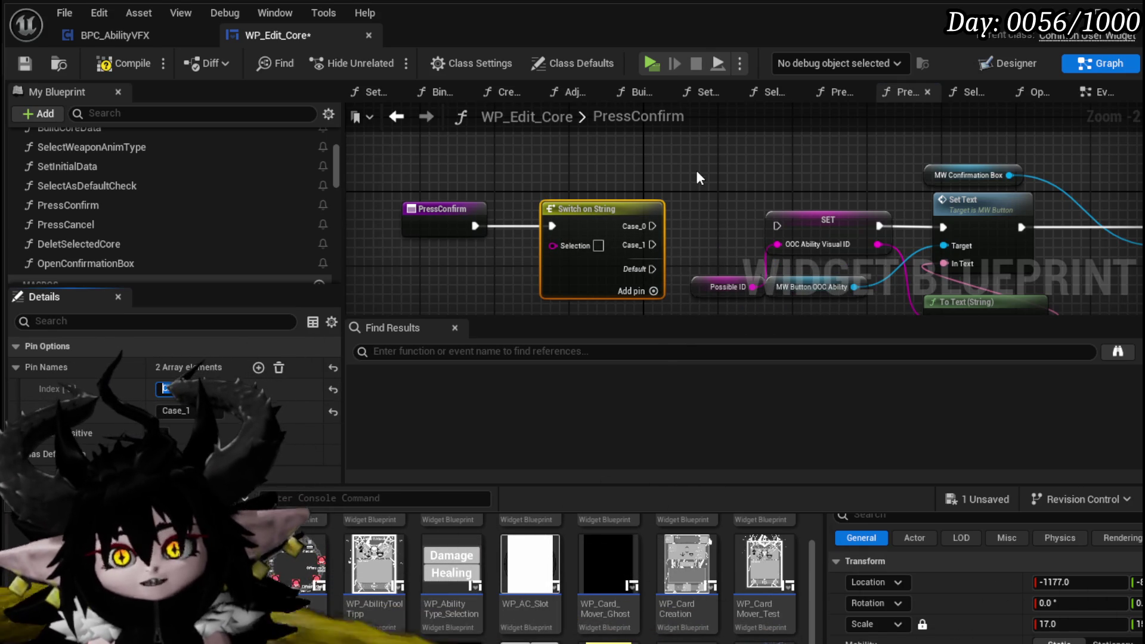
text(el)
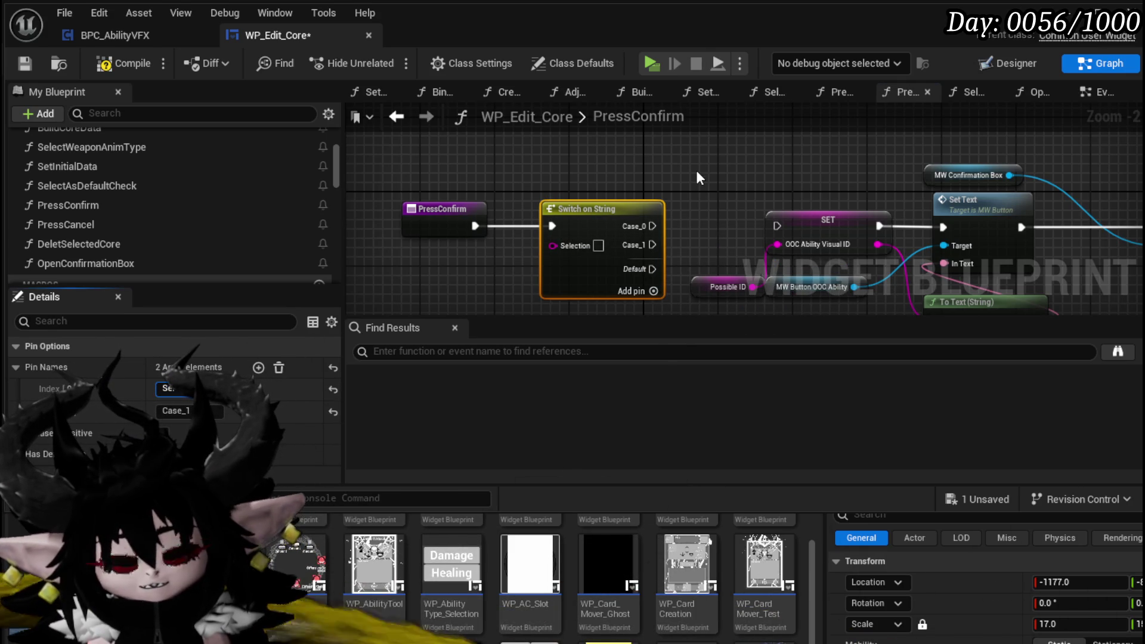
key(Return)
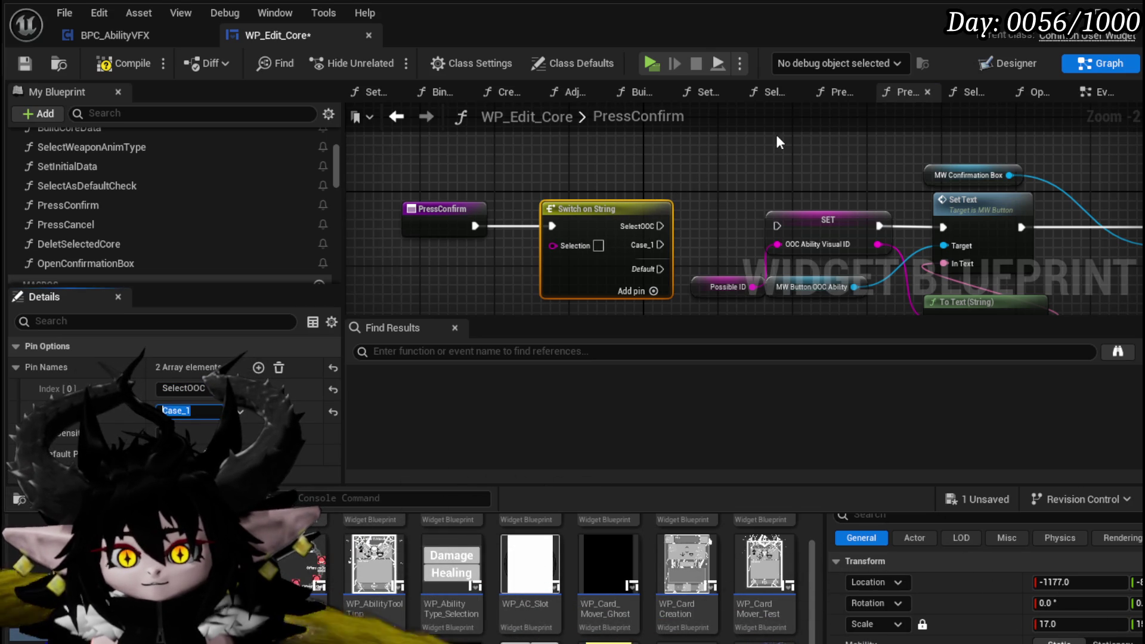
text(eletCore)
key(Return)
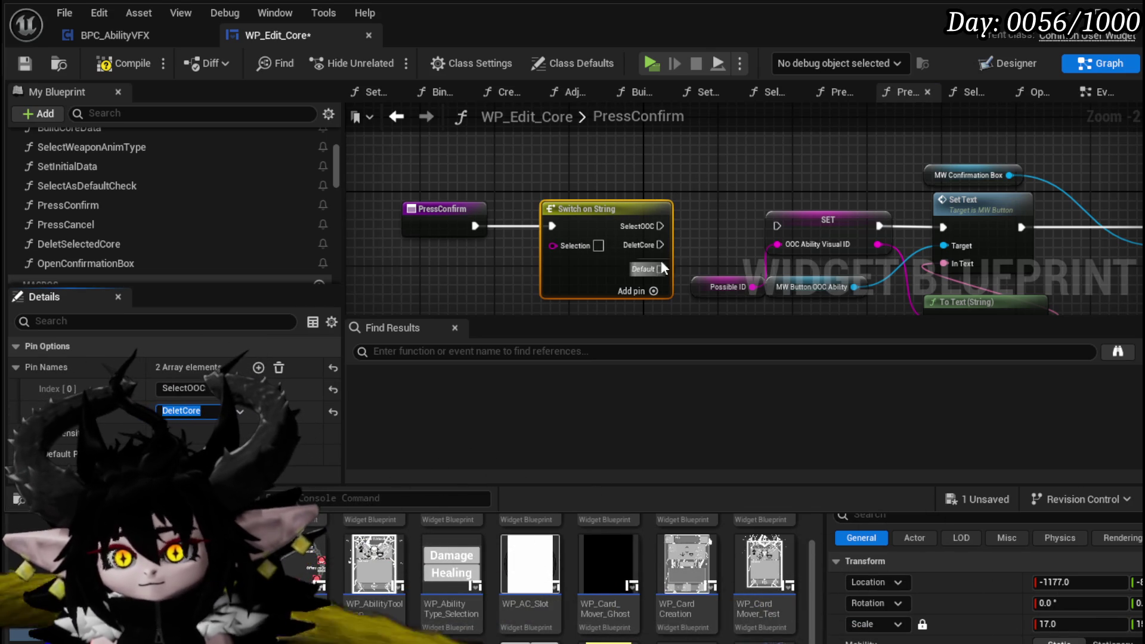
Wire the SelectOOC case to SET and give PressConfirm a string input feeding the switch
mouse_move(658, 227)
mouse_down()
mouse_move(788, 228)
mouse_move(778, 226)
mouse_up()
mouse_move(564, 249)
mouse_down()
mouse_move(409, 228)
mouse_move(441, 250)
mouse_up()
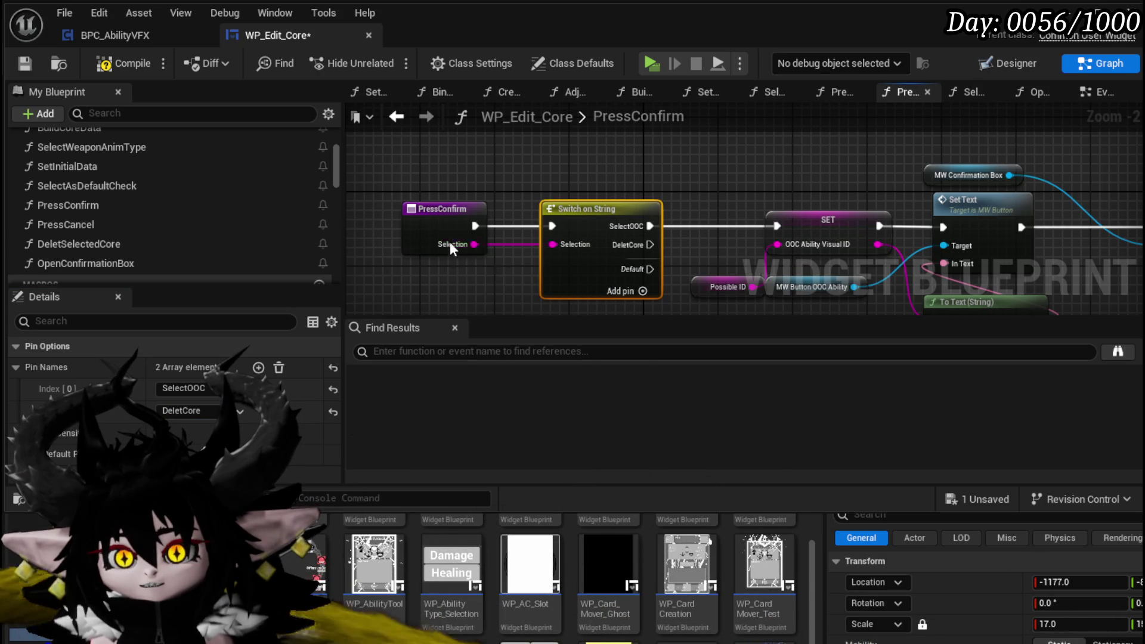
drag(452, 263, 486, 229)
click(465, 188)
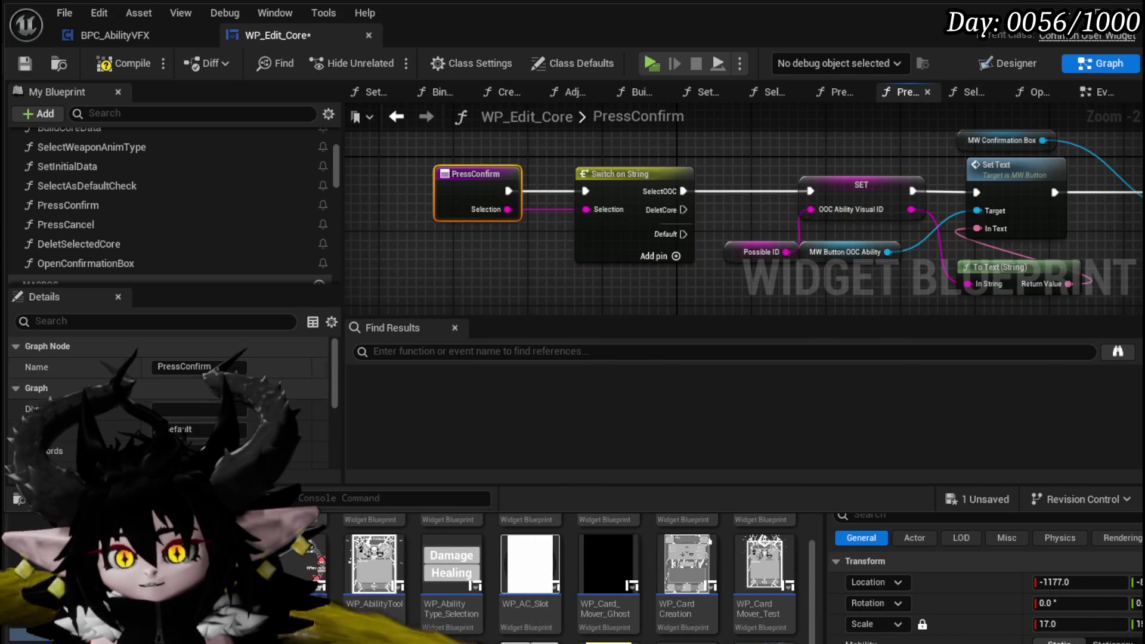
scroll(197, 413, down, 3)
click(89, 436)
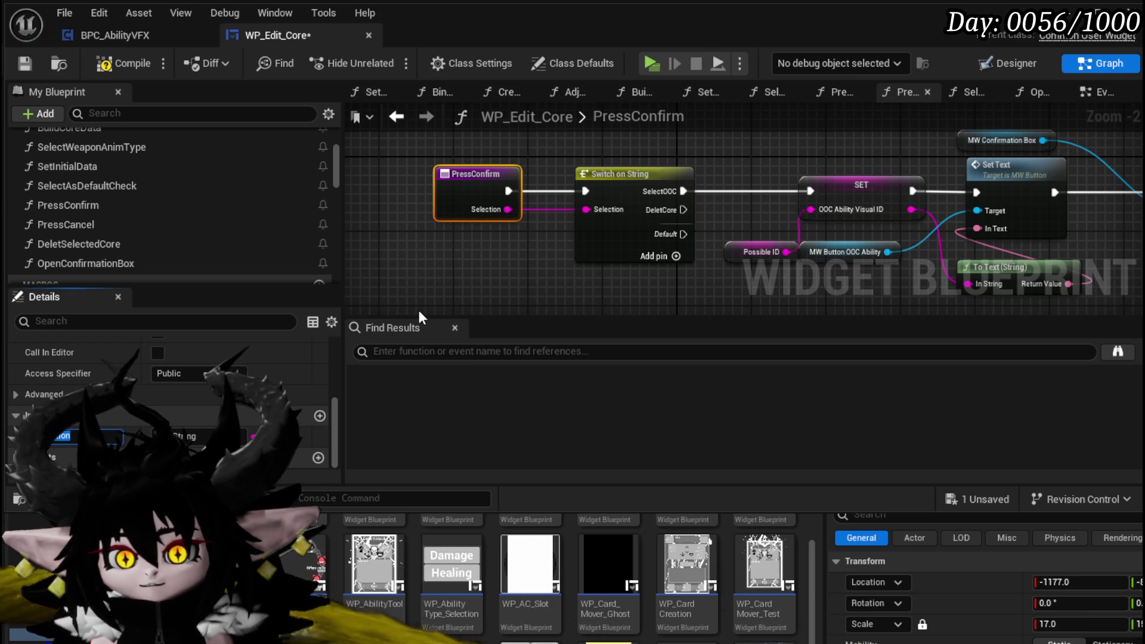
Rename PressConfirm's input to Press ID, compile, jump to the Create Event error, then return to Designer
text(sual I)
text(D)
key(Return)
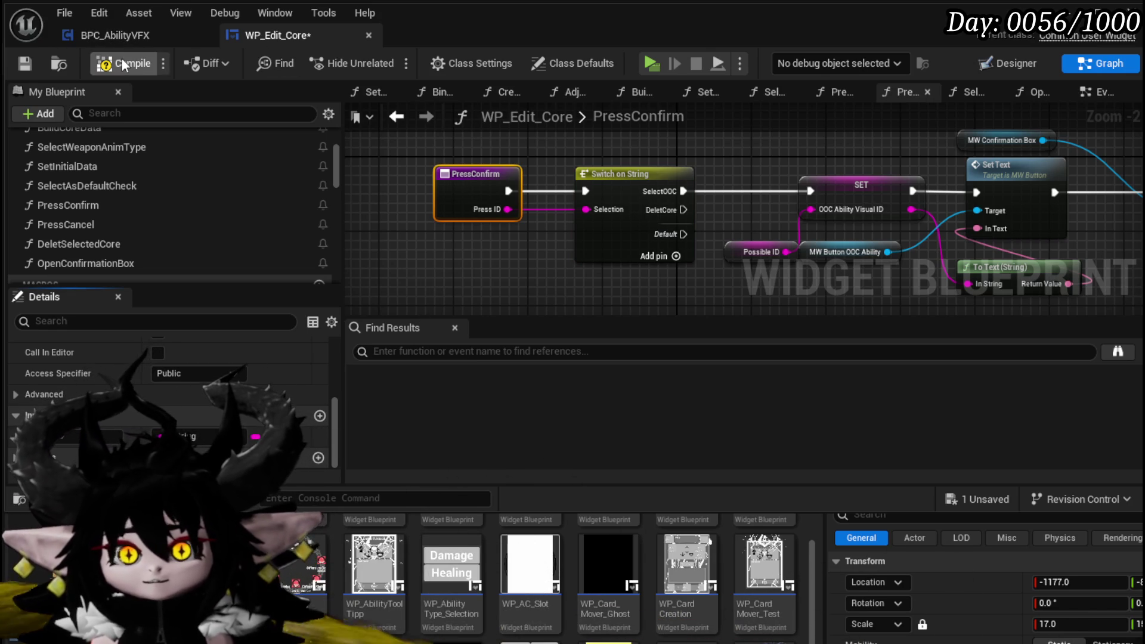
click(122, 63)
click(422, 360)
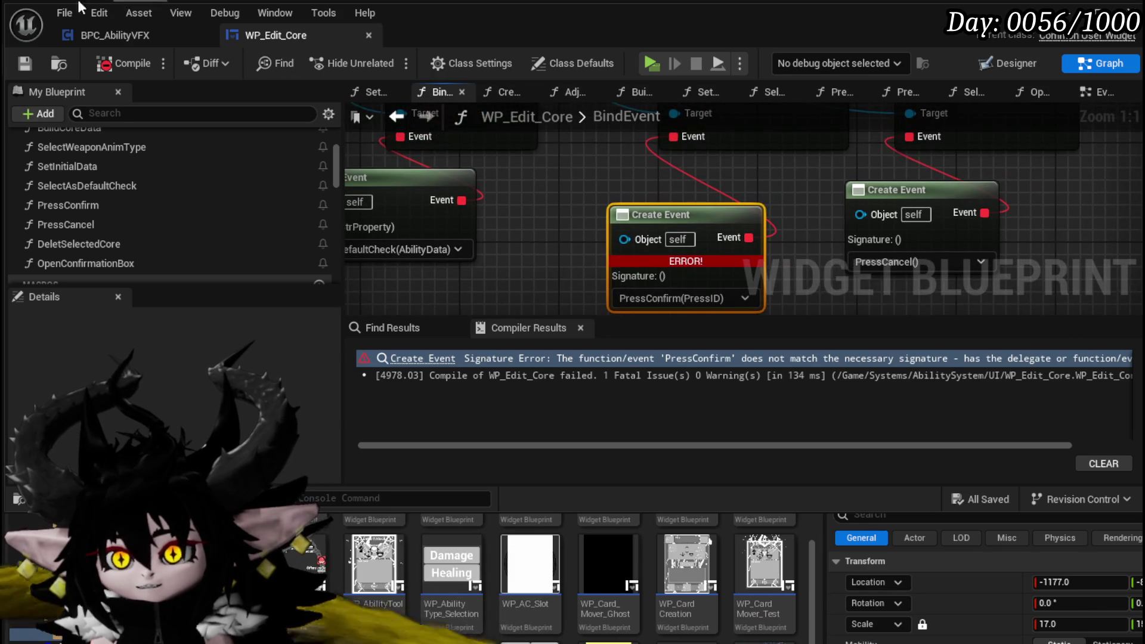
click(1014, 63)
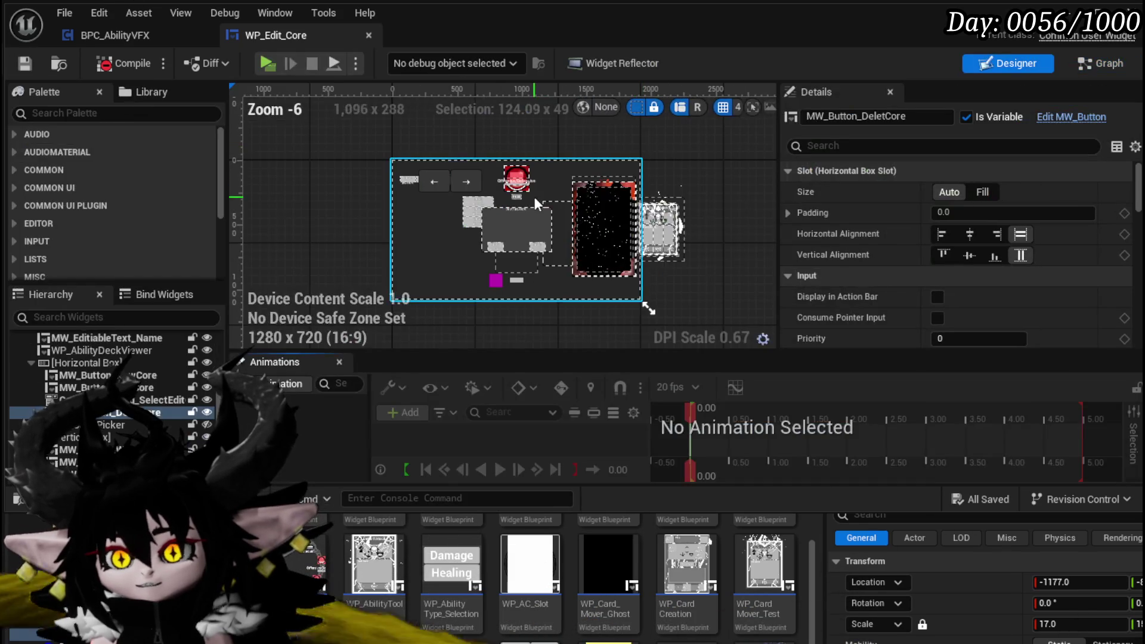
Edit the MW_ConfirmationBox blueprint and select its Call On Press Confirm node in the EventGraph
click(526, 231)
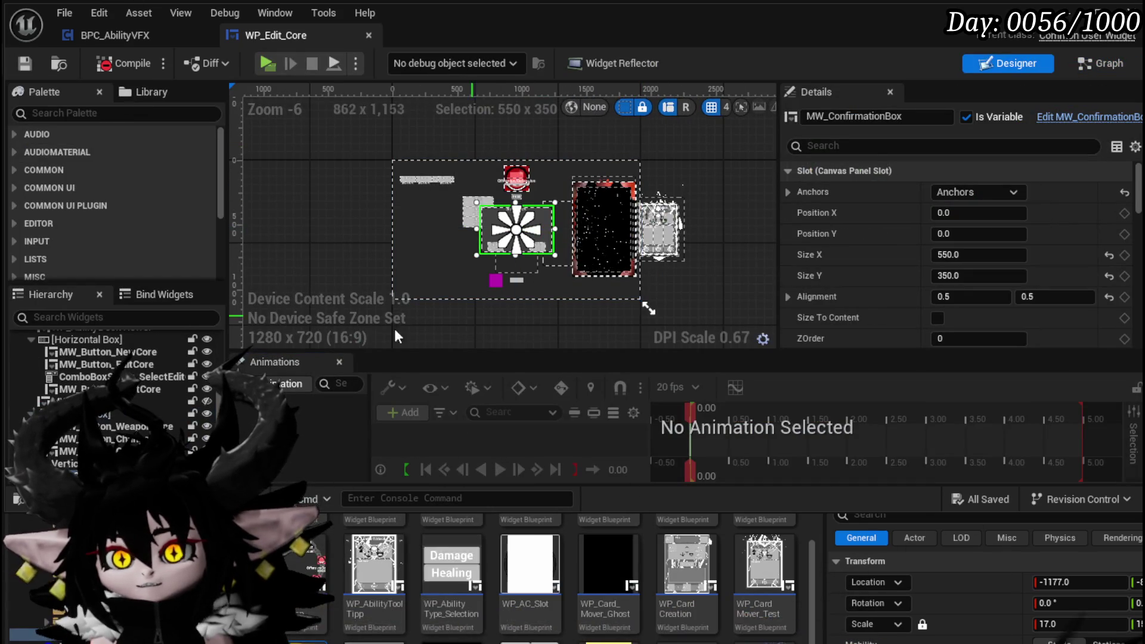
click(1056, 119)
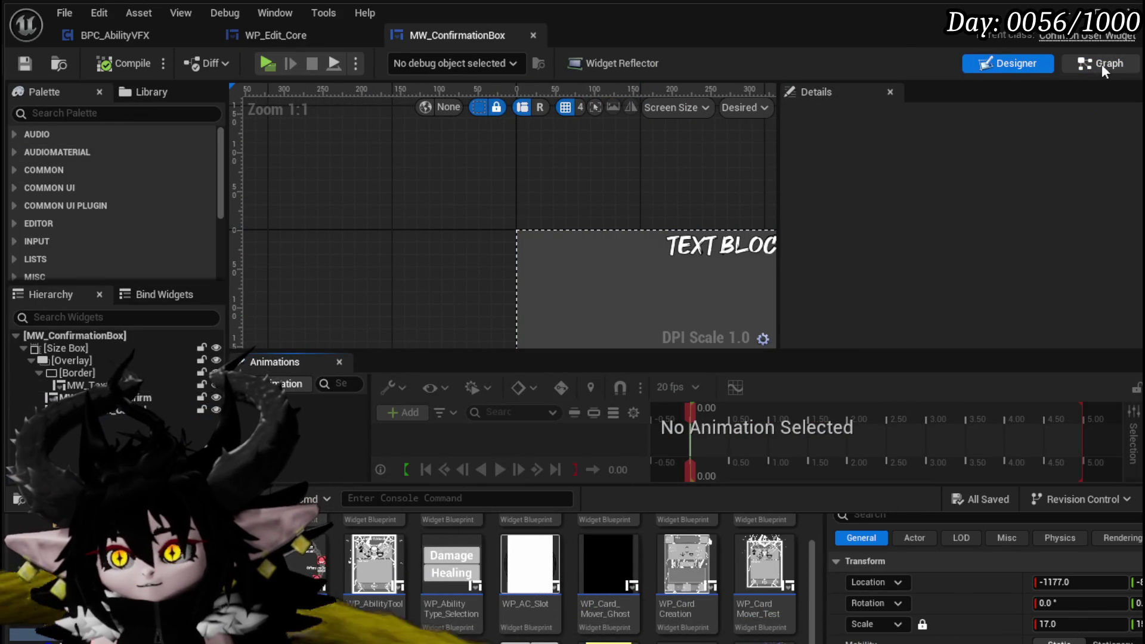
scroll(474, 256, down, 8)
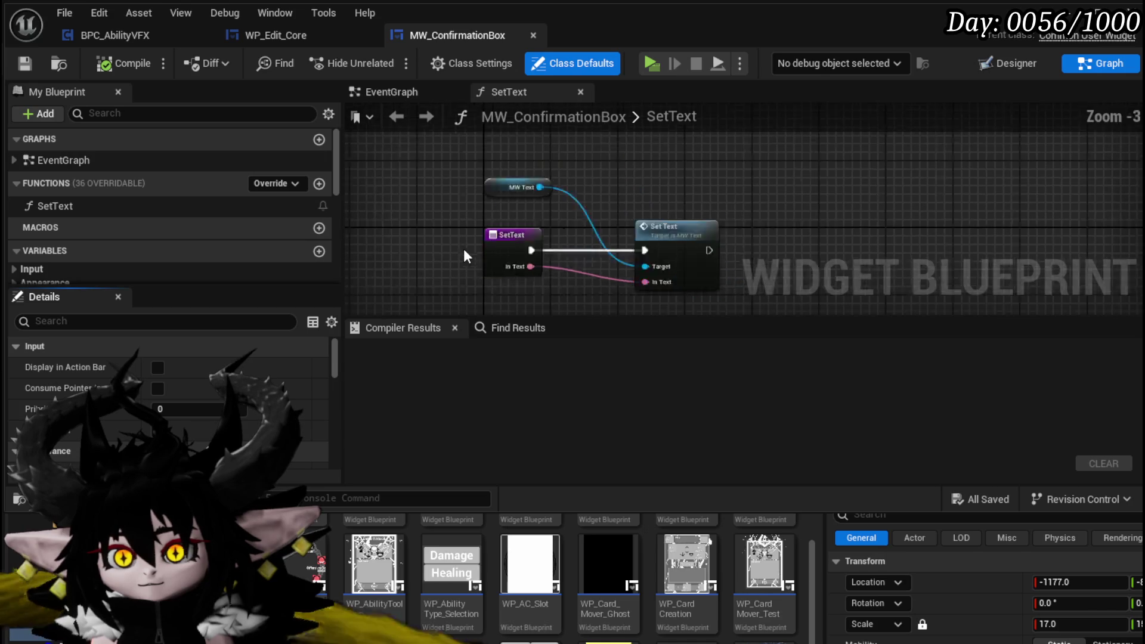
drag(477, 259, 517, 194)
click(412, 91)
scroll(545, 208, down, 1)
click(671, 193)
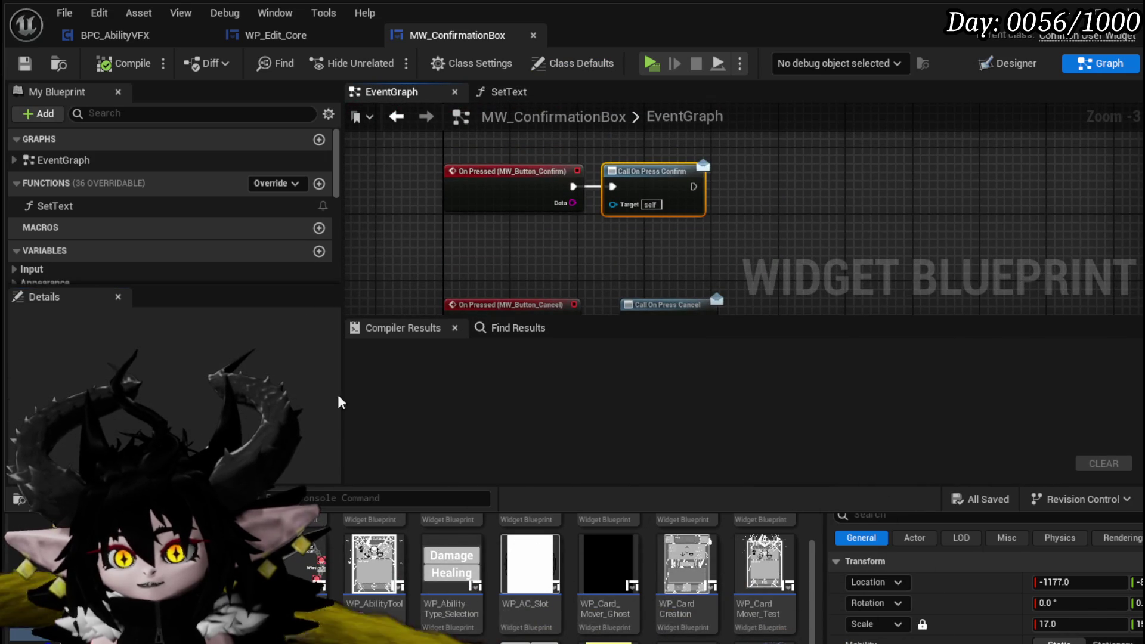
Add a String input named Data to the OnPressConfirm dispatcher and compile
drag(336, 187, 341, 271)
click(50, 264)
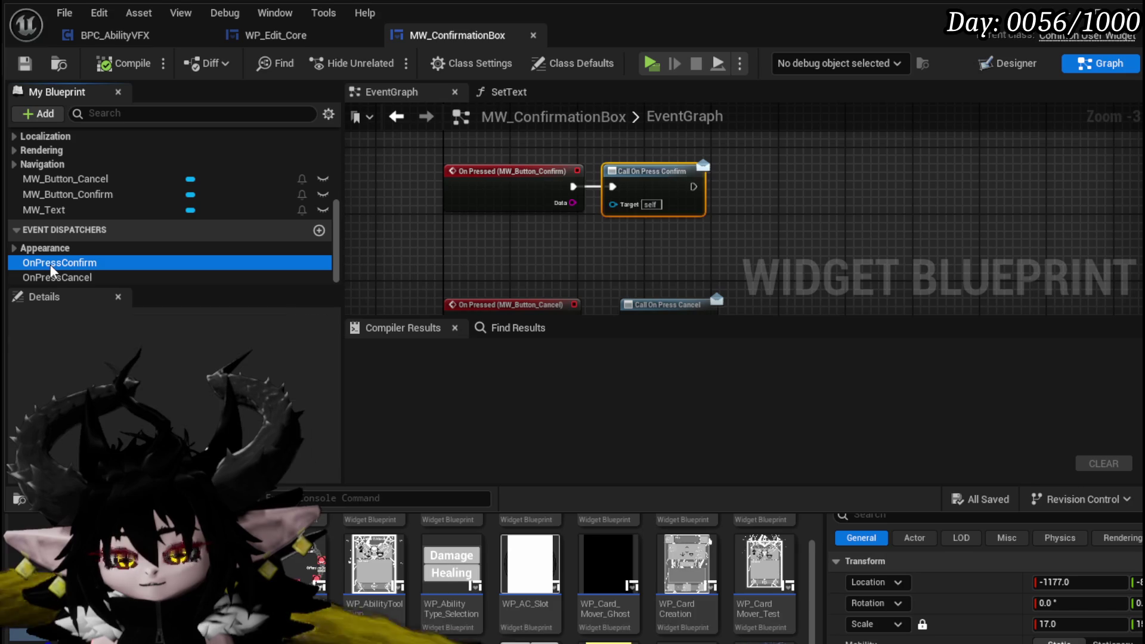
click(311, 346)
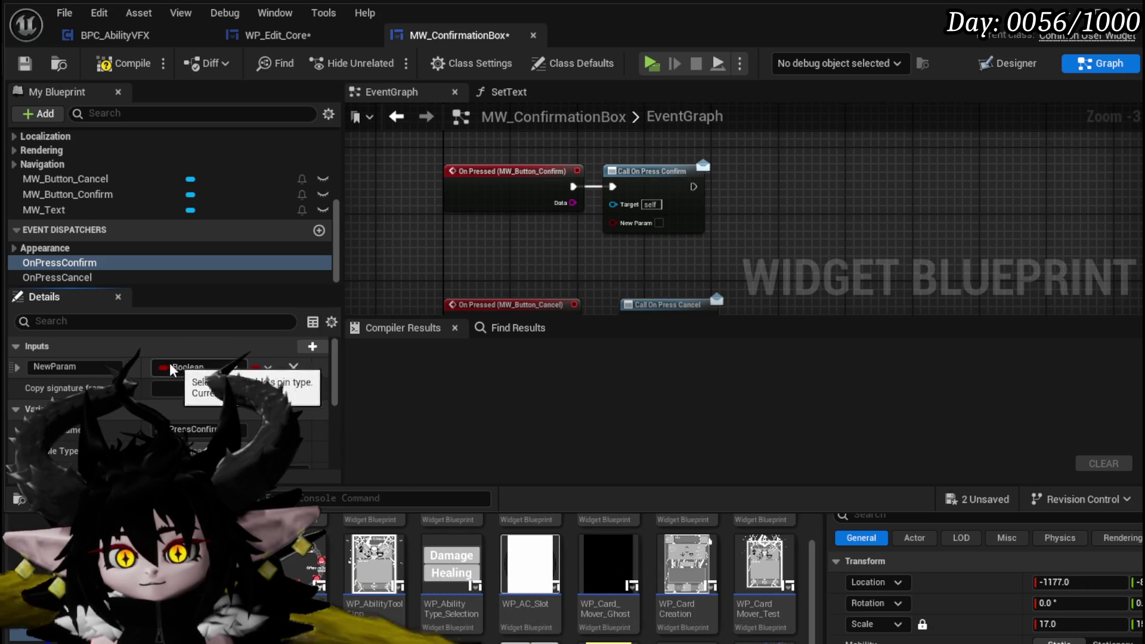
click(196, 367)
key(Escape)
click(91, 368)
text(Data)
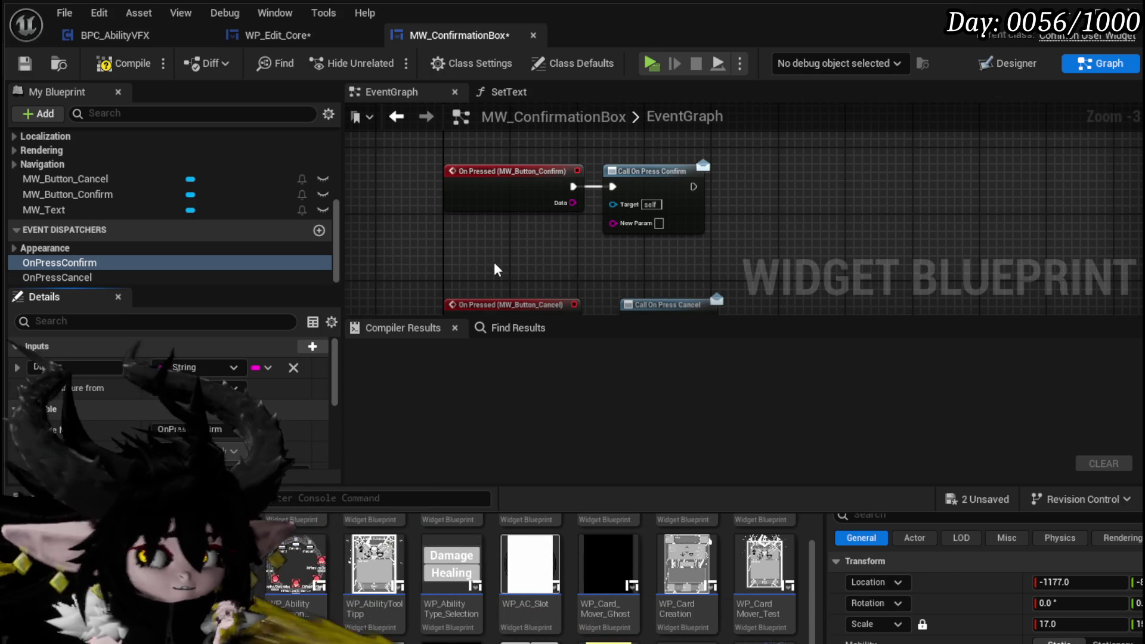
click(105, 65)
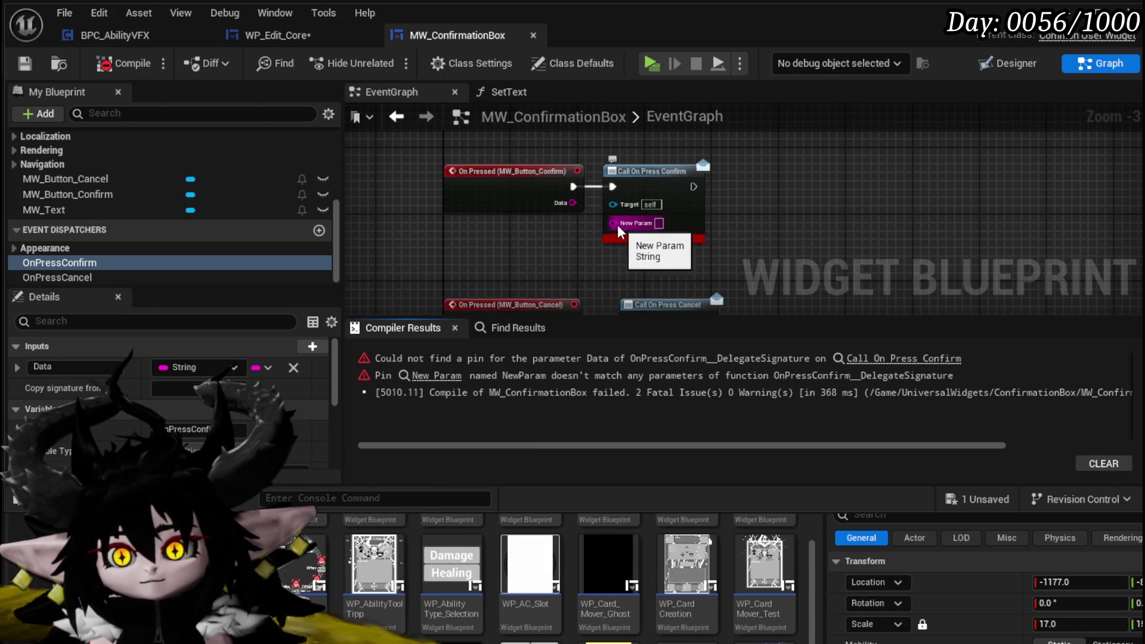
Refresh the Call On Press Confirm node, promote its Data pin to a variable, and recompile
right_click(646, 191)
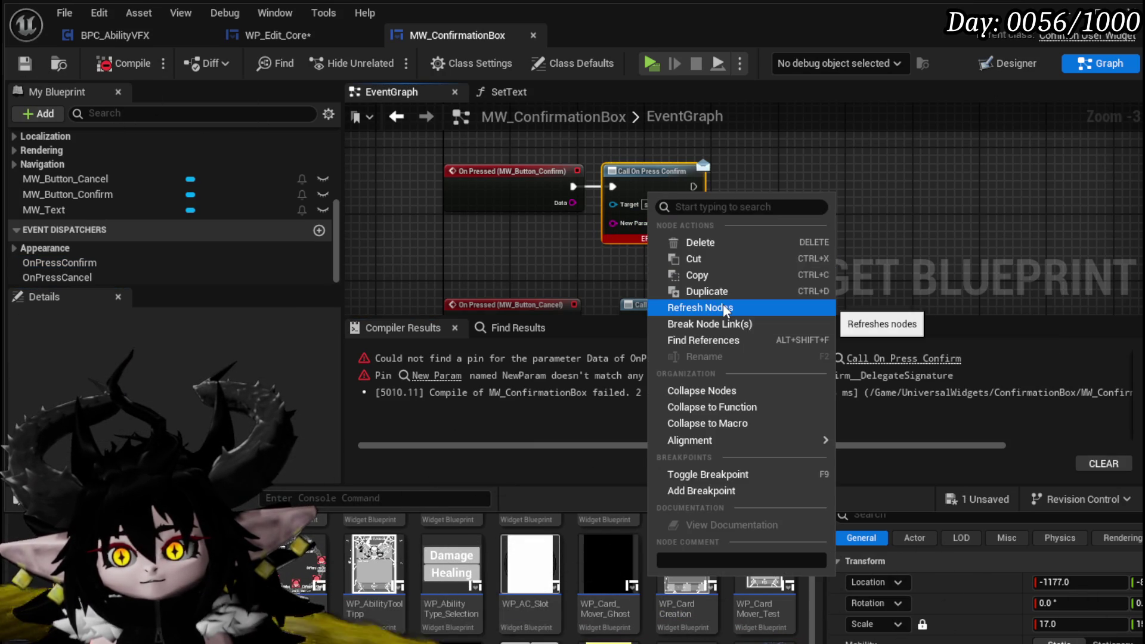
click(723, 306)
right_click(613, 222)
click(688, 271)
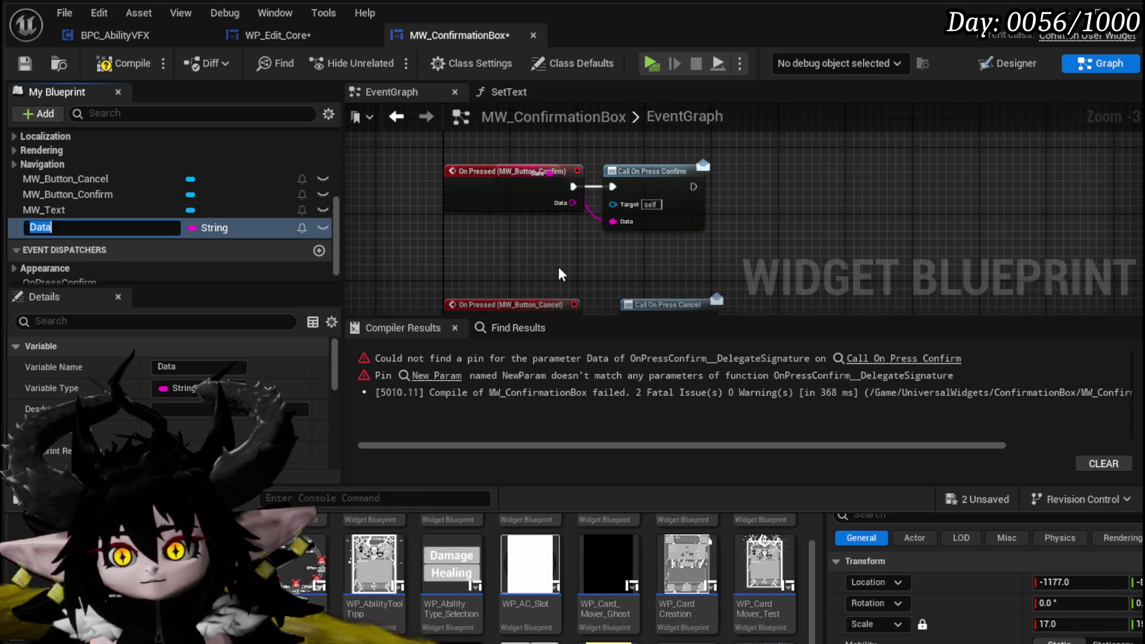
drag(477, 193, 417, 134)
drag(511, 174, 637, 255)
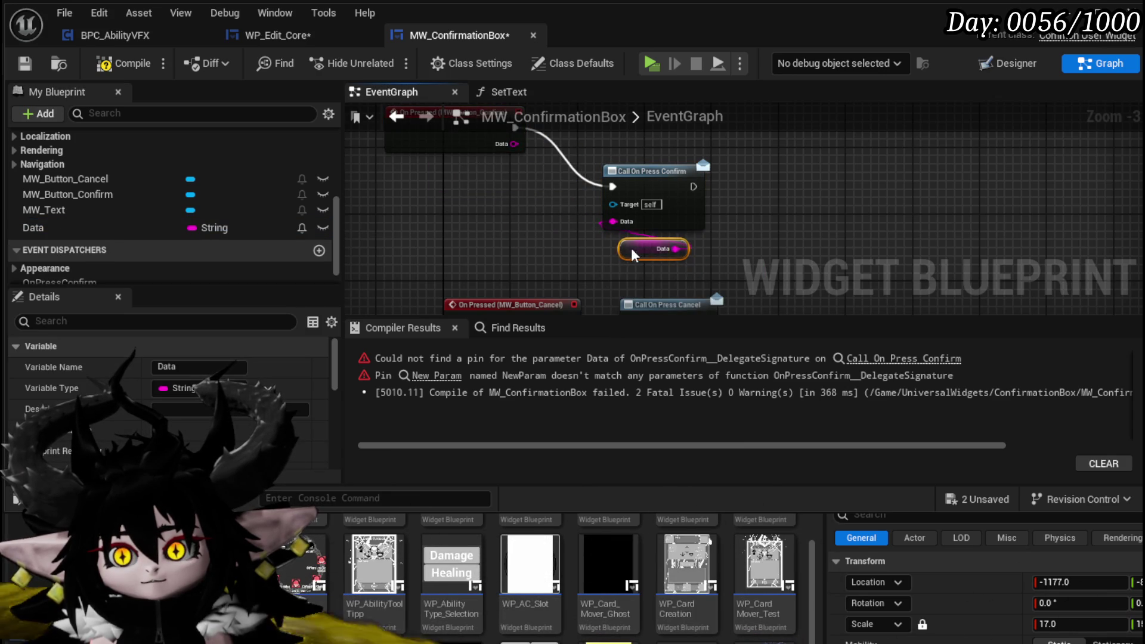
drag(445, 142, 501, 203)
click(500, 202)
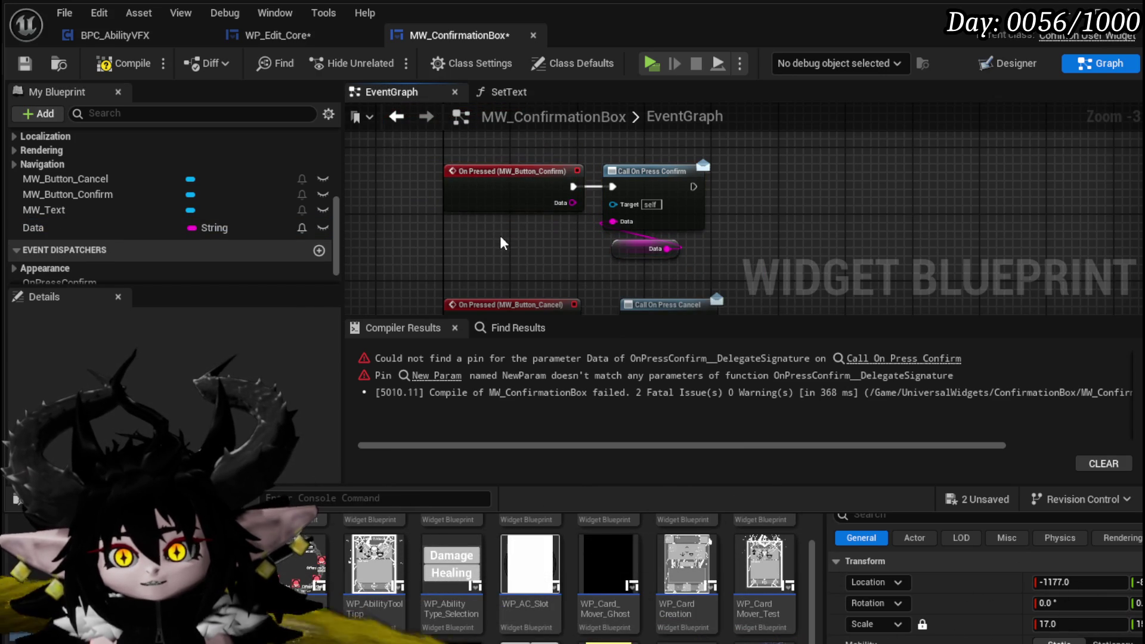
click(118, 67)
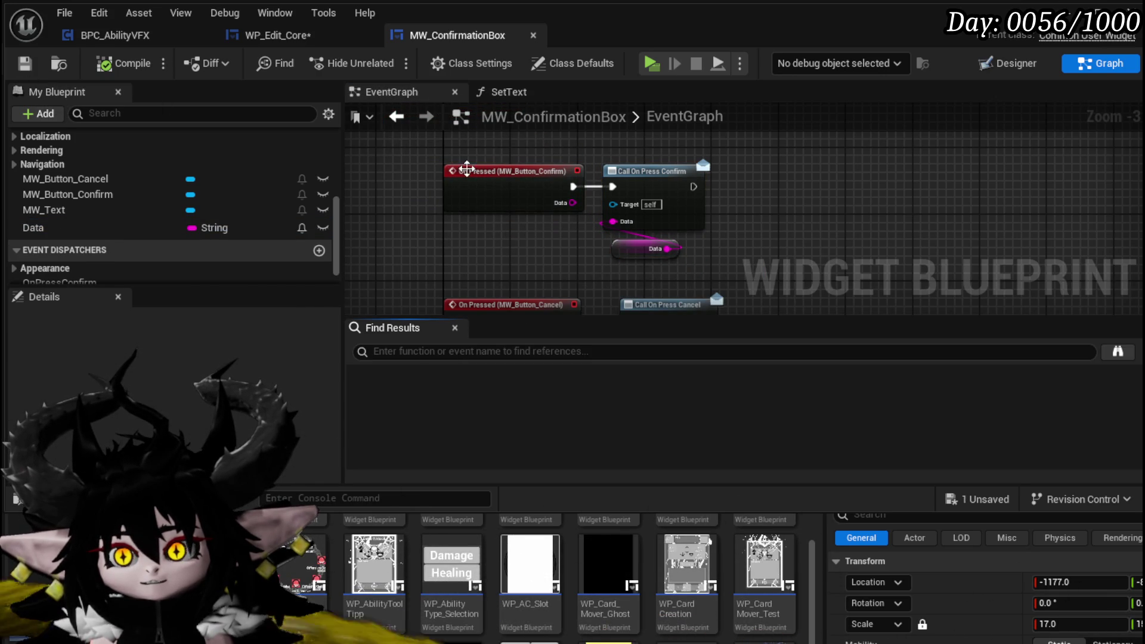
click(277, 44)
Compile WP_Edit_Core and open its EventGraph
click(125, 63)
click(1100, 63)
scroll(520, 237, down, 1)
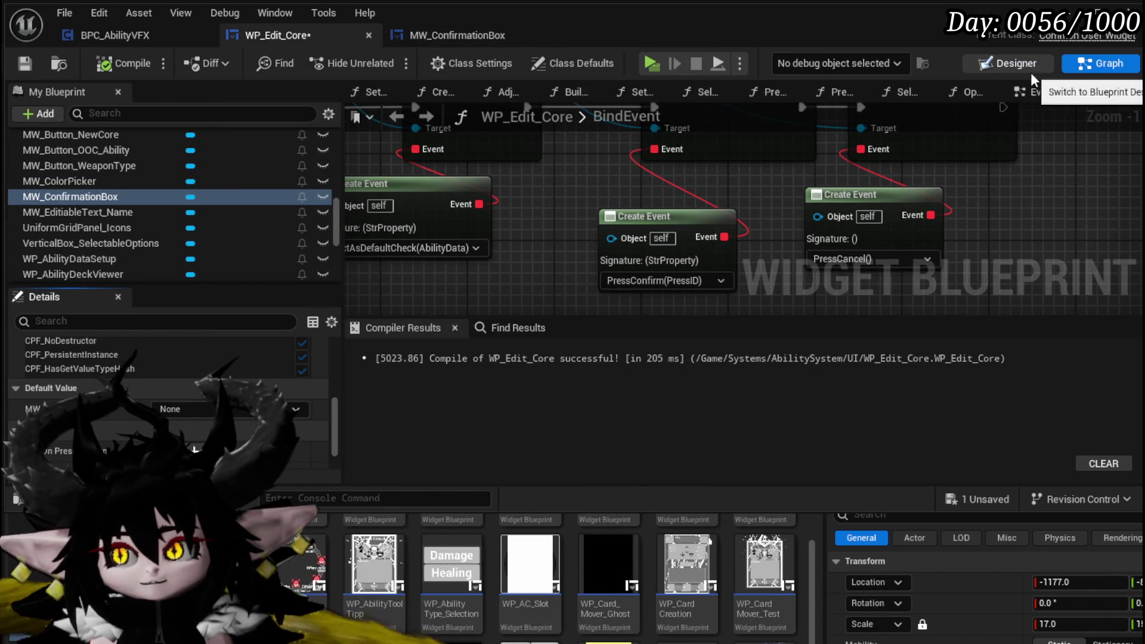
click(1038, 96)
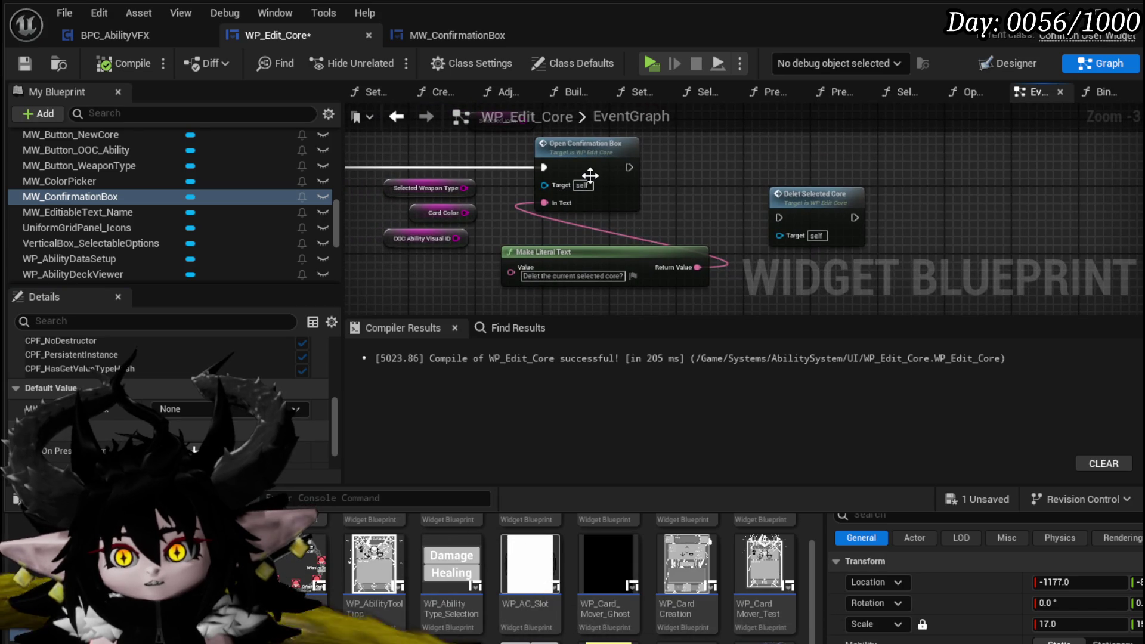
Place an MW_ConfirmationBox getter and pull a SET Data node from it
drag(79, 195, 685, 154)
click(725, 186)
mouse_move(579, 213)
mouse_down()
mouse_move(723, 174)
mouse_move(810, 198)
mouse_up()
text(Set)
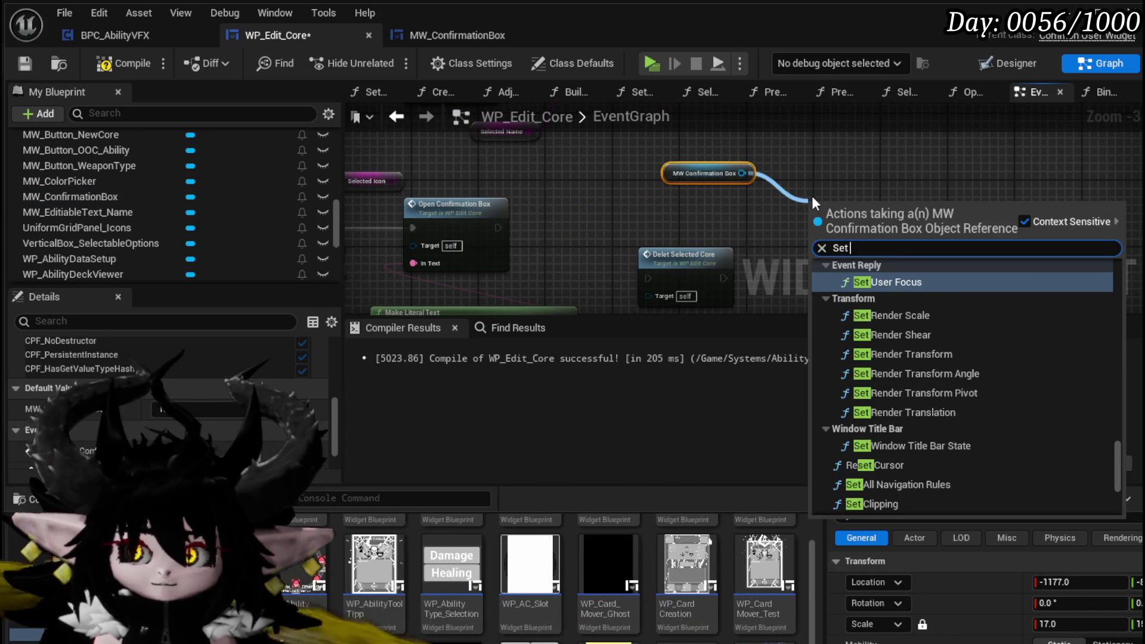
text(Data)
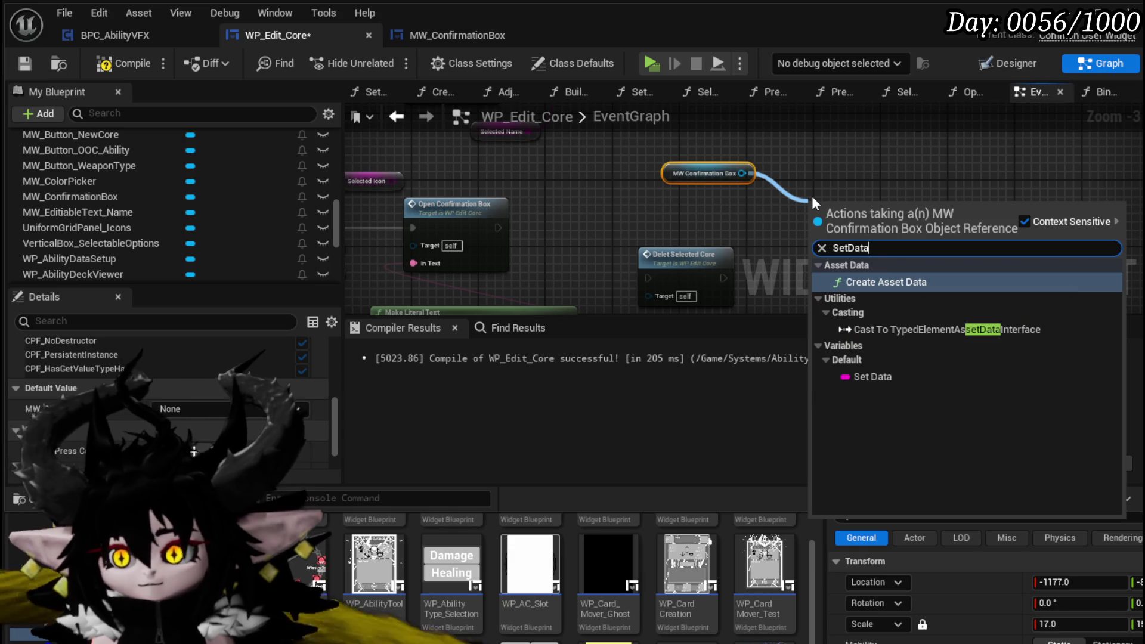
click(869, 376)
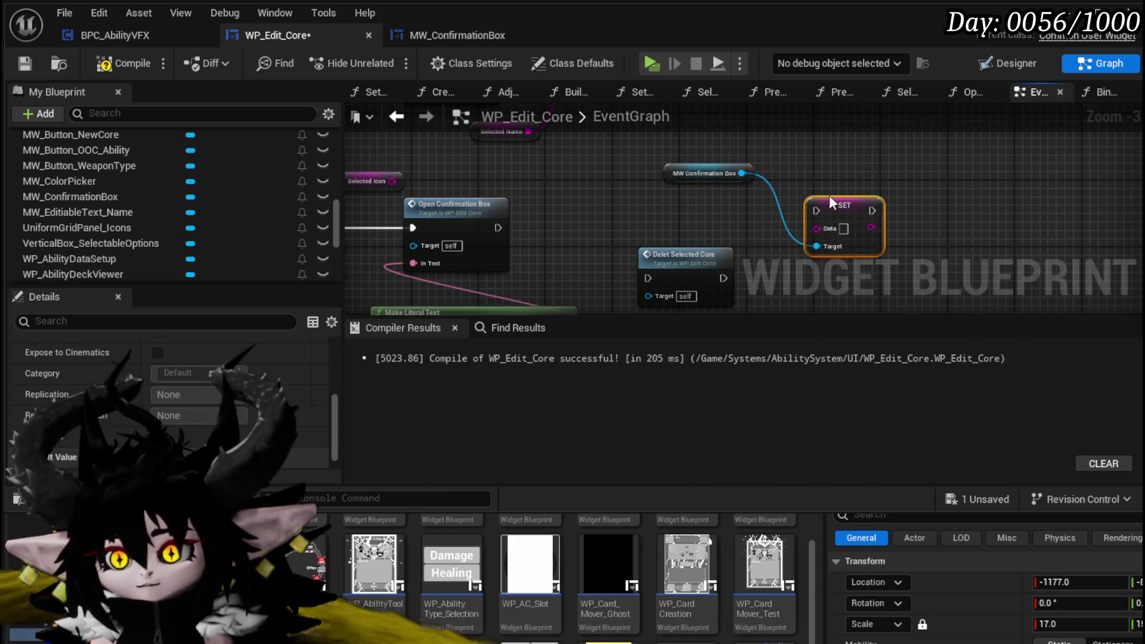
right_click(809, 180)
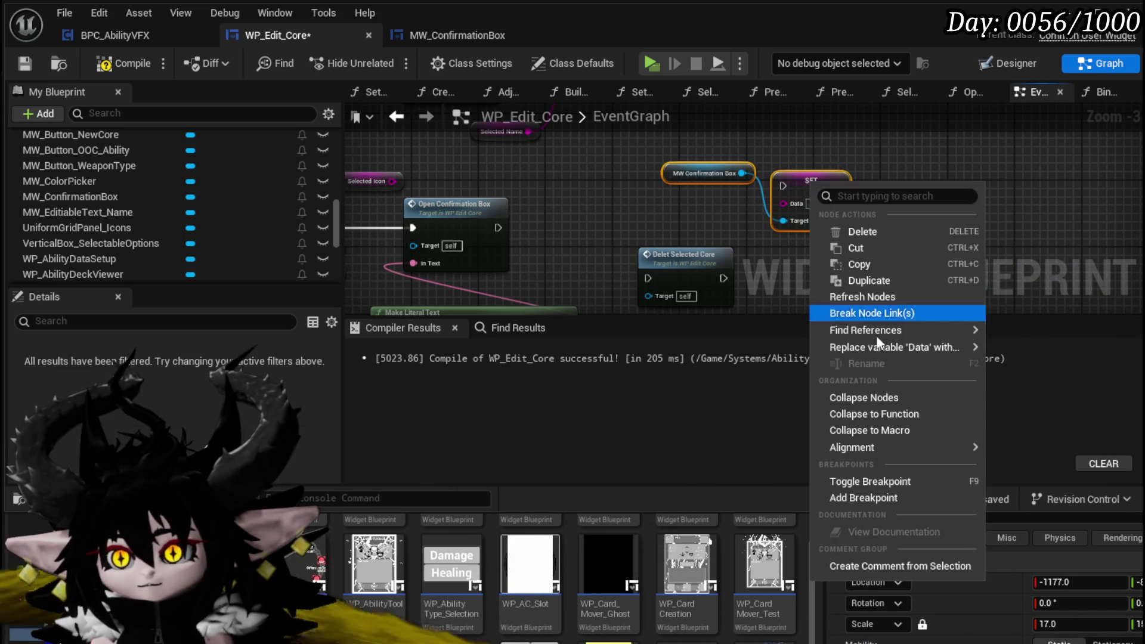
In OpenConfirmationBox, add a SET Data node on MW Confirmation Box between Set Text and Set Visibility
double_click(519, 161)
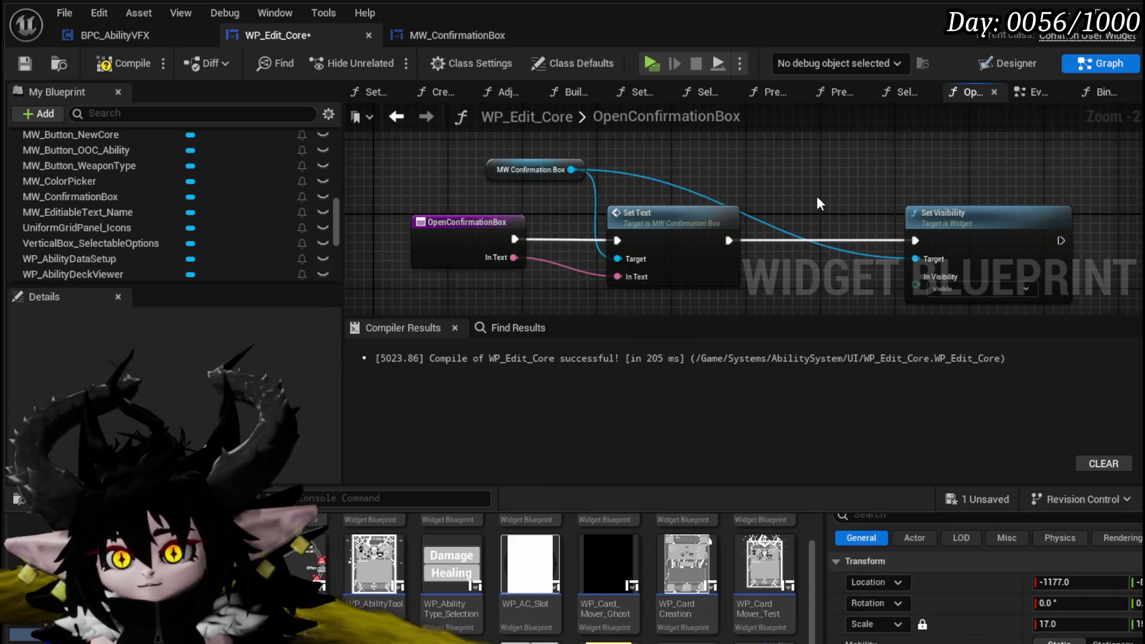
mouse_move(808, 193)
mouse_down()
mouse_move(745, 183)
mouse_move(758, 185)
mouse_up()
drag(521, 159, 609, 160)
text(set Te)
key(BackSpace)
key(BackSpace)
text(Data)
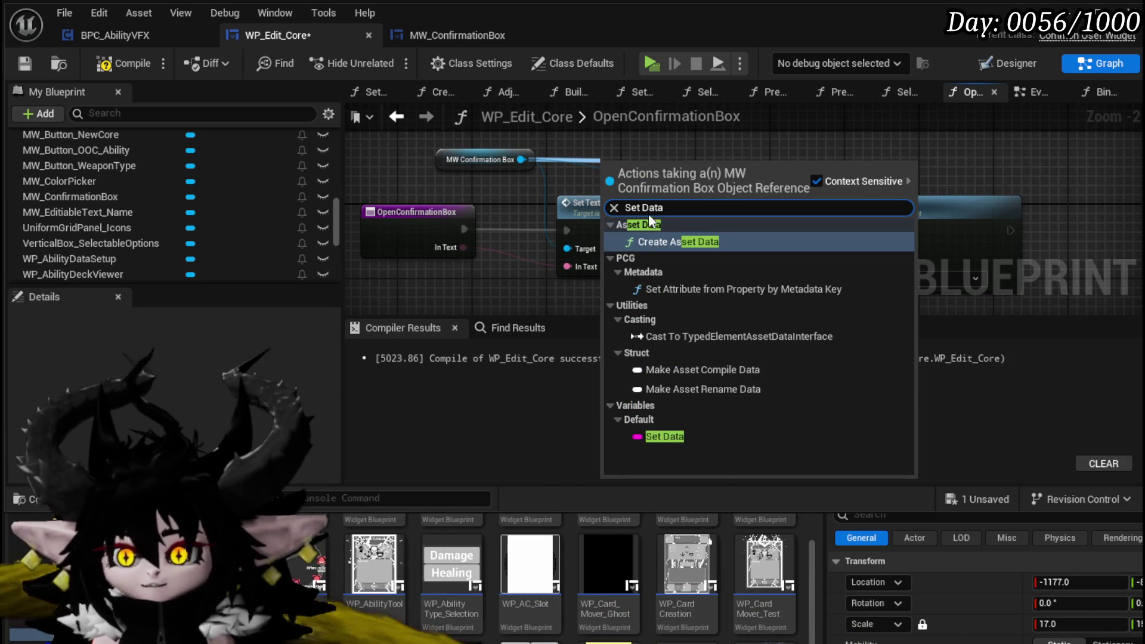
click(664, 436)
drag(636, 169, 773, 226)
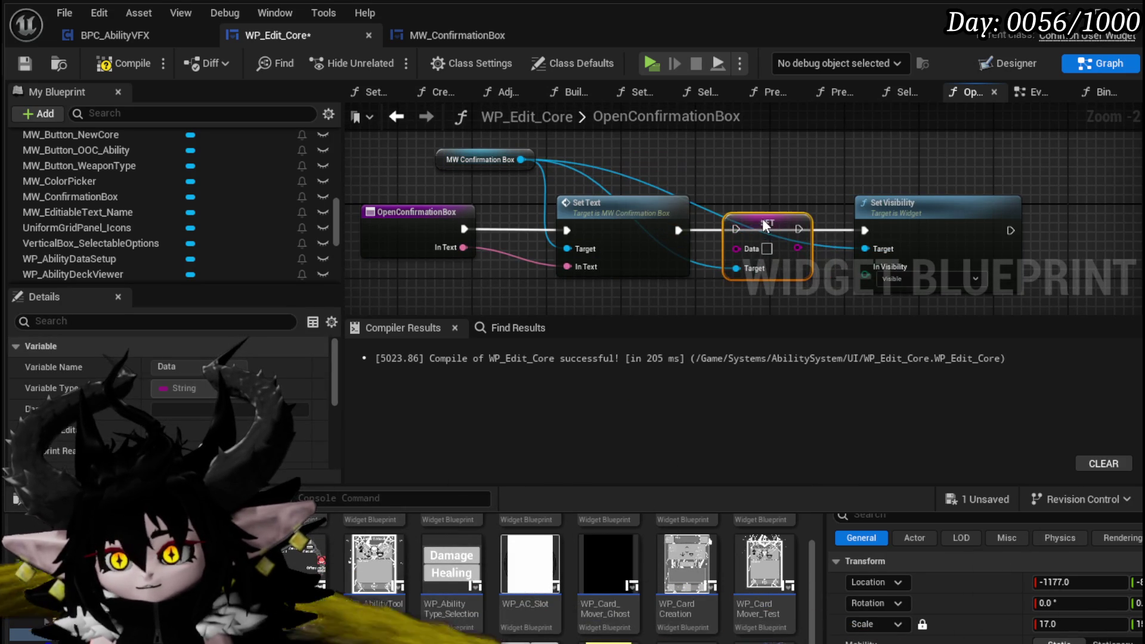
Chain Set Text into SET Data, feed Data from a new function input, and compile
click(667, 251)
drag(678, 230, 861, 236)
drag(748, 246, 453, 230)
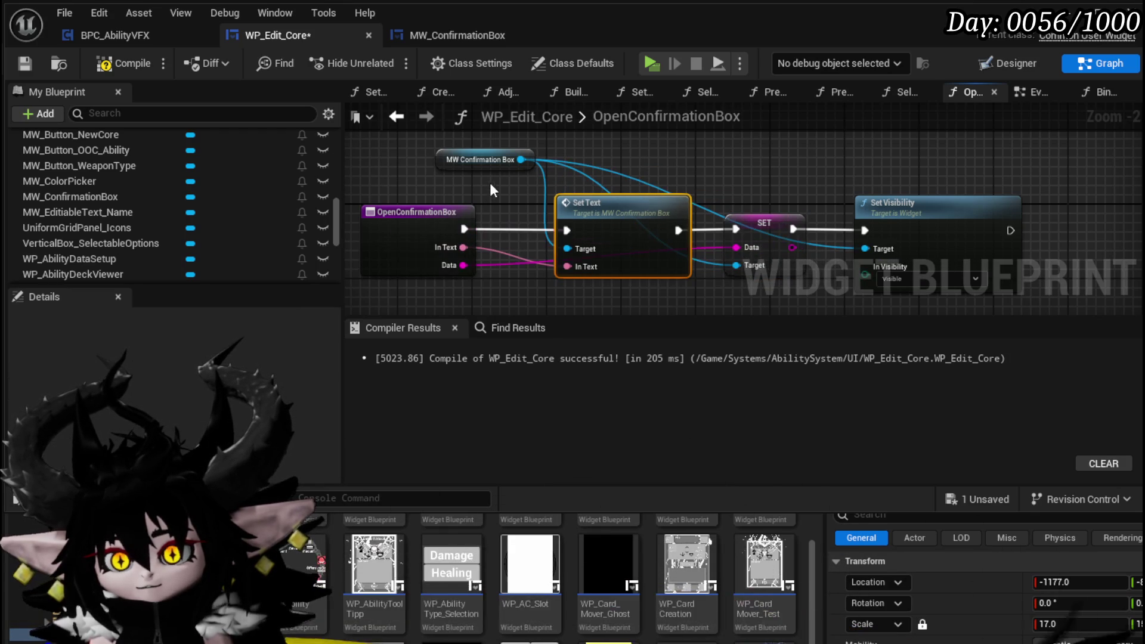
click(96, 59)
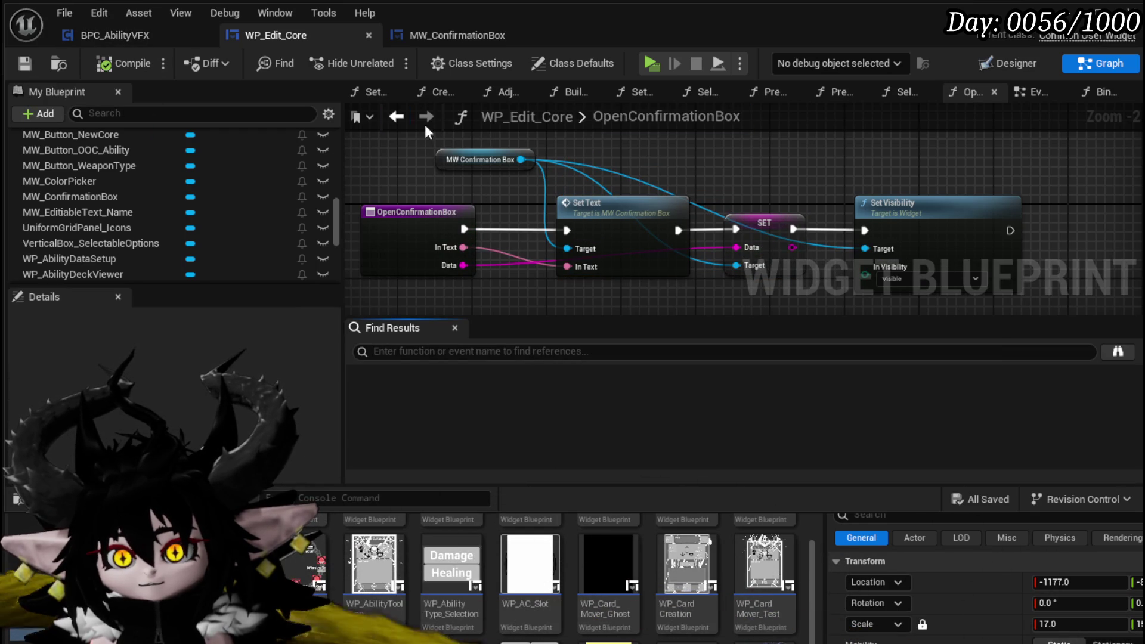
key(alt+Left)
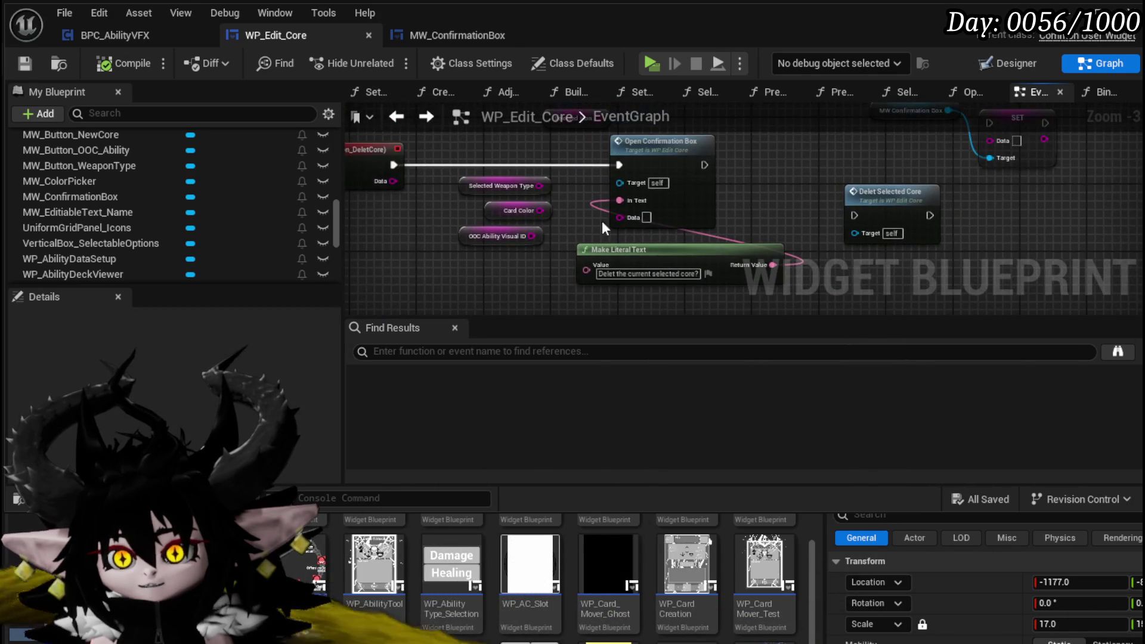
Set the Open Confirmation Box Data pin to DeletCore, then compile and save
click(647, 217)
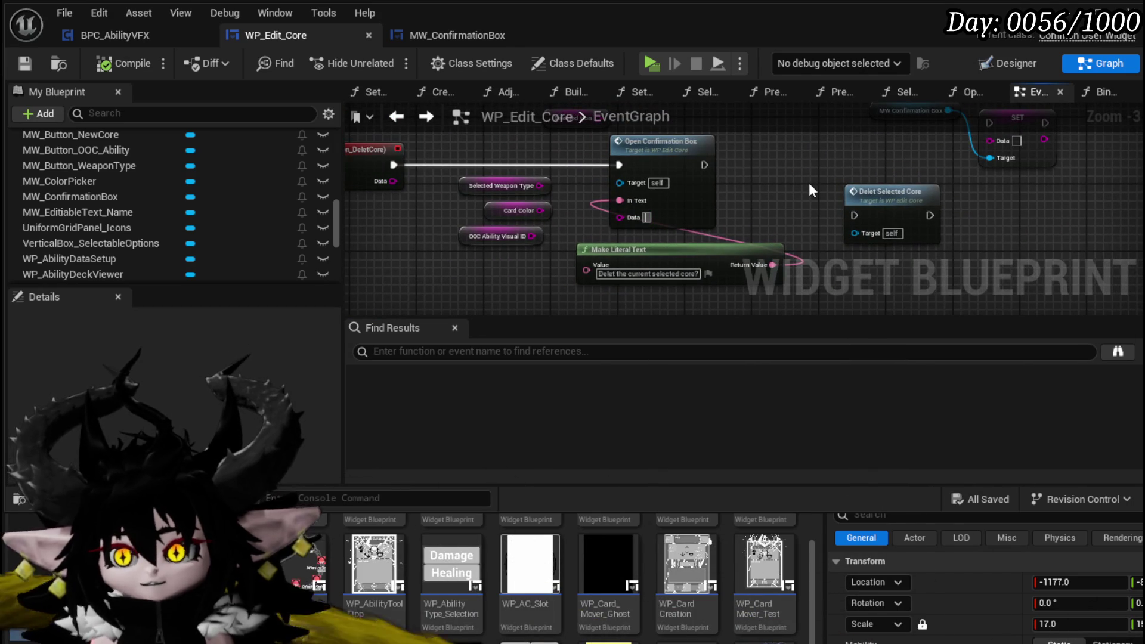
text(DeletCore)
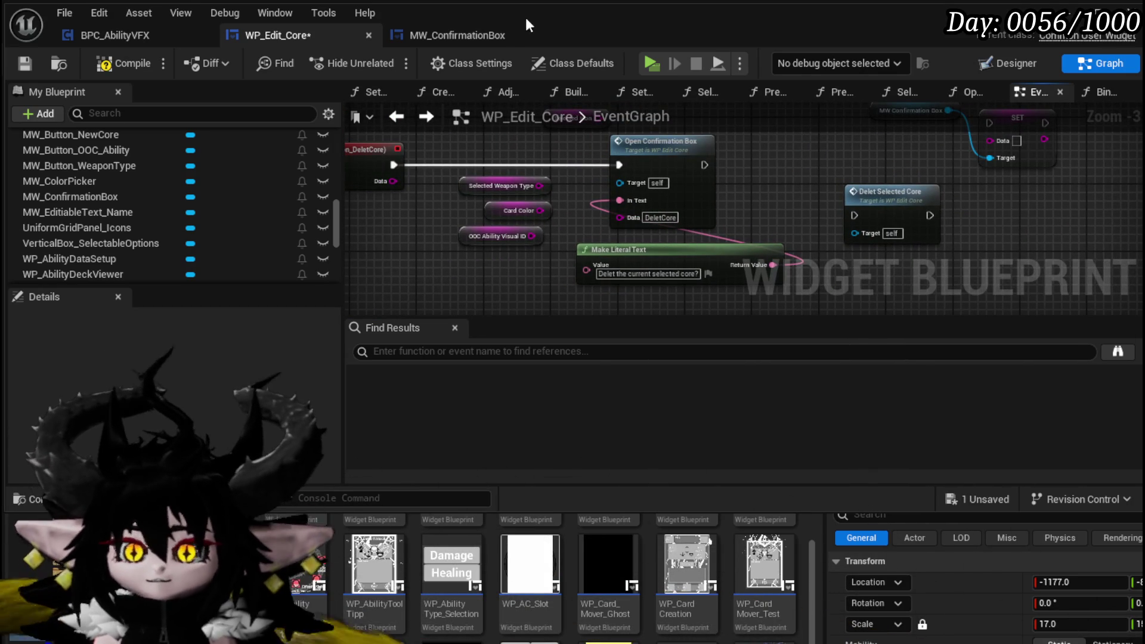
click(105, 64)
click(23, 63)
Open the PressConfirm function graph and check the Switch on String pin names
scroll(179, 215, up, 3)
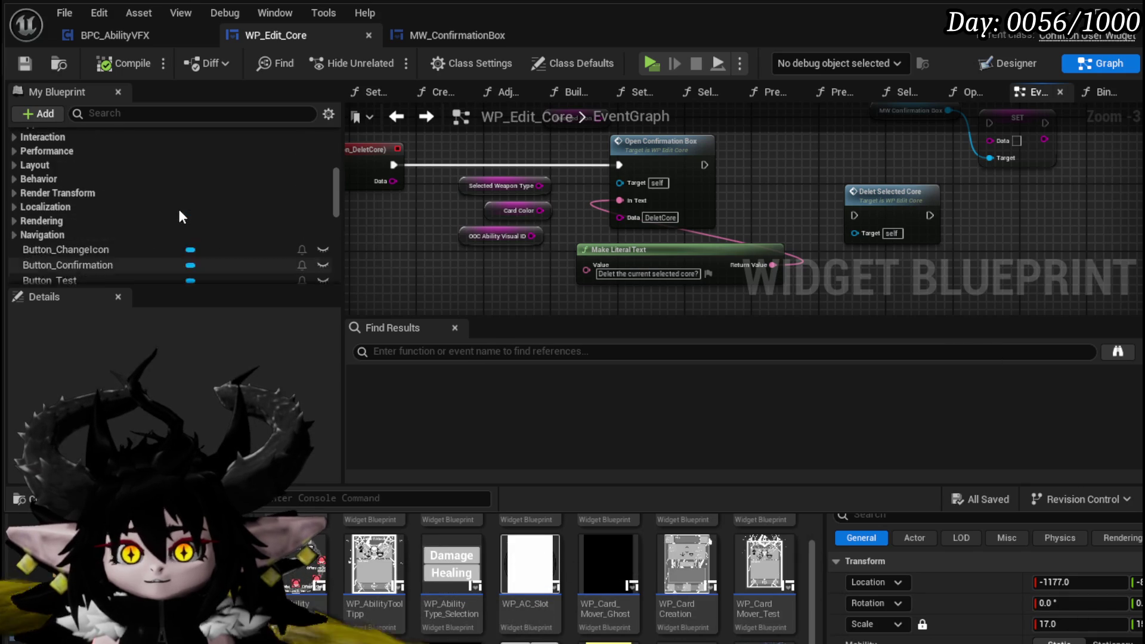
scroll(99, 198, up, 8)
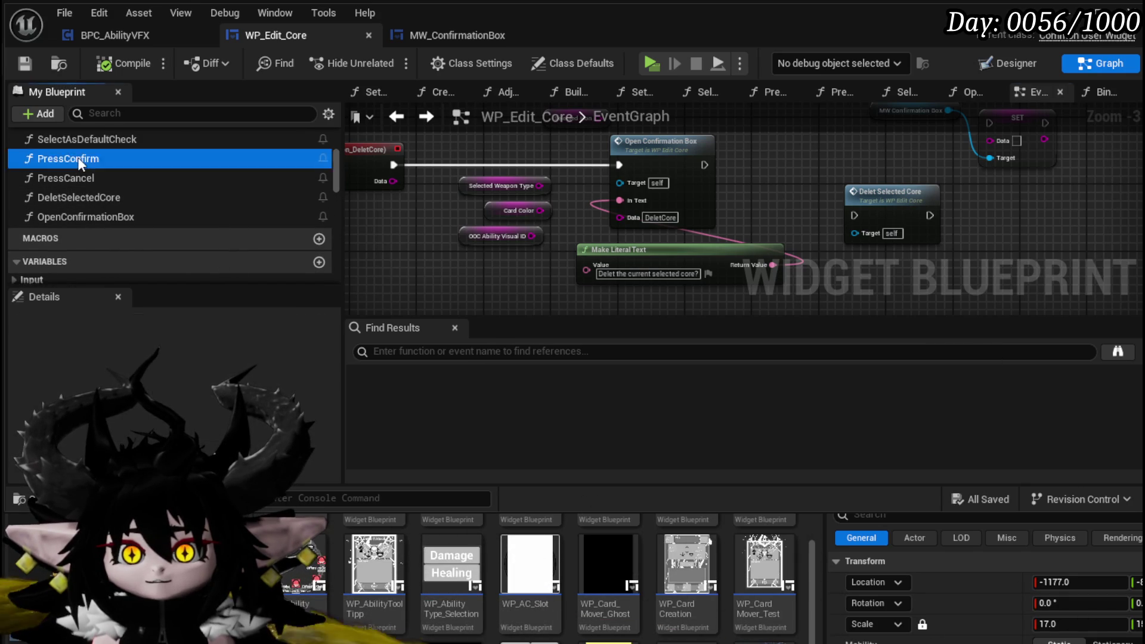
double_click(68, 158)
click(619, 220)
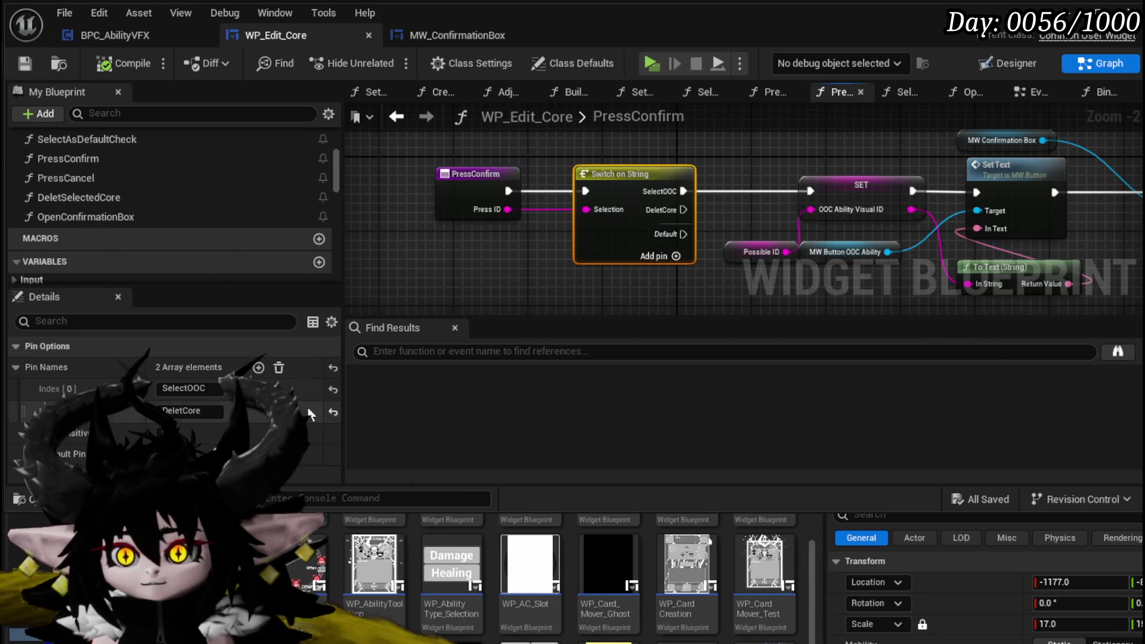
click(502, 281)
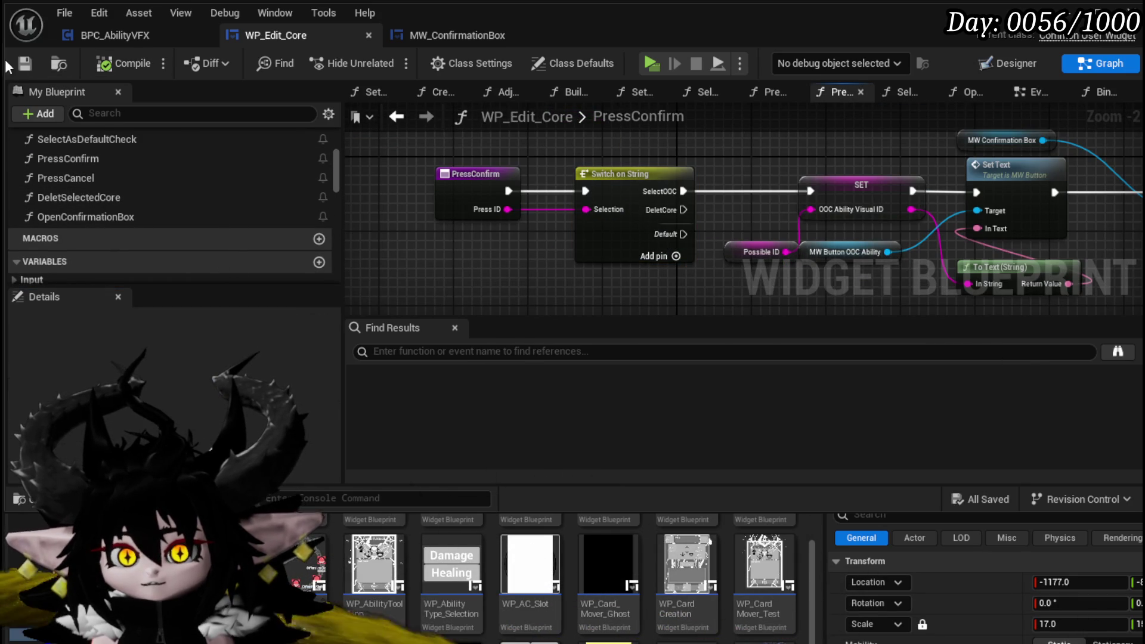
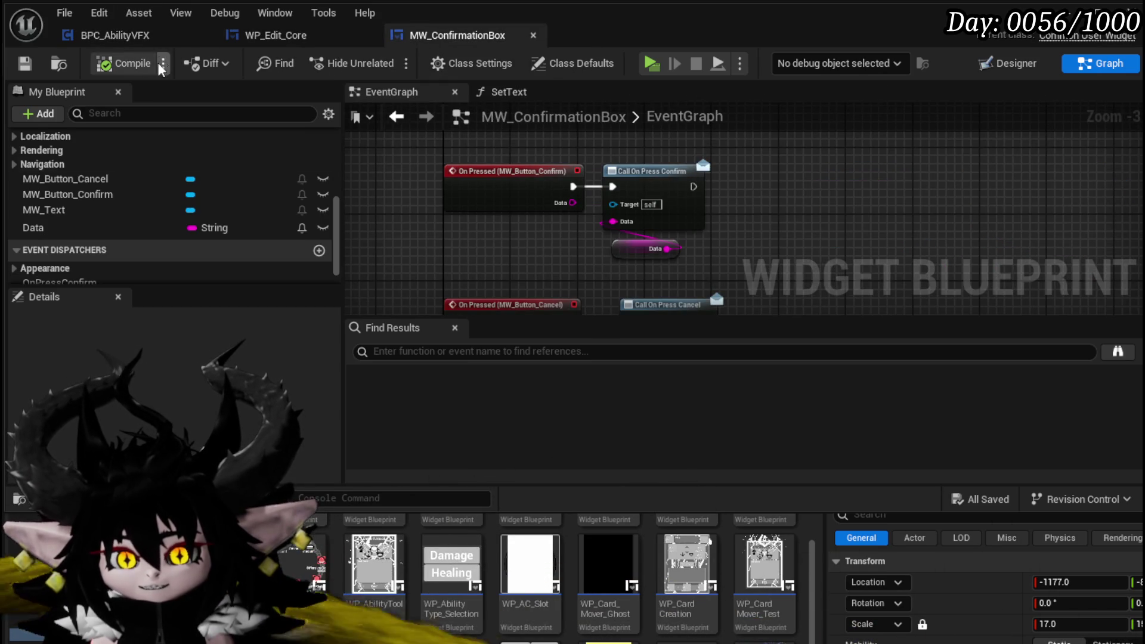
In SelectAsDefaultCheck, set the Data pin to SelectOOC and save WP_Edit_Core
click(115, 35)
mouse_move(393, 236)
mouse_down()
mouse_move(526, 185)
mouse_move(541, 252)
mouse_move(511, 243)
mouse_move(463, 284)
mouse_move(477, 262)
mouse_up()
click(268, 37)
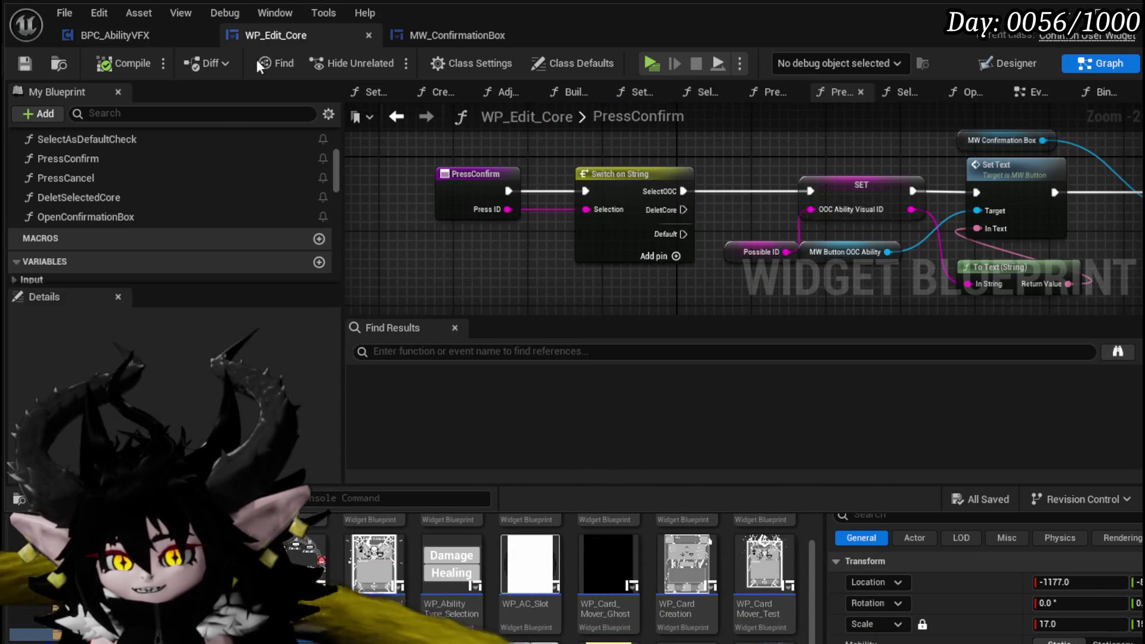
scroll(116, 158, up, 8)
scroll(118, 159, down, 6)
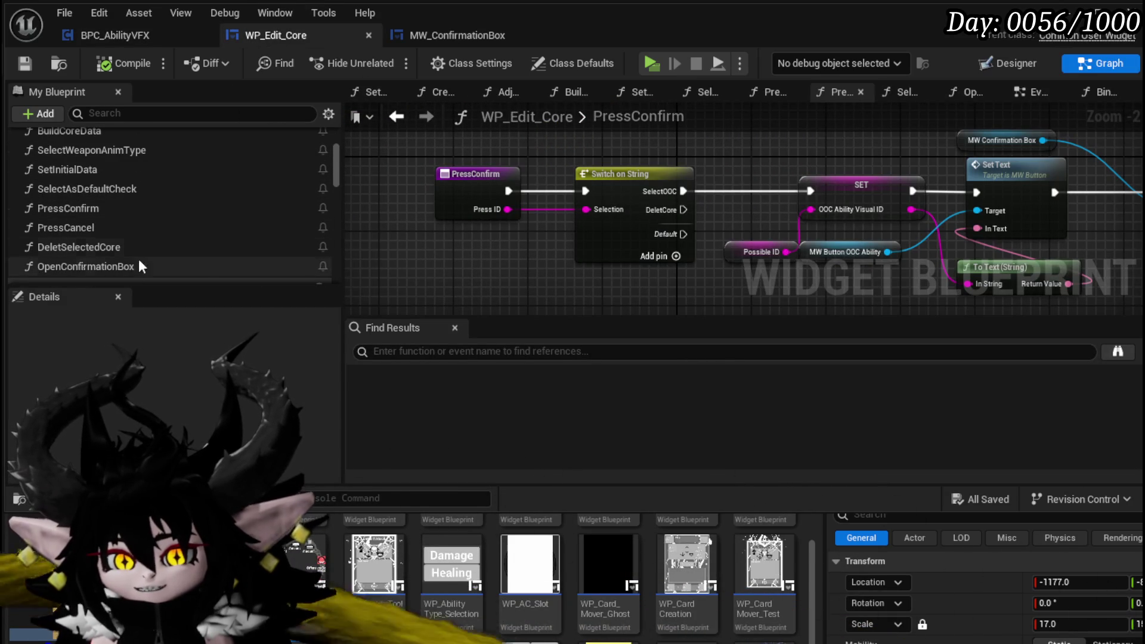
drag(515, 253, 486, 258)
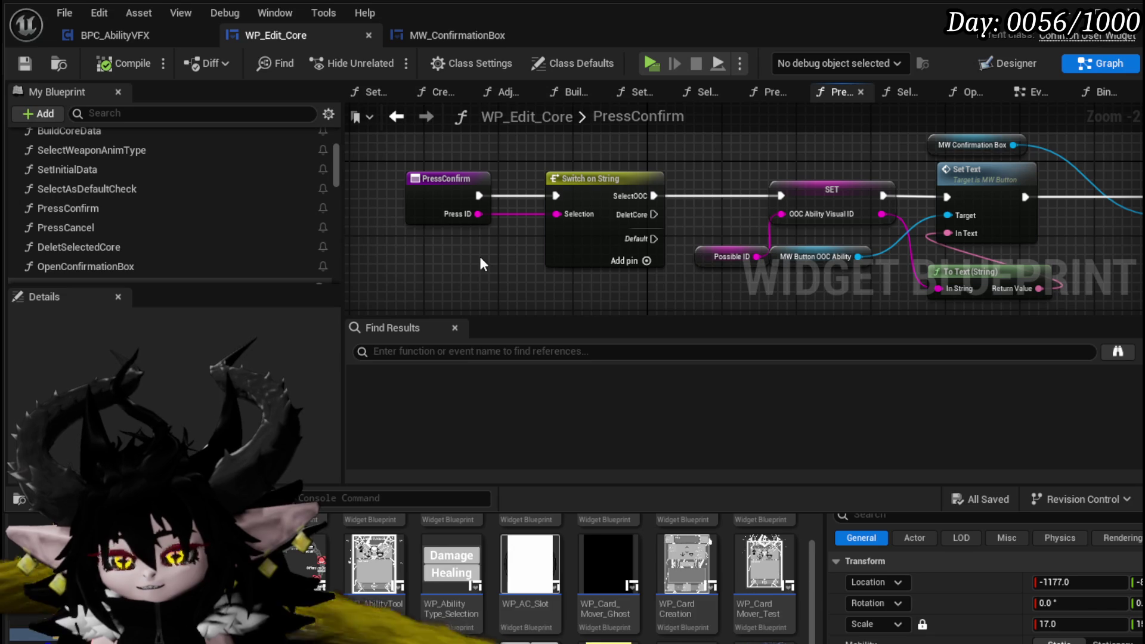
double_click(113, 187)
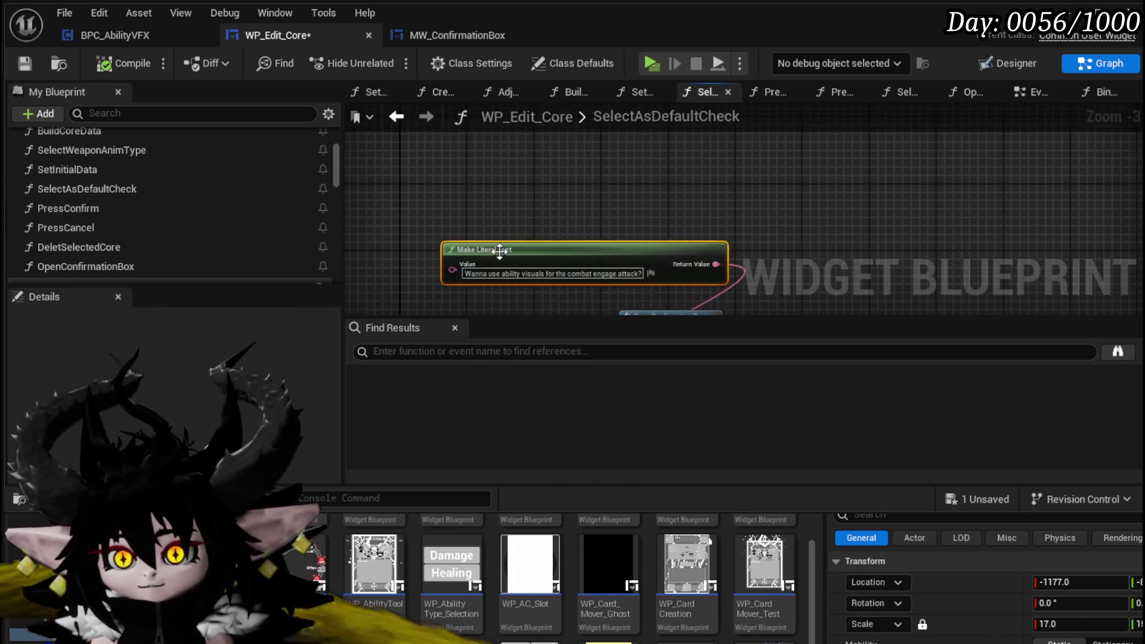
text(SelectOOC)
click(505, 274)
click(25, 65)
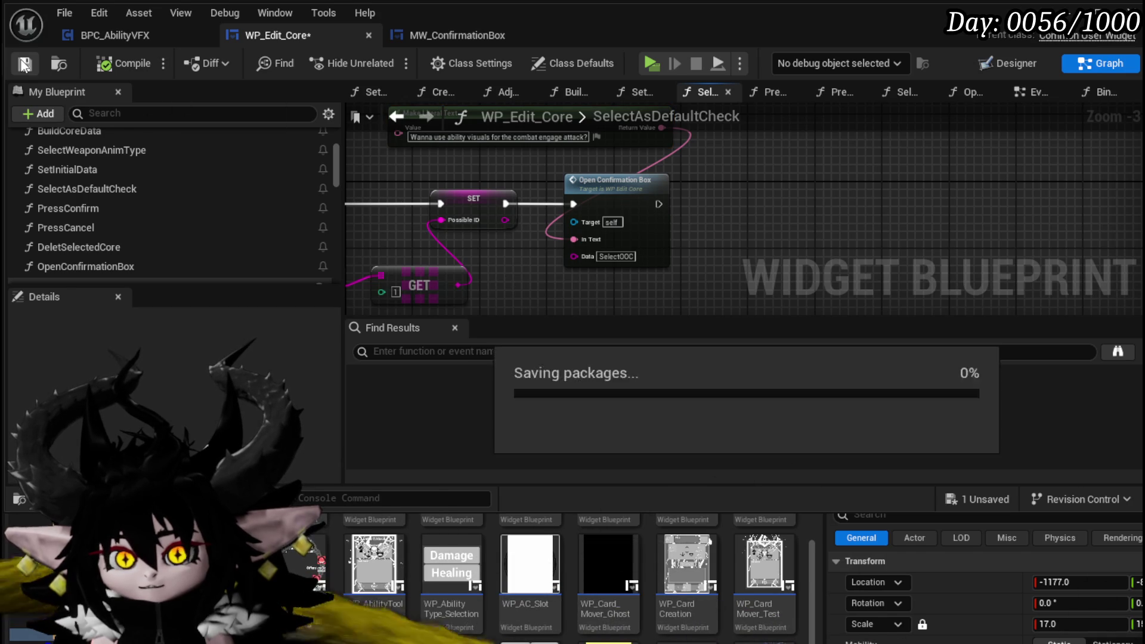
Delete the Delet Selected Core call from the EventGraph and compile the blueprint
click(1031, 89)
scroll(678, 223, down, 3)
scroll(677, 223, up, 3)
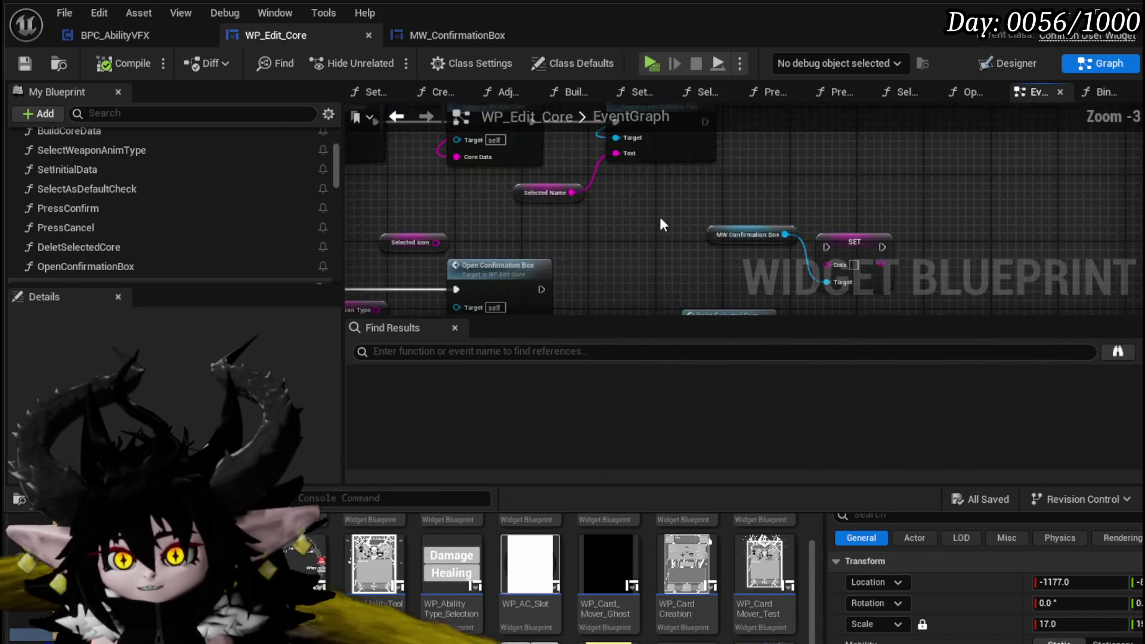
click(688, 202)
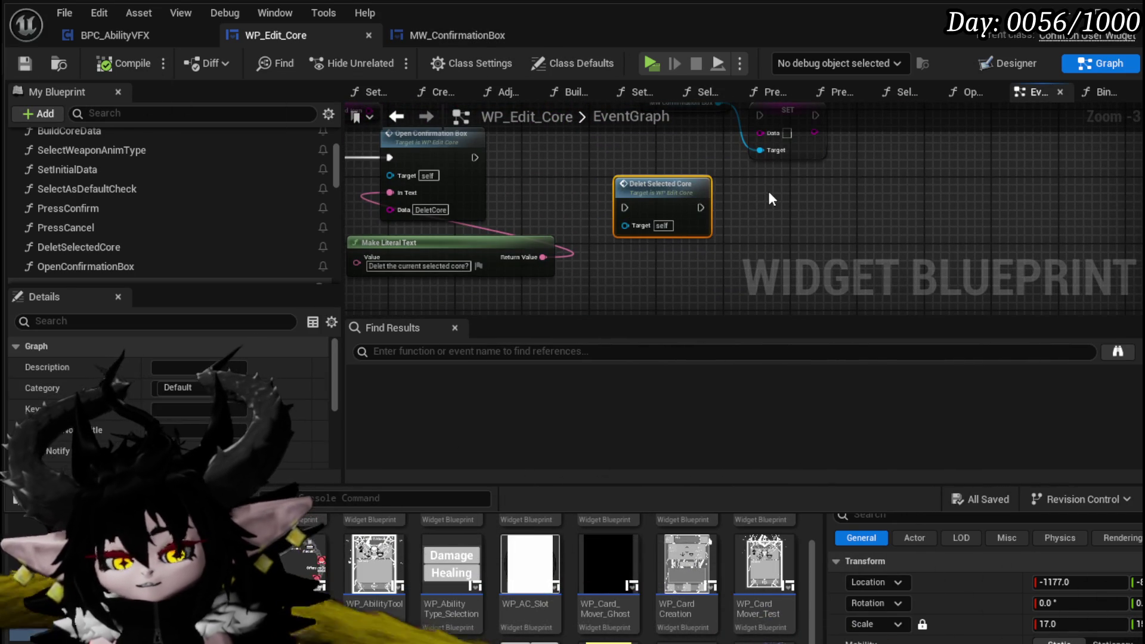
key(Delete)
click(108, 67)
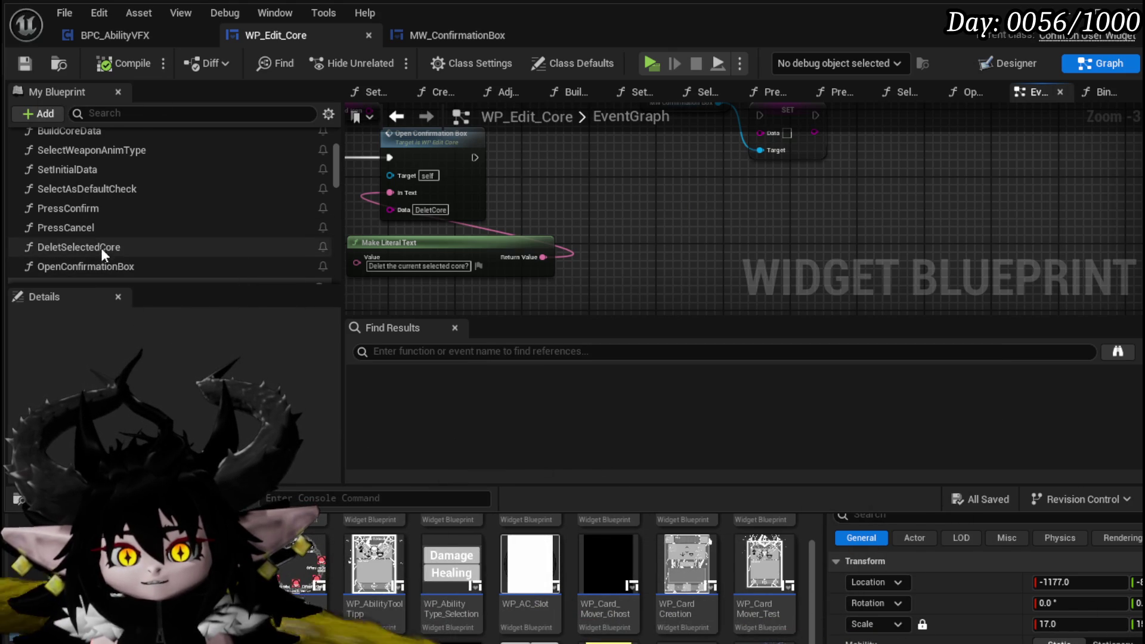
Place a Delet Selected Core call in PressConfirm, wired from the DeletCore switch case
double_click(105, 264)
double_click(100, 256)
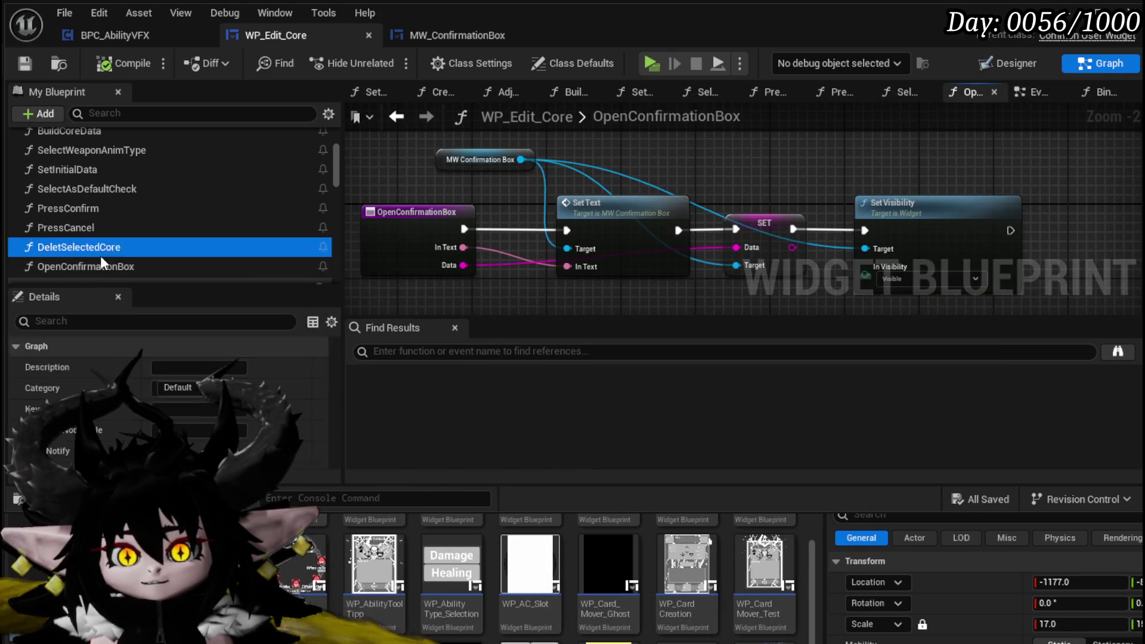
click(98, 251)
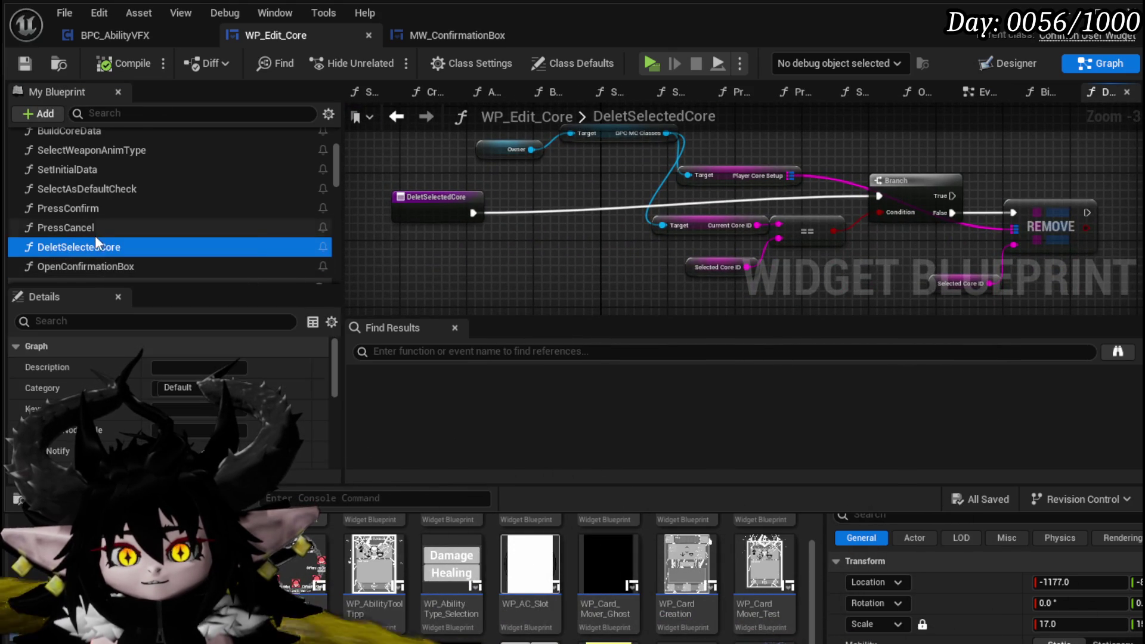
double_click(94, 227)
double_click(93, 210)
mouse_move(78, 247)
mouse_down()
mouse_move(626, 215)
mouse_move(632, 153)
mouse_move(632, 232)
mouse_up()
mouse_move(628, 153)
mouse_down()
mouse_move(578, 259)
mouse_move(586, 266)
mouse_up()
drag(596, 259, 558, 269)
click(402, 212)
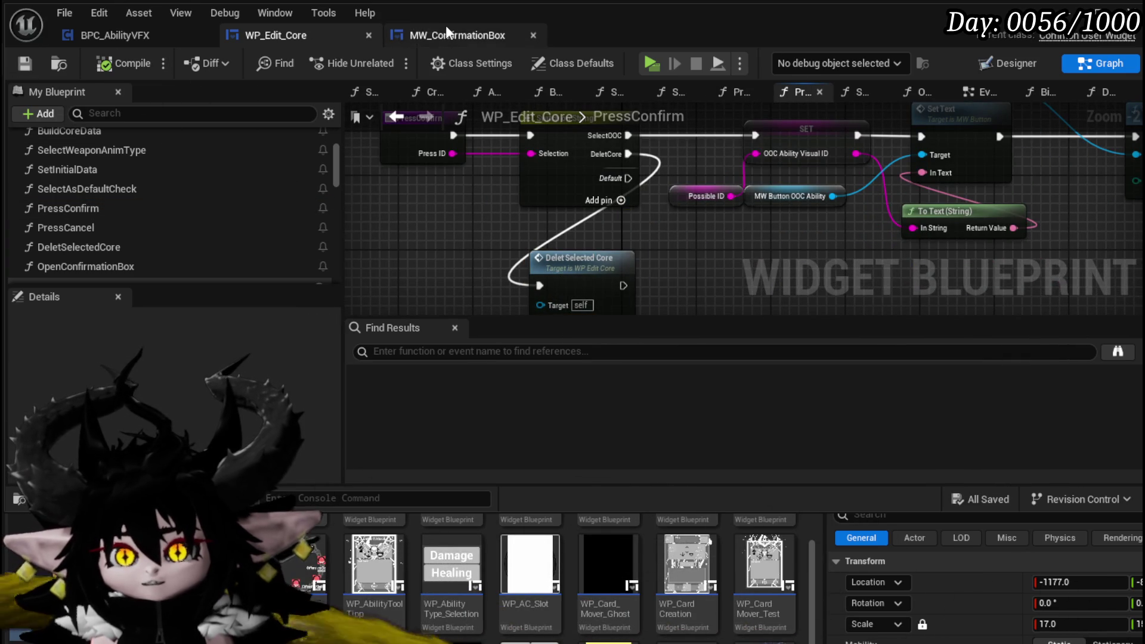
Start a play test and delete the SingleTargetSustain core in the in-game core editor
key(alt+Tab)
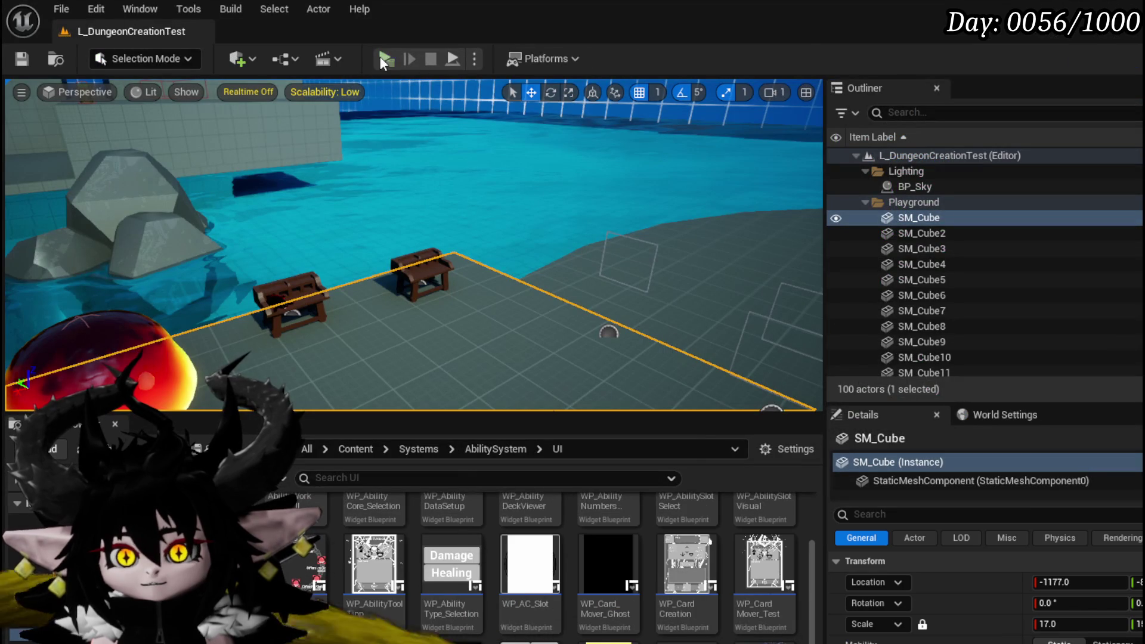
key(alt+p)
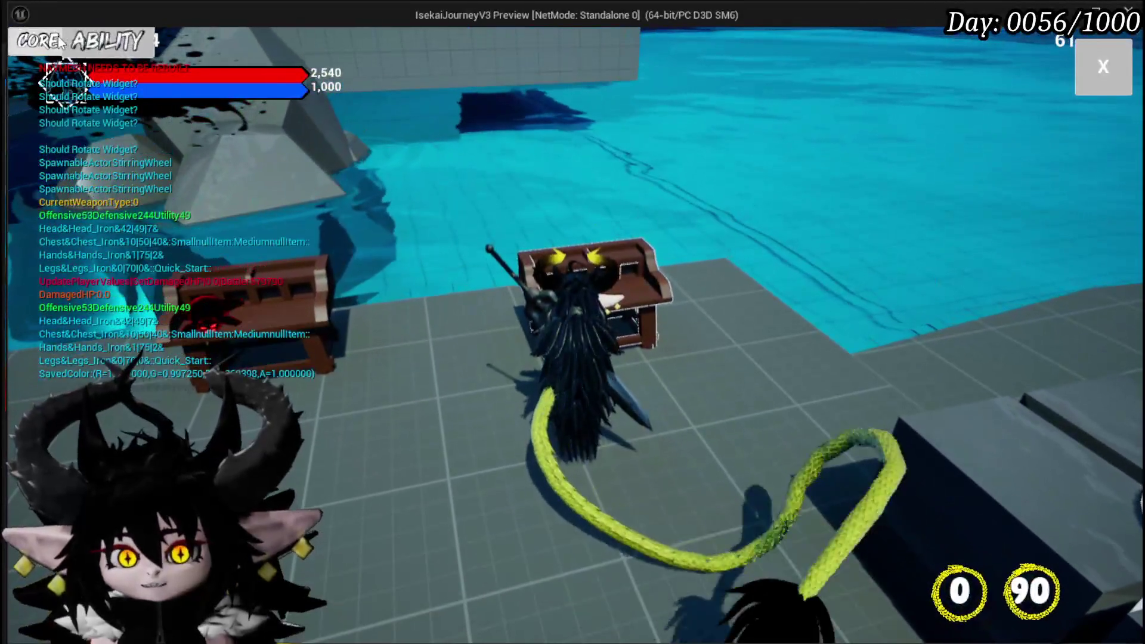
click(95, 42)
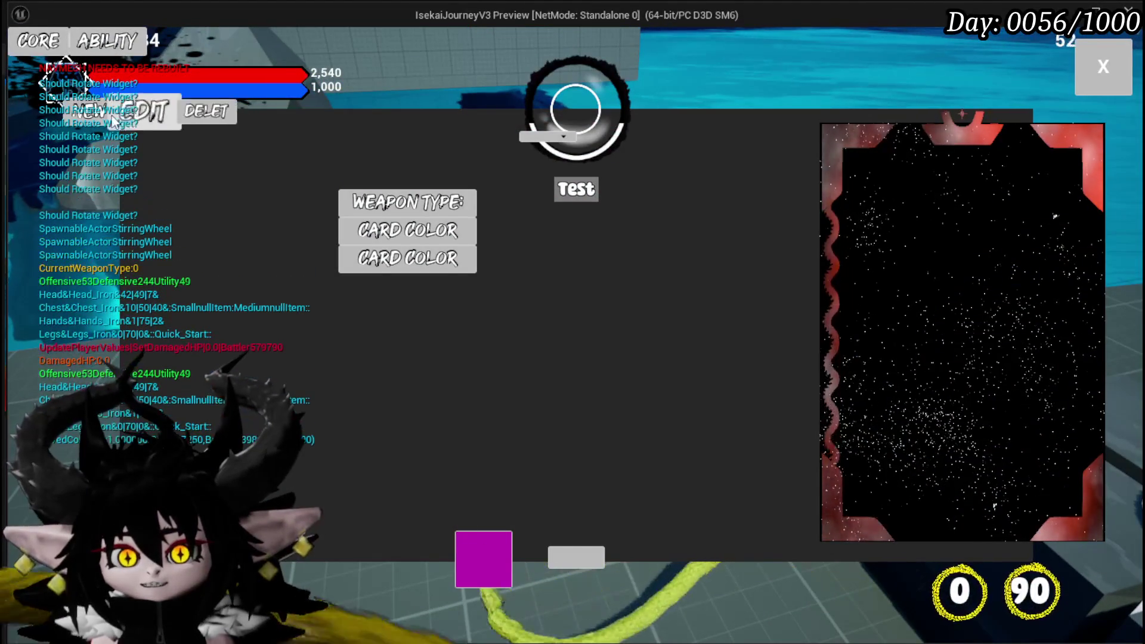
click(138, 115)
click(182, 115)
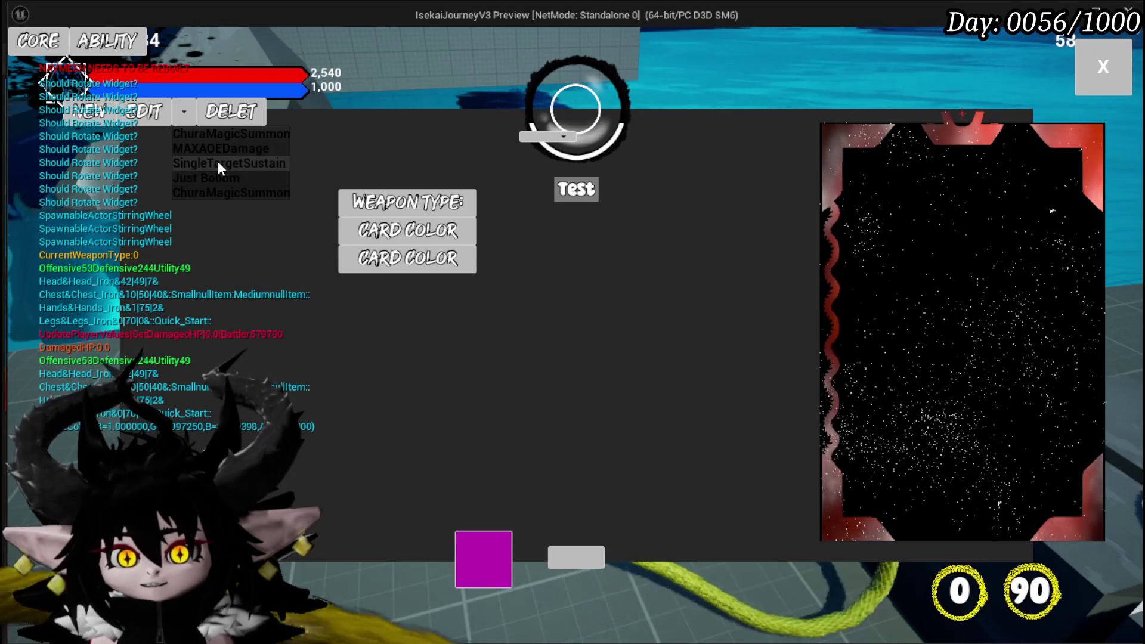
click(217, 162)
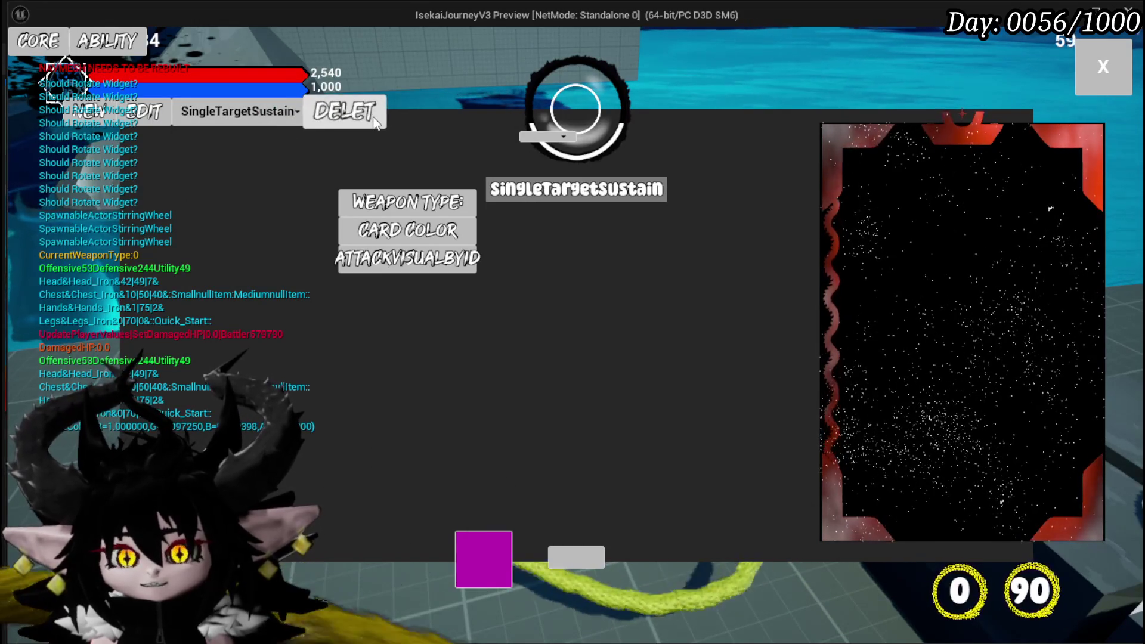
click(375, 124)
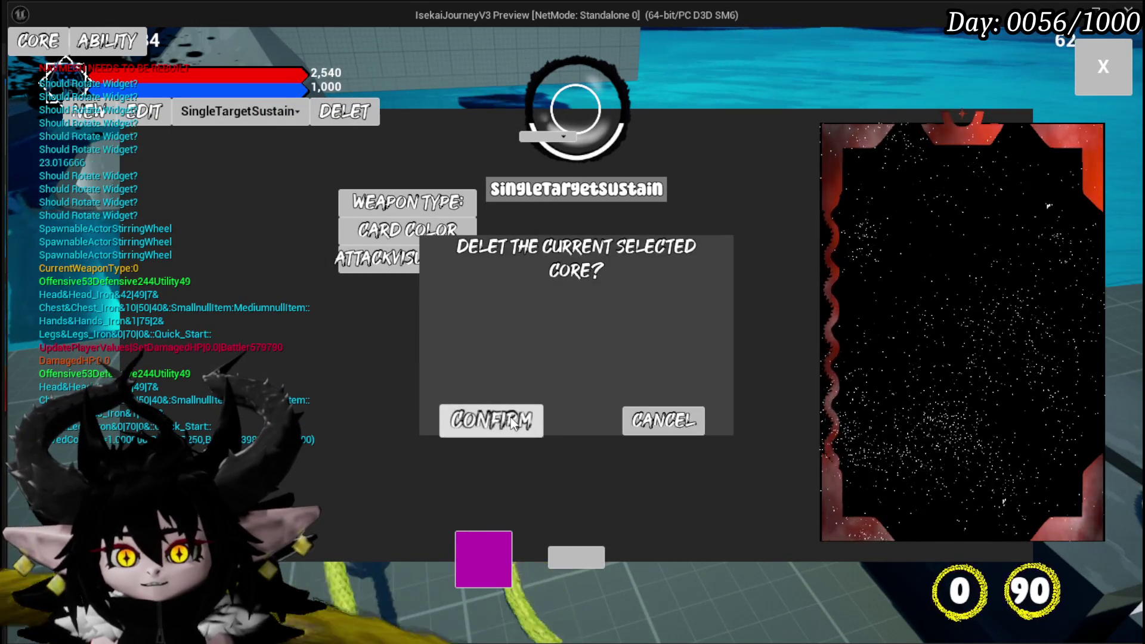
click(185, 117)
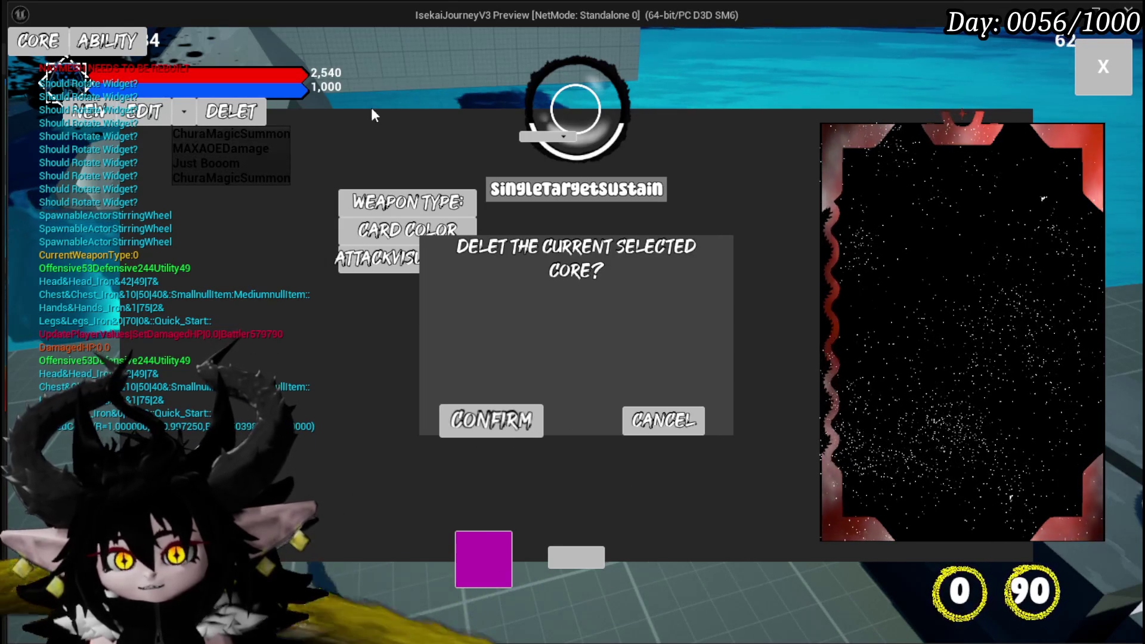
Pick MAXAOEDamage from the remaining cores, stop the preview, and save the map
click(220, 150)
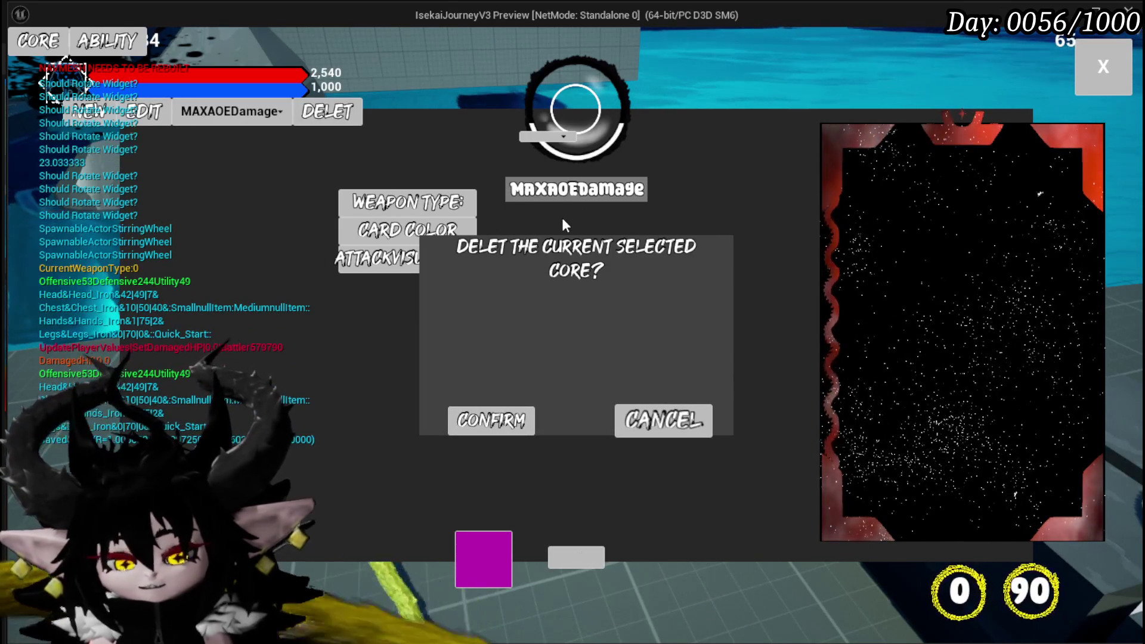
key(Escape)
click(24, 57)
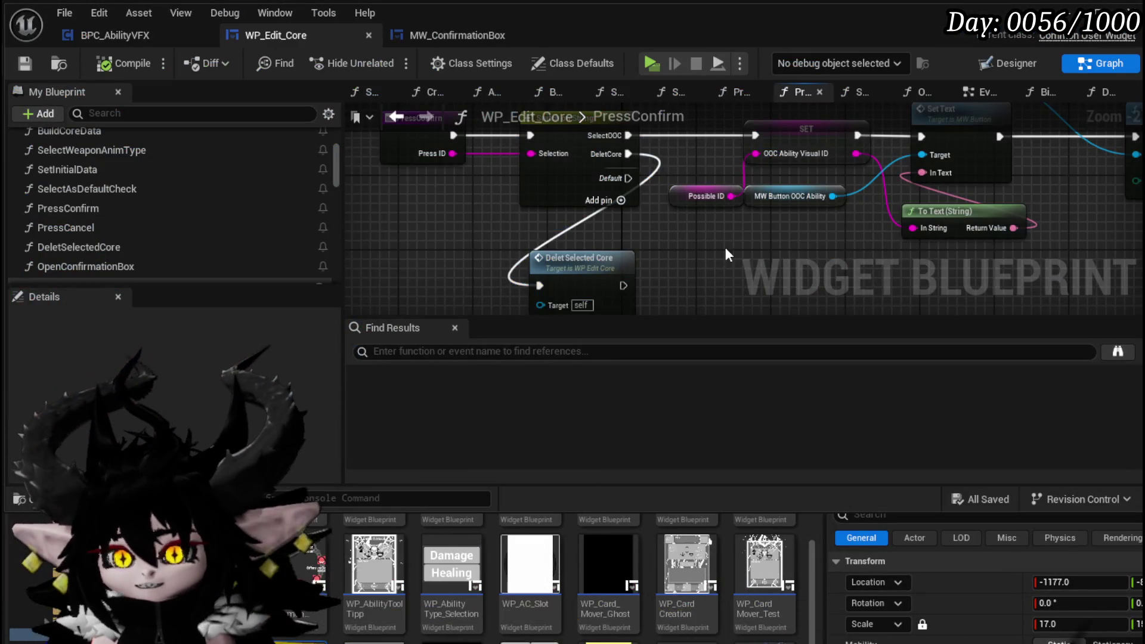
Connect Delet Selected Core's exec output to Set Visibility in PressConfirm, then compile and save
drag(724, 247, 396, 280)
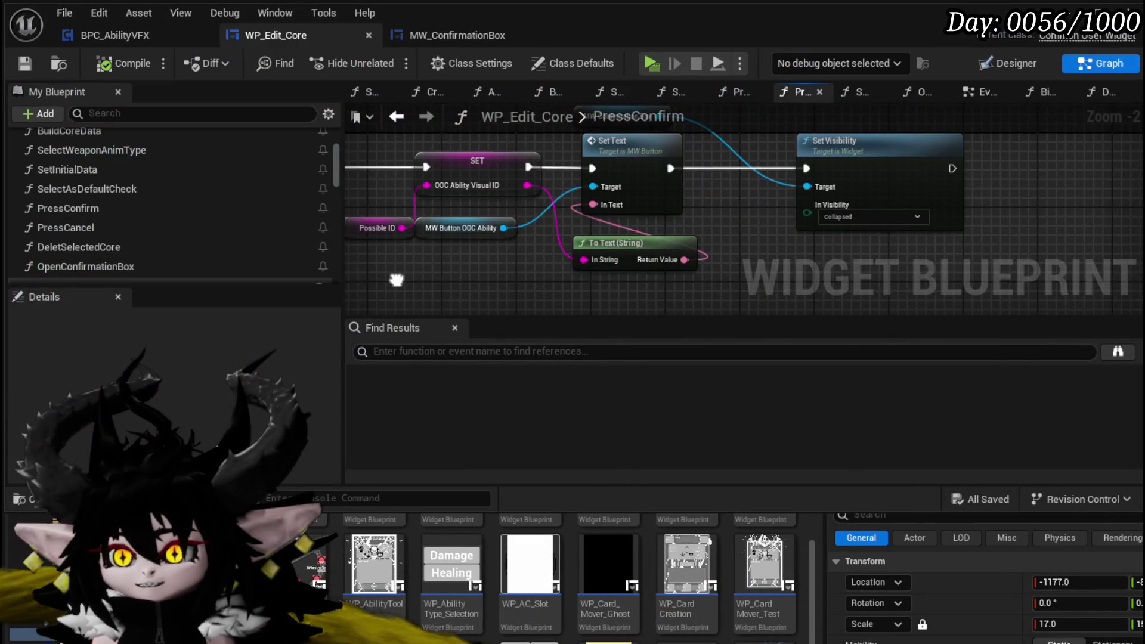
mouse_move(707, 206)
mouse_down()
mouse_move(828, 197)
mouse_move(697, 203)
mouse_move(883, 194)
mouse_up()
mouse_move(471, 299)
mouse_down()
mouse_move(978, 154)
mouse_move(533, 223)
mouse_move(838, 248)
mouse_move(795, 259)
mouse_up()
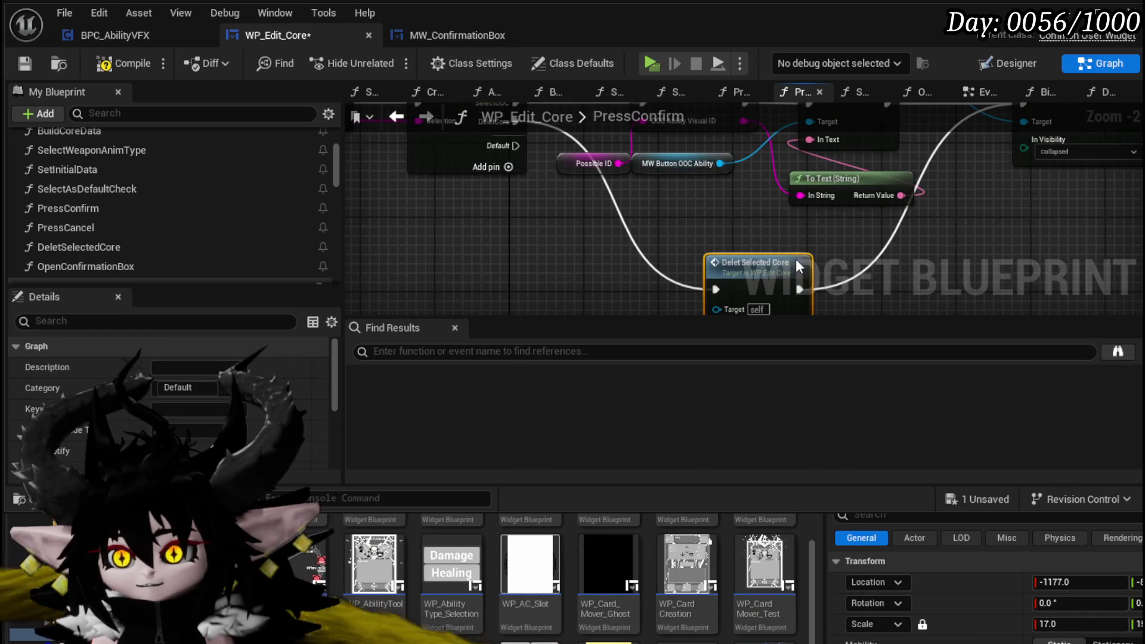
click(108, 63)
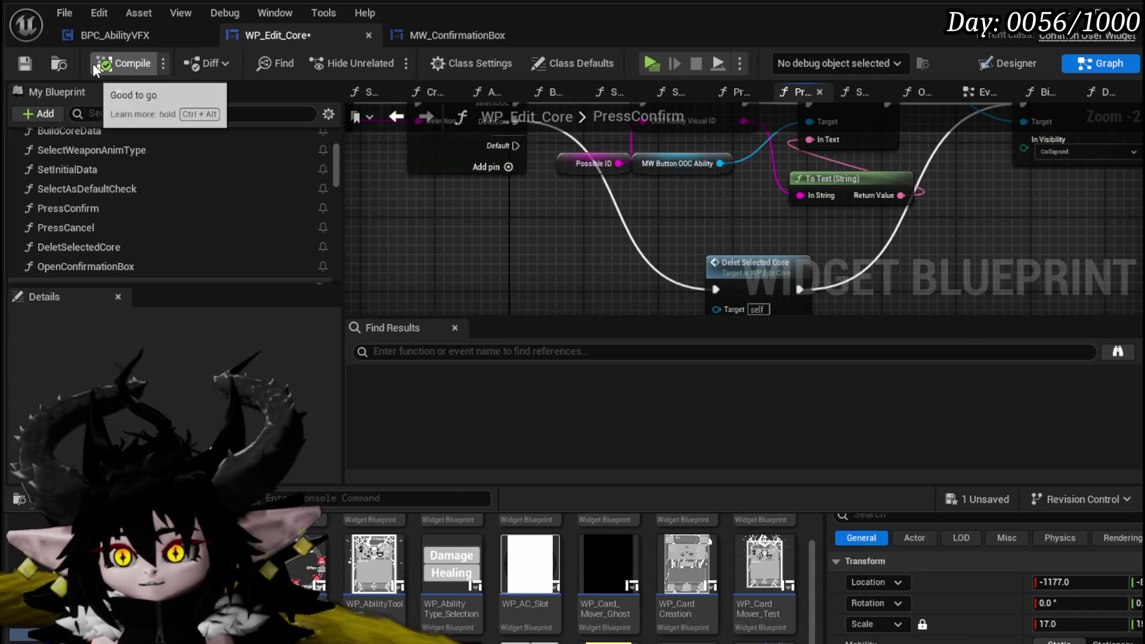
click(27, 63)
mouse_move(757, 226)
mouse_down()
mouse_move(725, 289)
mouse_move(675, 278)
mouse_move(715, 223)
mouse_move(721, 190)
mouse_move(603, 238)
mouse_move(525, 244)
mouse_move(476, 233)
mouse_up()
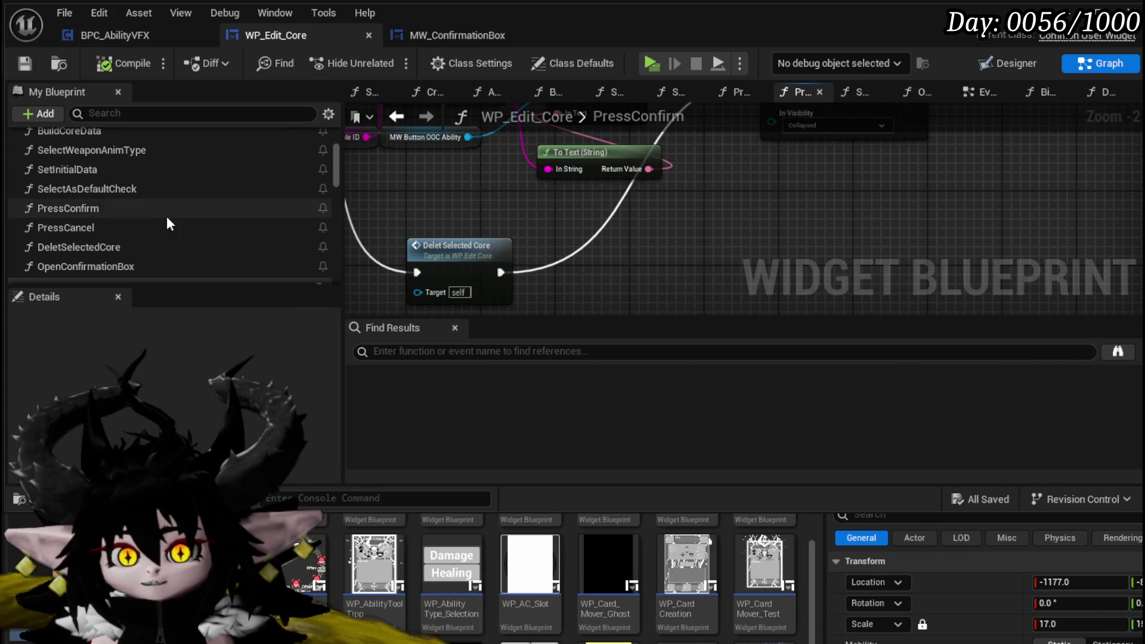
scroll(170, 207, up, 5)
Add a new function named ClearUI and save the blueprint
click(320, 183)
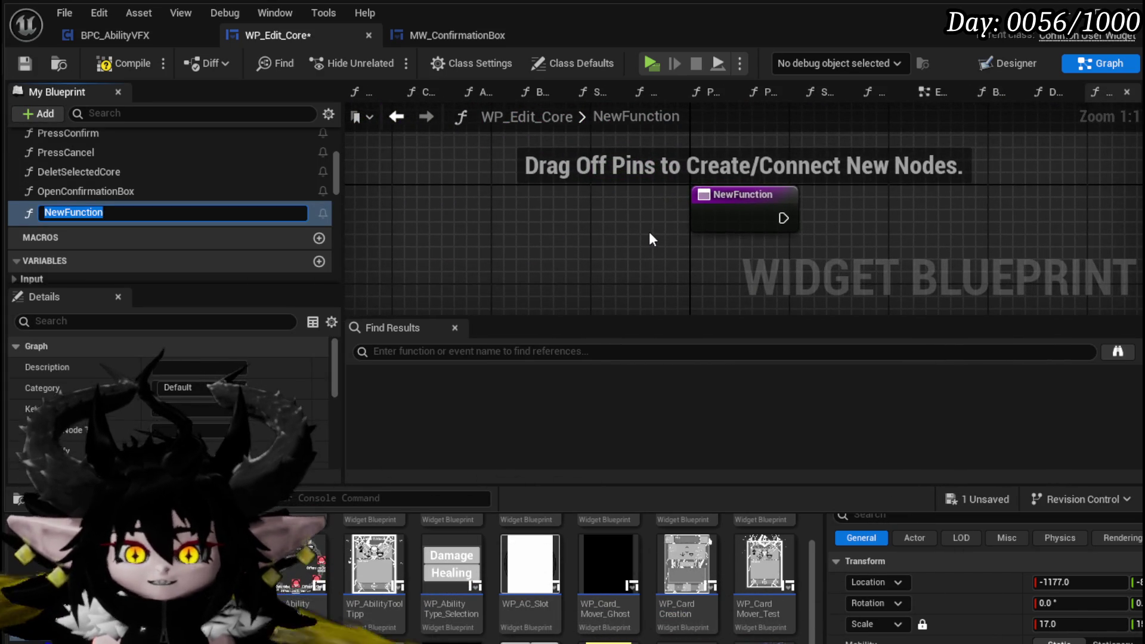
text(learUI)
key(Return)
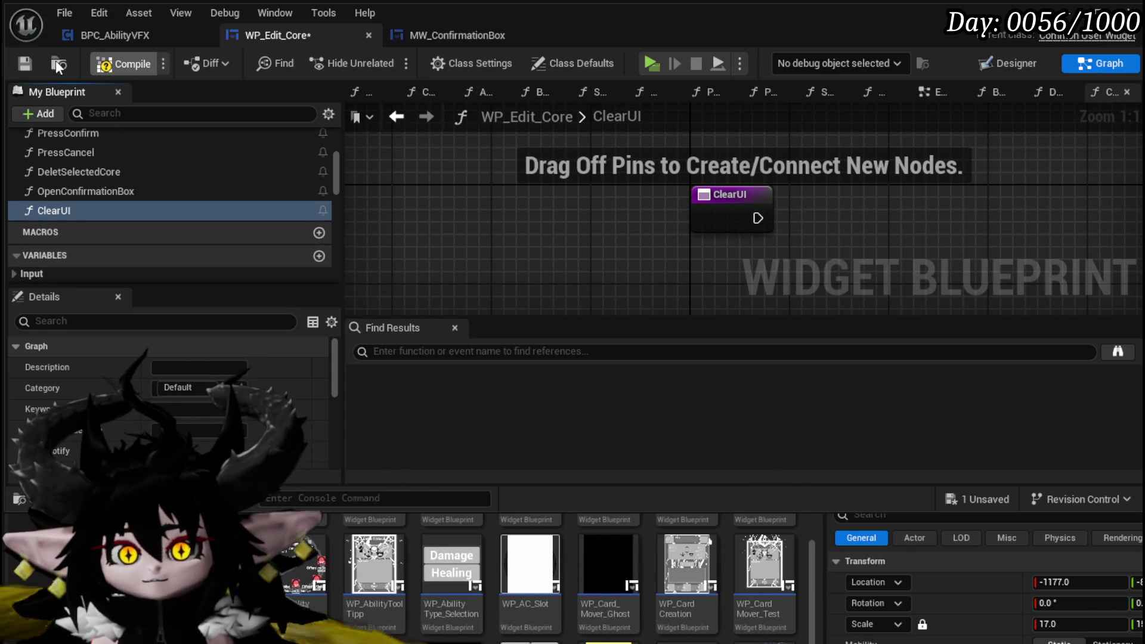
click(30, 63)
Select the core selection combo box in the Designer layout
scroll(151, 162, up, 5)
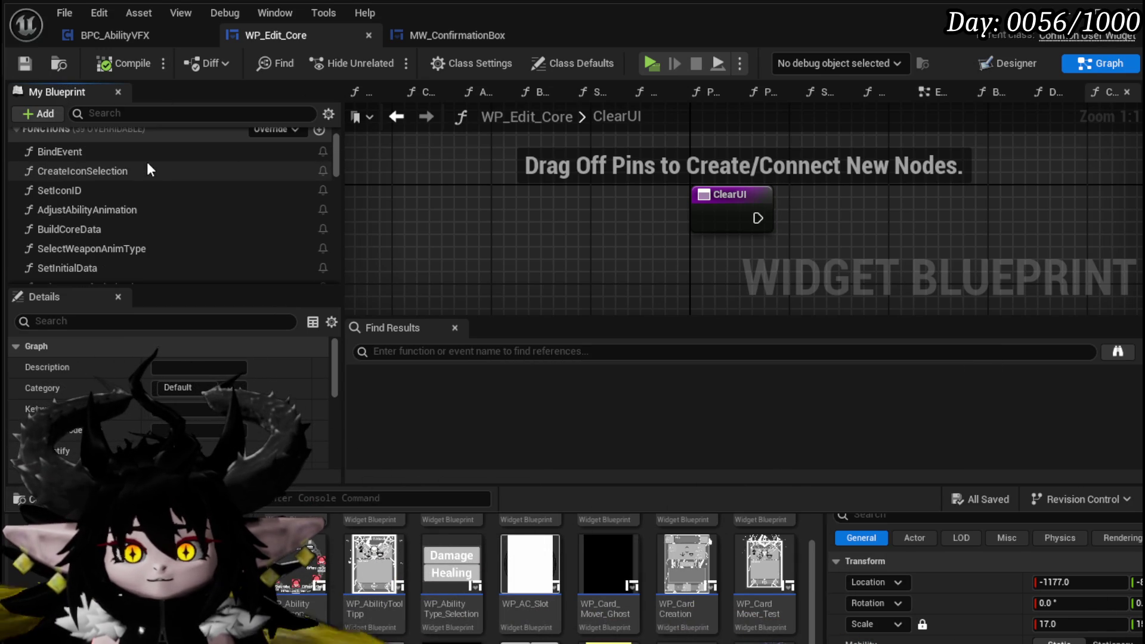
click(996, 69)
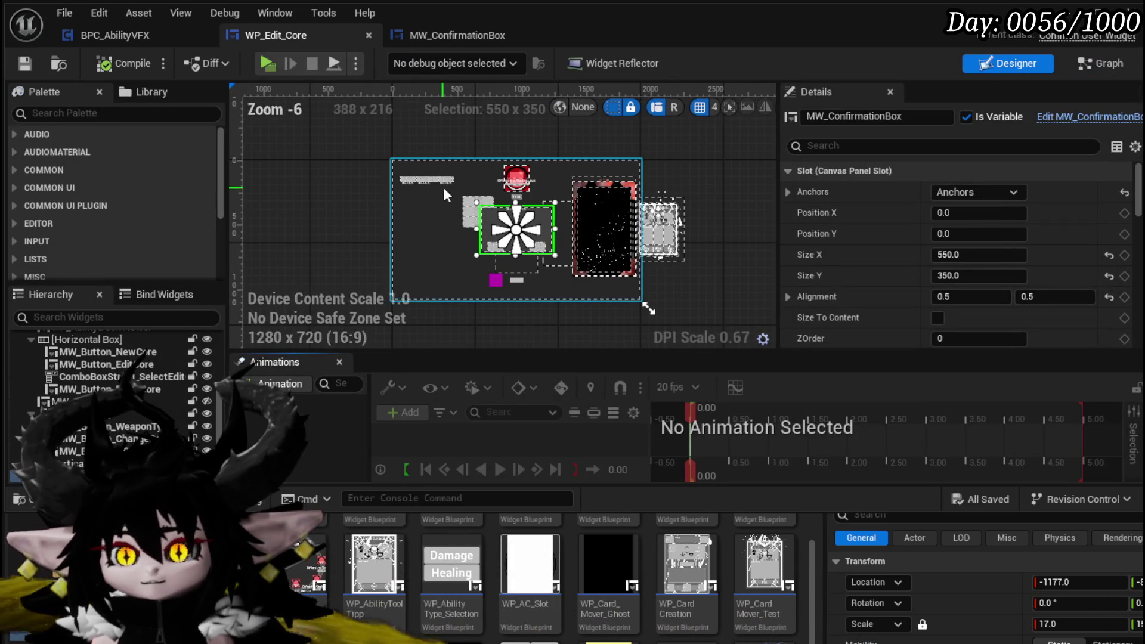
scroll(474, 203, up, 4)
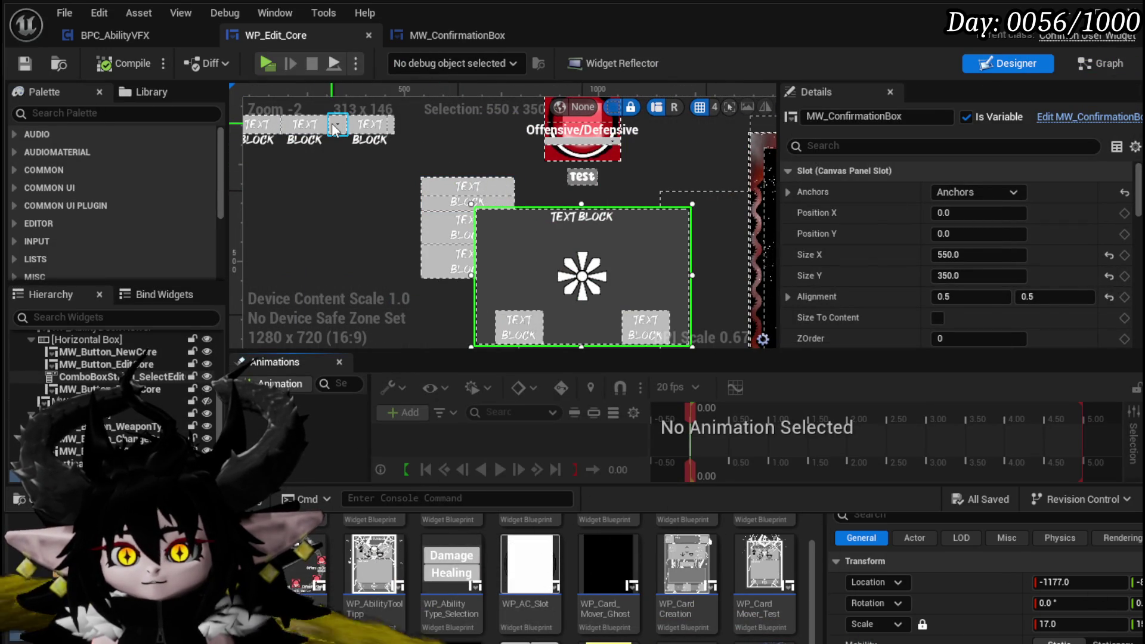
click(334, 130)
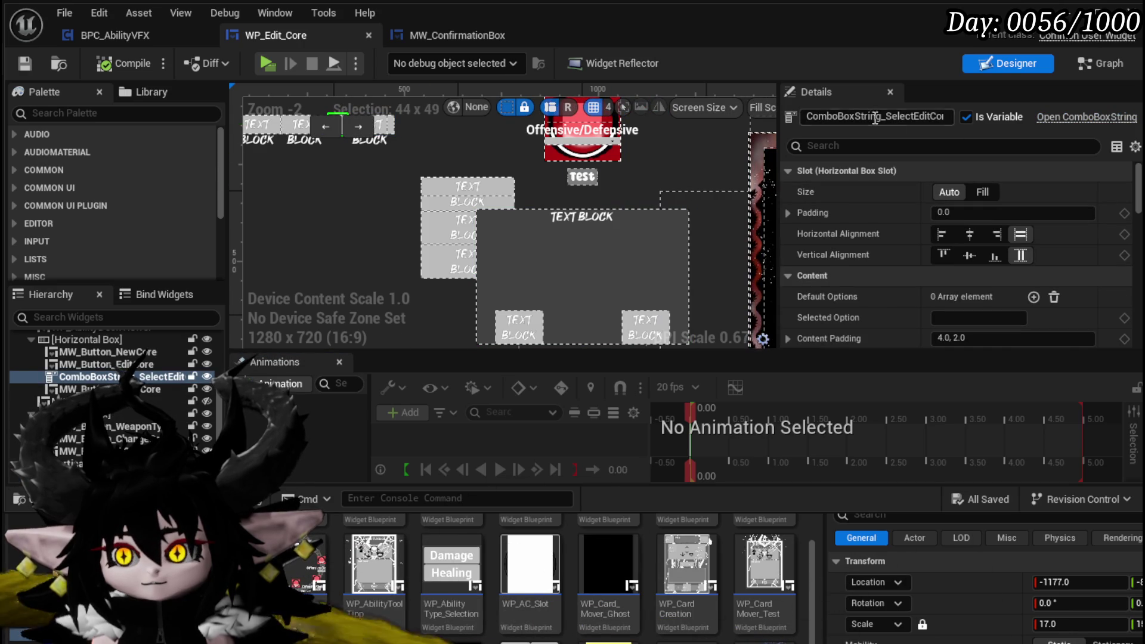
In ClearUI, get ComboBoxString_SelectEditCore, call Clear Selection on it, and save
click(1101, 63)
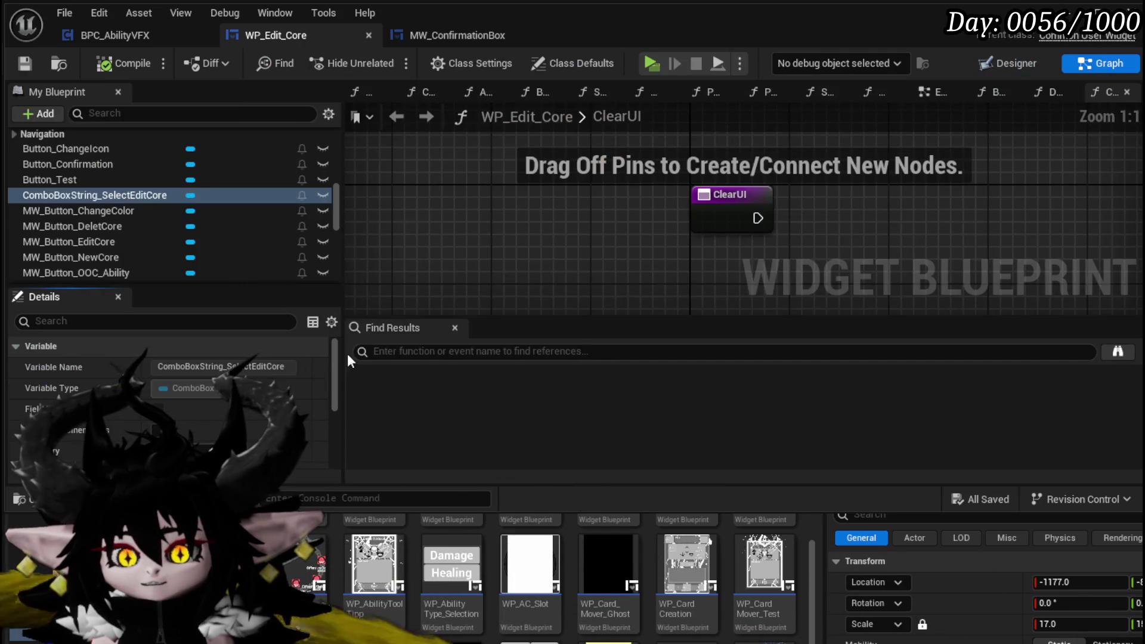
mouse_move(157, 205)
mouse_down()
mouse_move(507, 211)
mouse_move(529, 233)
mouse_up()
click(528, 234)
mouse_move(635, 212)
mouse_down()
mouse_move(643, 248)
mouse_move(667, 267)
mouse_up()
text(Empt)
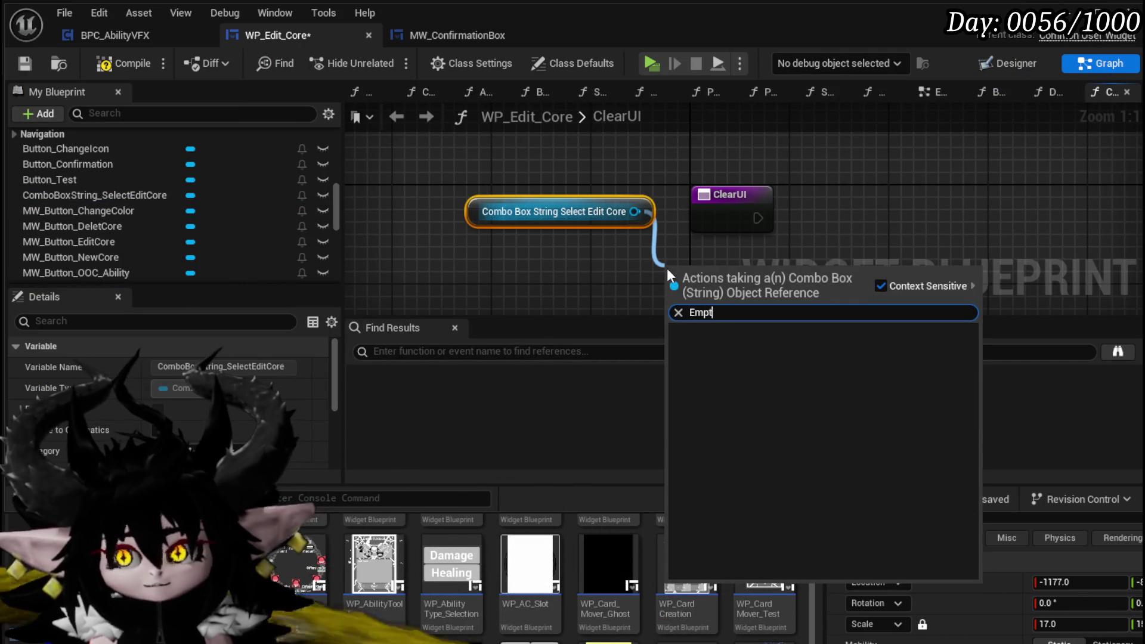
key(BackSpace)
key(BackSpace)
key(BackSpace)
text(clear)
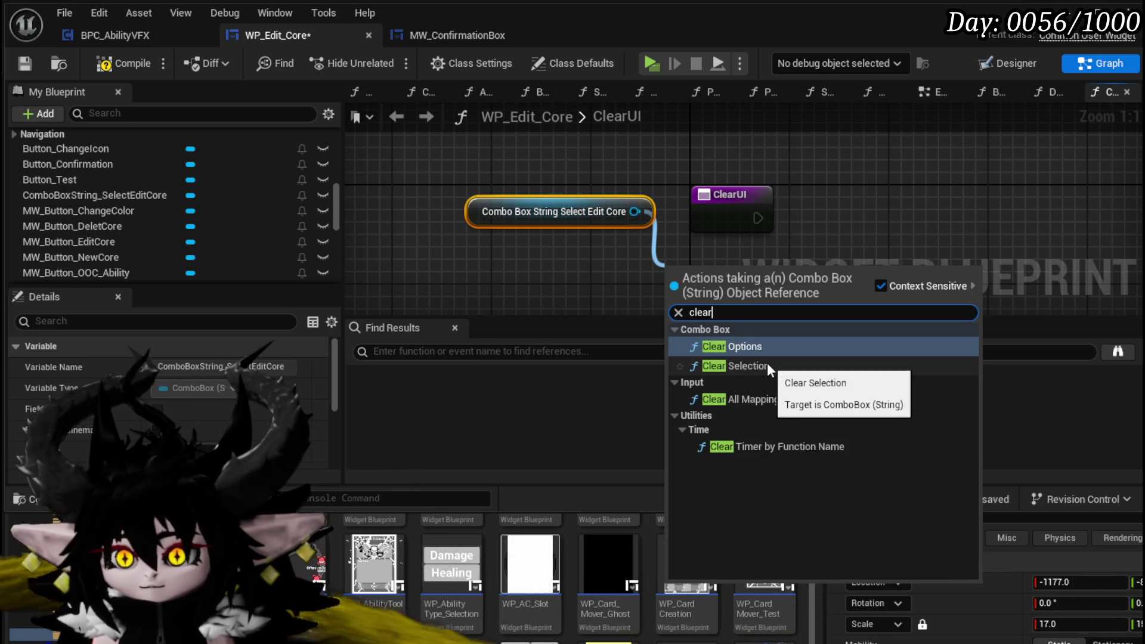
click(767, 364)
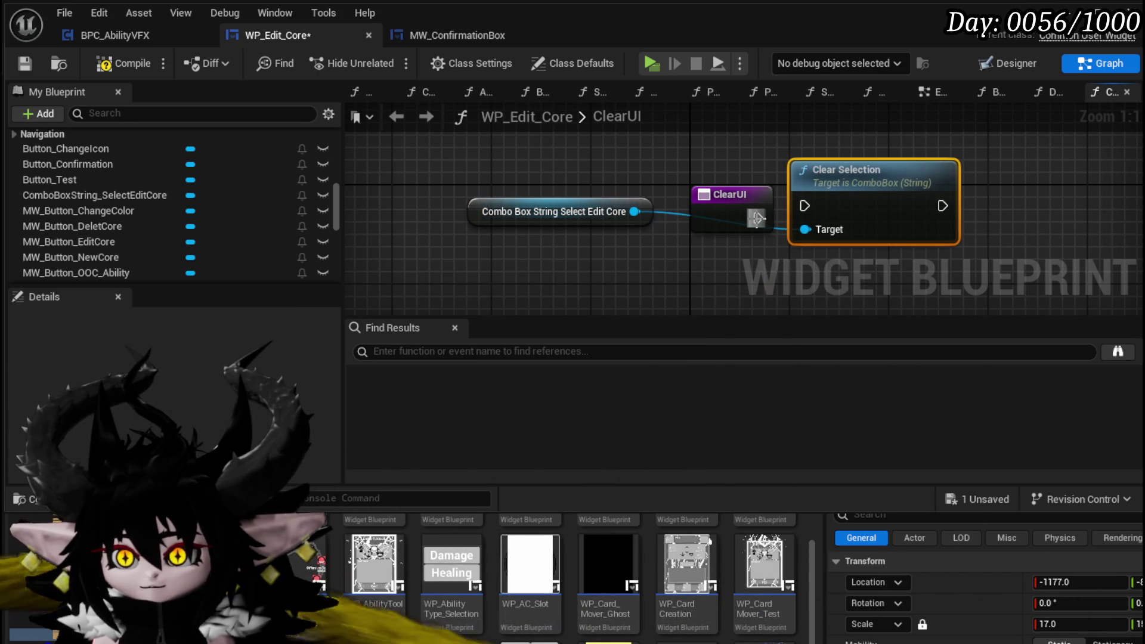
click(23, 62)
double_click(599, 212)
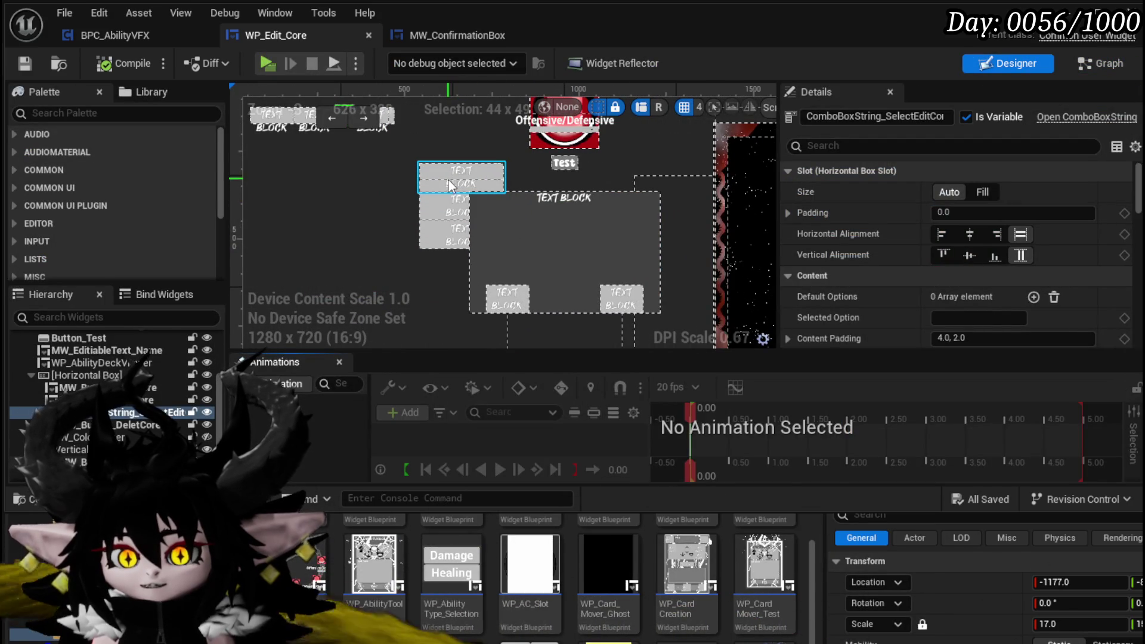
Rename VerticalBox_0 to VerticalBox_CoreOptions, make it a variable, then compile and save
click(90, 376)
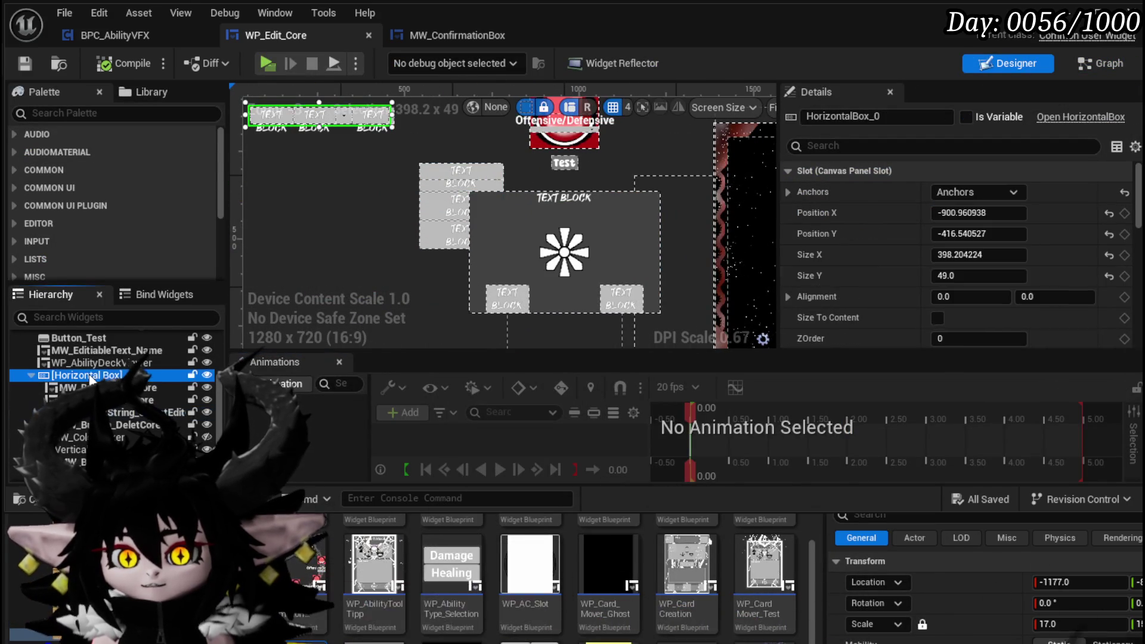
click(461, 173)
click(76, 451)
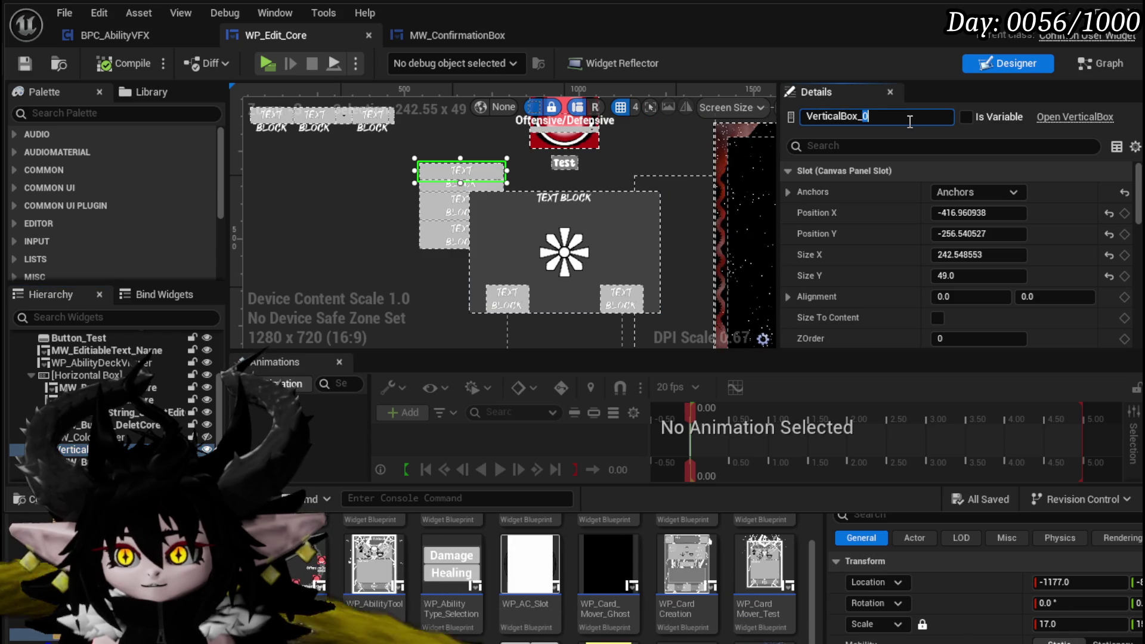
text(CoreOp)
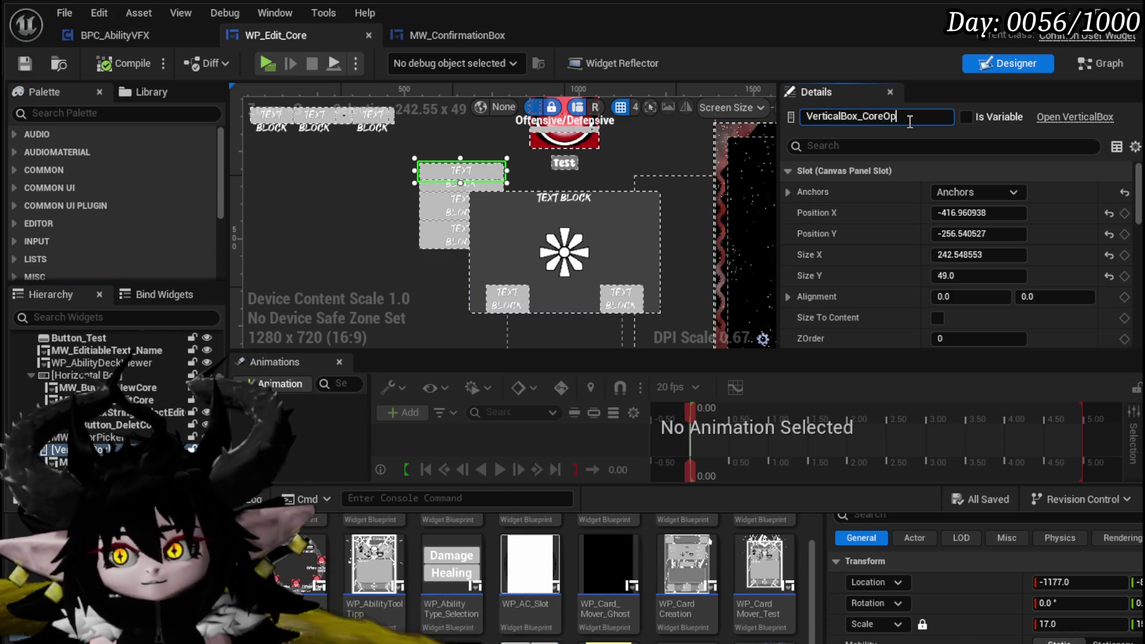
text(tions)
key(Return)
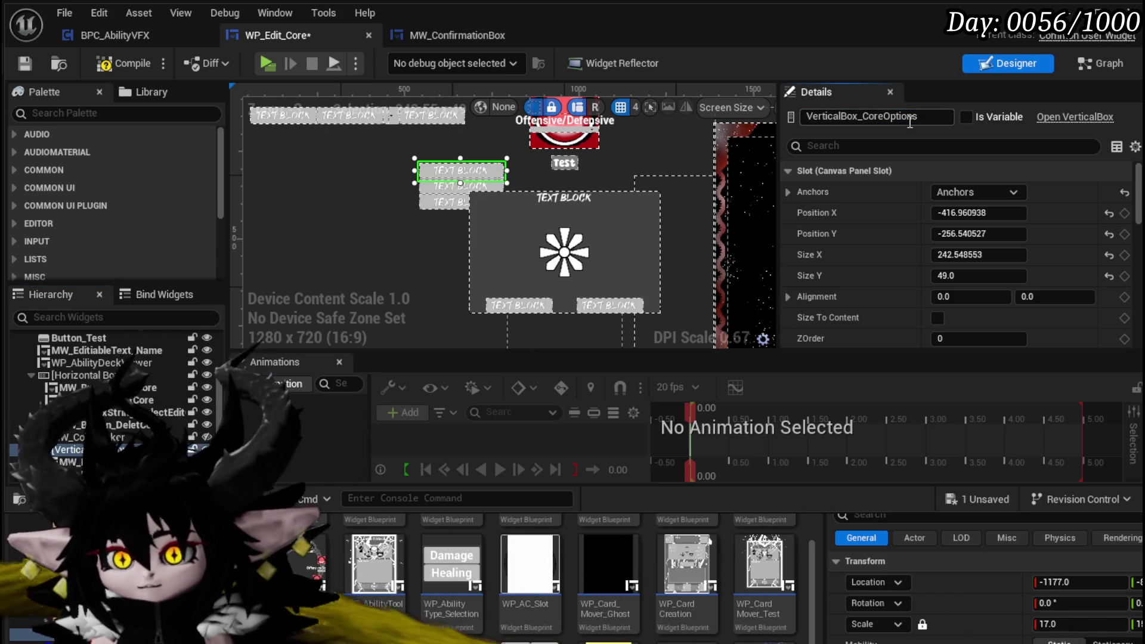
click(141, 67)
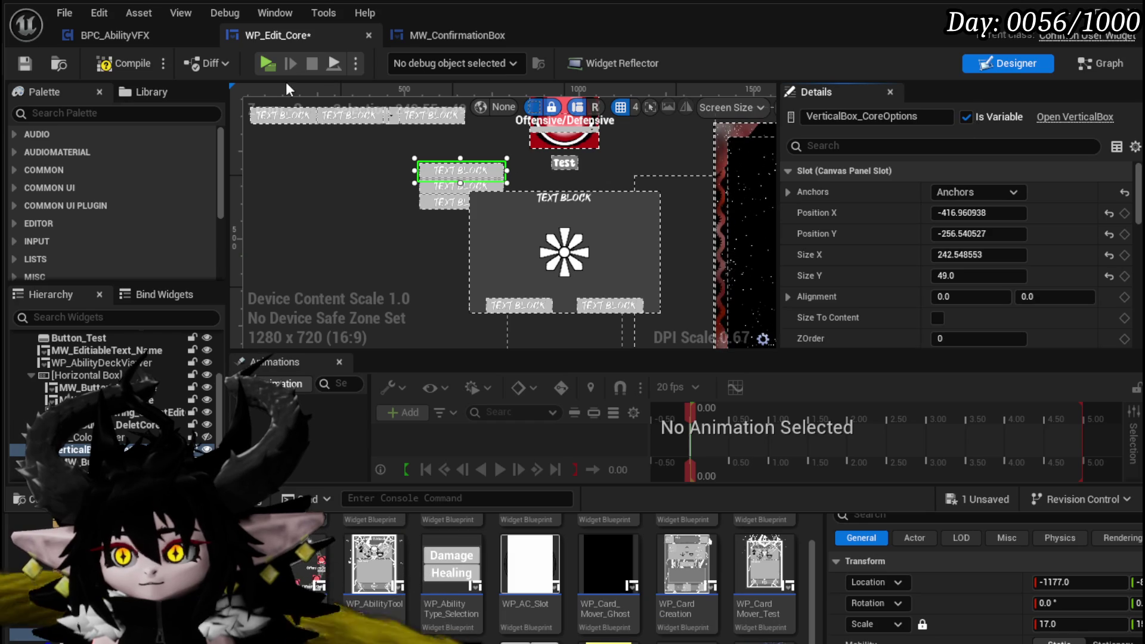
click(1103, 66)
In ClearUI, set VerticalBox_CoreOptions visibility to Collapsed after Clear Selection, and save
drag(127, 219, 769, 160)
click(816, 162)
drag(582, 206, 699, 201)
text(Set Visi)
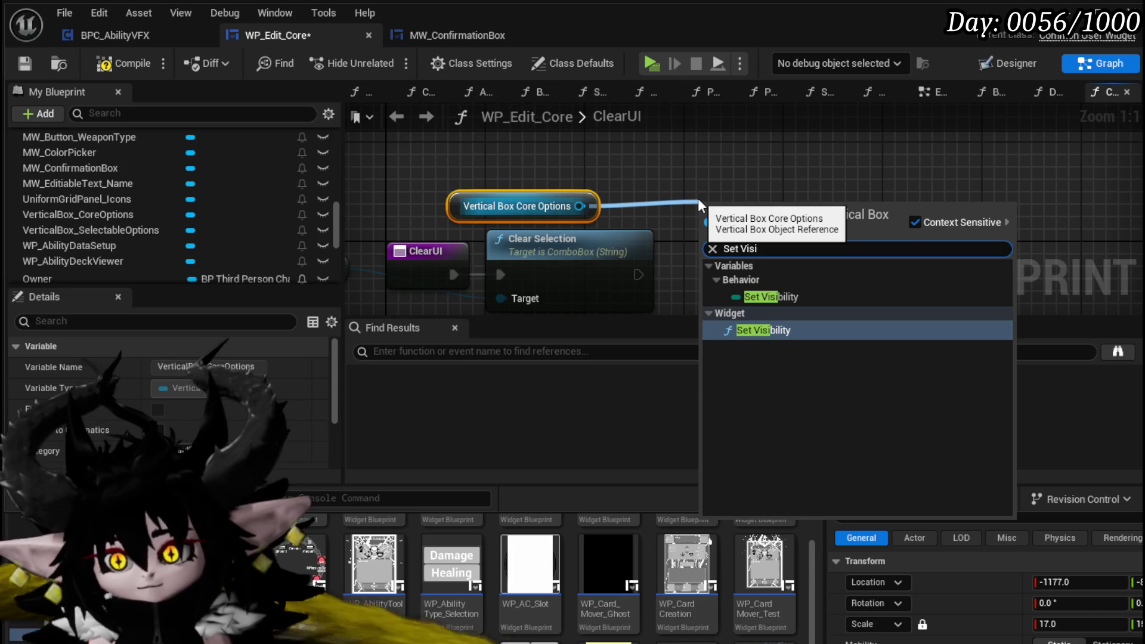
click(771, 330)
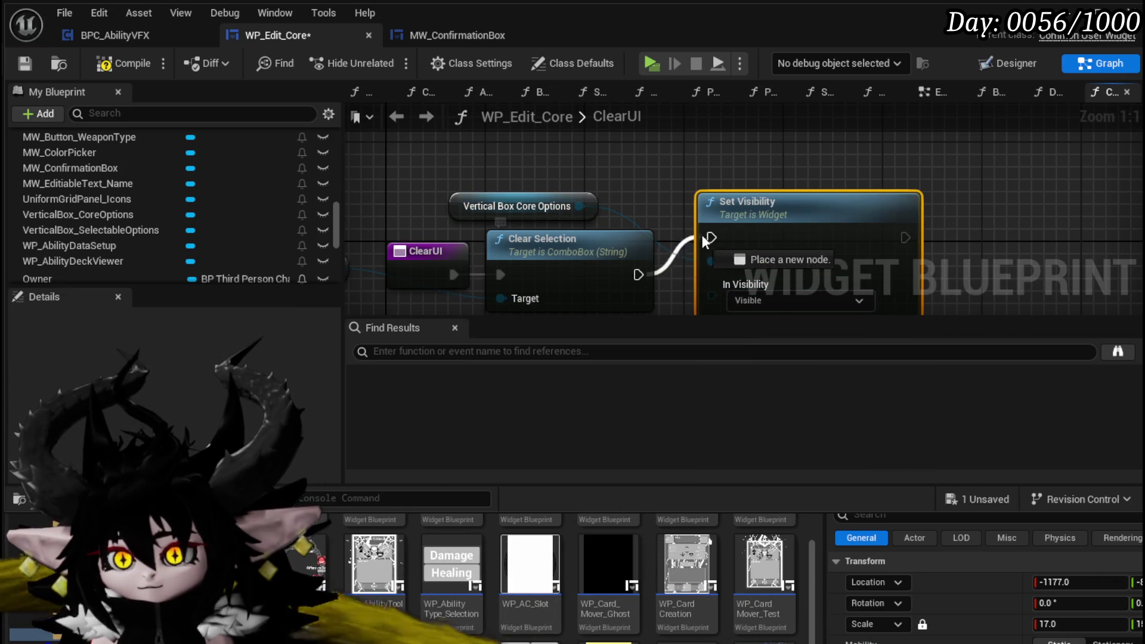
mouse_move(746, 226)
mouse_down()
mouse_move(725, 267)
mouse_move(751, 196)
mouse_up()
click(764, 267)
click(750, 292)
click(16, 66)
mouse_move(495, 182)
mouse_down()
mouse_move(773, 182)
mouse_move(730, 182)
mouse_up()
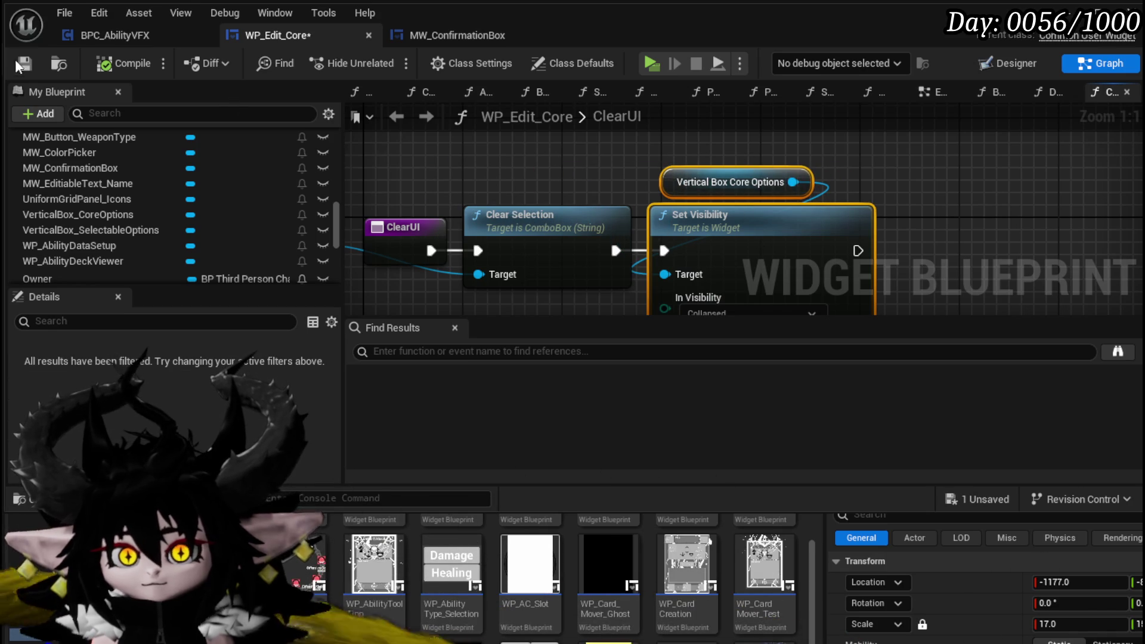
mouse_move(334, 236)
mouse_down()
mouse_move(337, 152)
mouse_move(339, 165)
mouse_up()
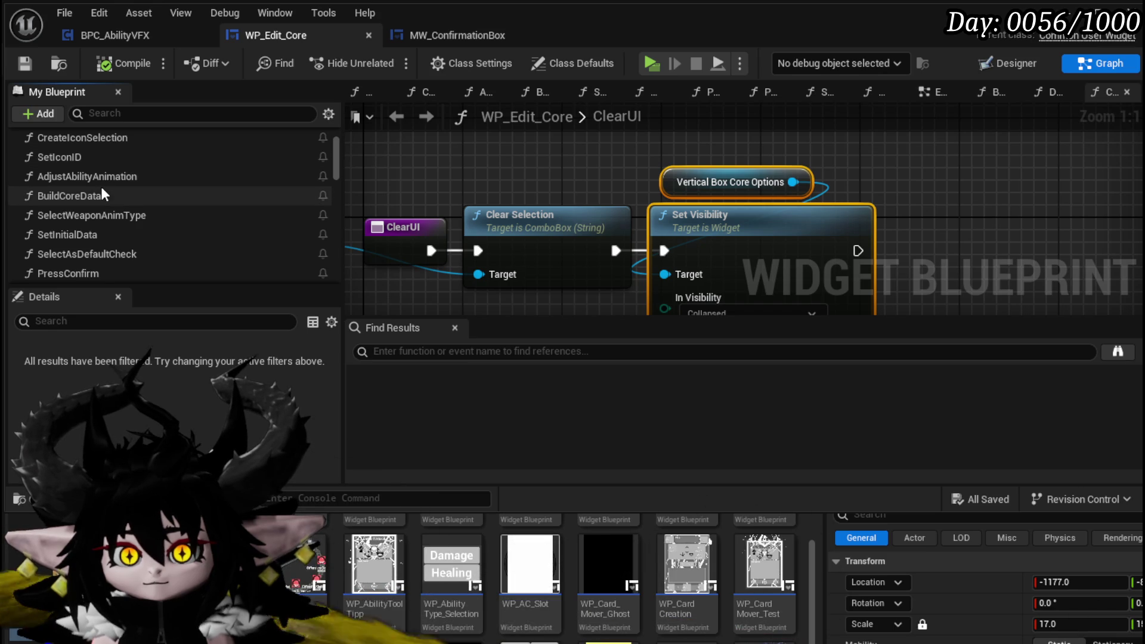
Paste a Set Visibility for VerticalBox_CoreOptions at the start of SetInitialData, then compile
double_click(105, 233)
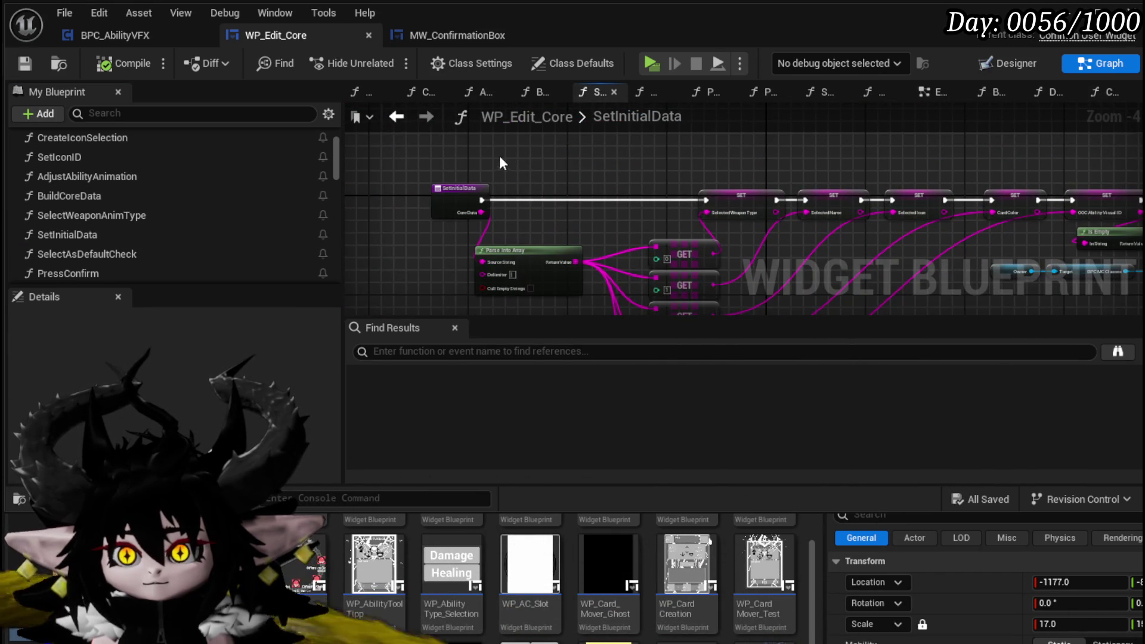
key(ctrl+v)
drag(543, 178, 578, 185)
drag(480, 200, 530, 200)
drag(629, 199, 710, 200)
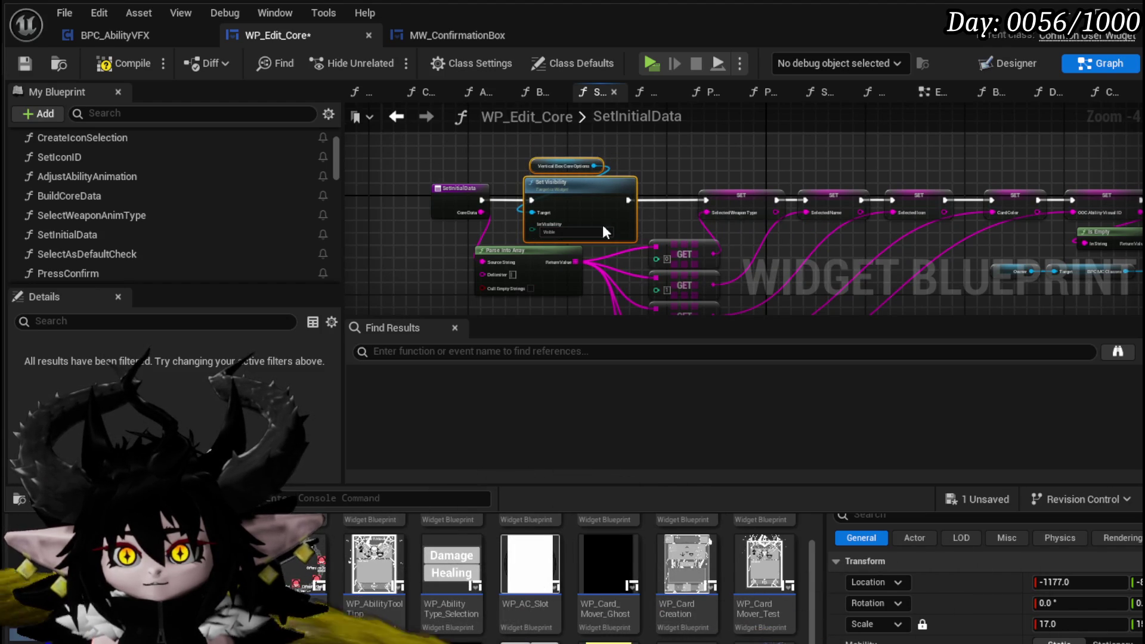
click(127, 64)
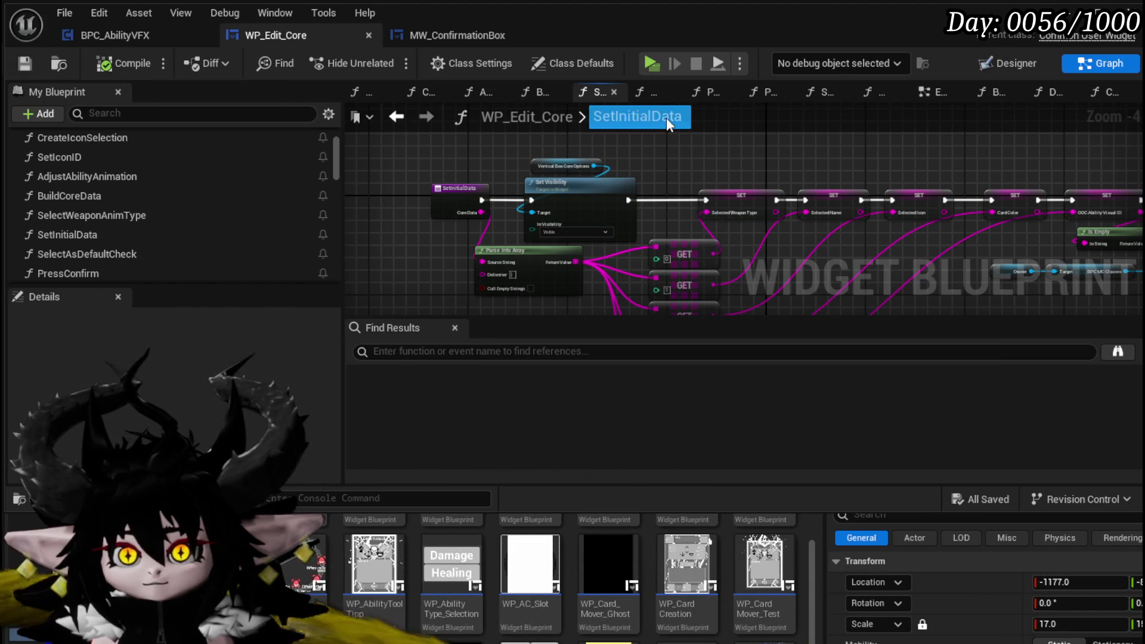
click(1079, 8)
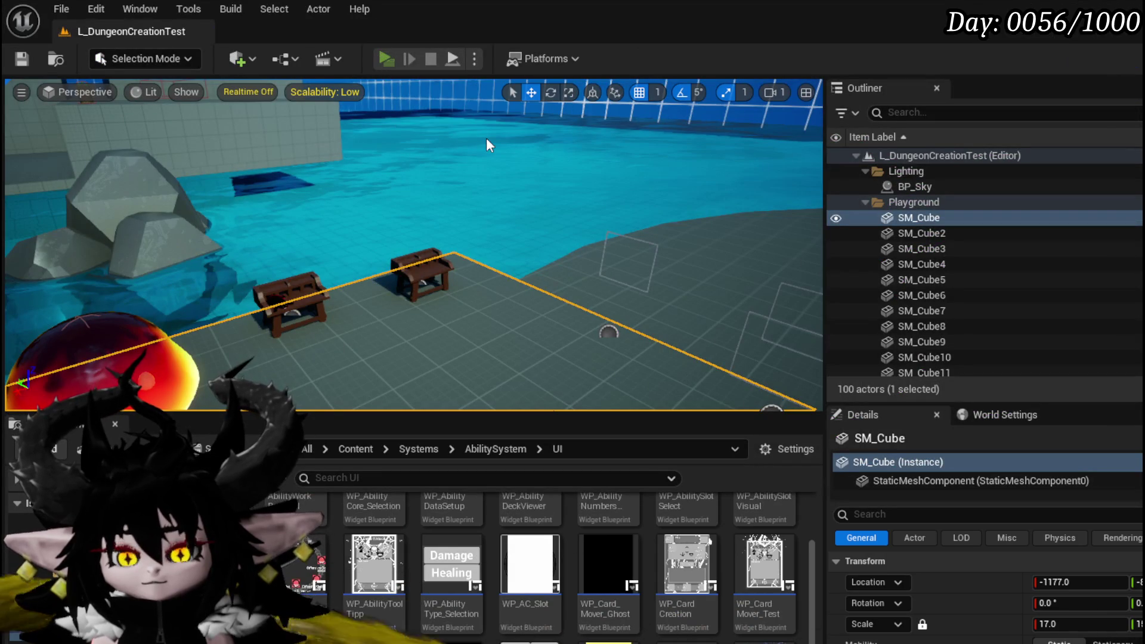
Playtest the ABILITY page, edit SingleTargetSustain to view its data, then stop and save the level
key(alt+p)
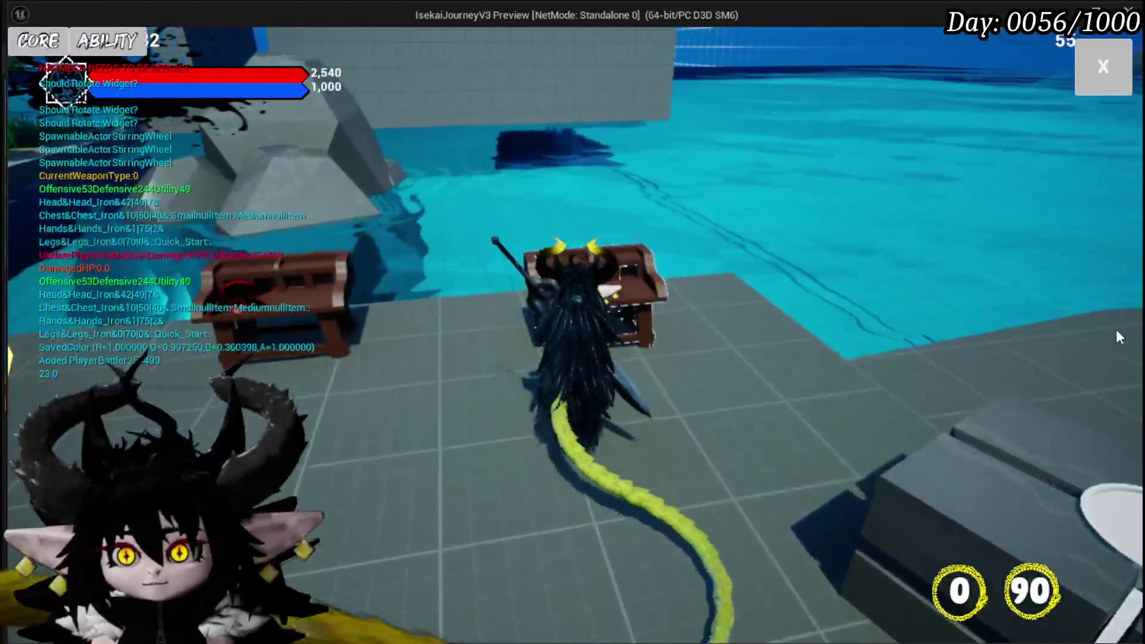
click(123, 64)
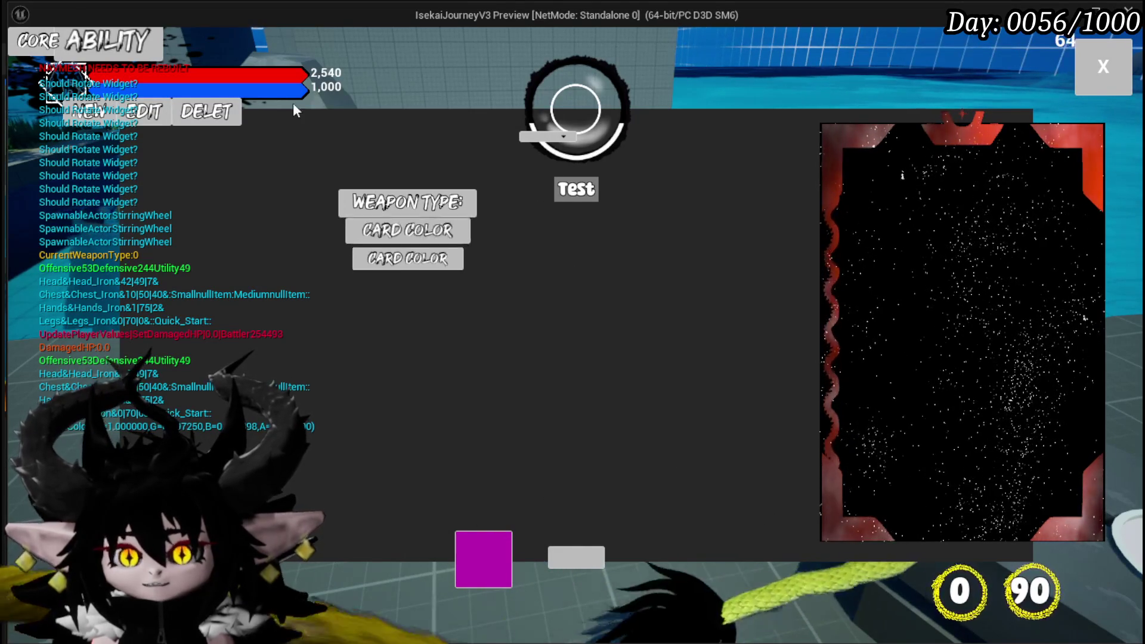
click(143, 111)
click(184, 111)
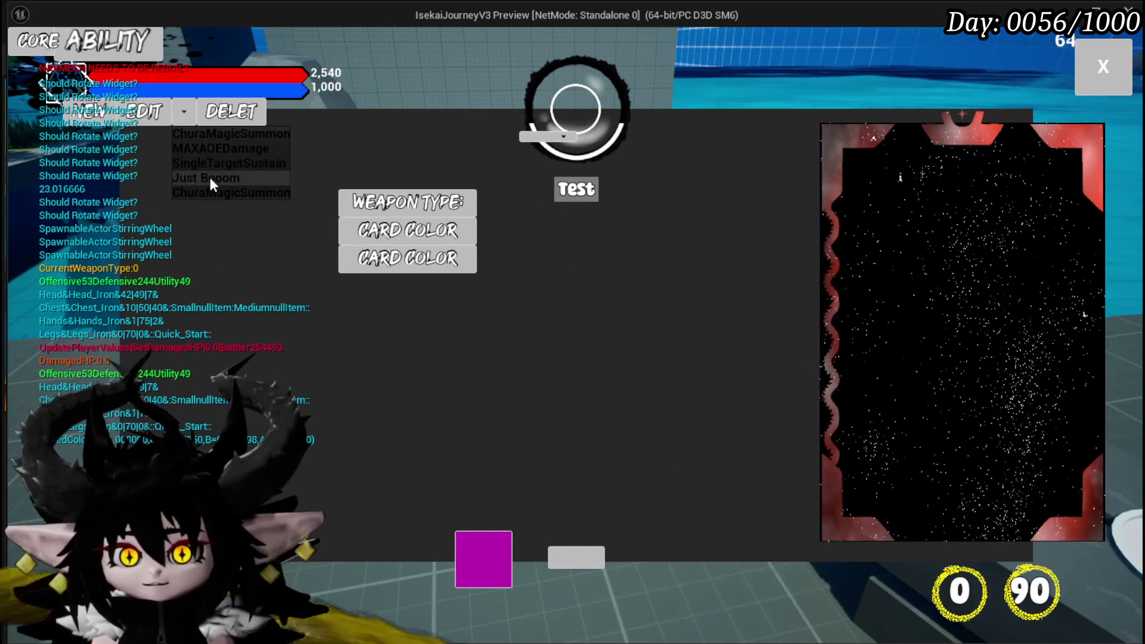
click(207, 160)
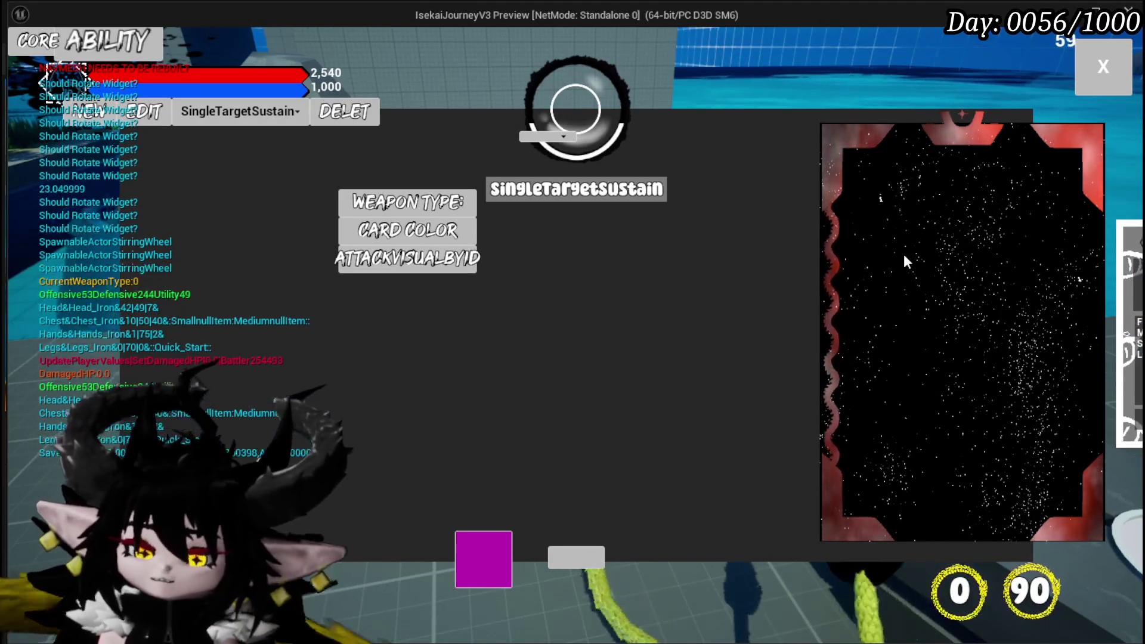
key(Escape)
click(20, 60)
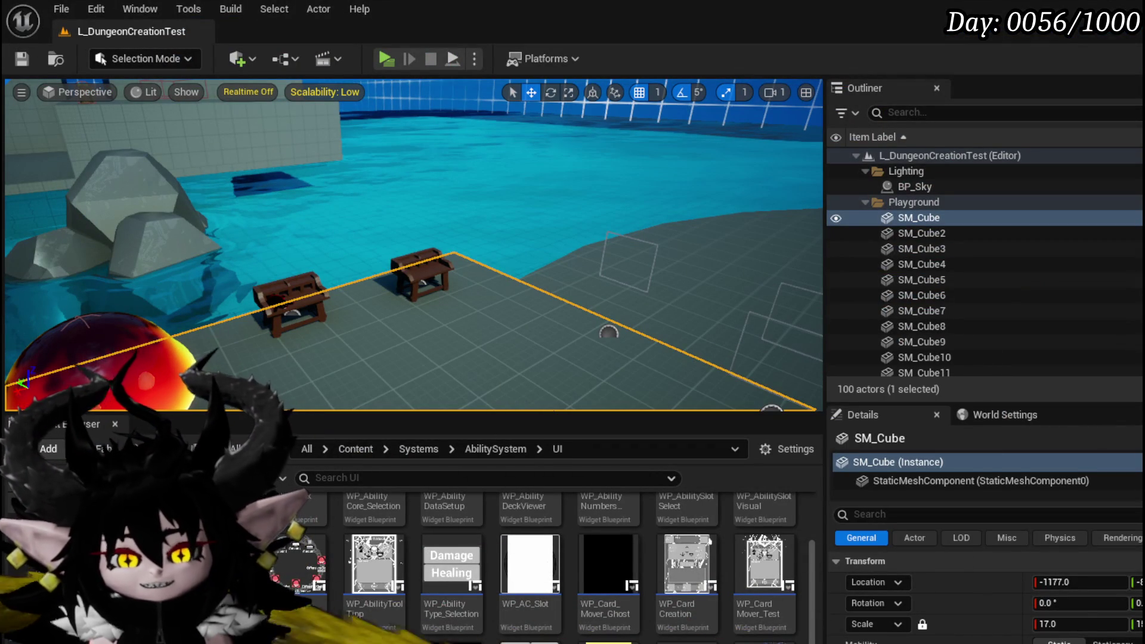
Move the ability deck viewer card to the left of the WP_Edit_Core layout and save
key(alt+Tab)
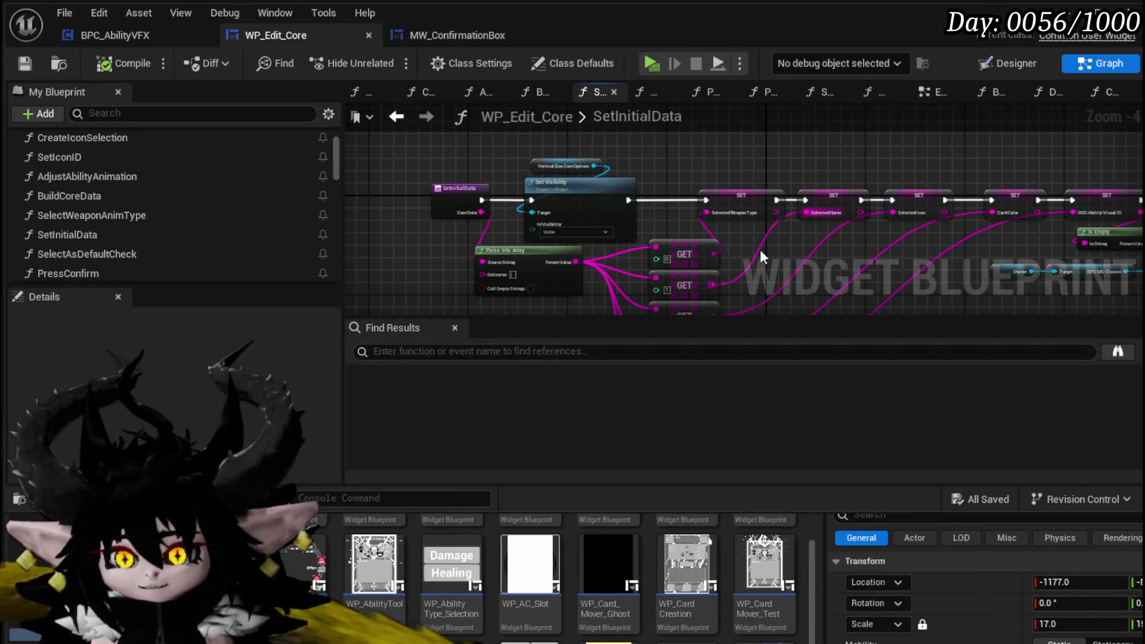
click(948, 93)
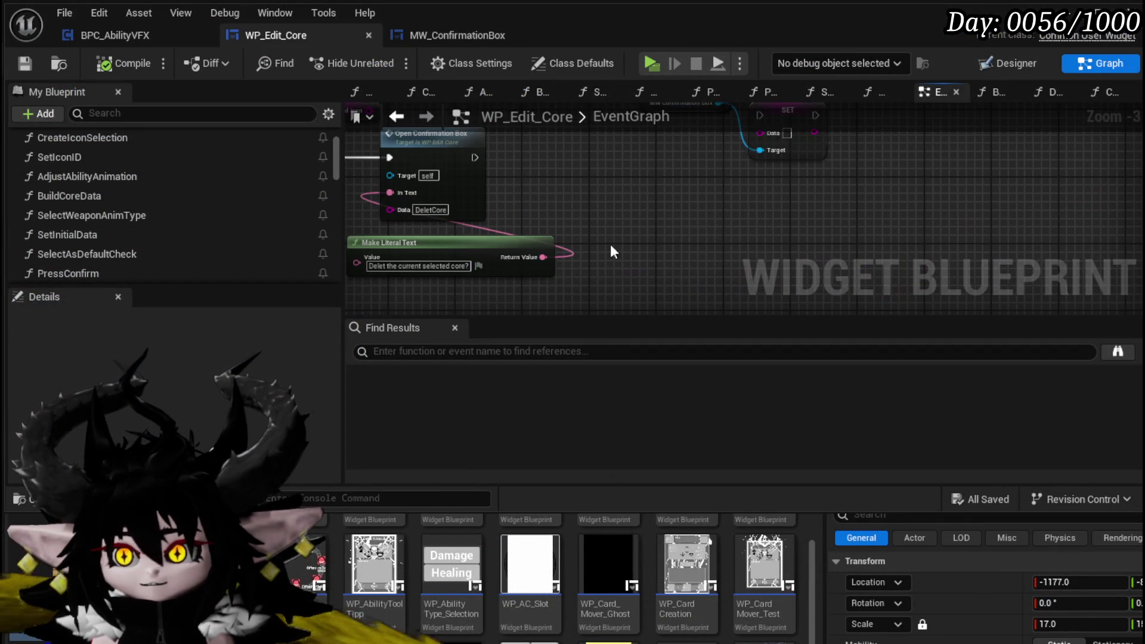
scroll(781, 144, down, 2)
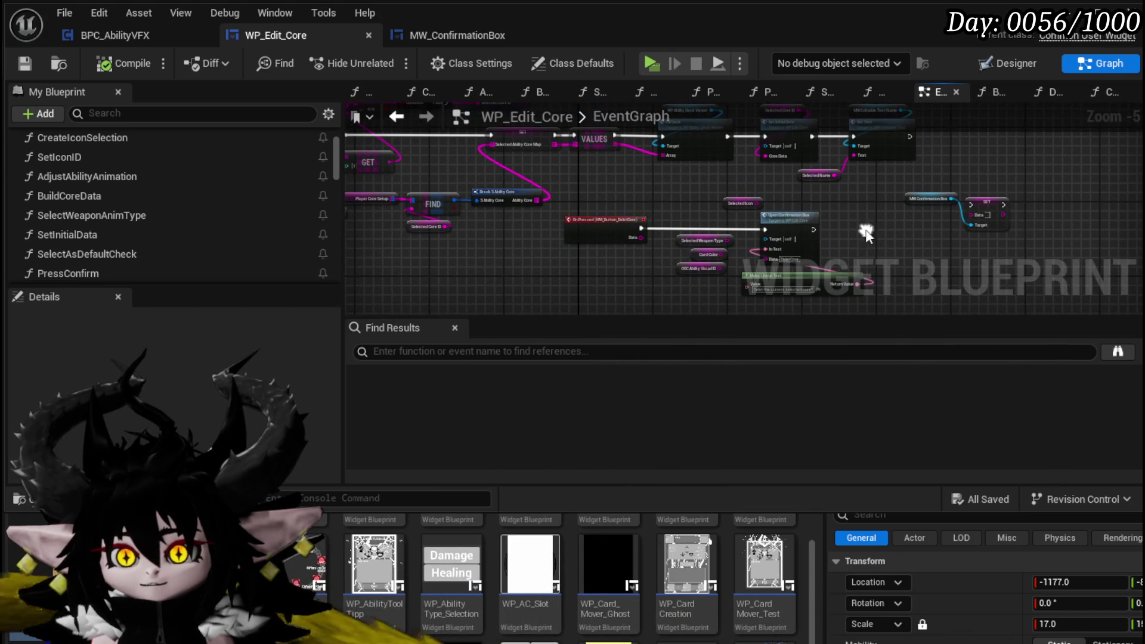
click(989, 63)
scroll(549, 234, down, 5)
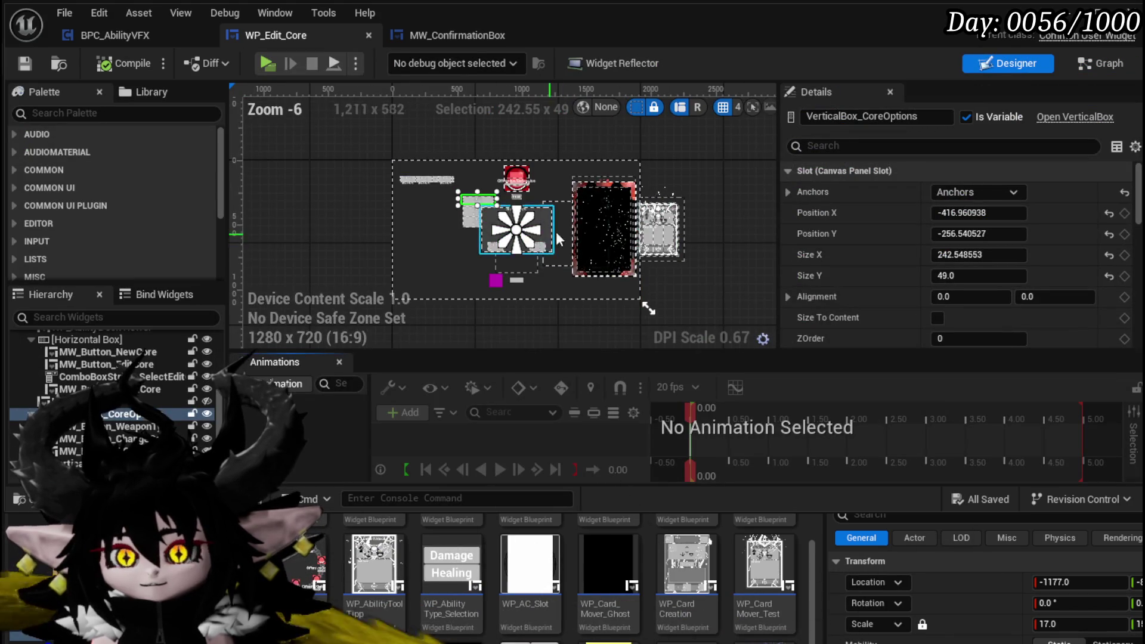
click(594, 220)
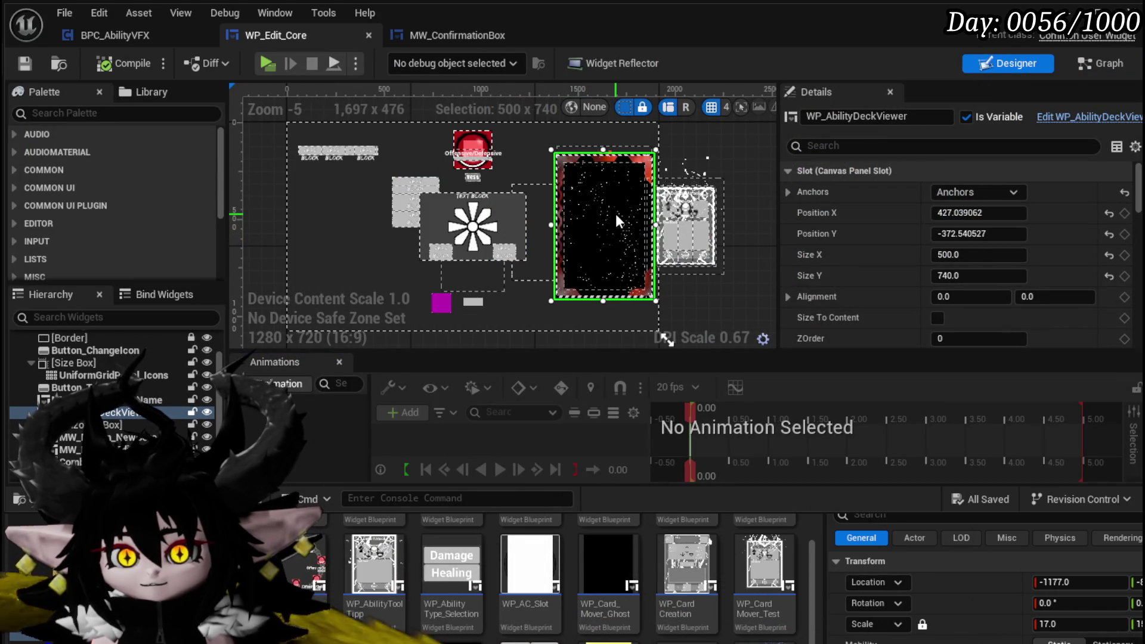
mouse_move(615, 213)
mouse_down()
mouse_move(667, 184)
mouse_move(403, 203)
mouse_up()
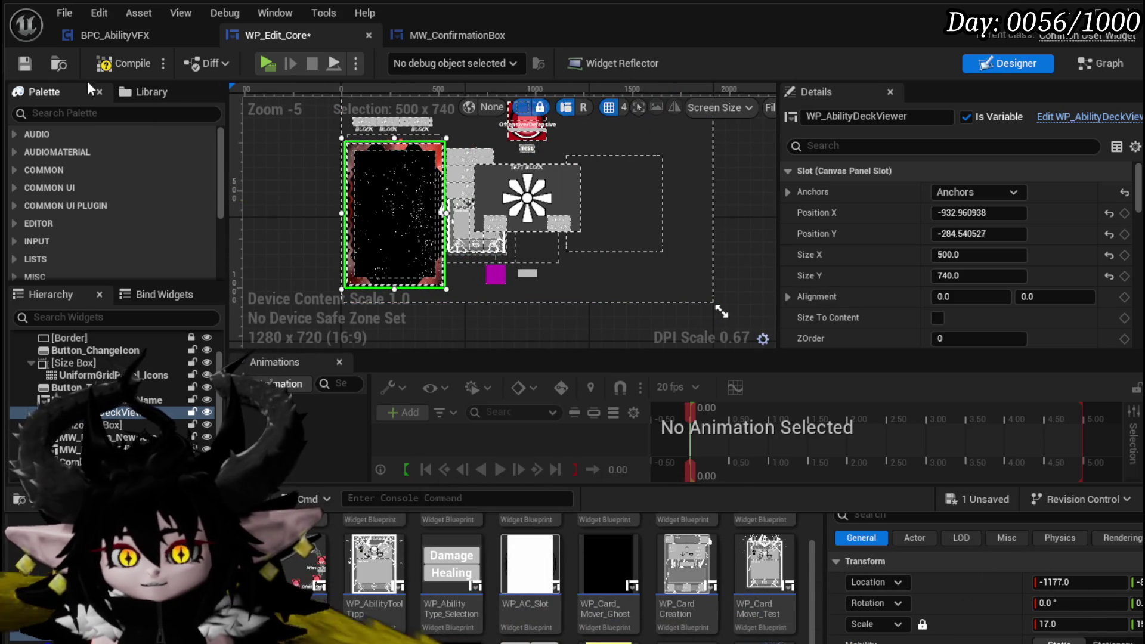
click(25, 65)
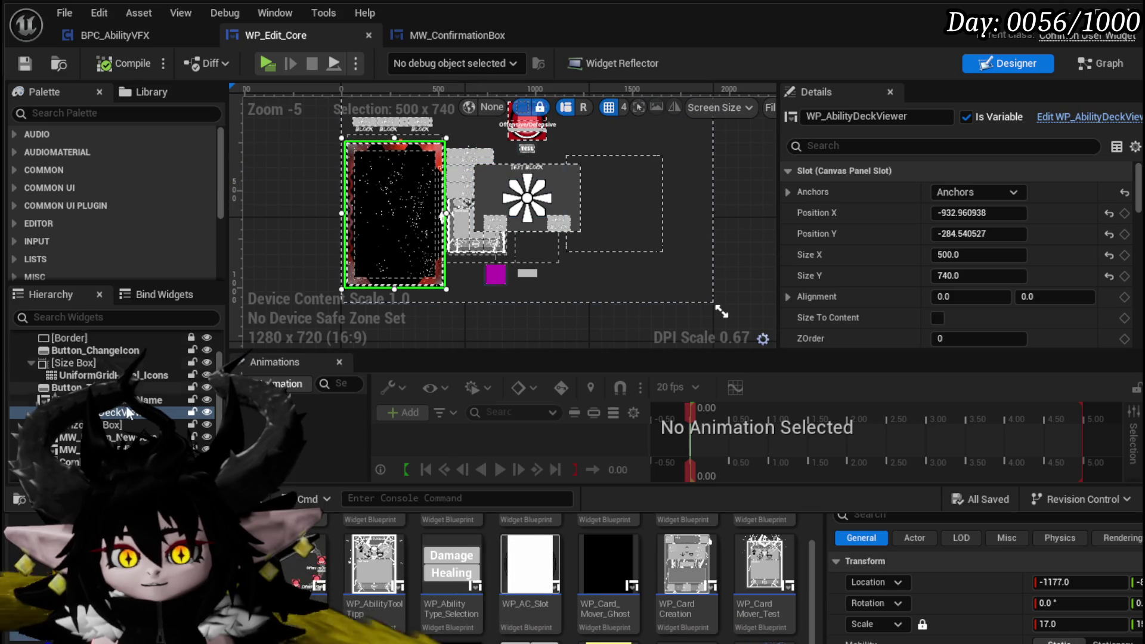
Select VerticalBox_CoreOptions and stretch it taller to about 281
scroll(84, 363, up, 2)
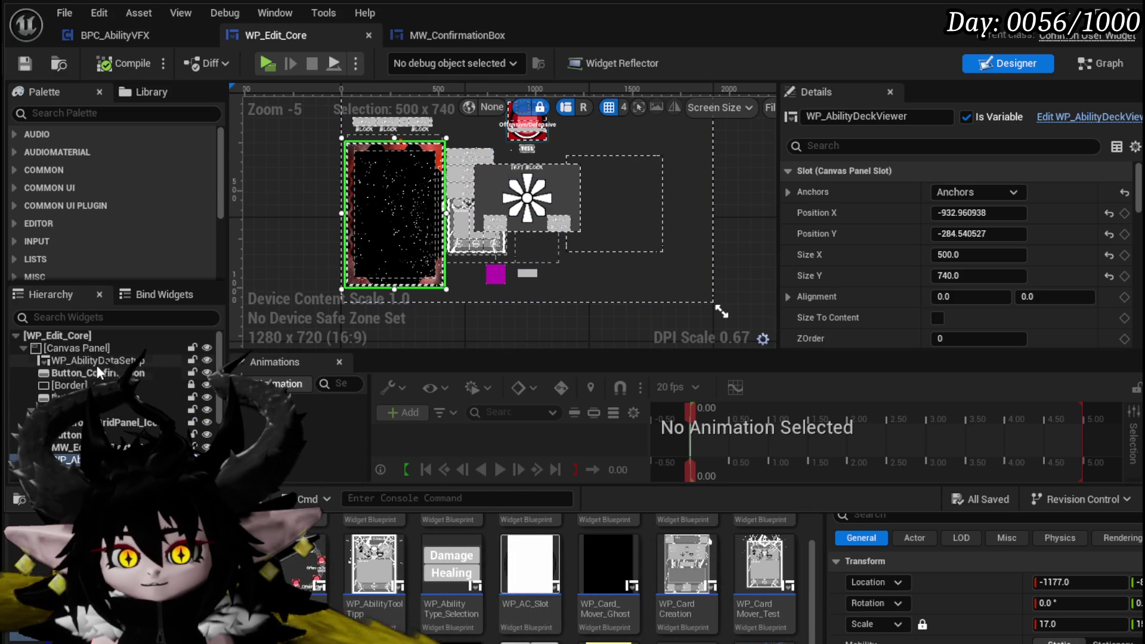
scroll(98, 354, down, 2)
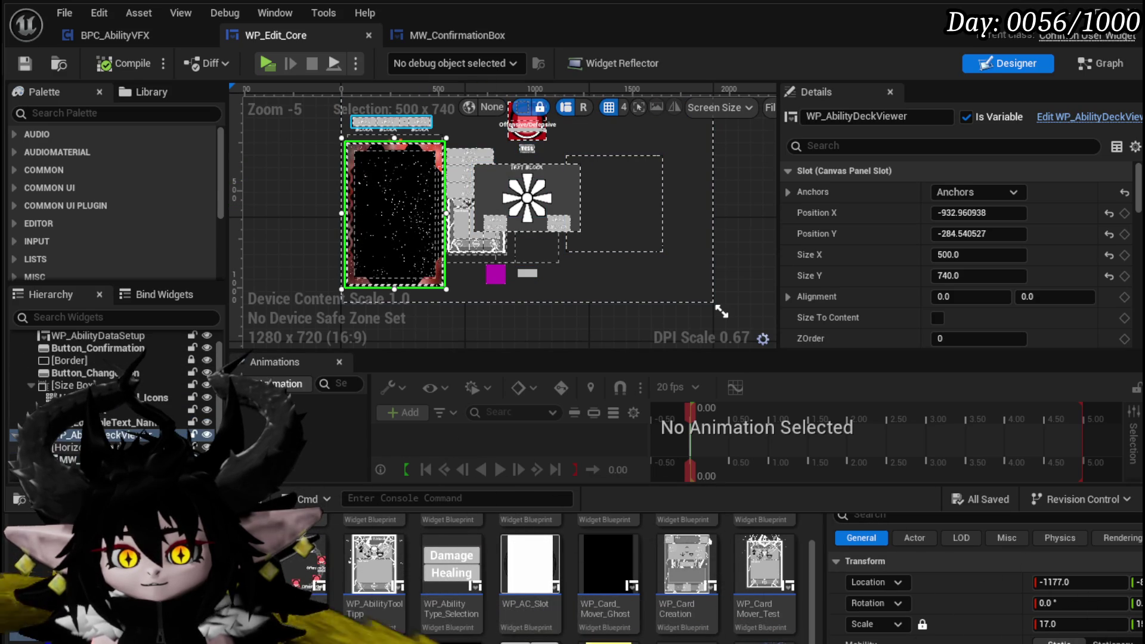
scroll(110, 434, down, 3)
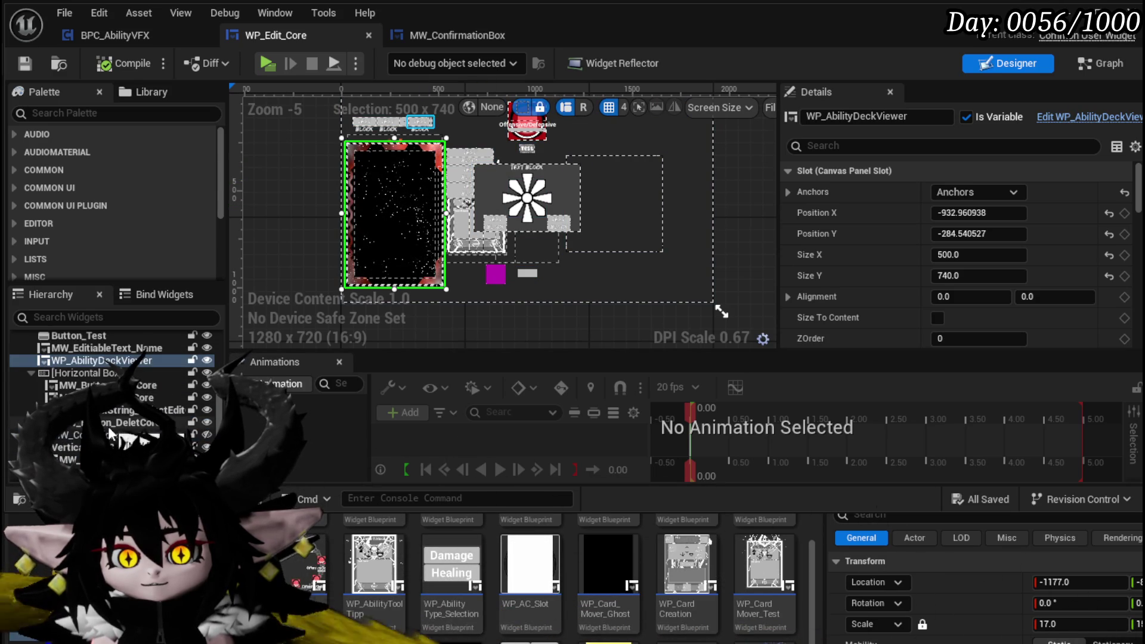
click(65, 447)
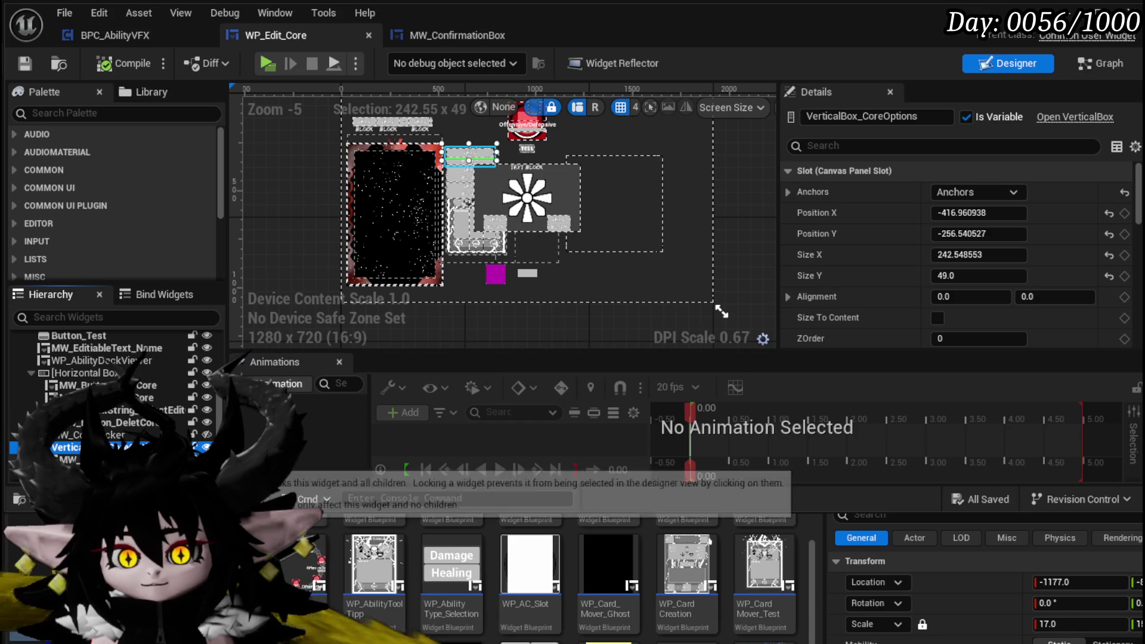
scroll(119, 418, down, 1)
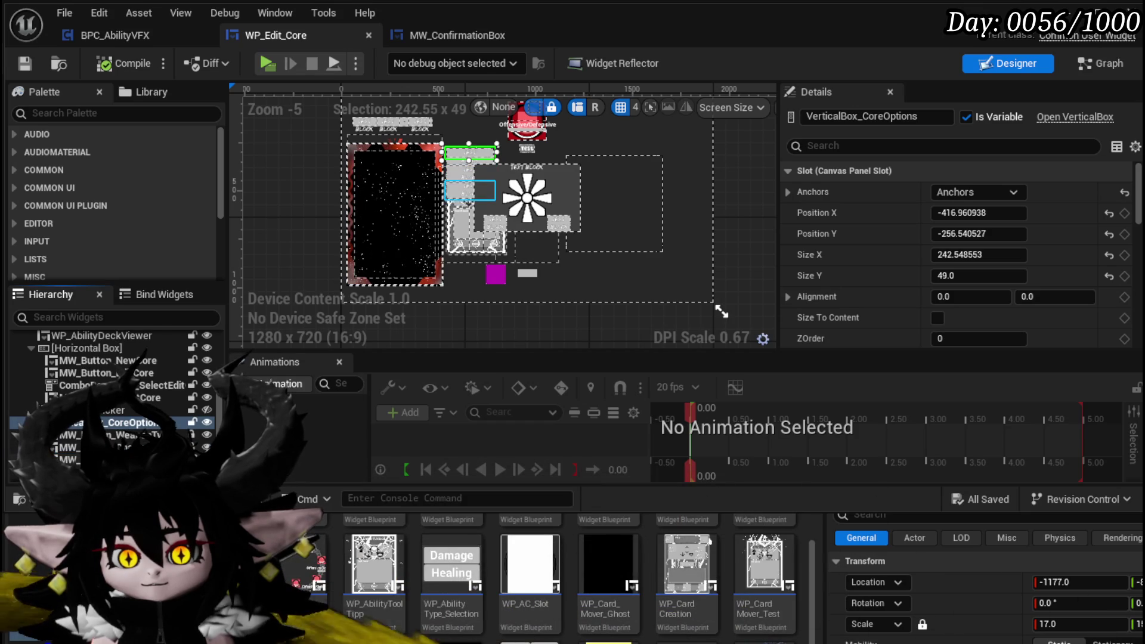
mouse_move(469, 156)
mouse_down()
mouse_move(464, 204)
mouse_move(591, 178)
mouse_up()
Move the CoreOptions box right, delete UniformGridPanel_Icons, and compile to check for errors
click(649, 185)
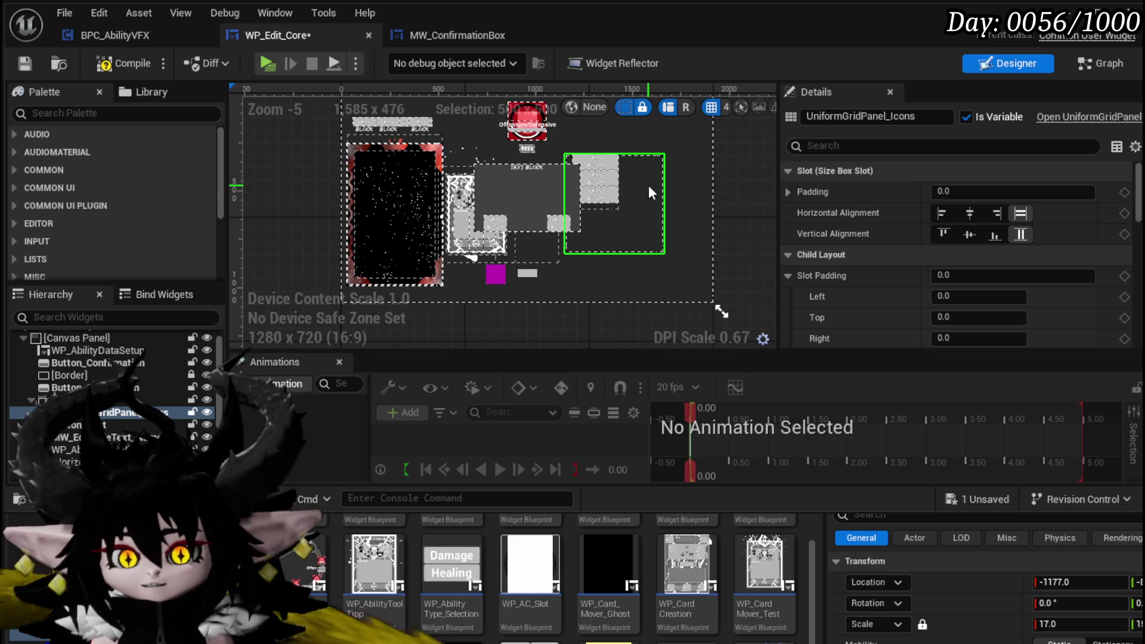
click(602, 174)
drag(605, 174, 600, 178)
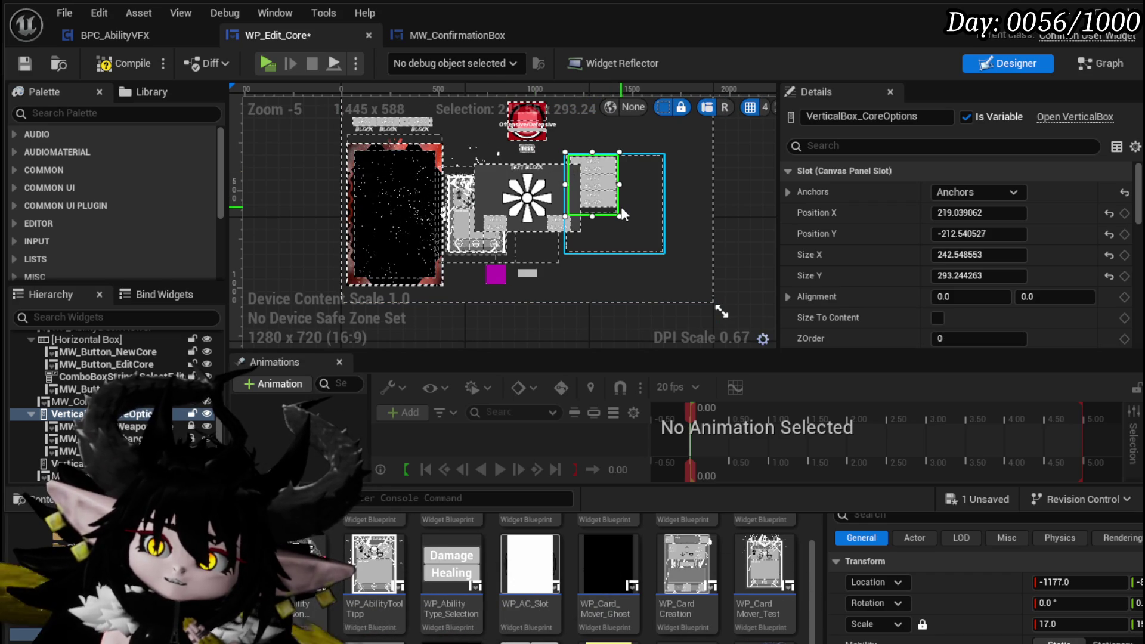
click(641, 210)
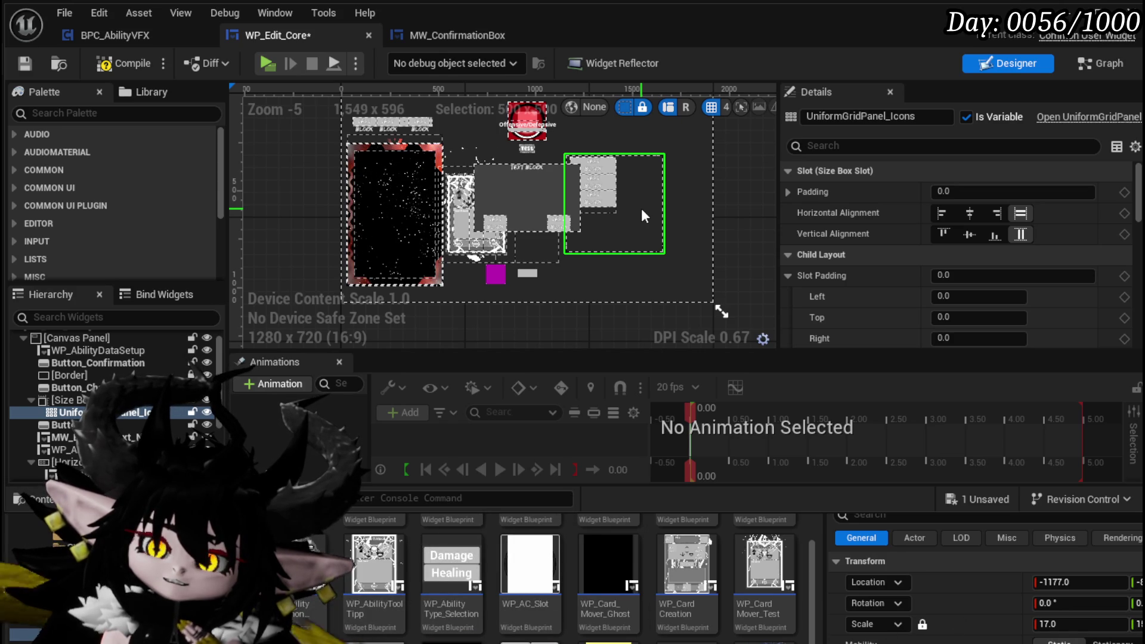
key(Escape)
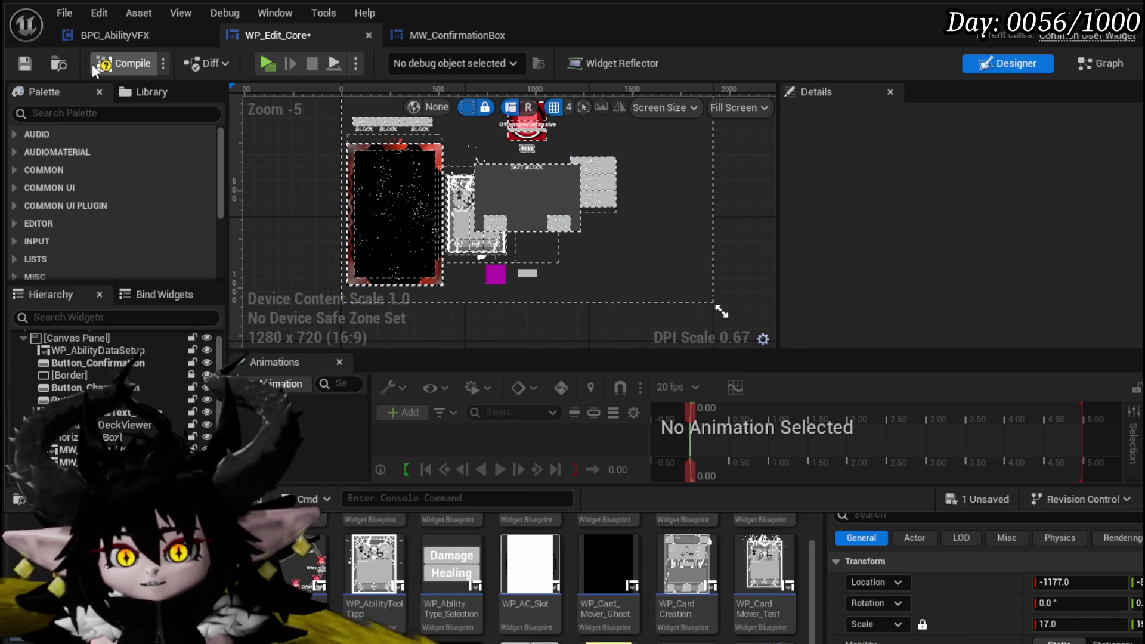
click(22, 61)
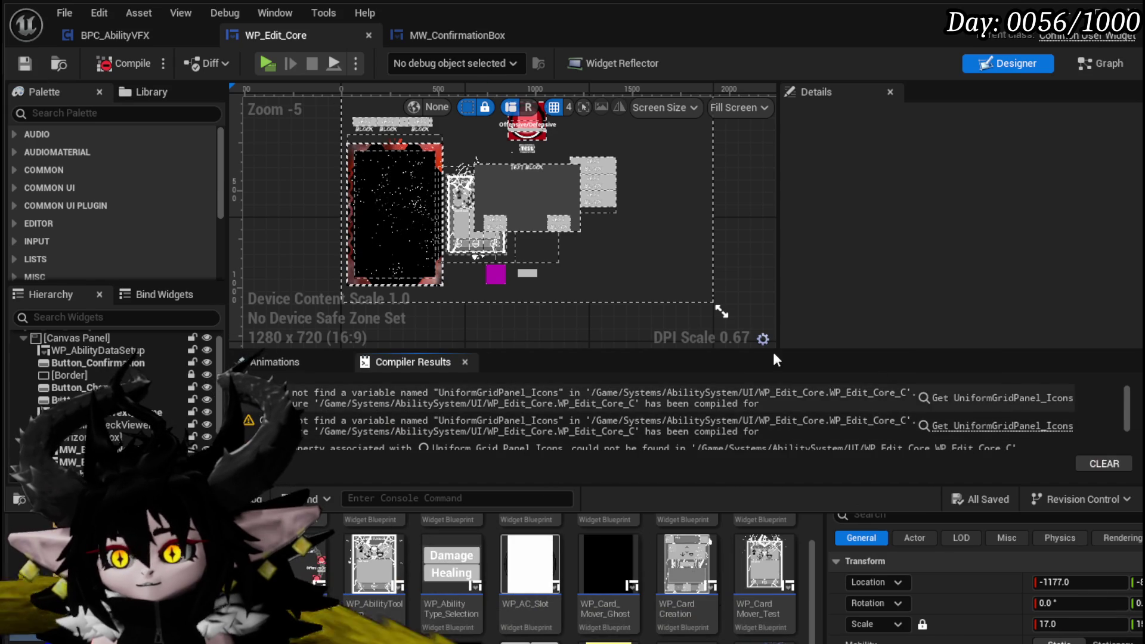
Jump to the CreateIconSelection error, delete all its nodes, and recompile
click(1001, 397)
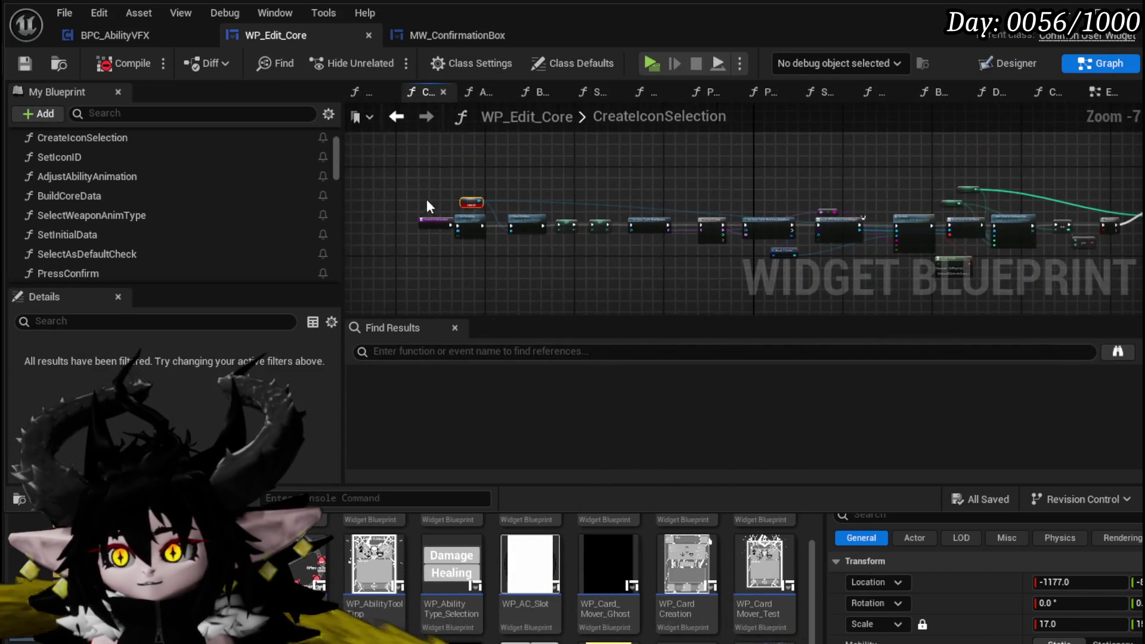
drag(391, 159, 1064, 285)
key(Delete)
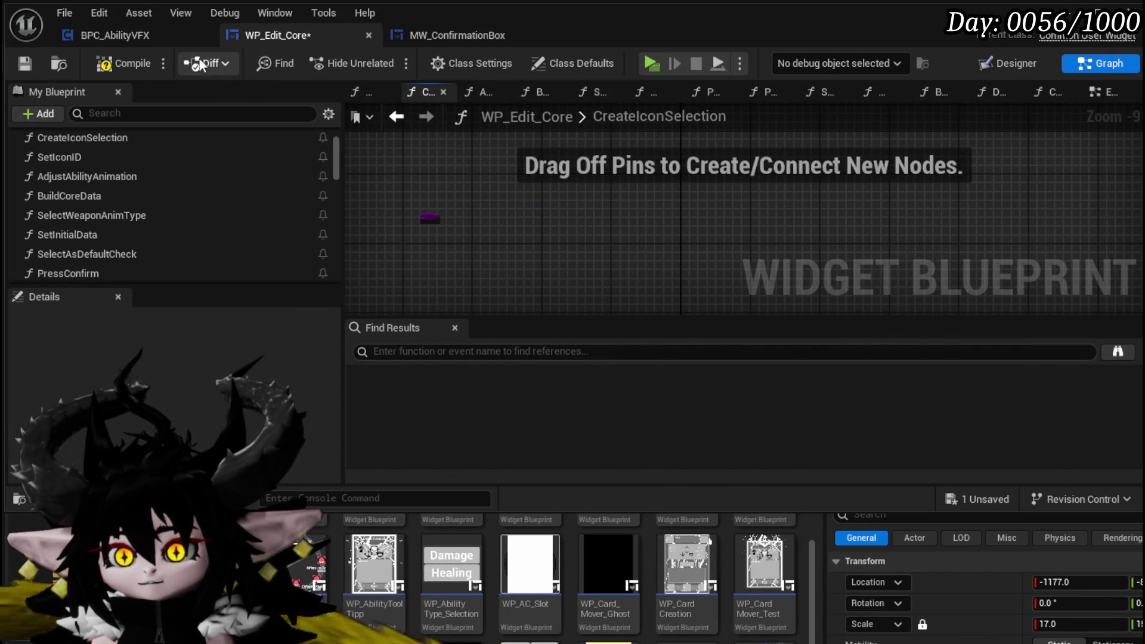
click(104, 64)
Delete the SetIconID function, recompile cleanly, and select WP_AbilityDataSetup in the Designer
click(97, 156)
key(Delete)
click(107, 63)
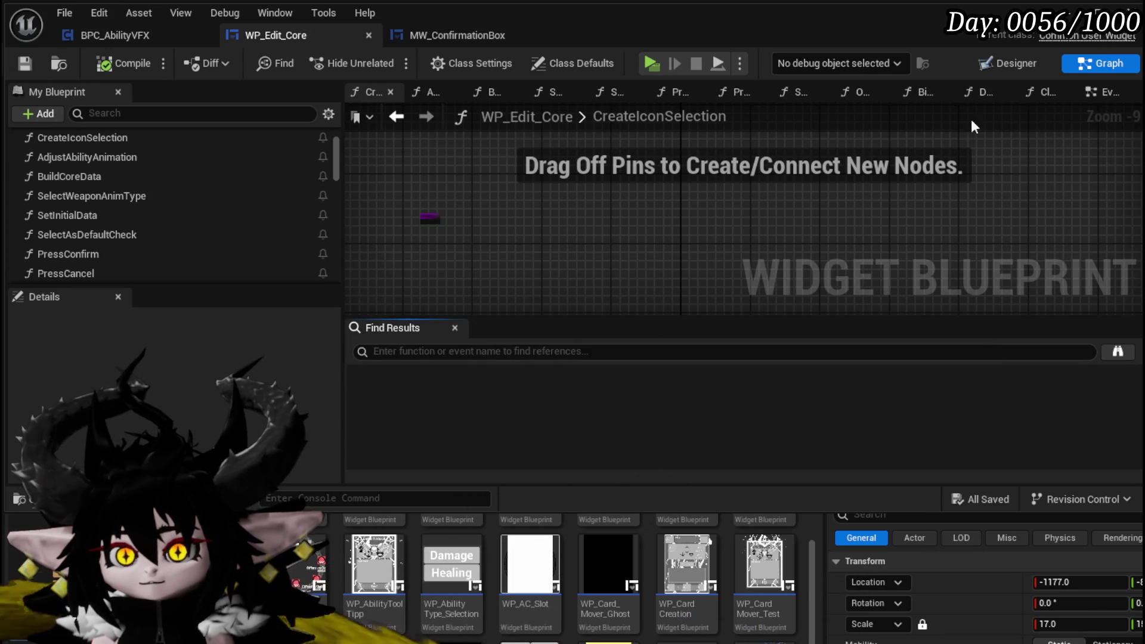
click(1009, 62)
scroll(652, 152, up, 4)
click(310, 185)
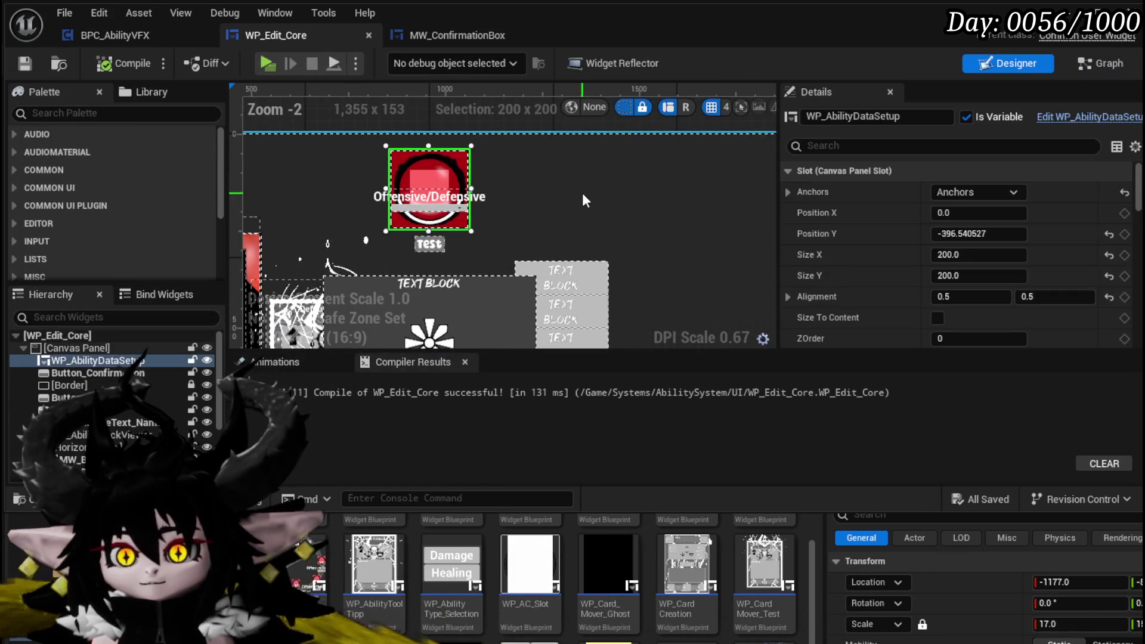
Wrap WP_AbilityDataSetup with a Size Box, delete the child widget, and select the empty SizeBox_0
drag(625, 161, 632, 155)
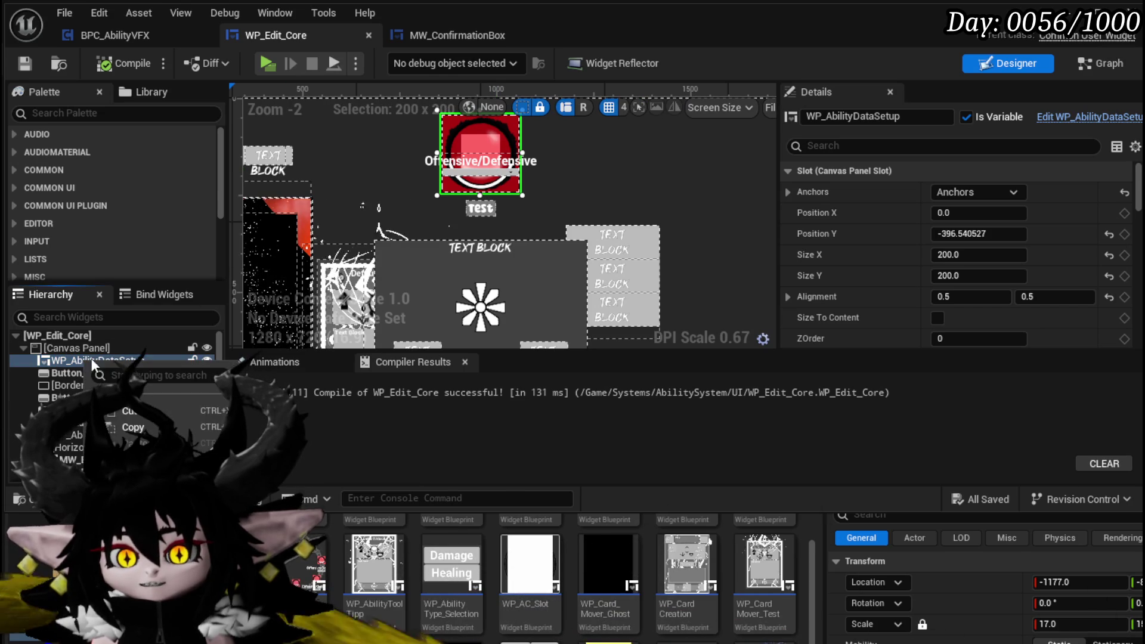
mouse_move(155, 475)
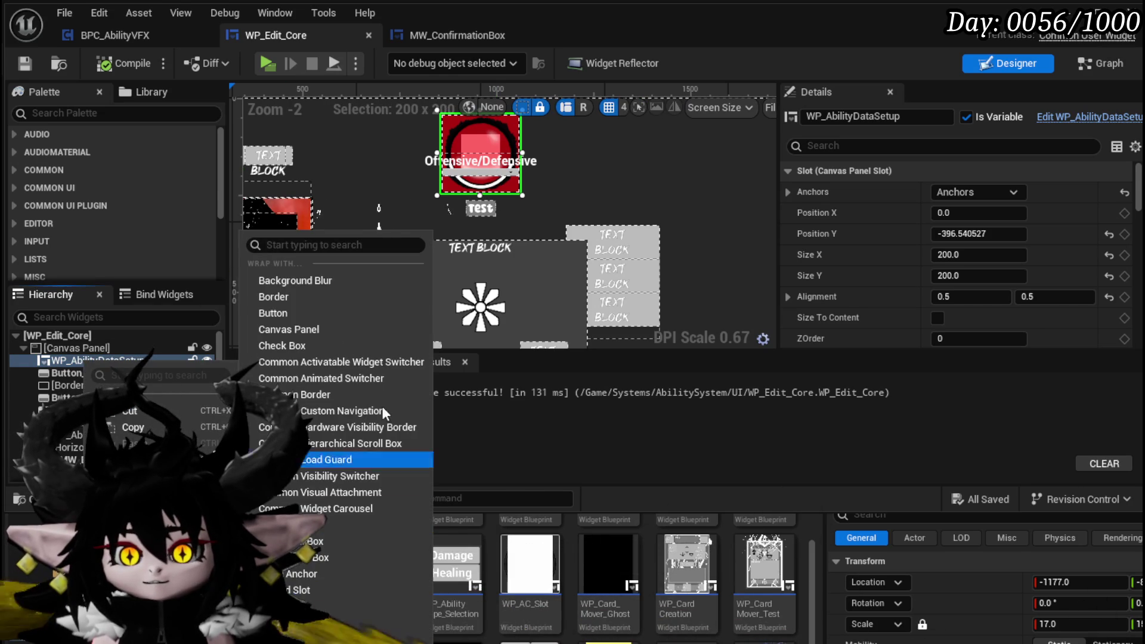
click(298, 632)
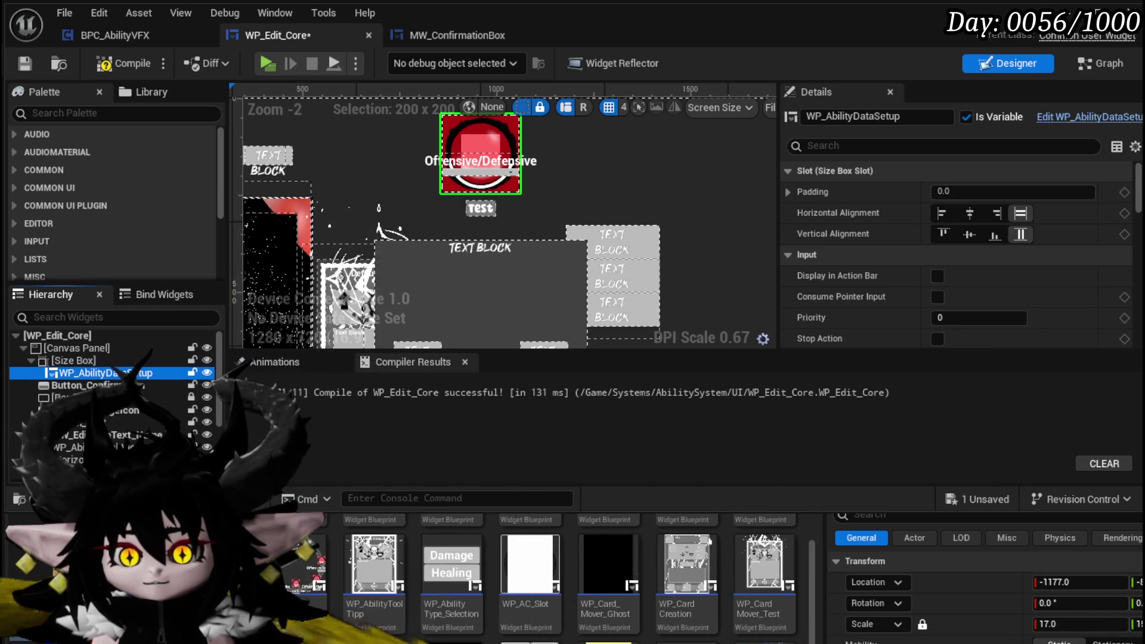
key(Delete)
click(54, 363)
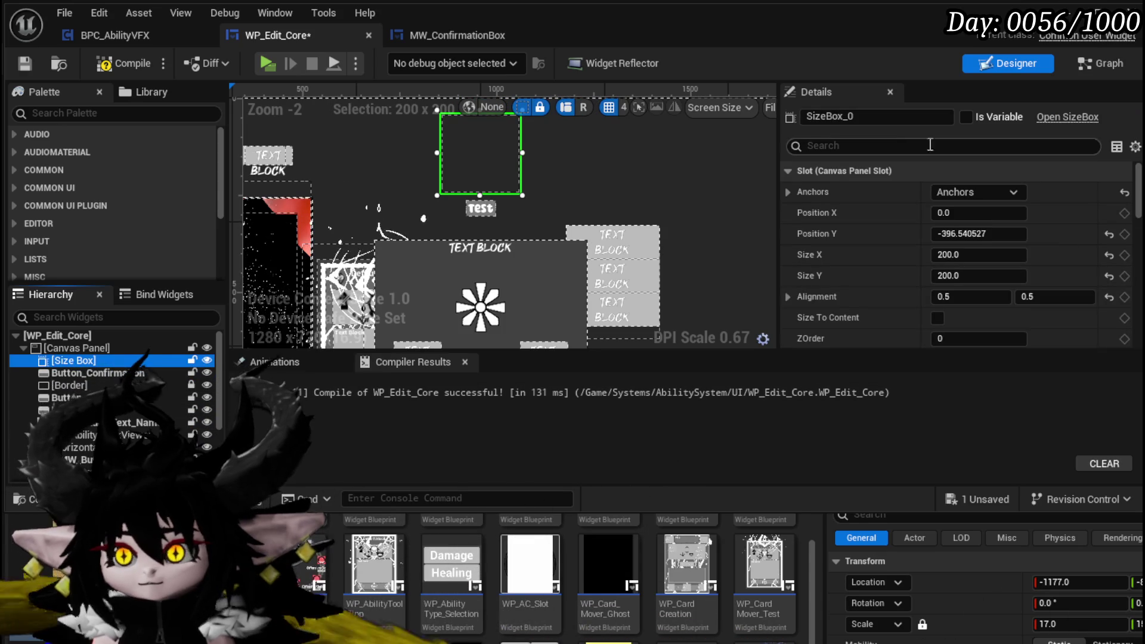
Find Border in the Palette and drop it into SizeBox_0 in the Hierarchy
scroll(903, 152, down, 5)
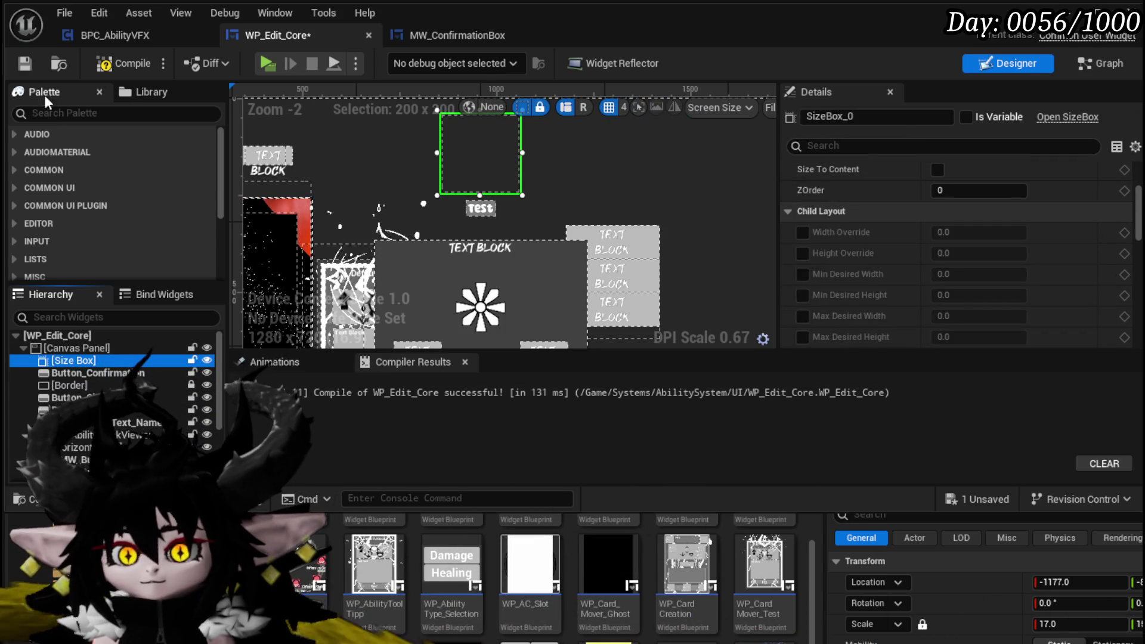
text(Border)
drag(68, 151, 74, 360)
scroll(963, 253, down, 5)
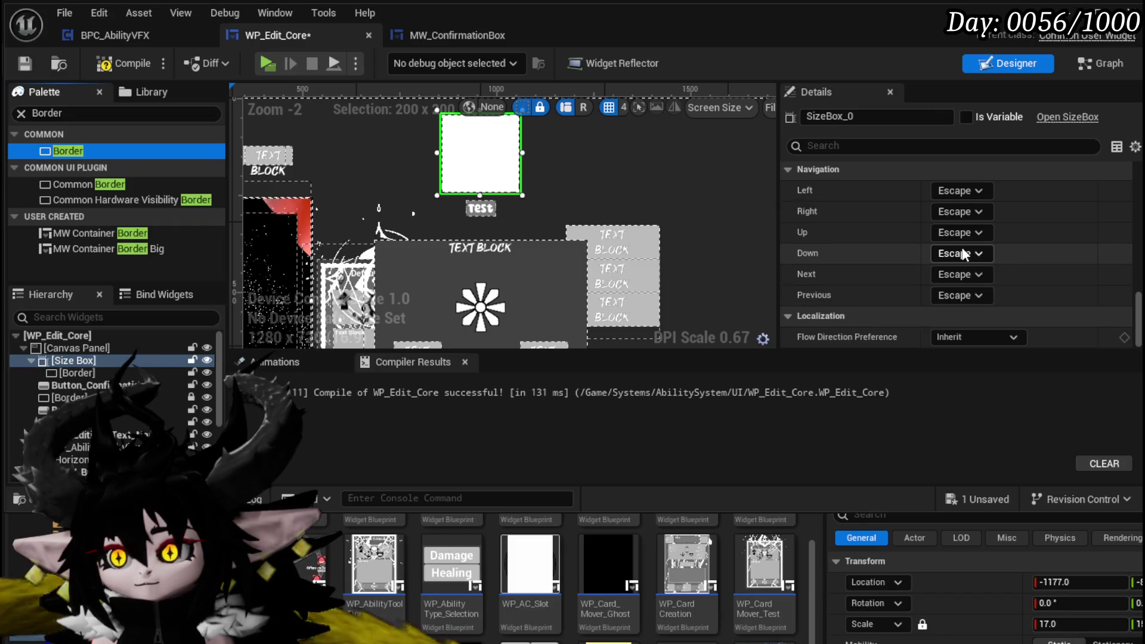
scroll(963, 253, up, 10)
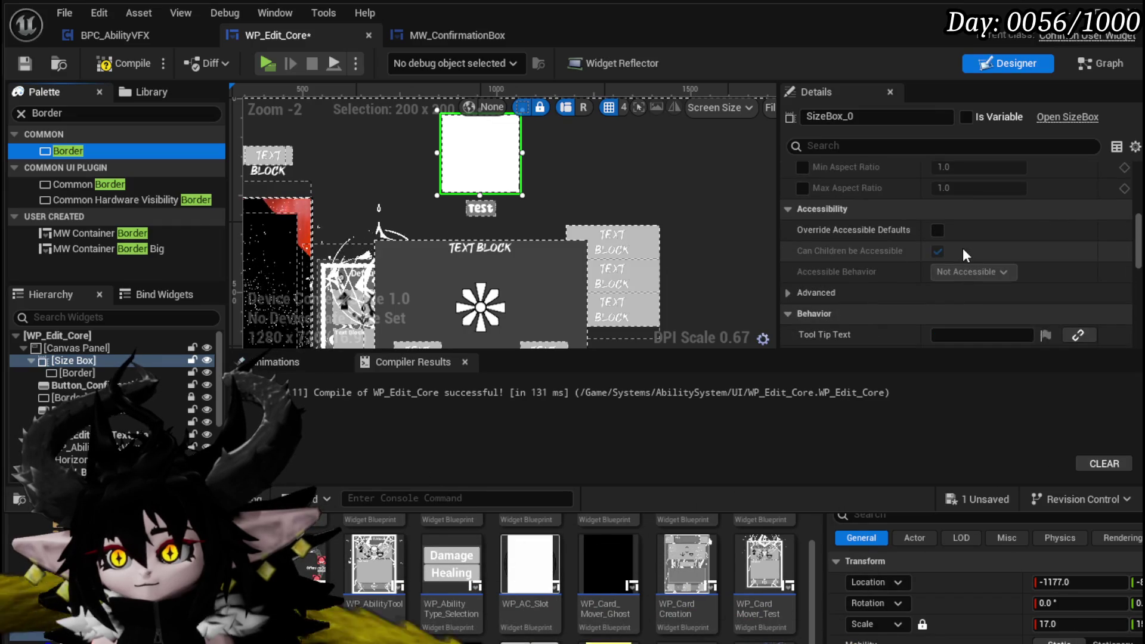
scroll(964, 250, up, 5)
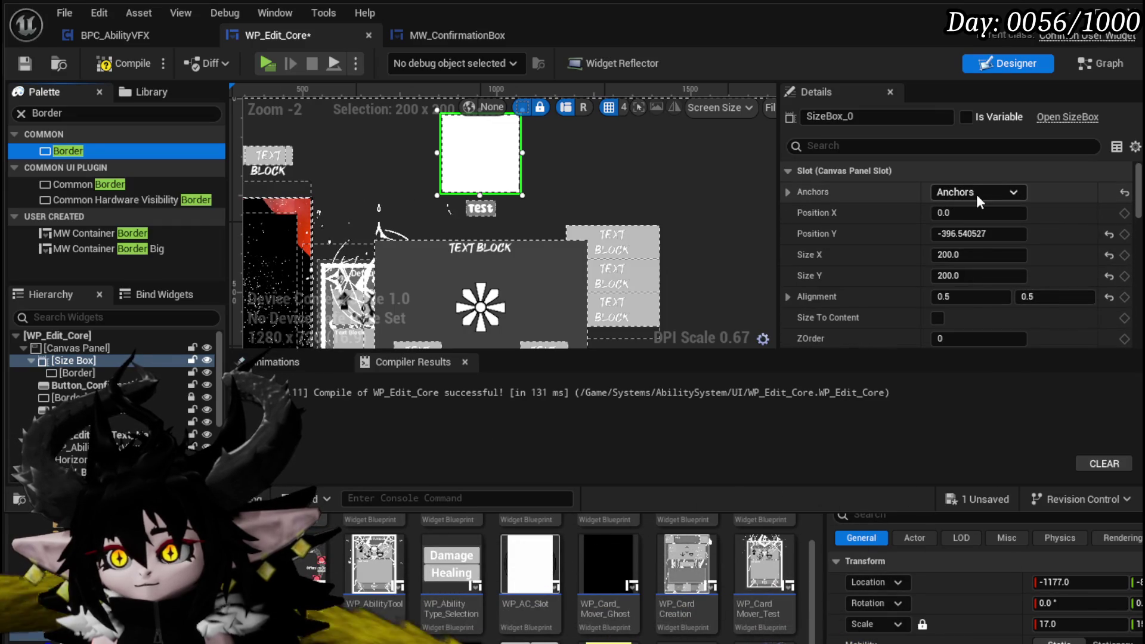
Check the Size Box's anchor presets, enlarge the editor window, and select Border_52
click(974, 193)
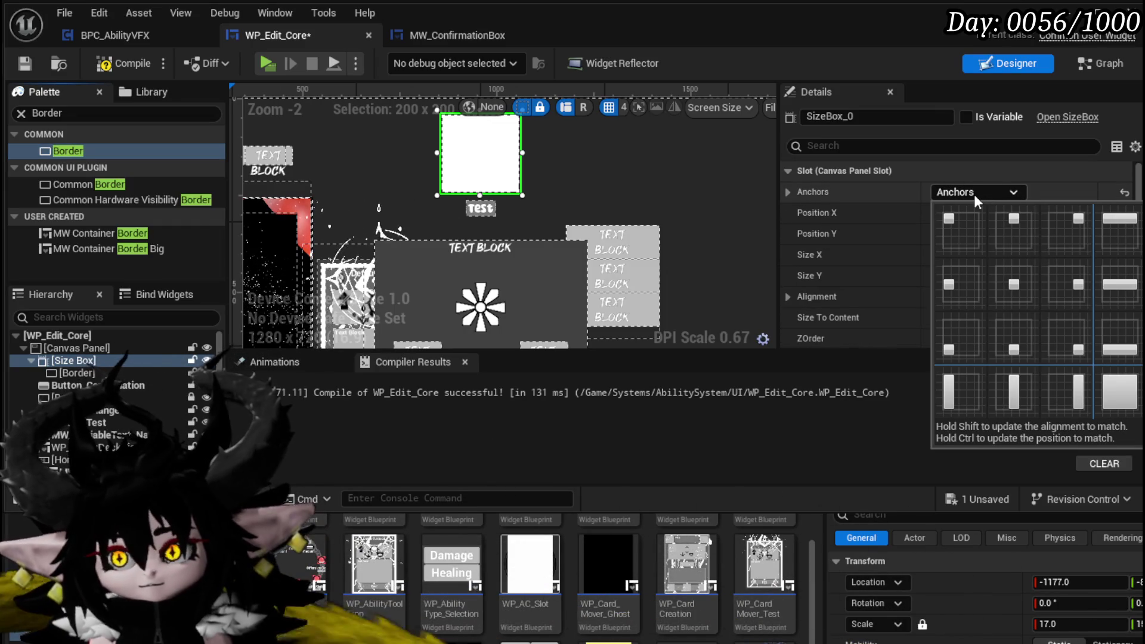
scroll(969, 191, down, 5)
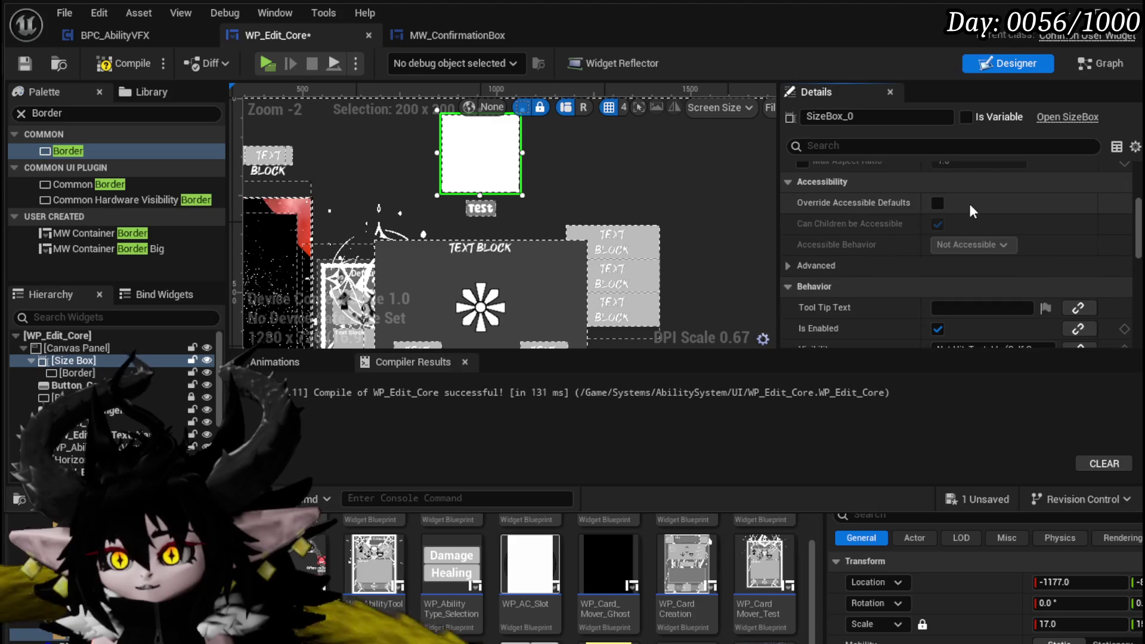
scroll(968, 203, up, 5)
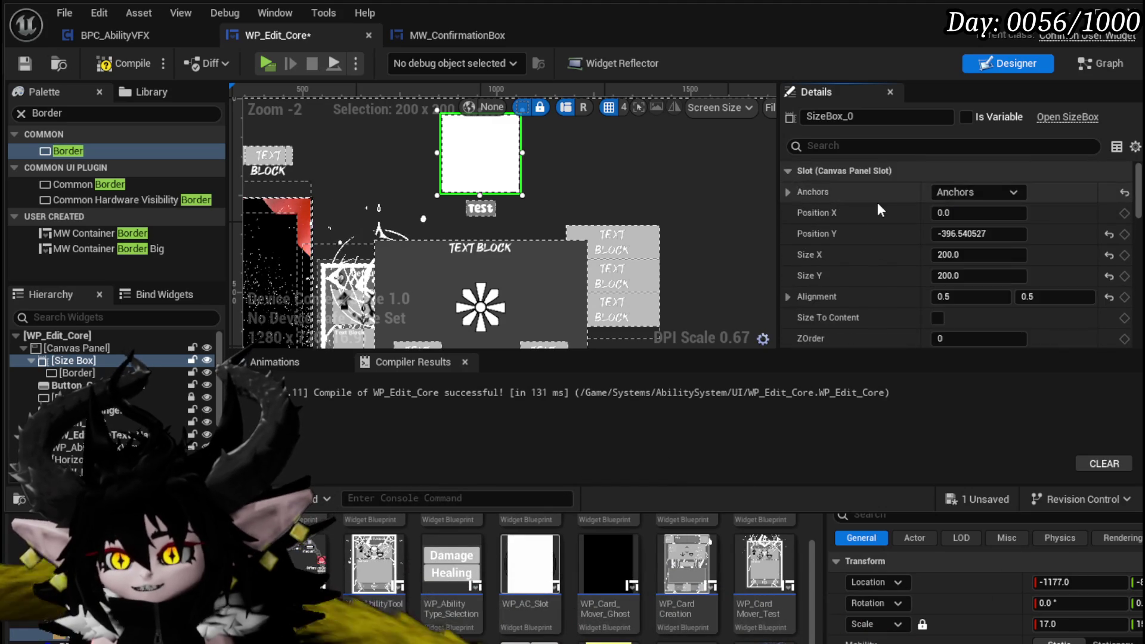
scroll(877, 202, down, 5)
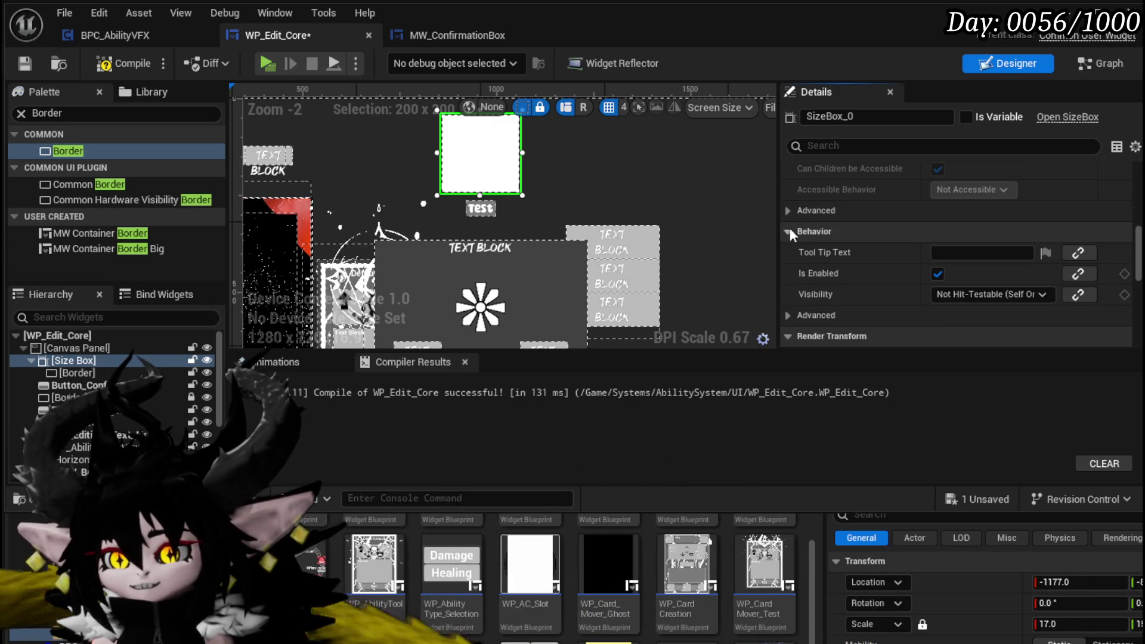
scroll(791, 226, down, 2)
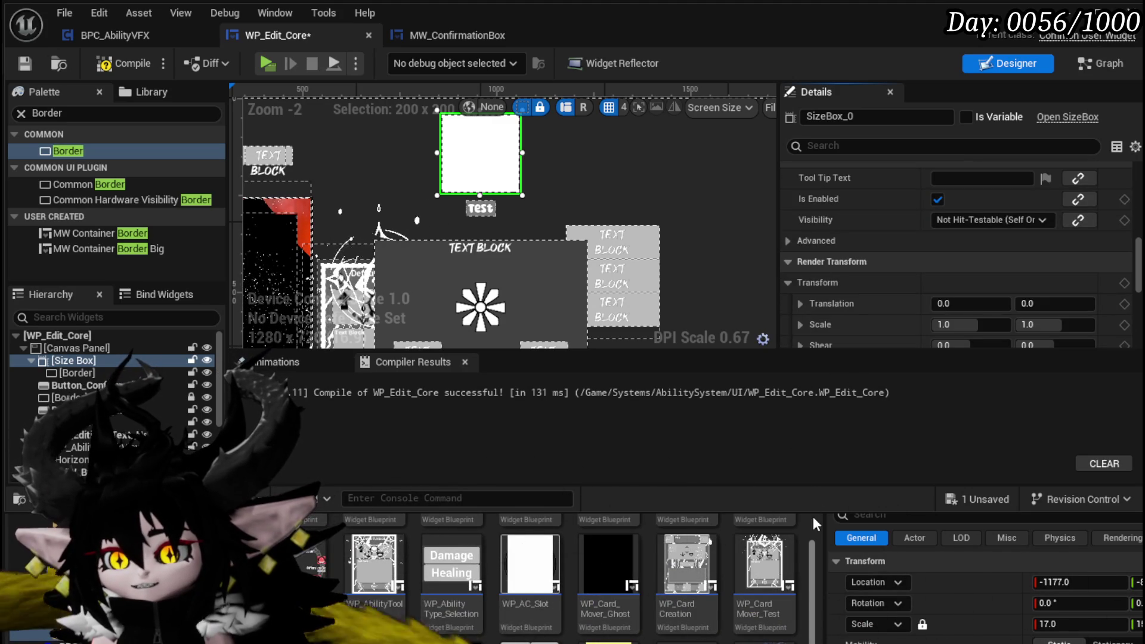
drag(813, 510, 813, 643)
scroll(843, 301, down, 5)
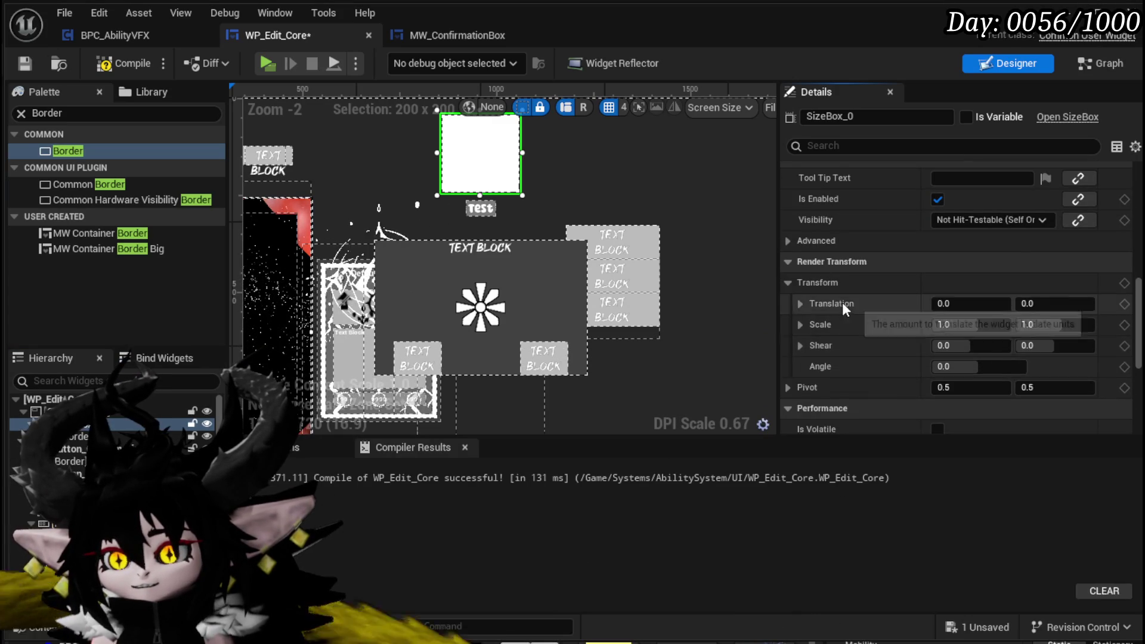
scroll(843, 300, down, 2)
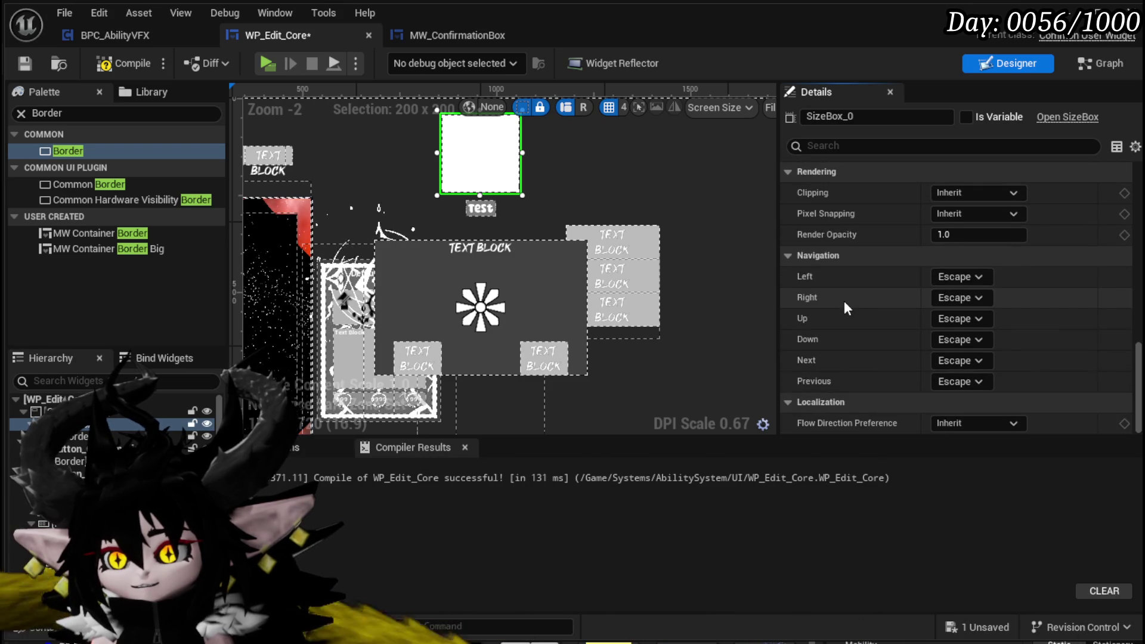
scroll(843, 300, up, 6)
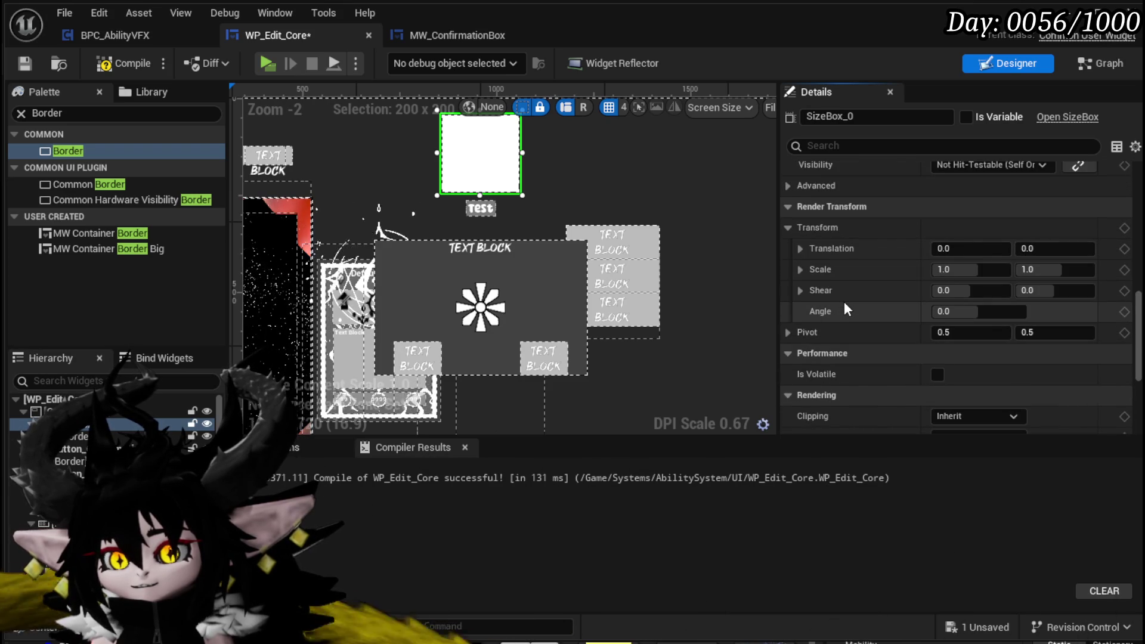
scroll(843, 302, up, 3)
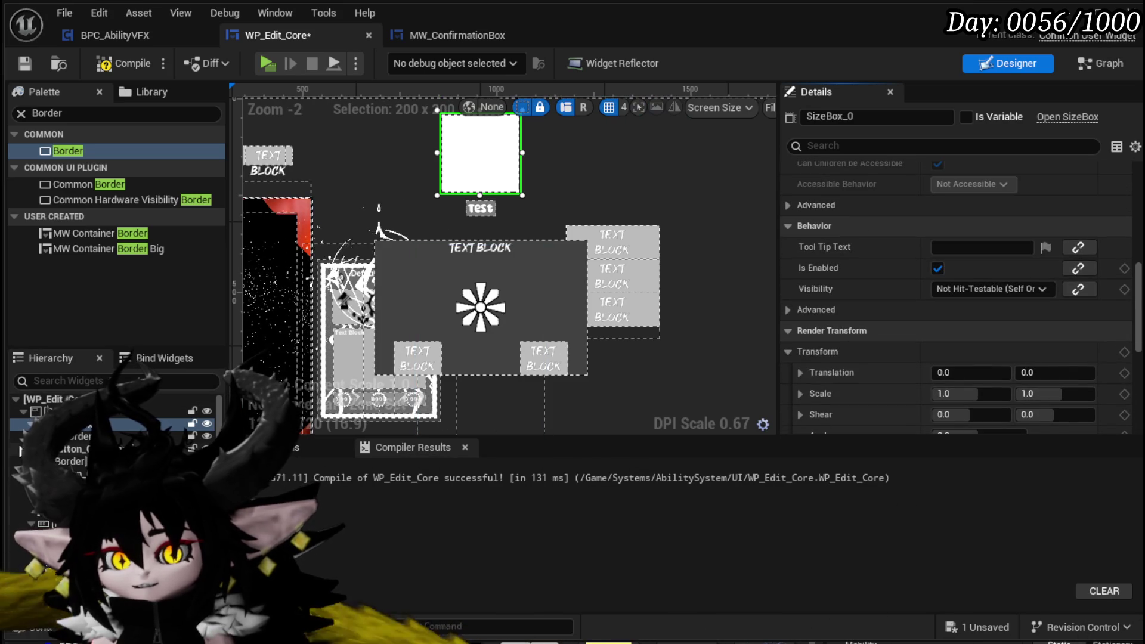
click(68, 440)
Set Border_52's brush image to M_OroBorder_Circle_Inst via an 'Oro' asset search
scroll(866, 295, up, 5)
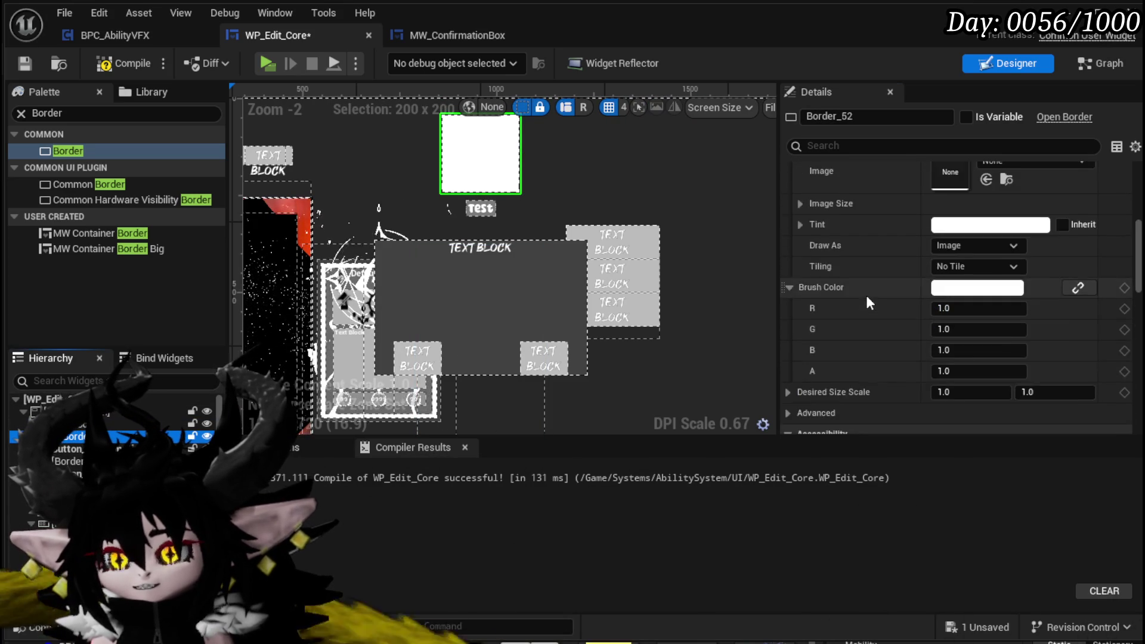
click(997, 265)
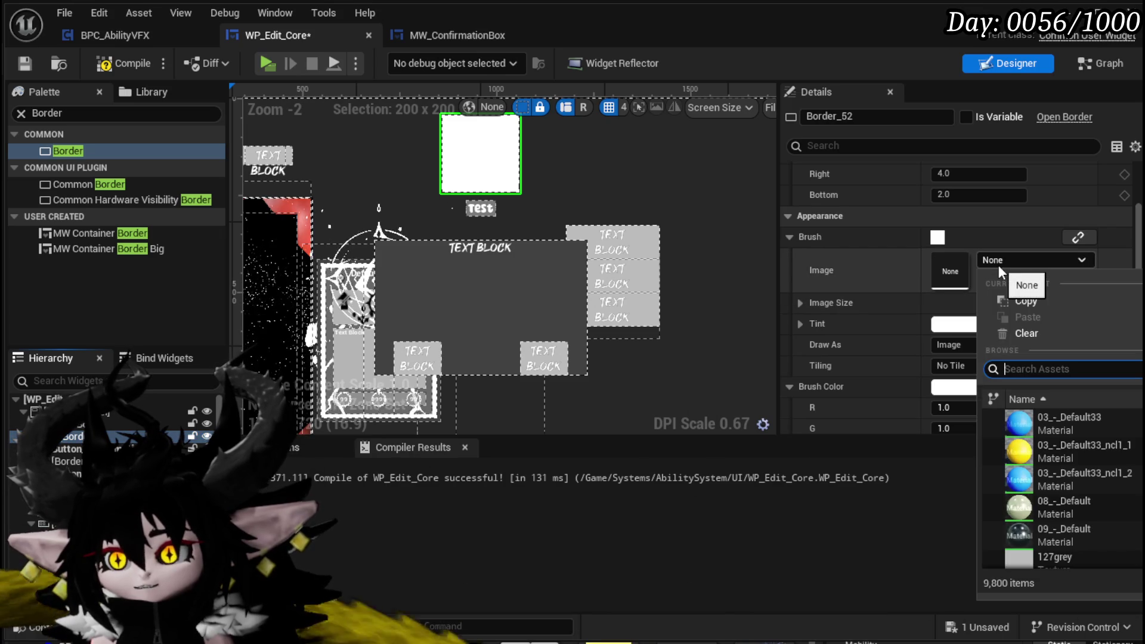
text(O)
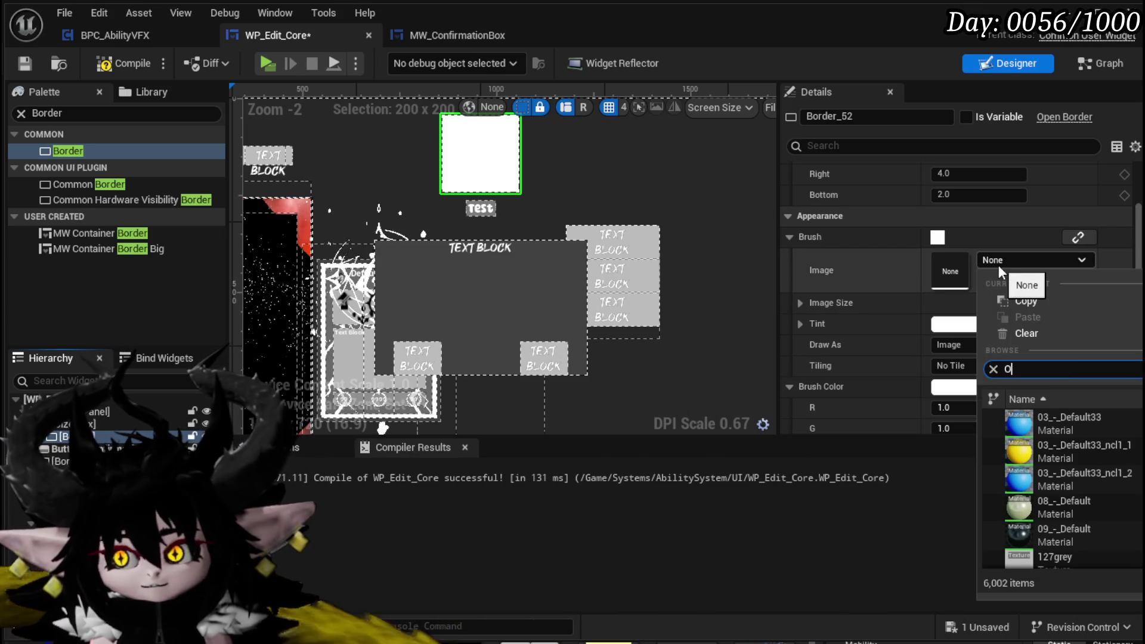
text(urp)
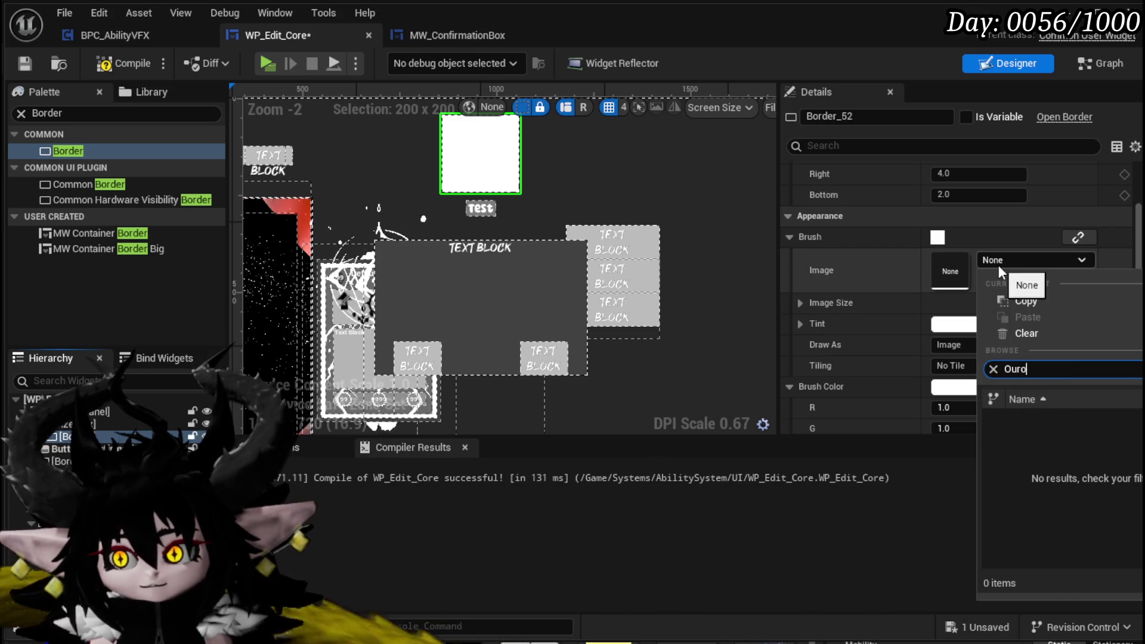
key(BackSpace)
key(BackSpace)
key(BackSpace)
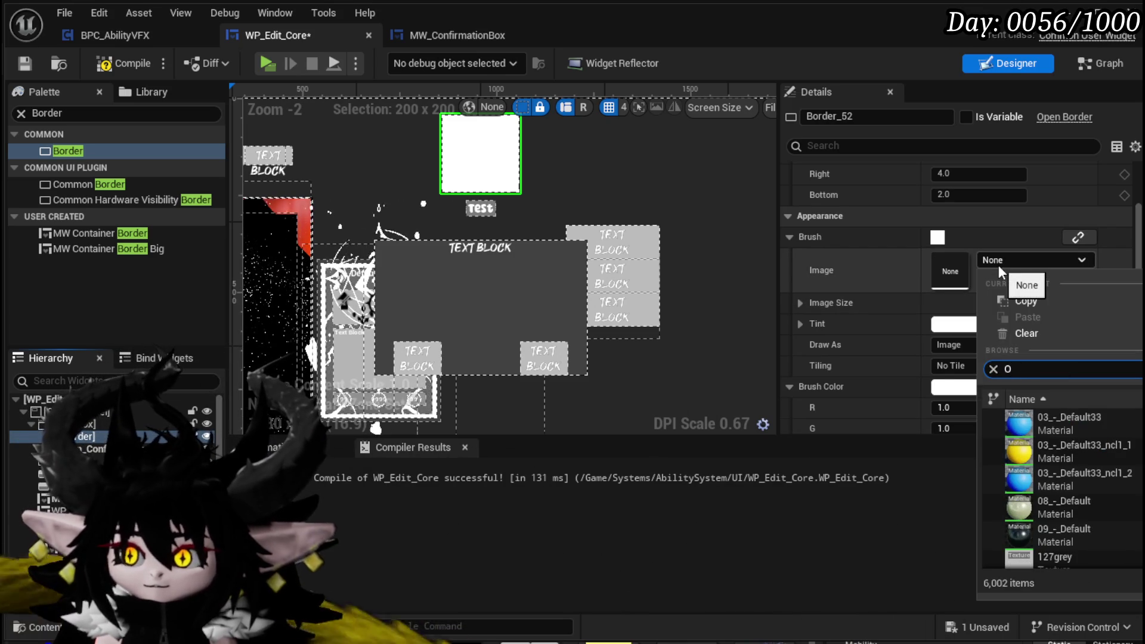
text(ro)
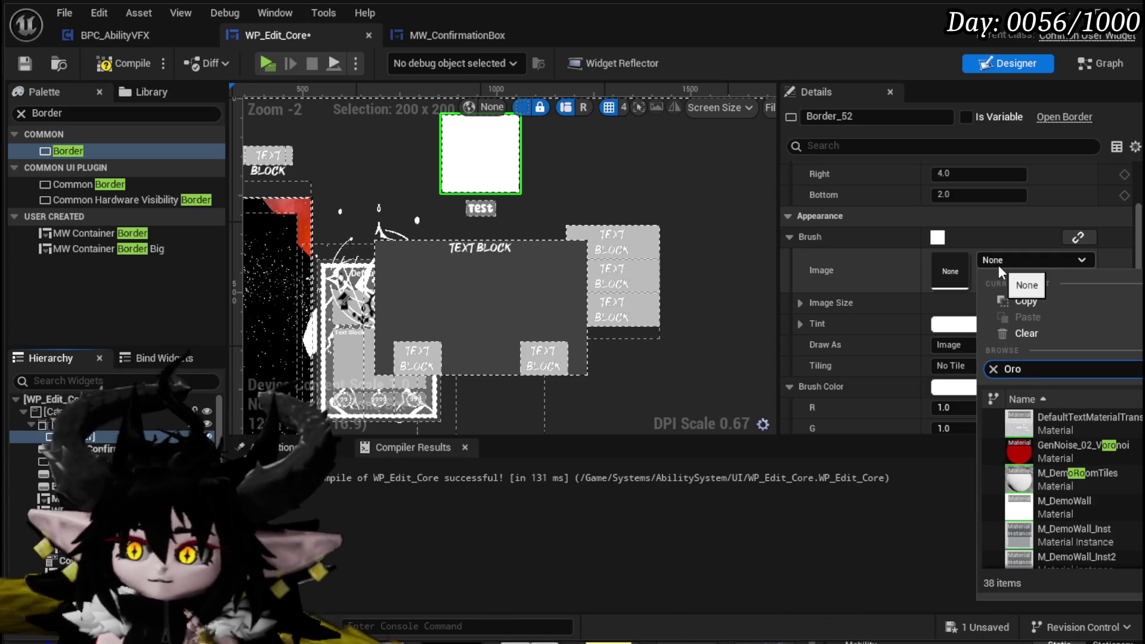
scroll(1133, 445, down, 5)
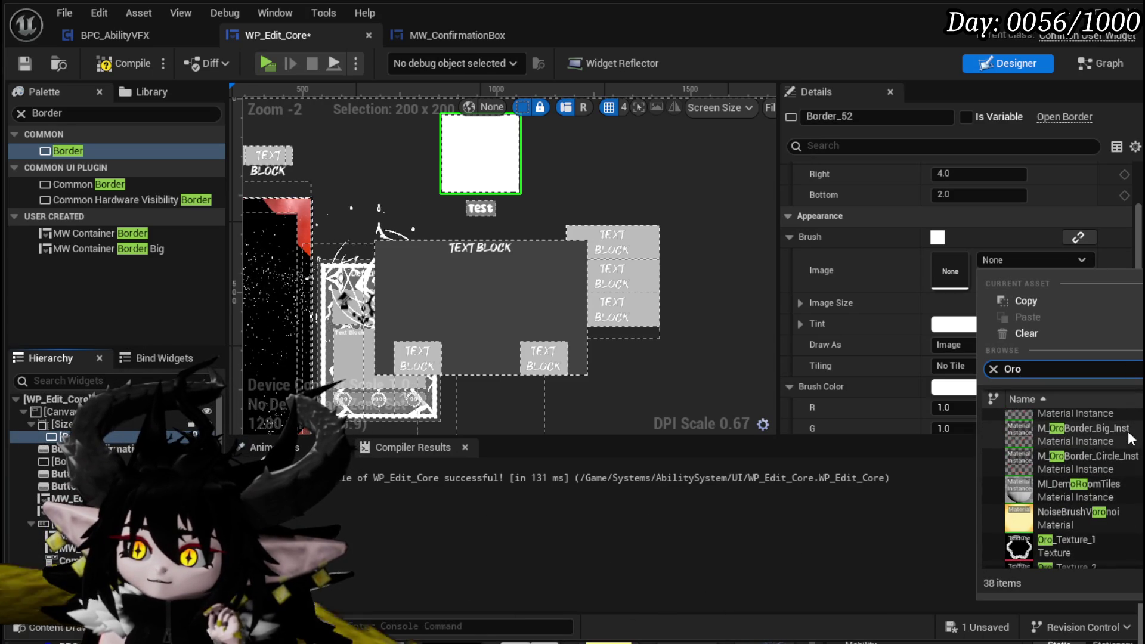
scroll(1131, 440, up, 2)
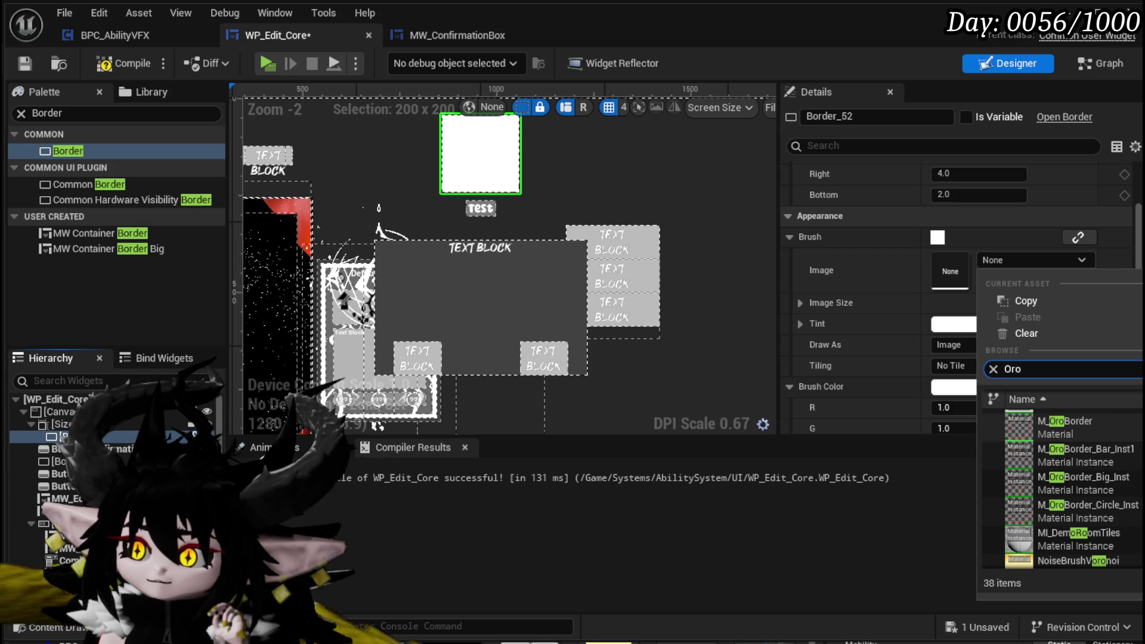
click(1115, 514)
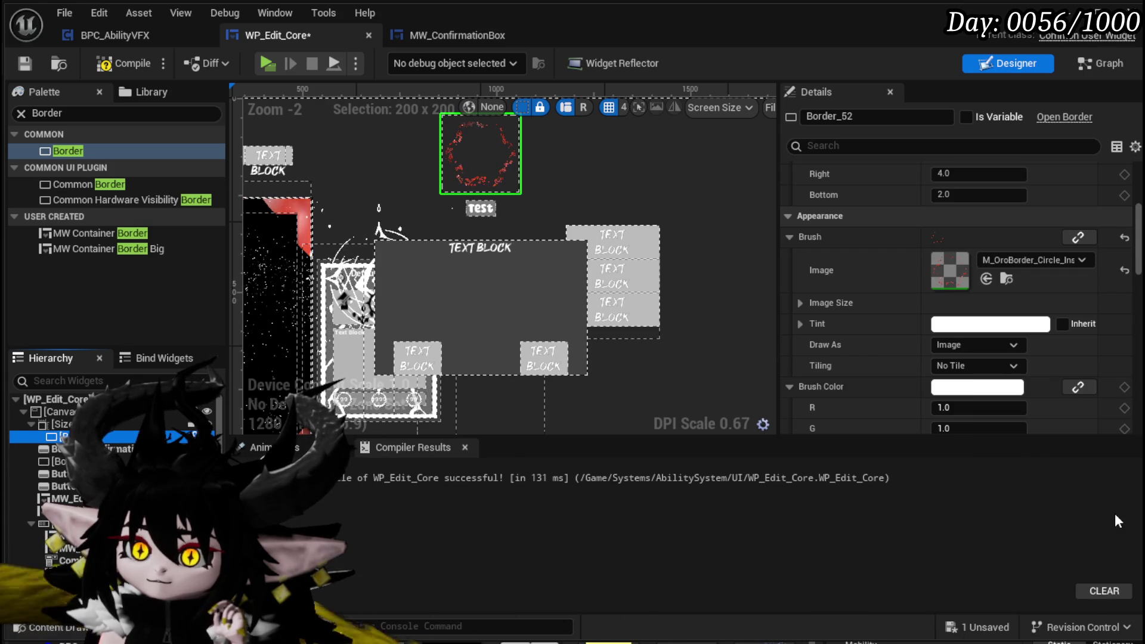
scroll(517, 244, down, 3)
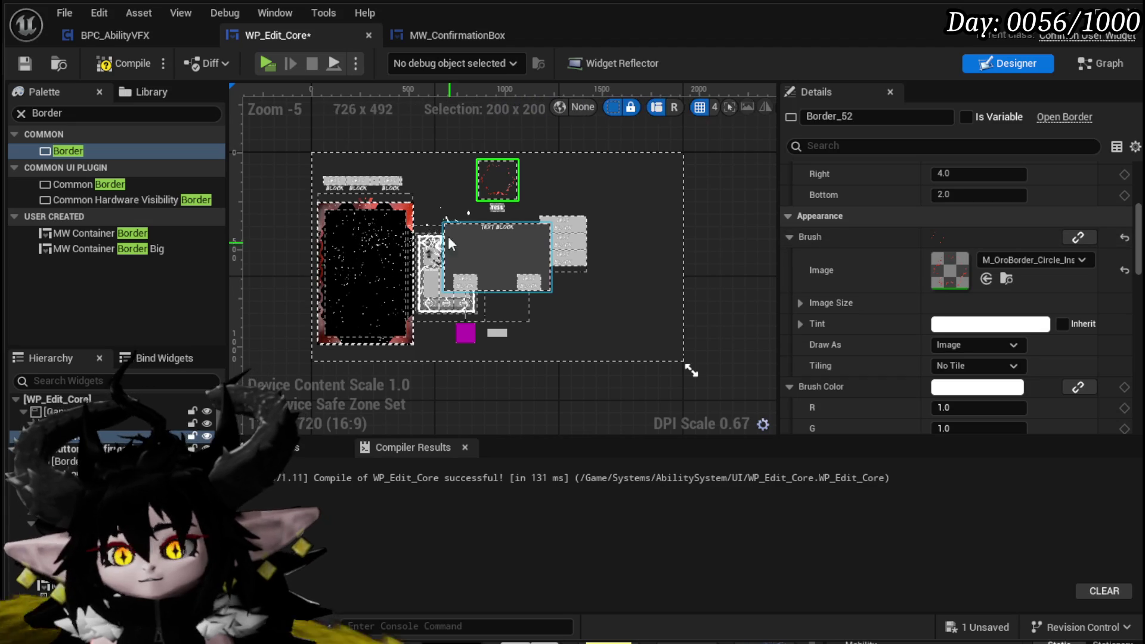
Select SizeBox_0 and anchor it to the centre of the canvas
click(497, 179)
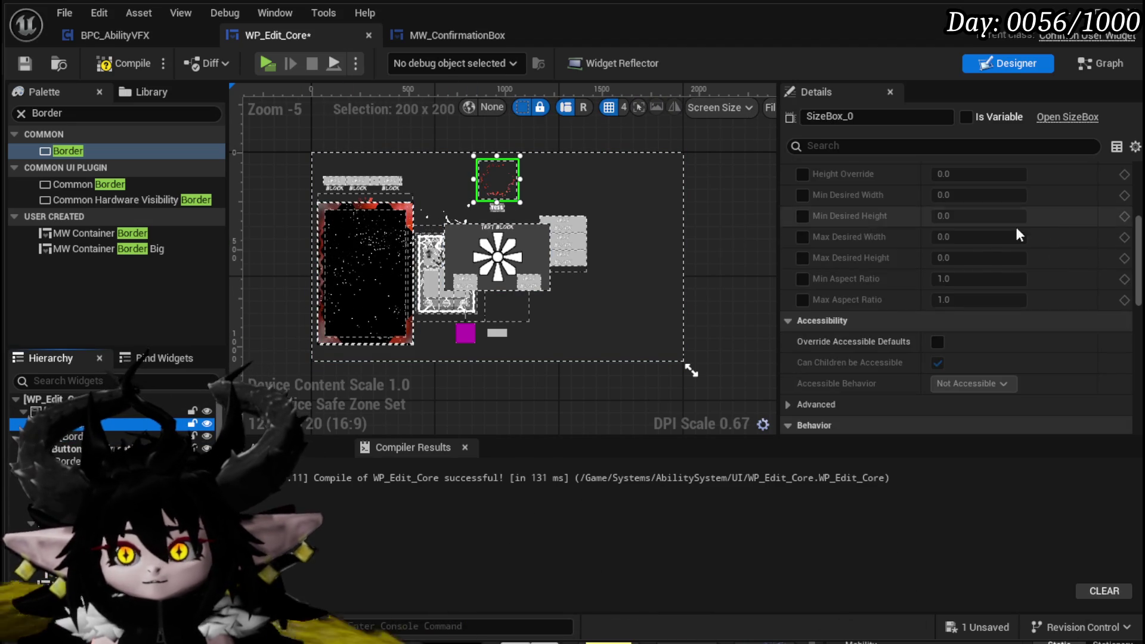
scroll(1013, 220, up, 5)
click(978, 192)
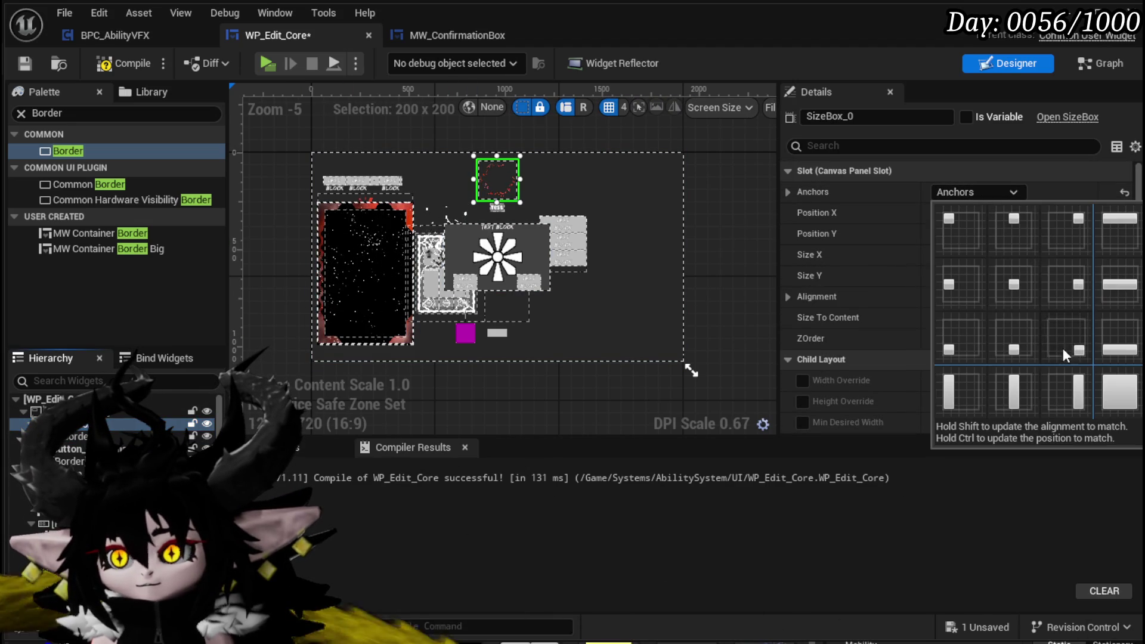
ctrl+shift+click(1013, 285)
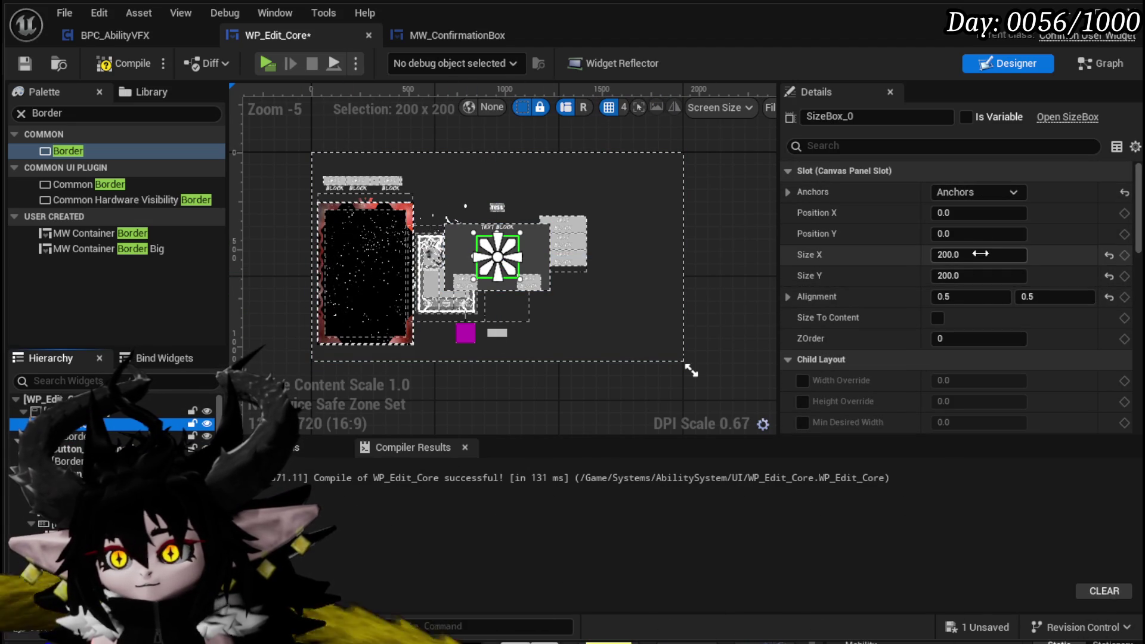
Try Size Box width and height values of 1800 and 1400
text(0)
key(Return)
click(983, 276)
text(1800)
key(Return)
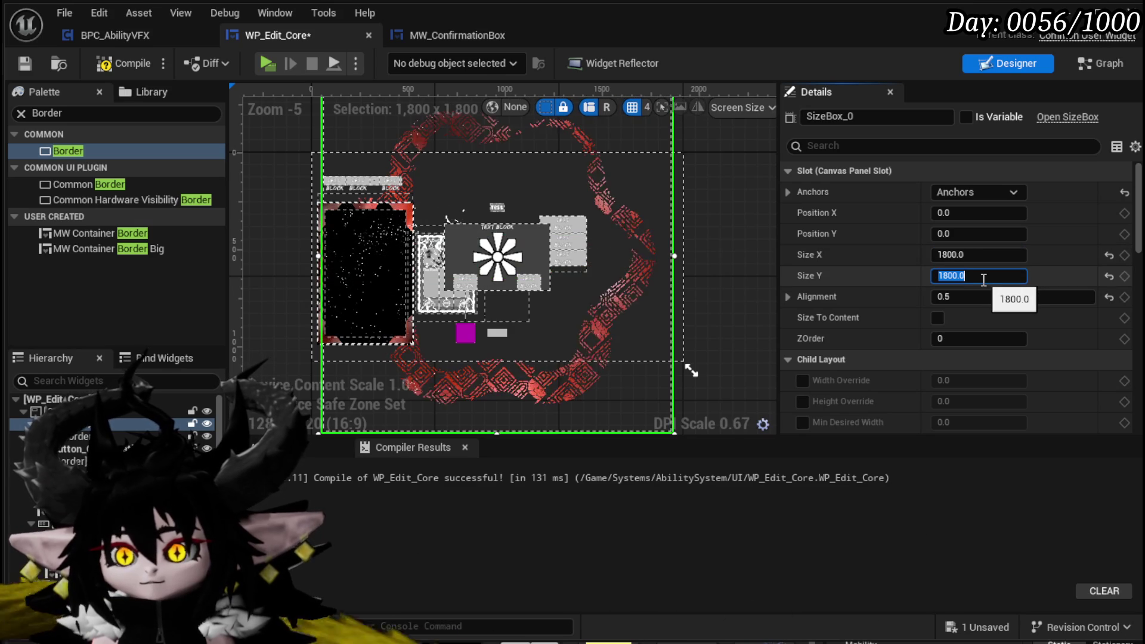
text(1400)
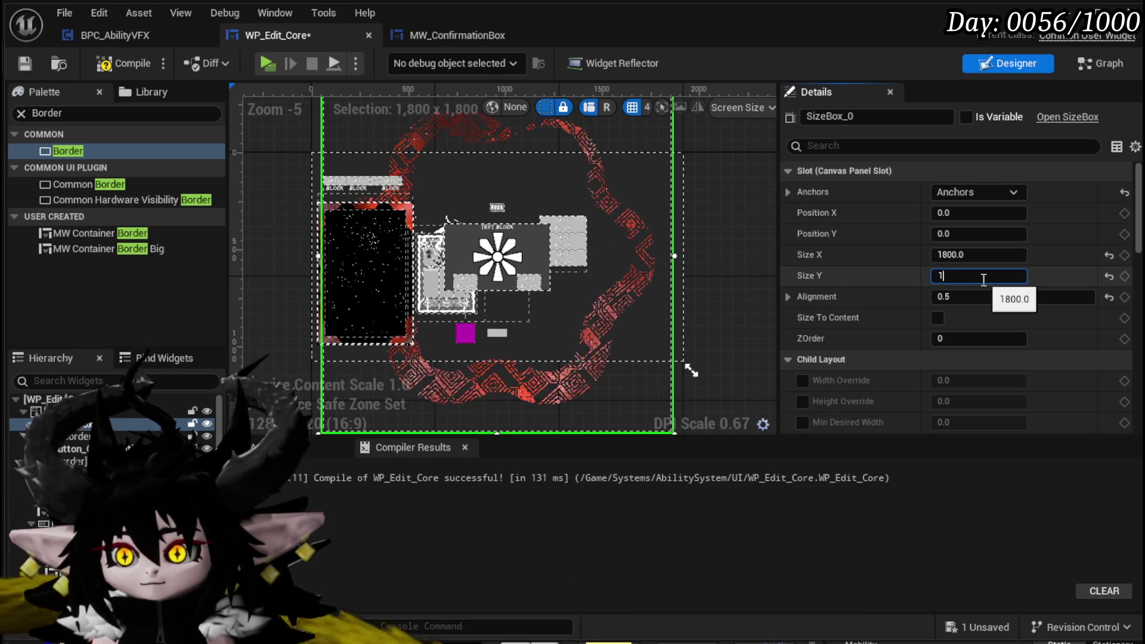
key(Return)
click(977, 255)
text(1)
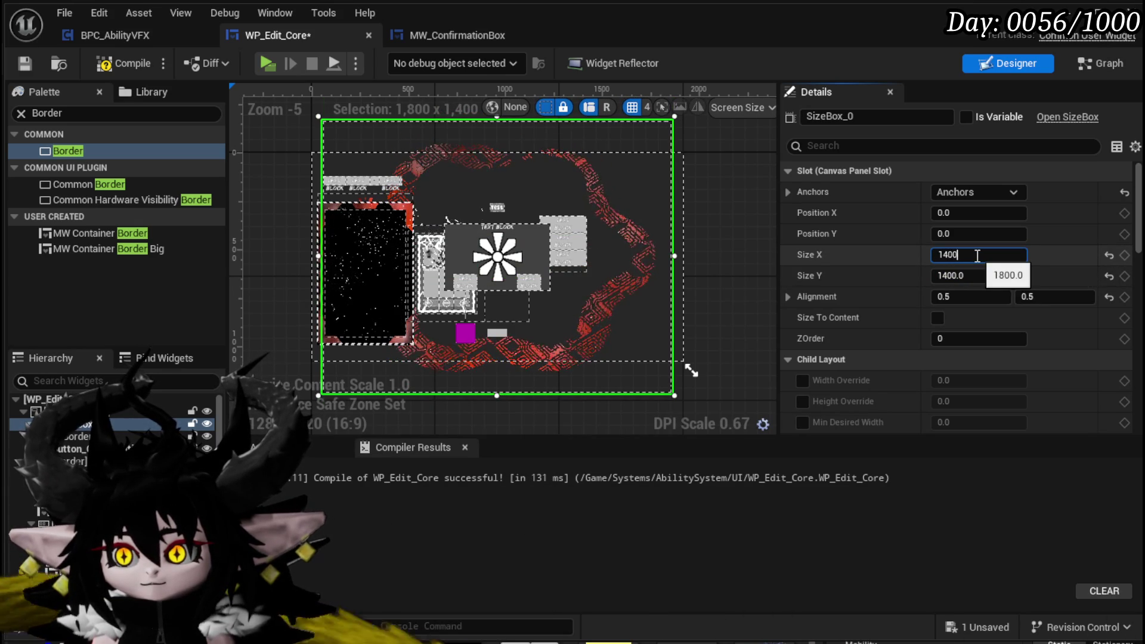
key(Return)
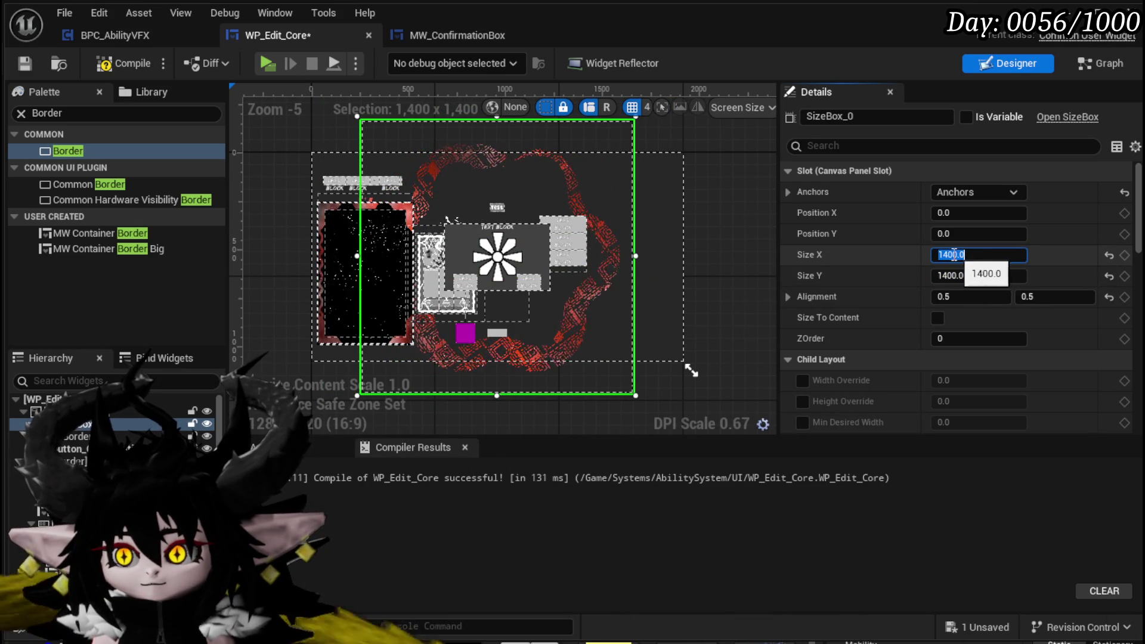
Set SizeBox_0 to 1200 × 1200, compile, and follow the missing WP_AbilityDataSetup error
text(1200)
key(Return)
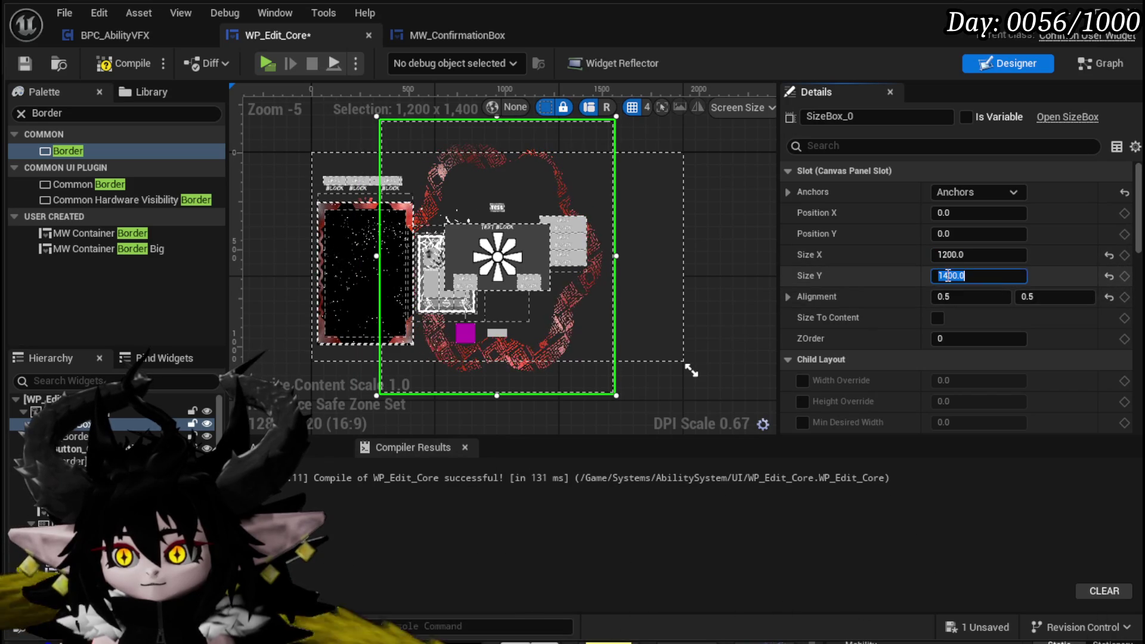
text(1200)
key(Return)
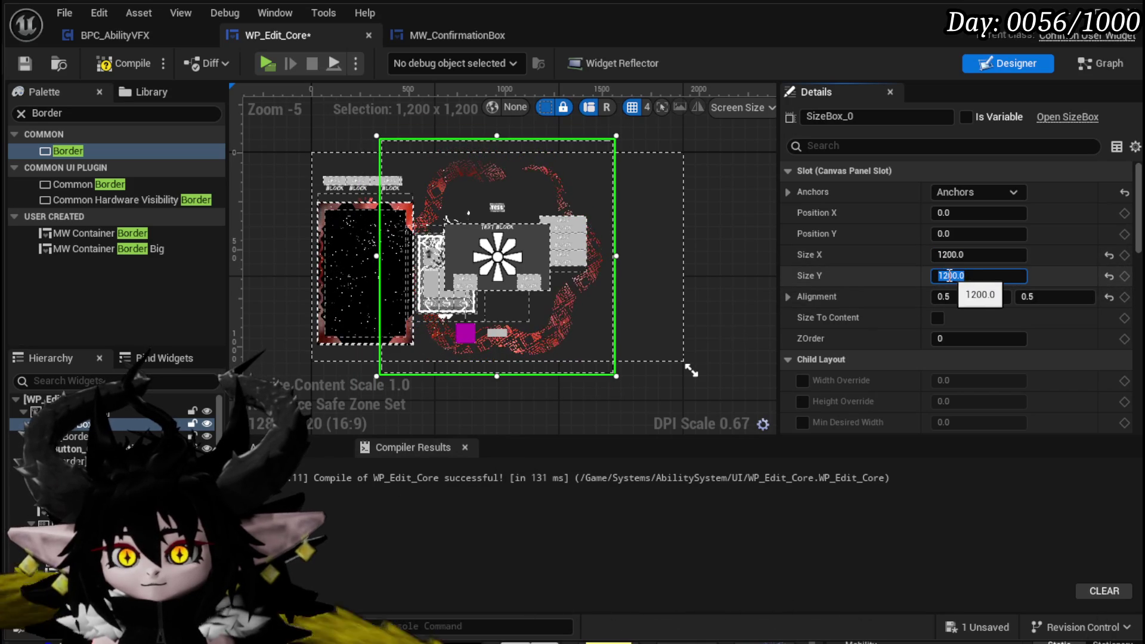
click(123, 63)
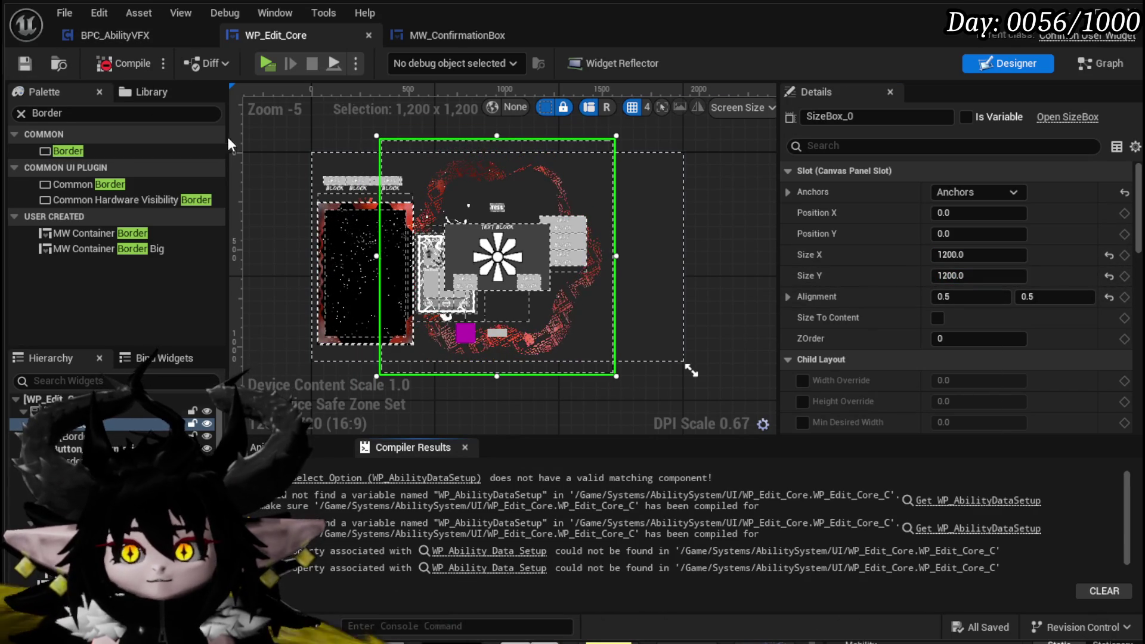
click(571, 484)
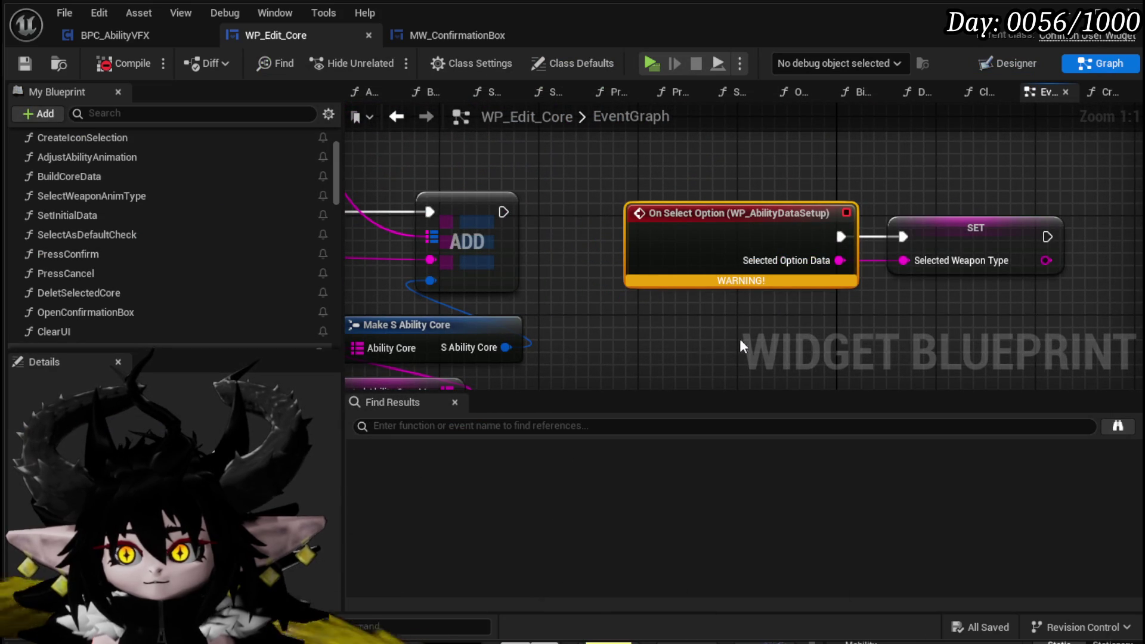
Delete the On Select Option event and its SET node, then recompile
drag(607, 347, 957, 149)
key(Delete)
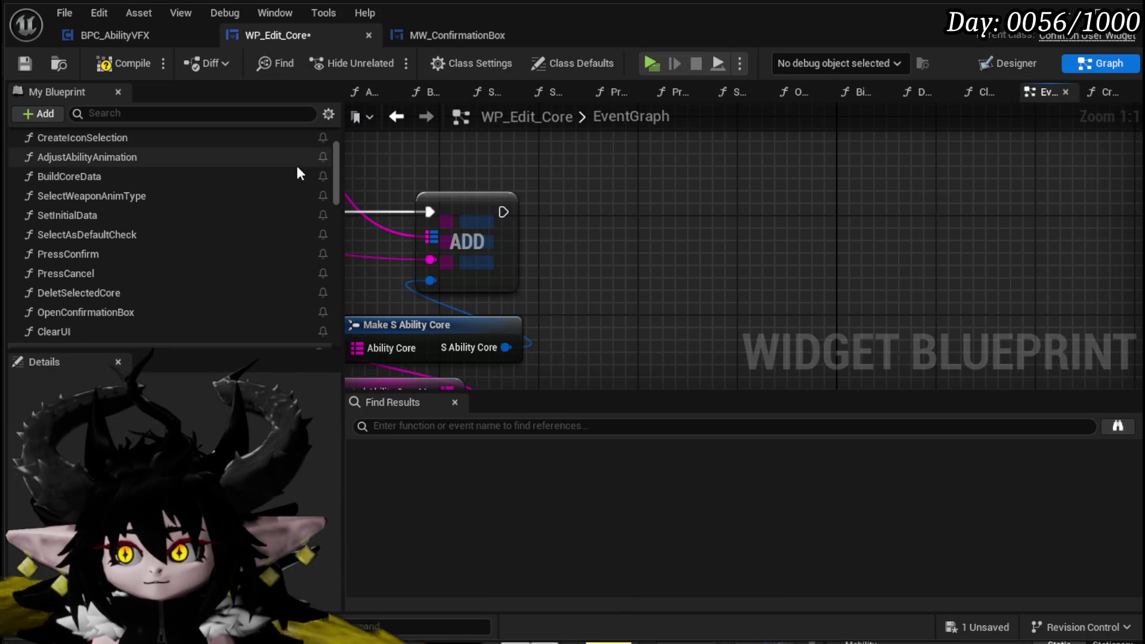
click(109, 64)
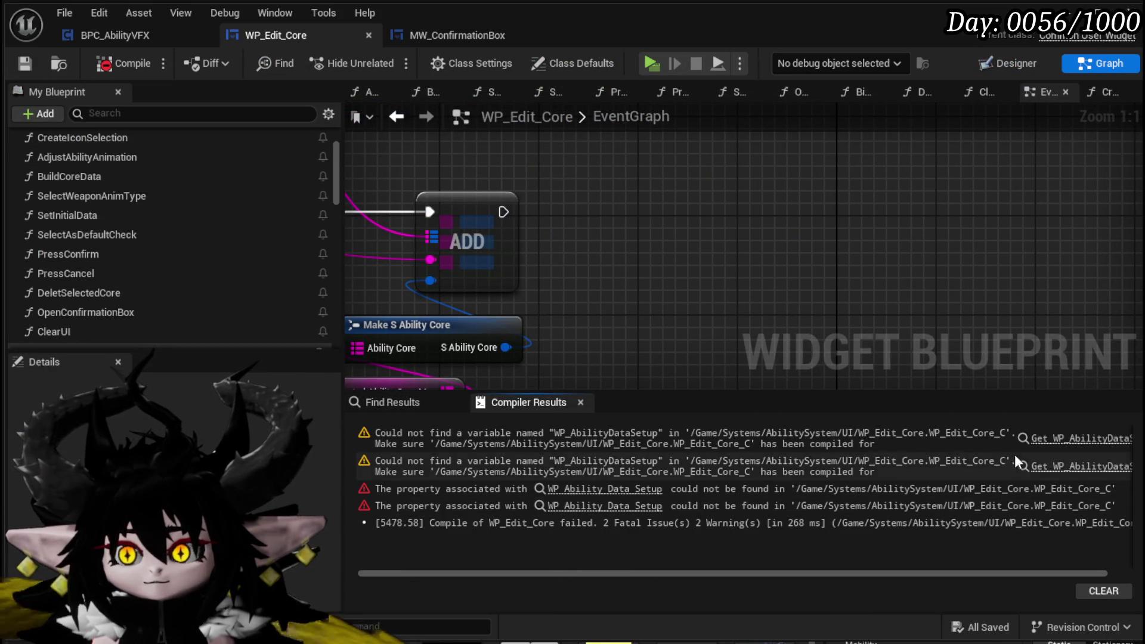
Delete the broken ability-data nodes in BindEvent and save the blueprint
click(1051, 440)
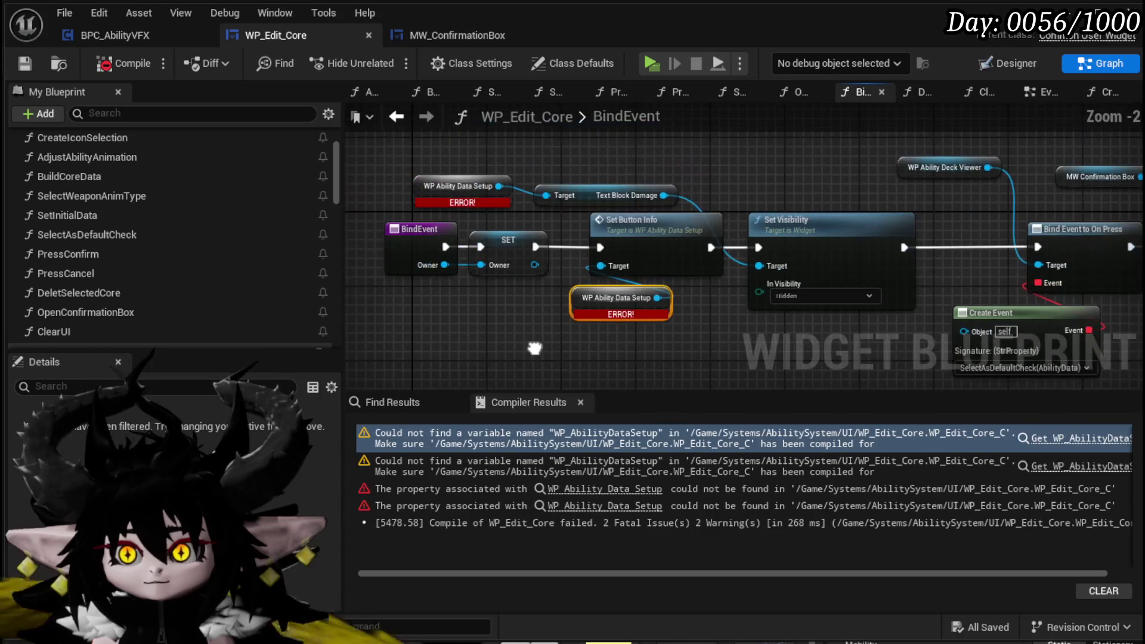
mouse_move(536, 246)
mouse_down()
mouse_move(1036, 237)
mouse_move(1038, 246)
mouse_up()
mouse_move(569, 351)
mouse_down()
mouse_move(733, 196)
mouse_move(756, 190)
mouse_up()
key(Delete)
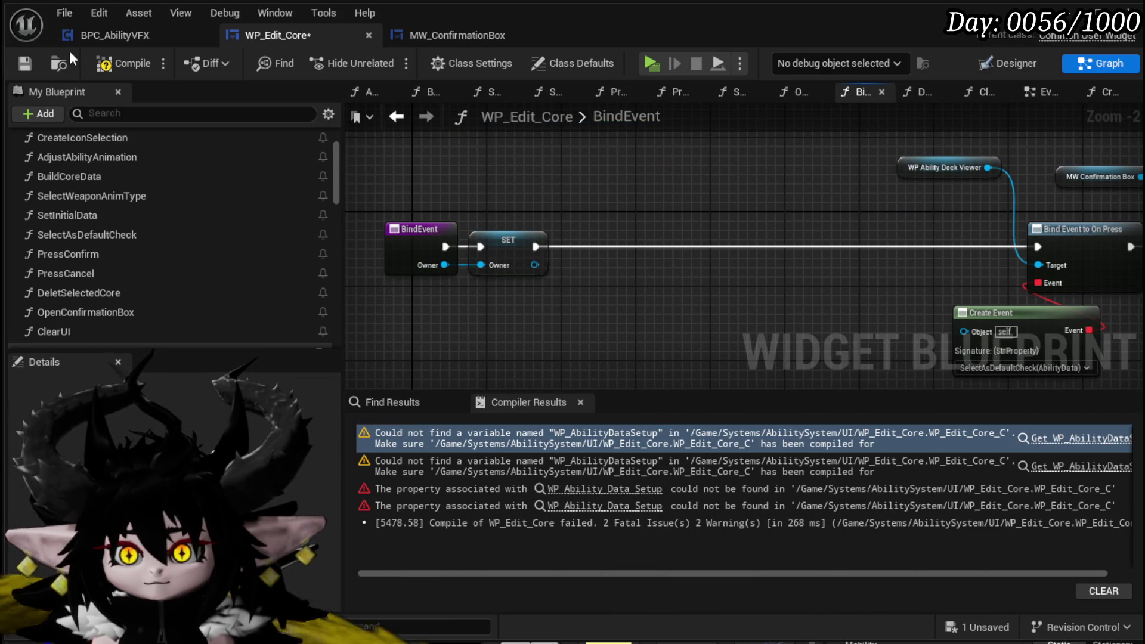
drag(656, 259, 585, 225)
click(18, 62)
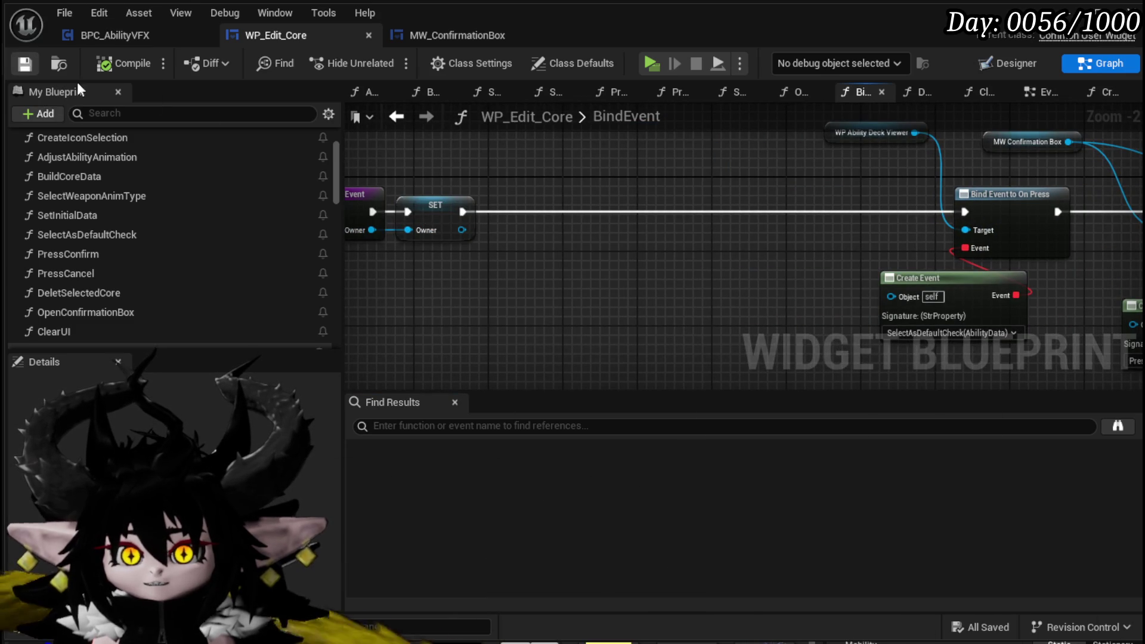
drag(577, 163, 422, 176)
mouse_move(364, 174)
mouse_down()
mouse_move(714, 180)
mouse_move(715, 233)
mouse_up()
scroll(663, 188, up, 4)
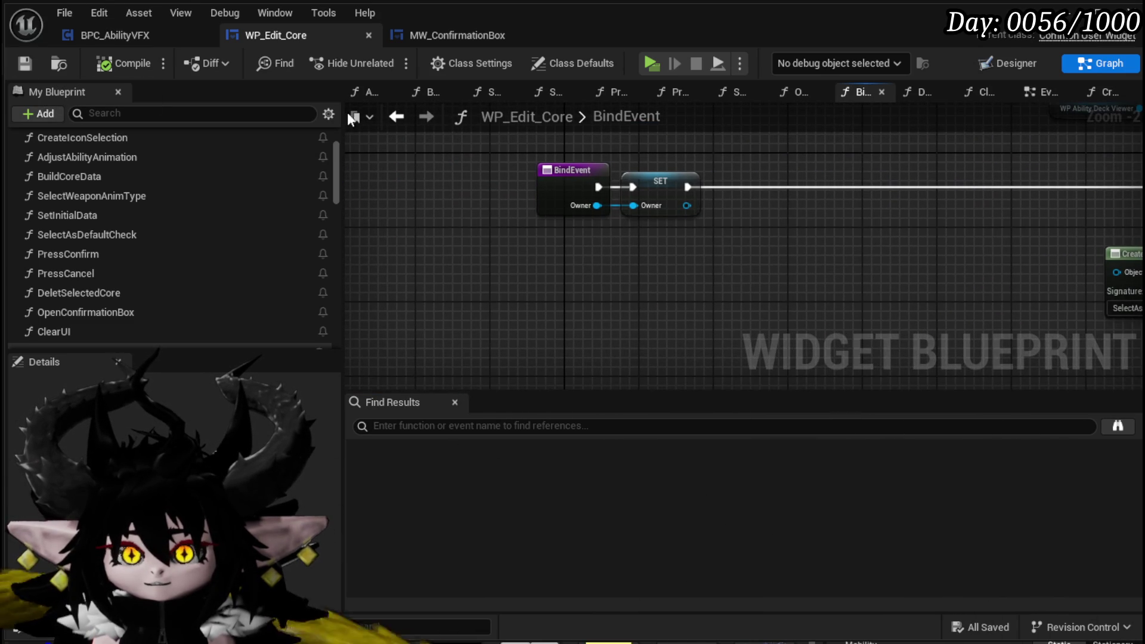
Add Get BPC Settings from SET's Owner, then Get Widget Main Color, and compile
mouse_move(587, 257)
mouse_down()
mouse_move(484, 245)
mouse_move(484, 260)
mouse_up()
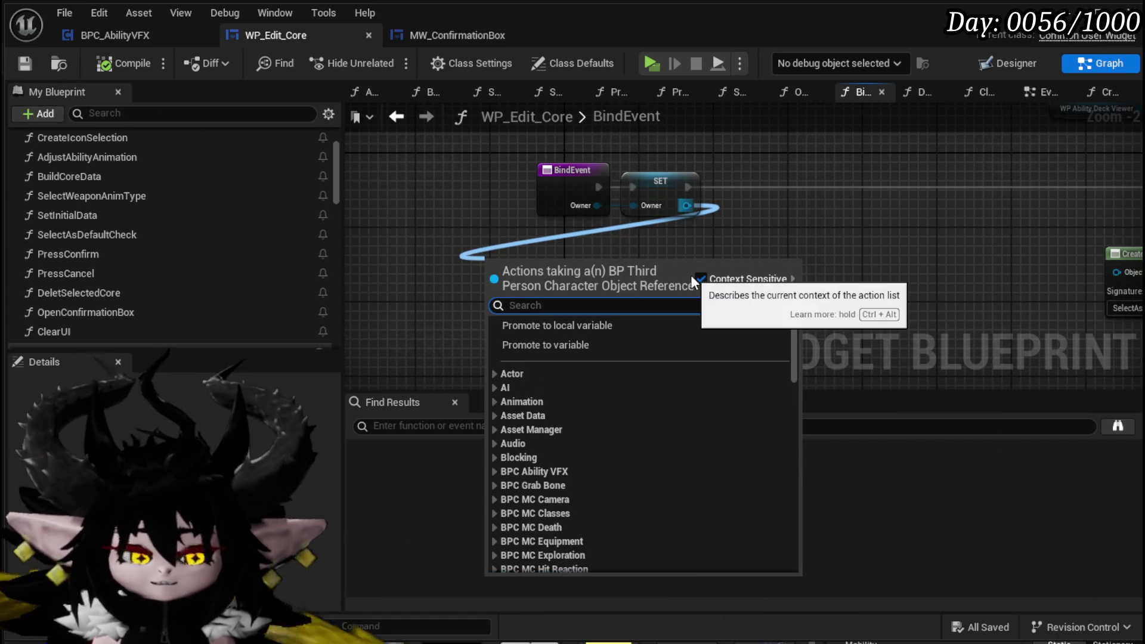
text(settings)
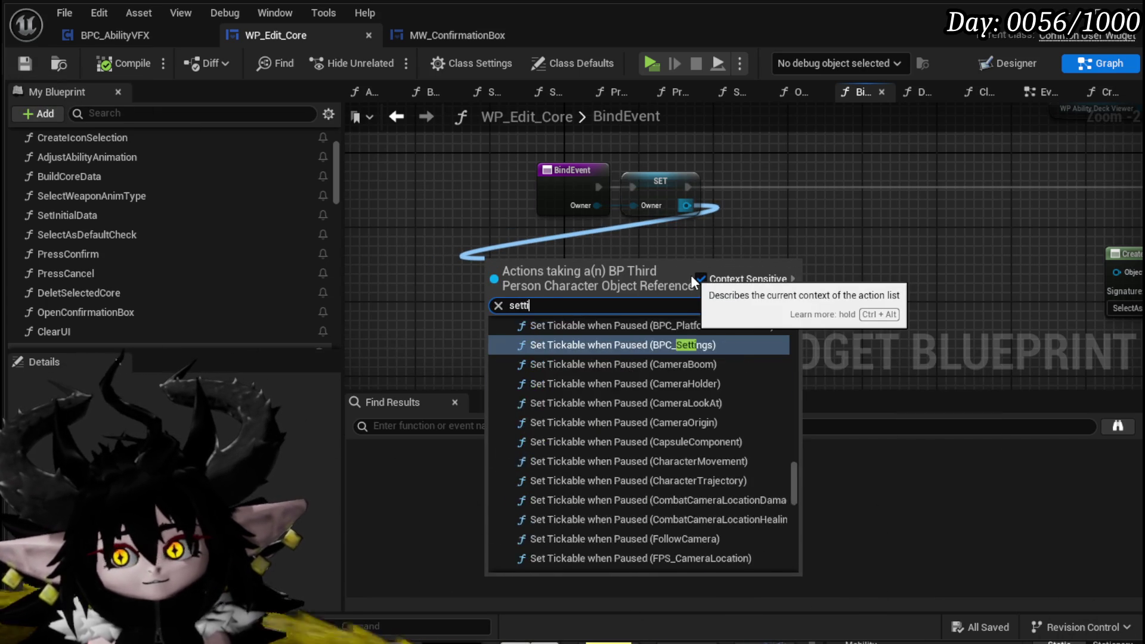
click(577, 509)
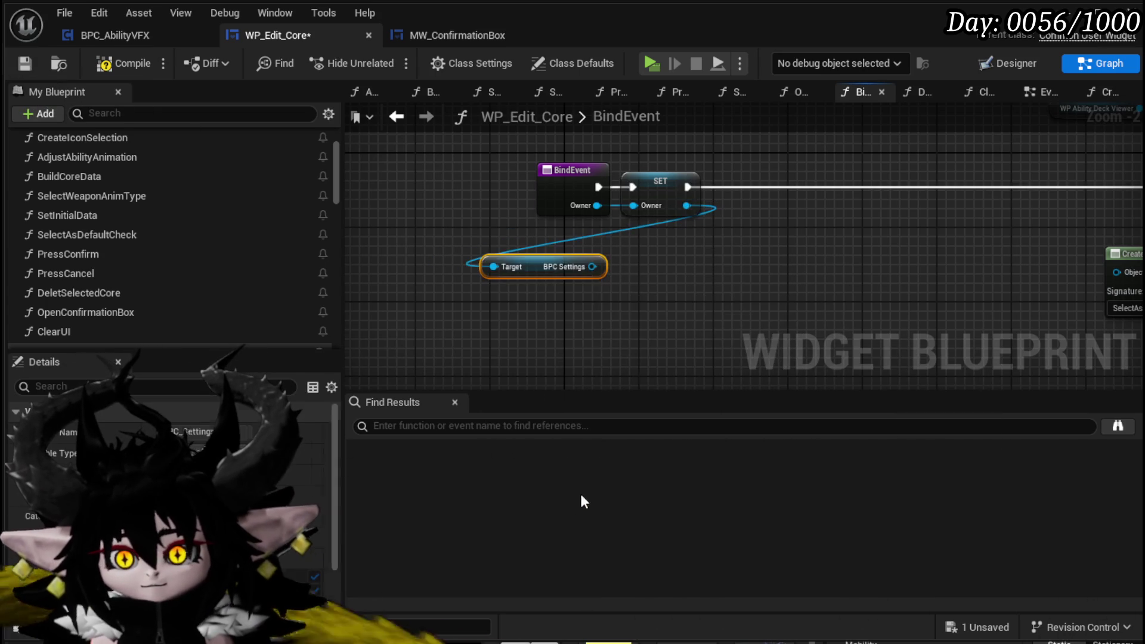
drag(590, 266, 592, 306)
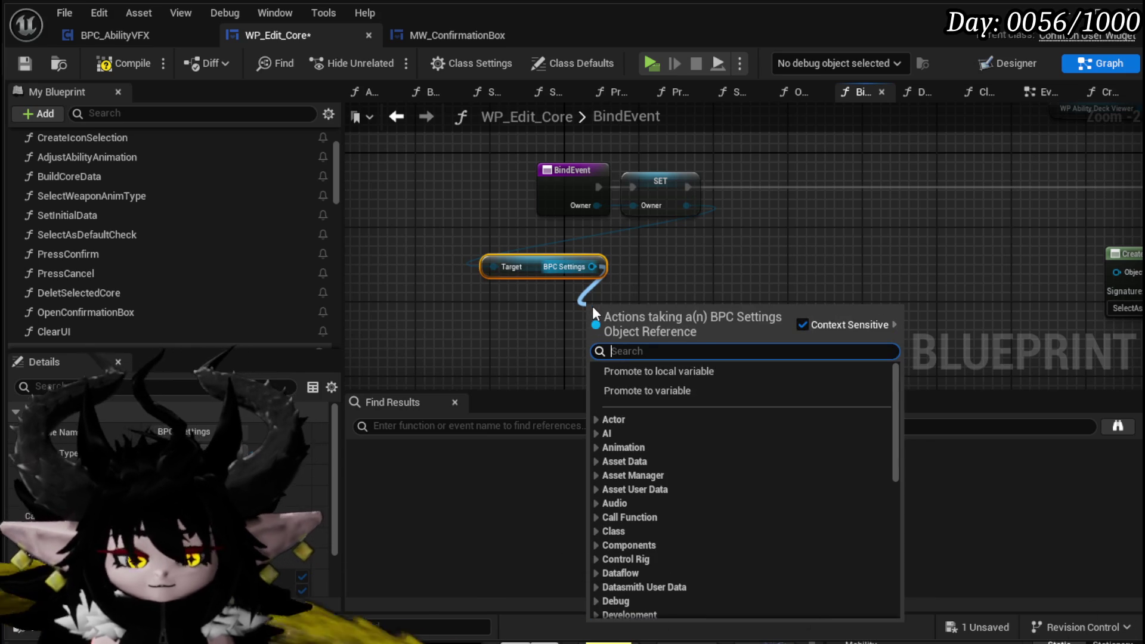
text(Wid)
click(671, 466)
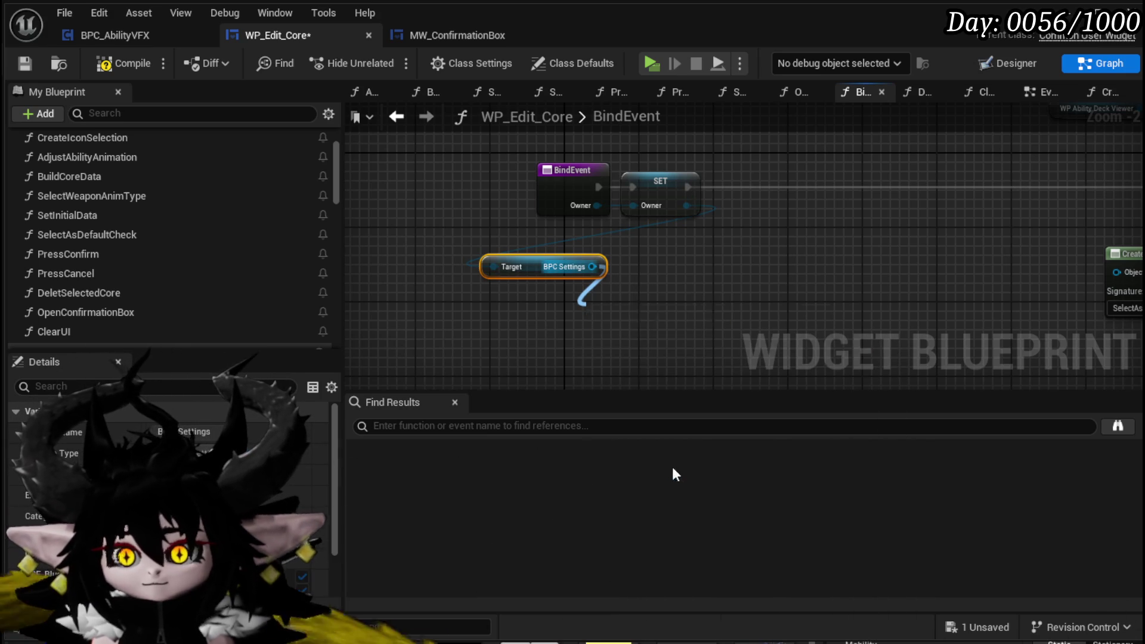
drag(642, 322, 530, 304)
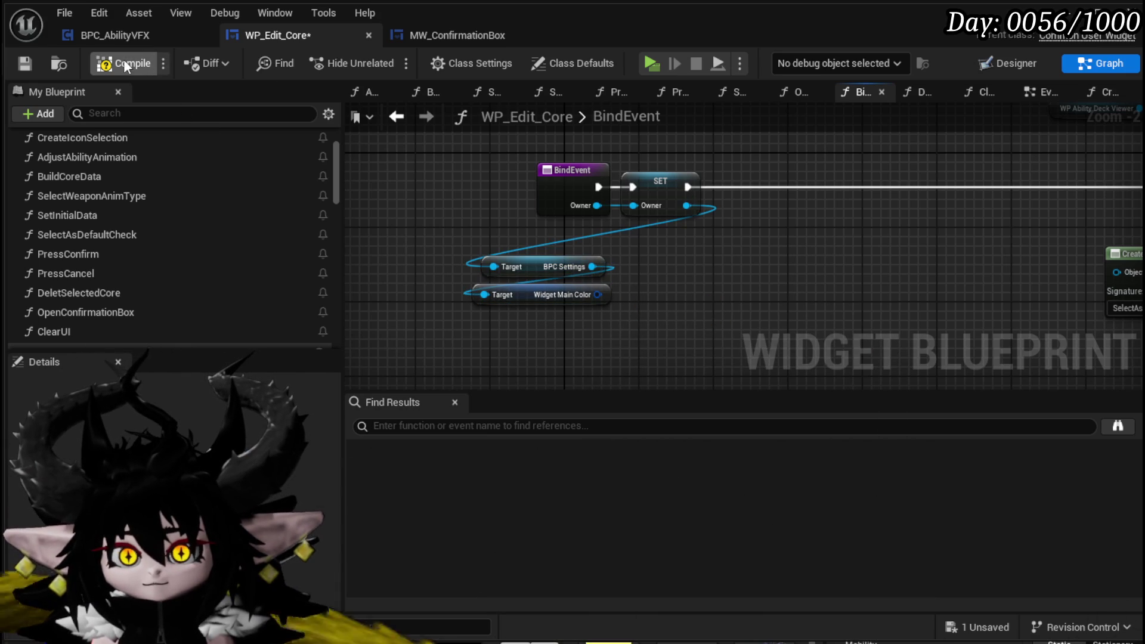
click(16, 60)
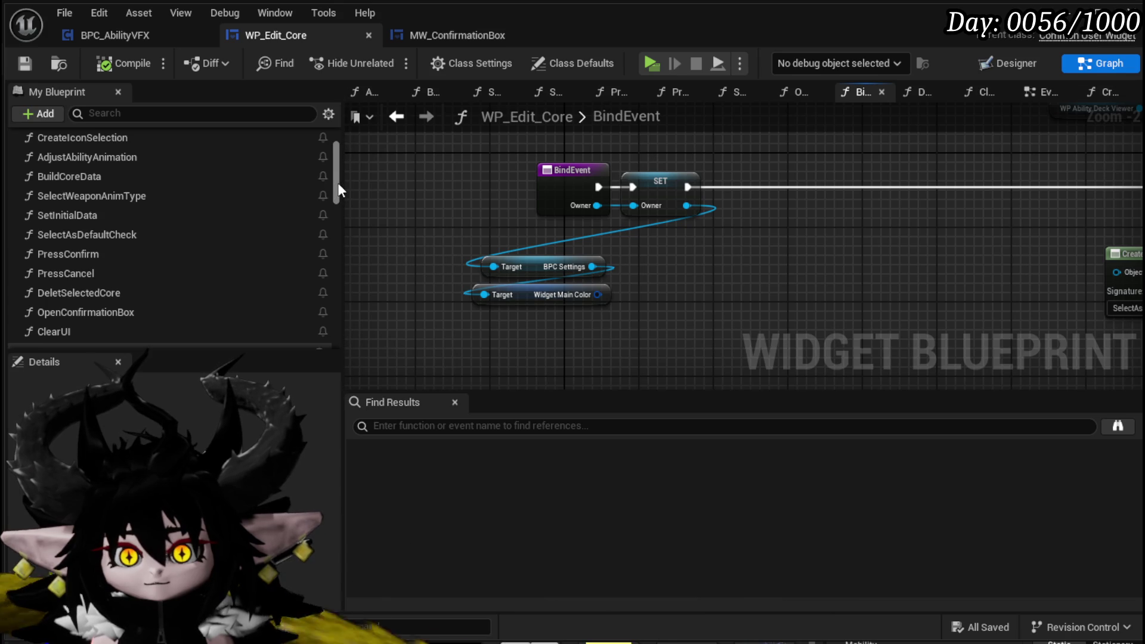
drag(338, 183, 335, 156)
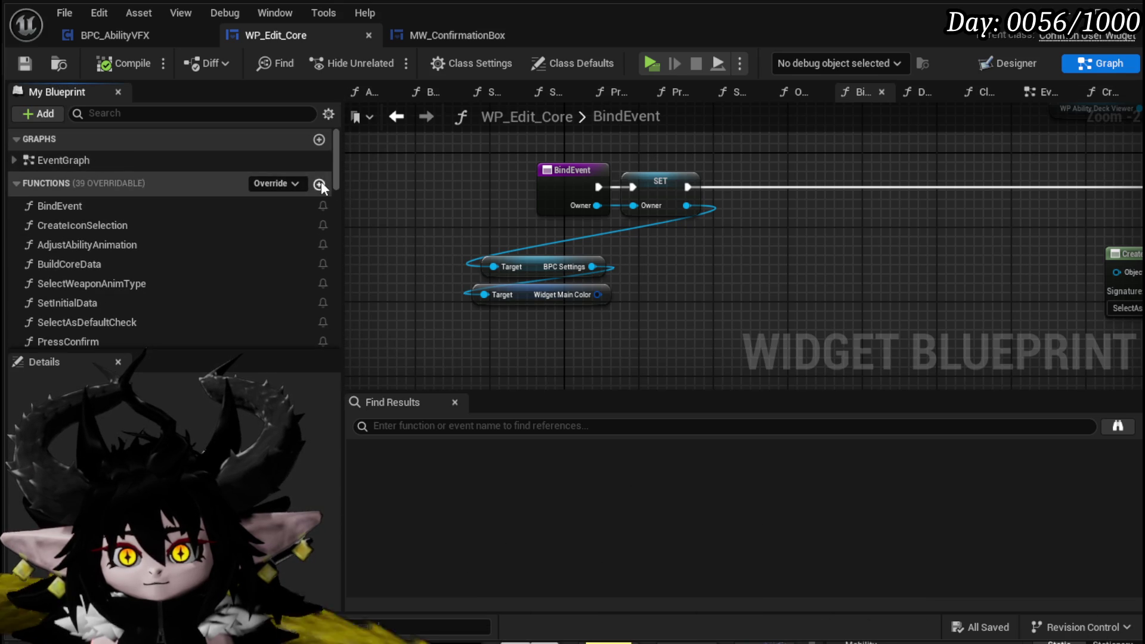
Create a new function named SetColor and save WP_Edit_Core
click(320, 185)
text(SetCol)
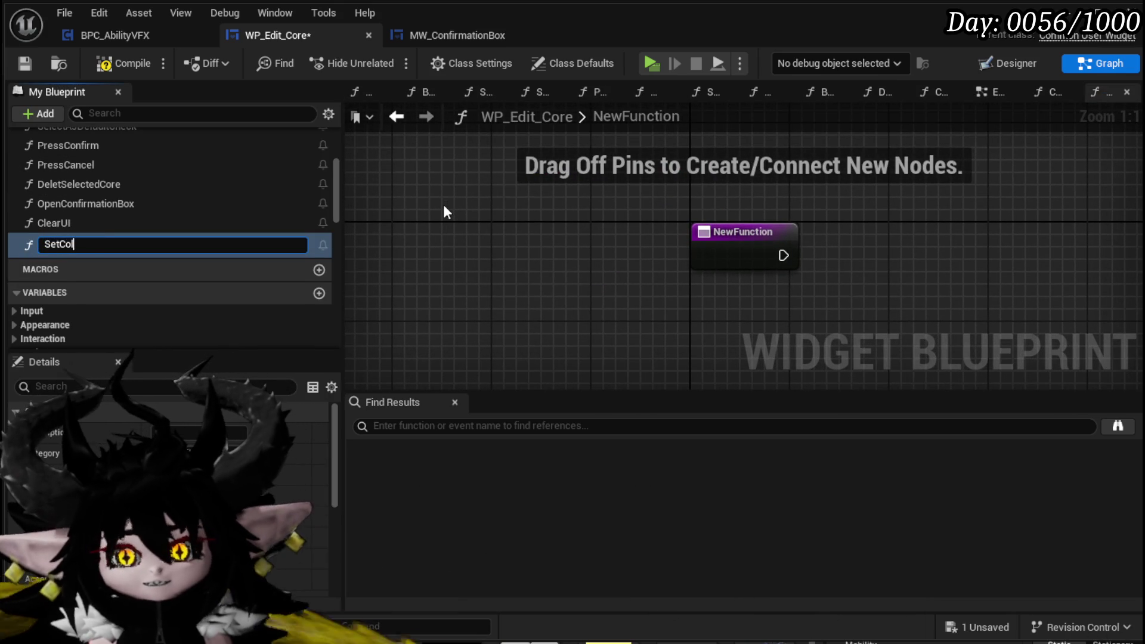
text(or)
key(Return)
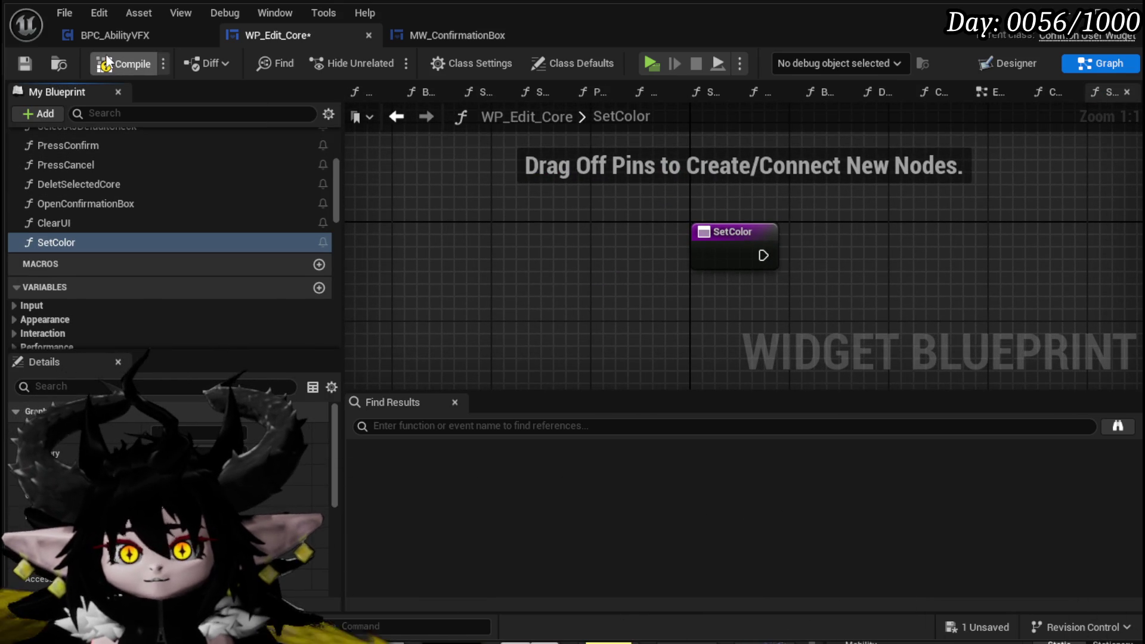
click(24, 64)
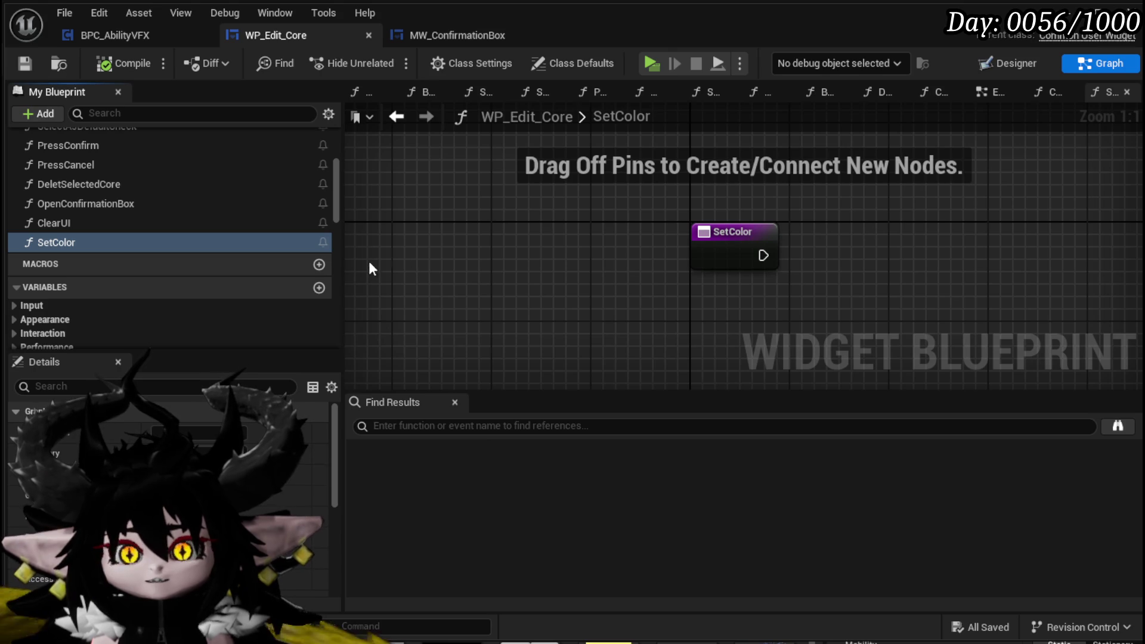
Give SetColor a Linear Color input named Color, compile, and go to Designer
drag(483, 255, 533, 312)
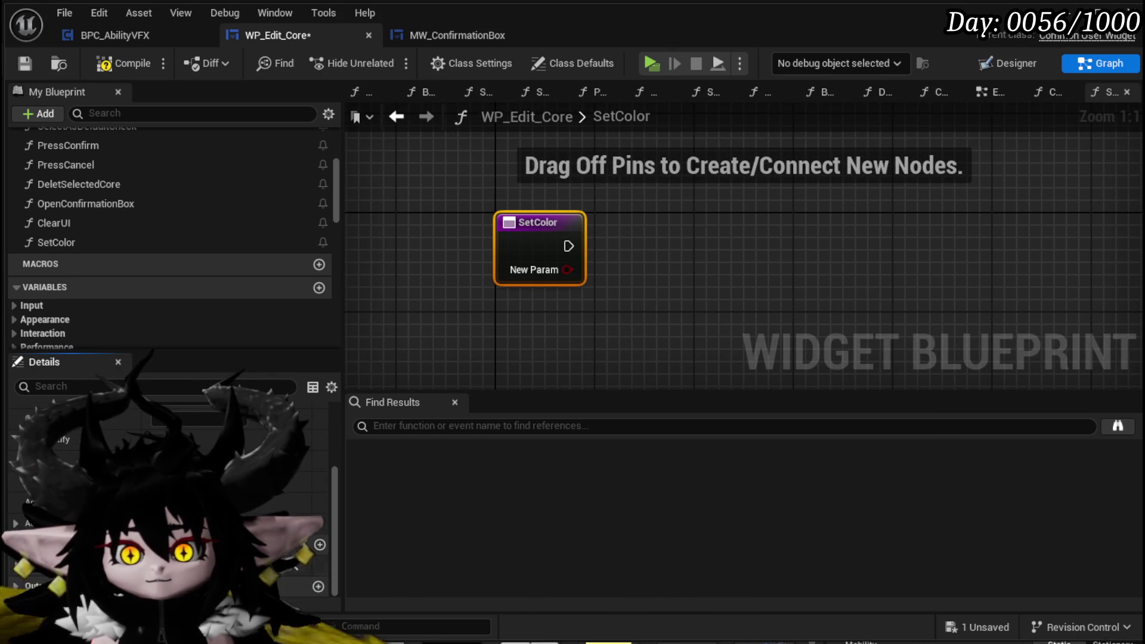
click(332, 514)
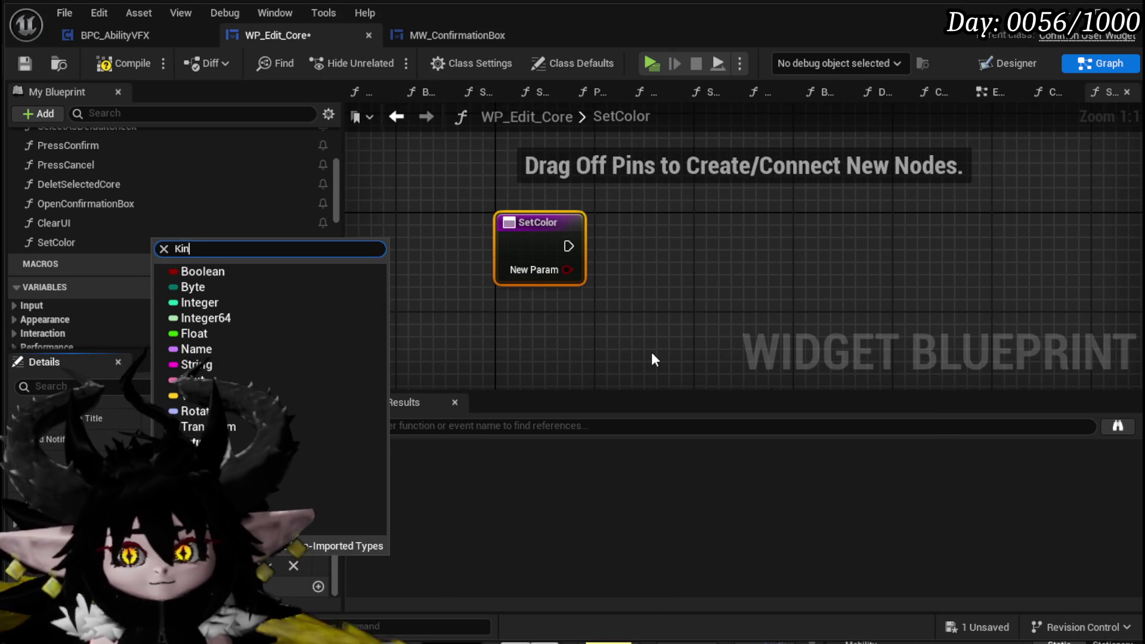
text(lin)
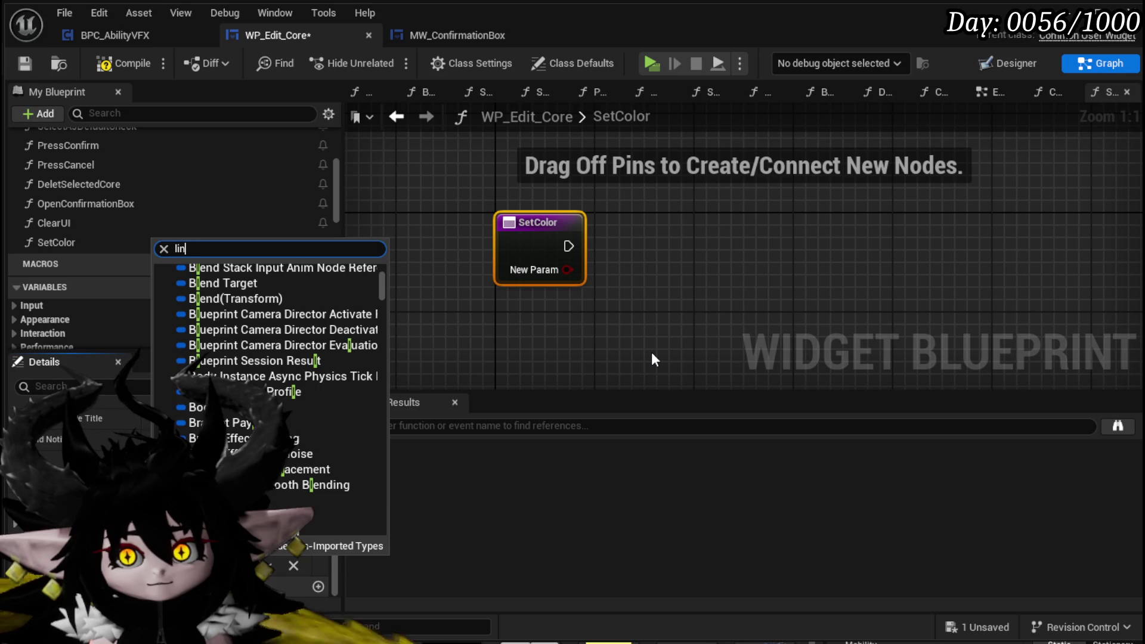
text(ear)
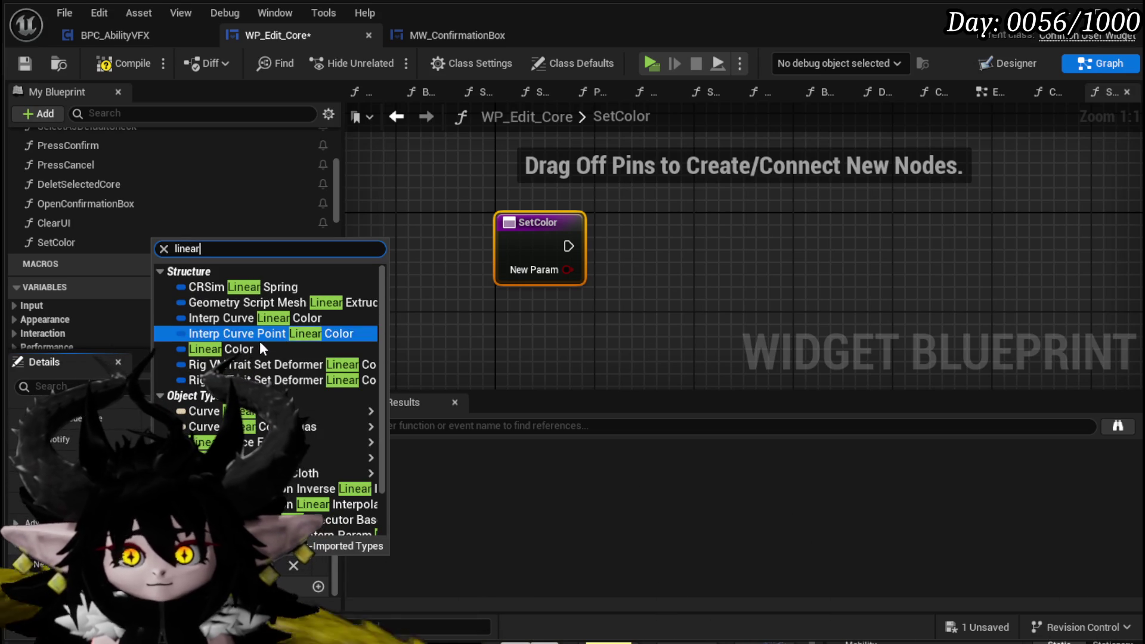
click(260, 348)
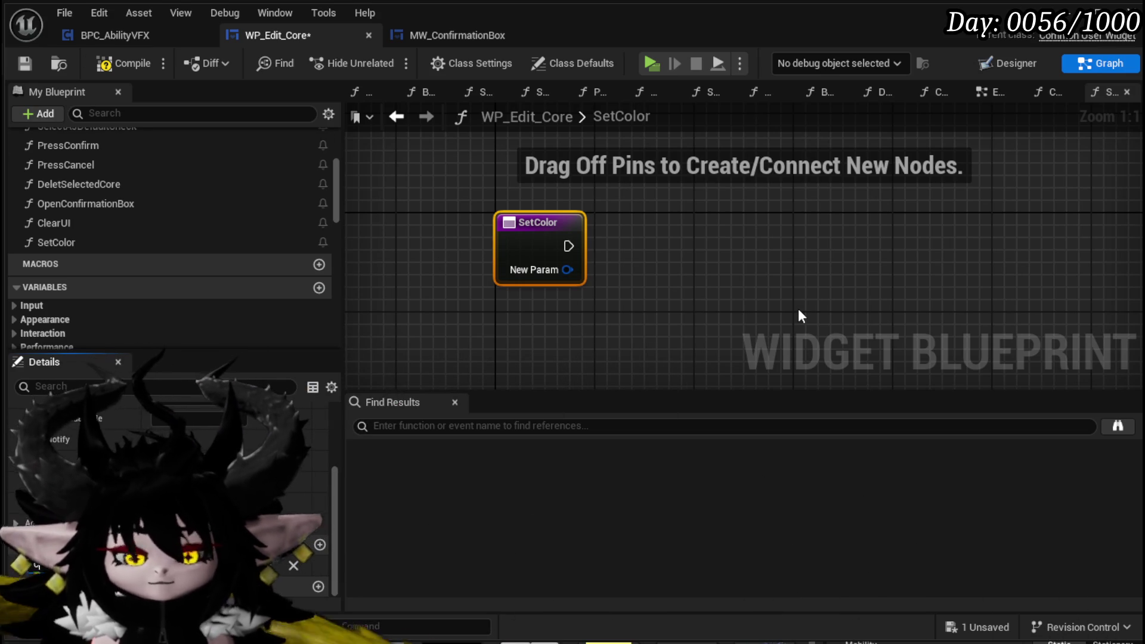
key(Return)
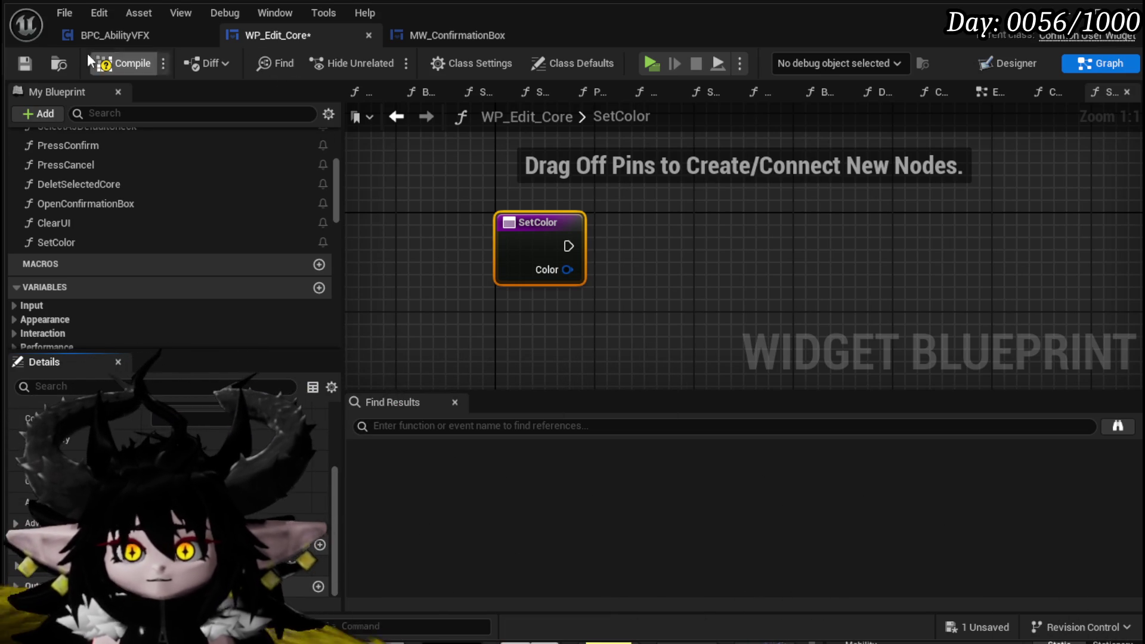
click(127, 66)
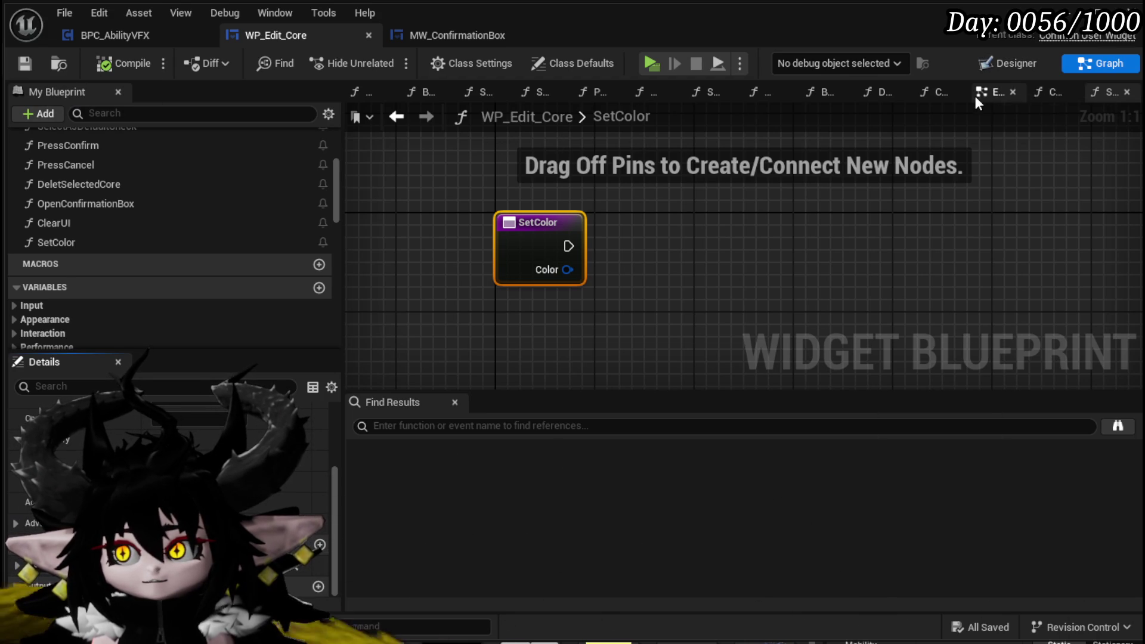
click(1000, 64)
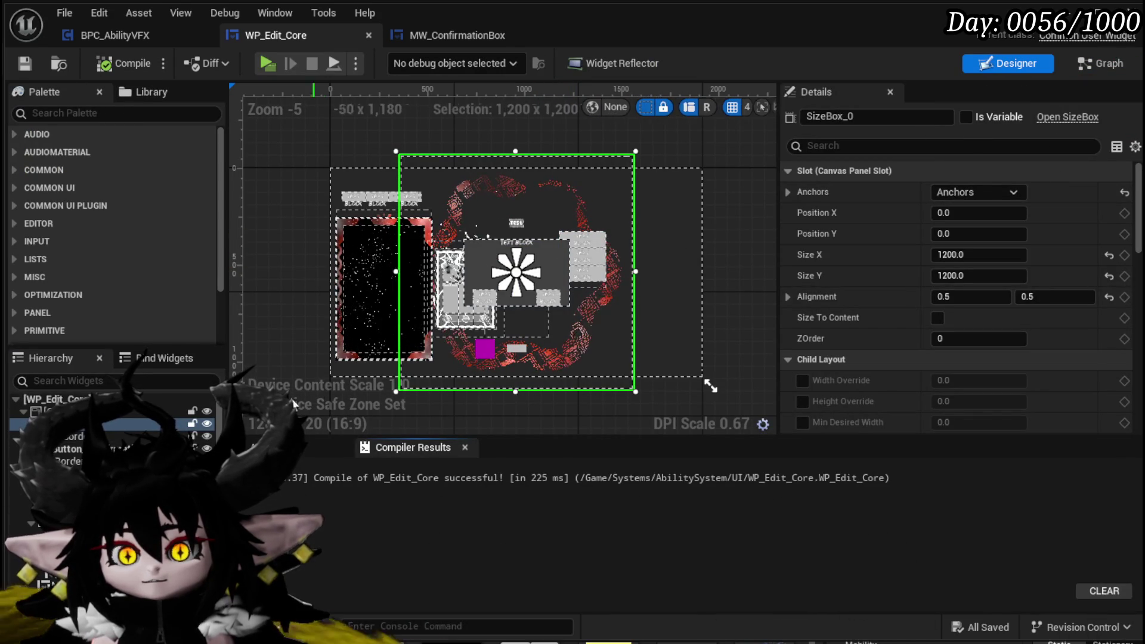
Make Border_52 a variable renamed Border_Main, compile and save, then reopen the SetColor graph
click(119, 436)
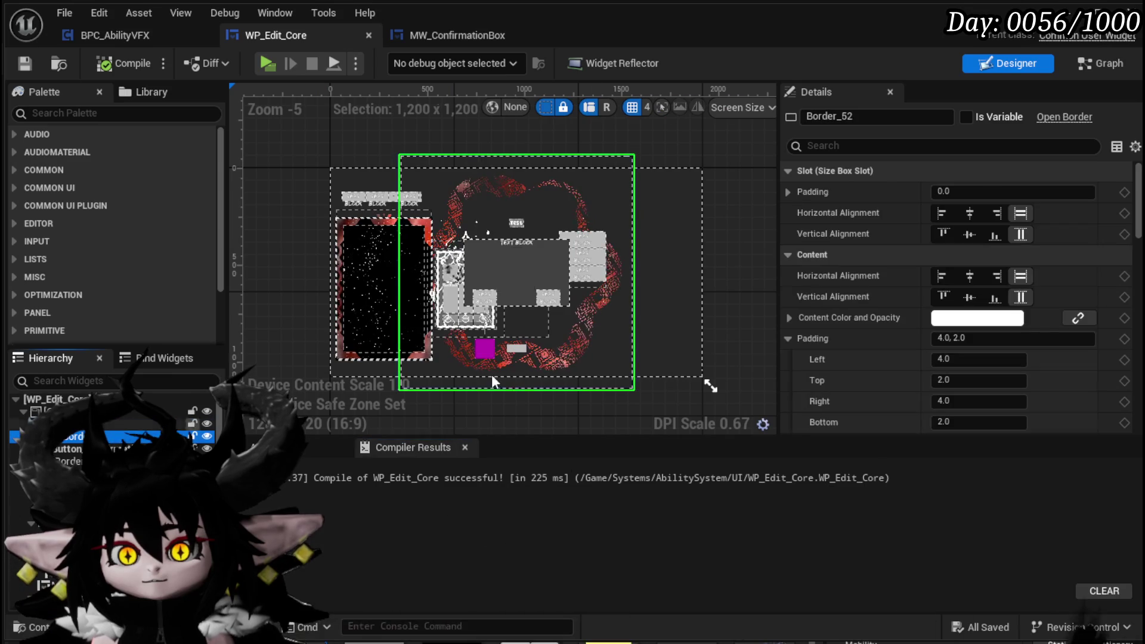
click(975, 115)
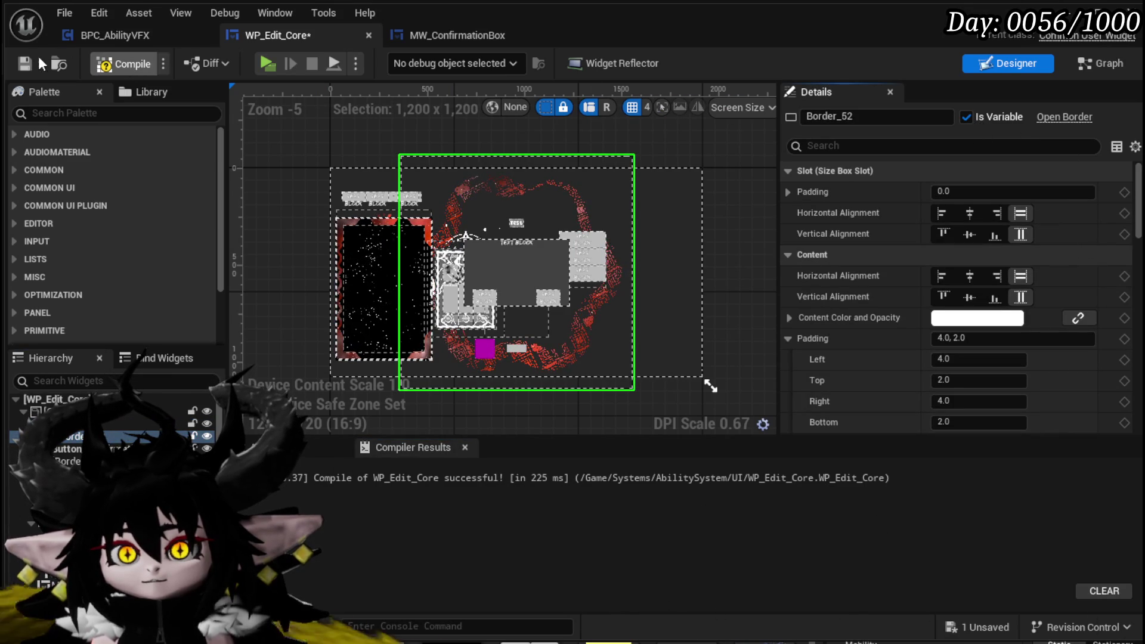
click(124, 64)
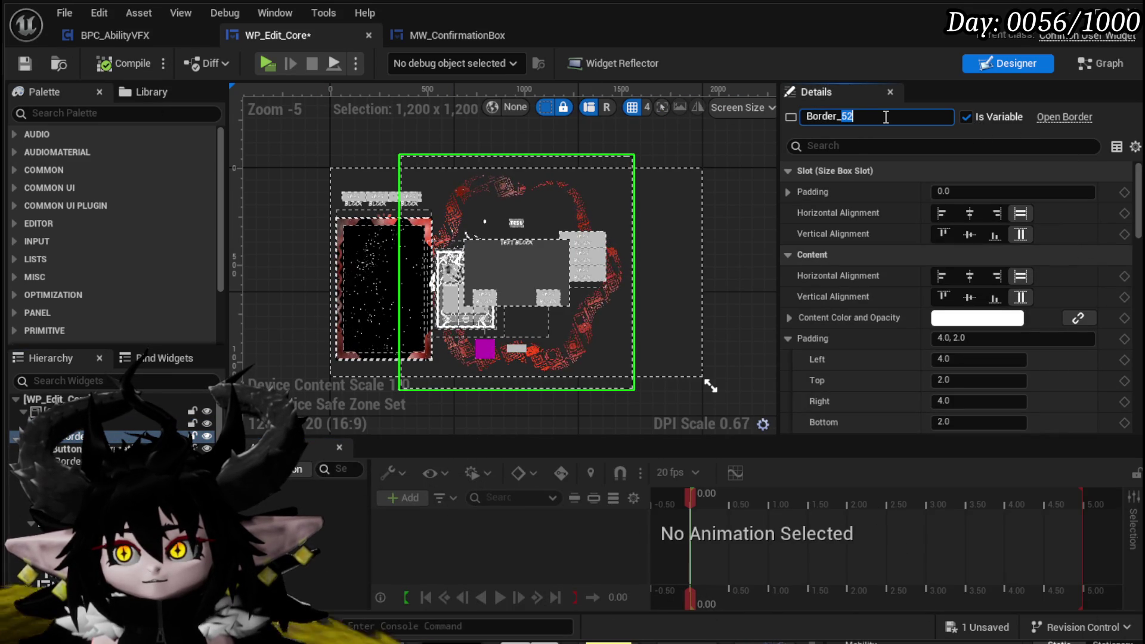
text(Main)
key(Return)
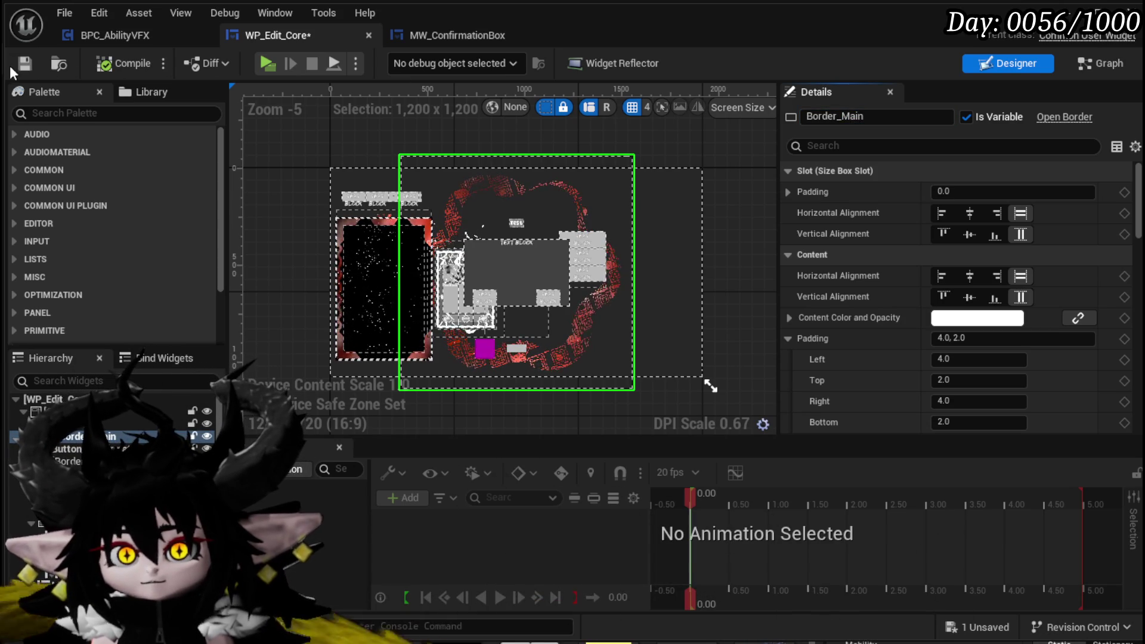
click(24, 63)
click(1100, 63)
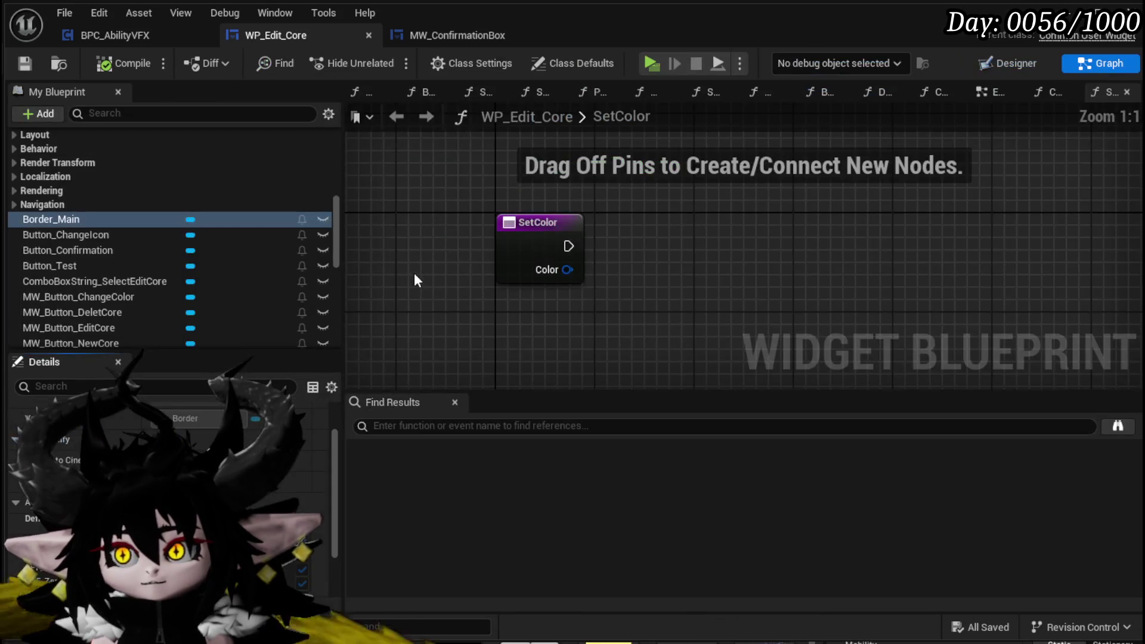
Add a Border_Main getter feeding a Get Dynamic Material node in SetColor
mouse_move(123, 219)
mouse_down()
mouse_move(638, 228)
mouse_move(537, 173)
mouse_move(504, 174)
mouse_move(655, 198)
mouse_up()
click(556, 178)
text(get materi)
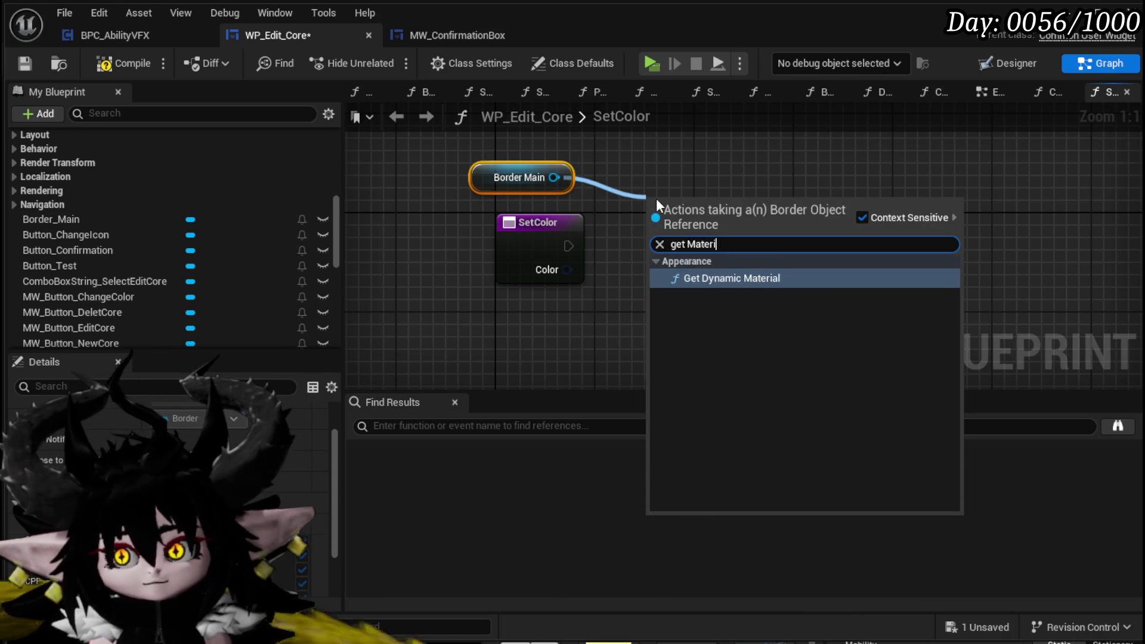
key(Return)
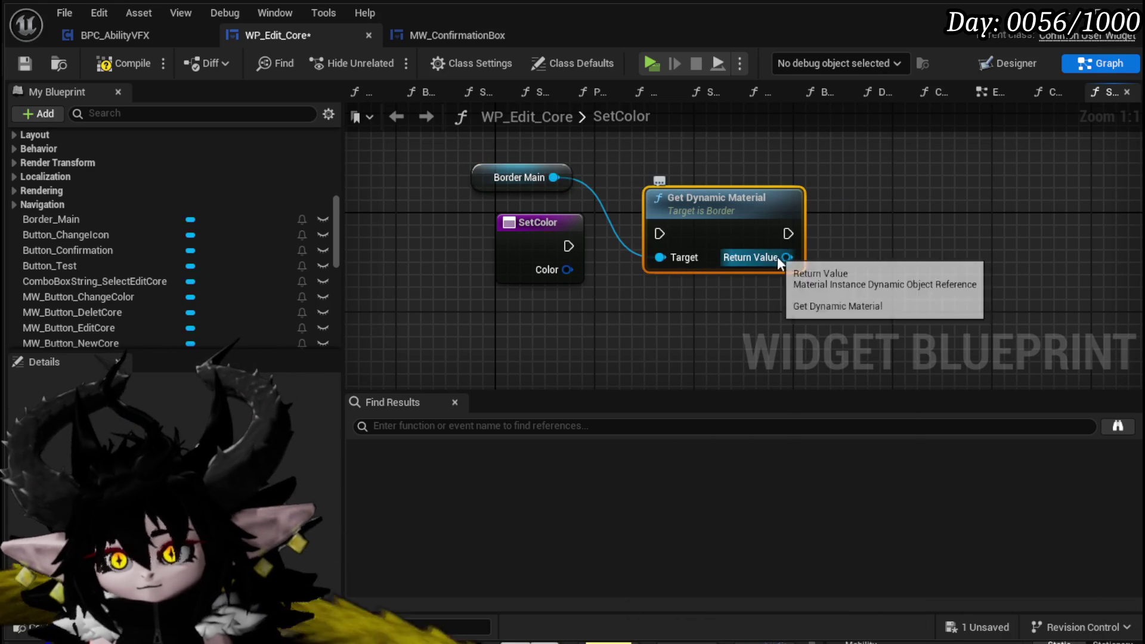
Search the dynamic material's vector actions, removing a wrongly added Get Vector Parameter Values node
drag(786, 257, 824, 267)
text(Vect)
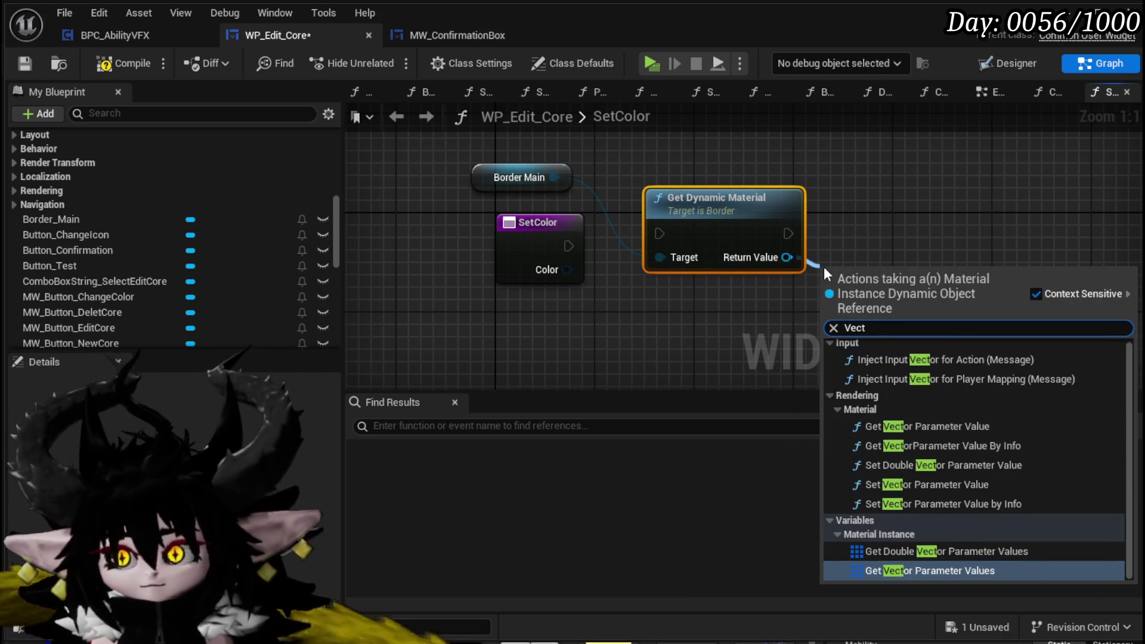
key(BackSpace)
key(BackSpace)
key(BackSpace)
text(l)
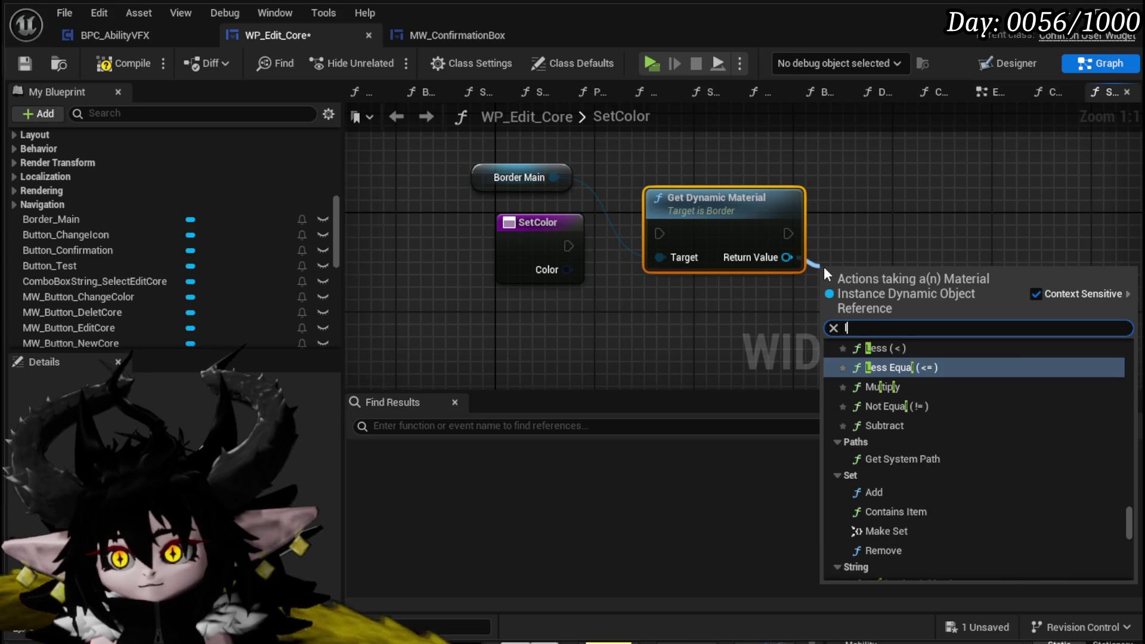
text(inear)
key(BackSpace)
key(BackSpace)
key(BackSpace)
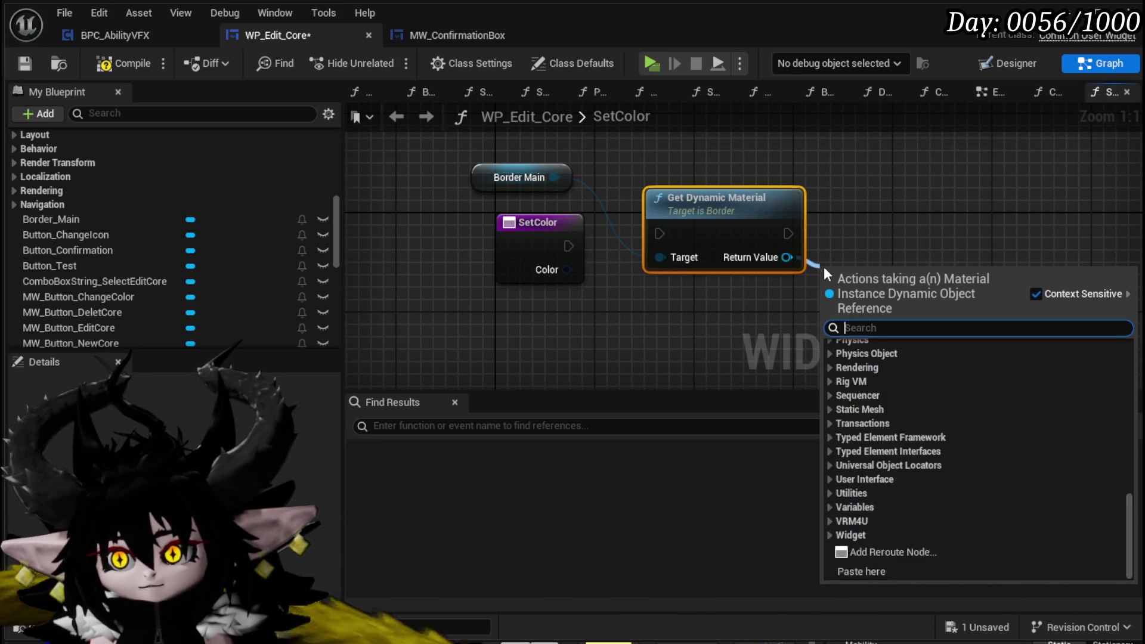
text(Vector)
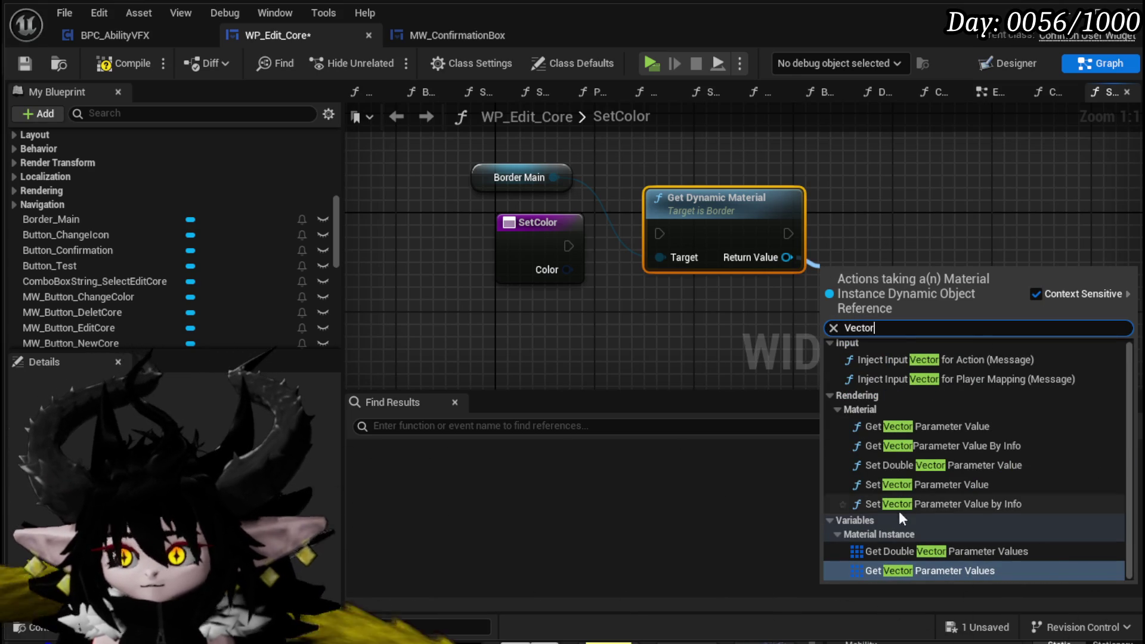
click(914, 576)
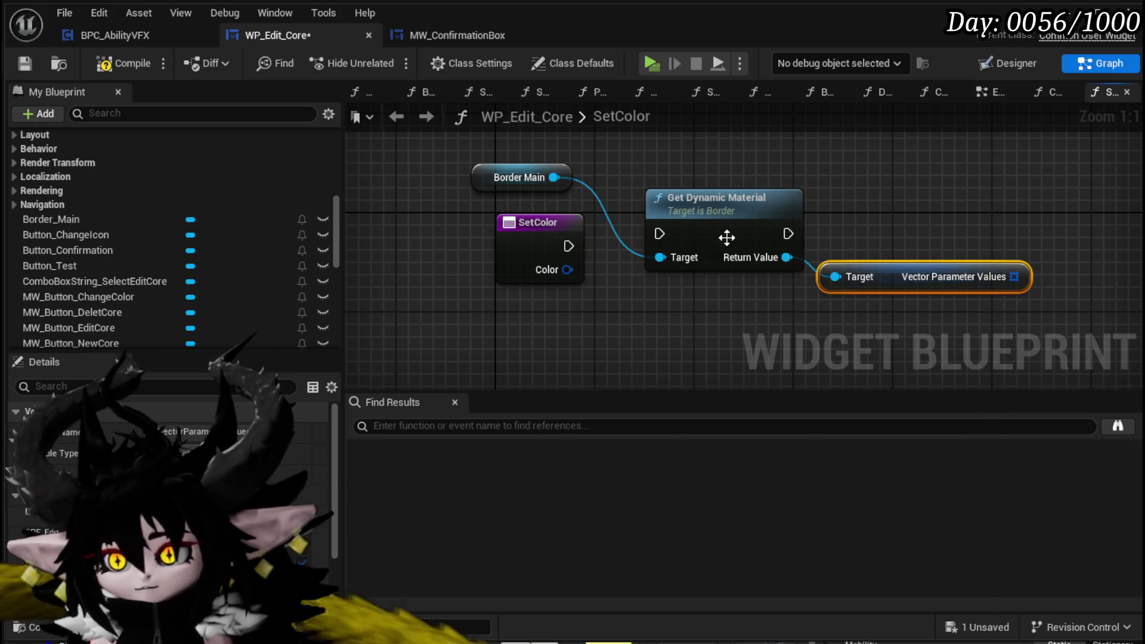
key(Delete)
Add Set Vector Parameter Value named Color, wired to exec and the Color input, and compile
drag(787, 257, 699, 304)
text(Vec)
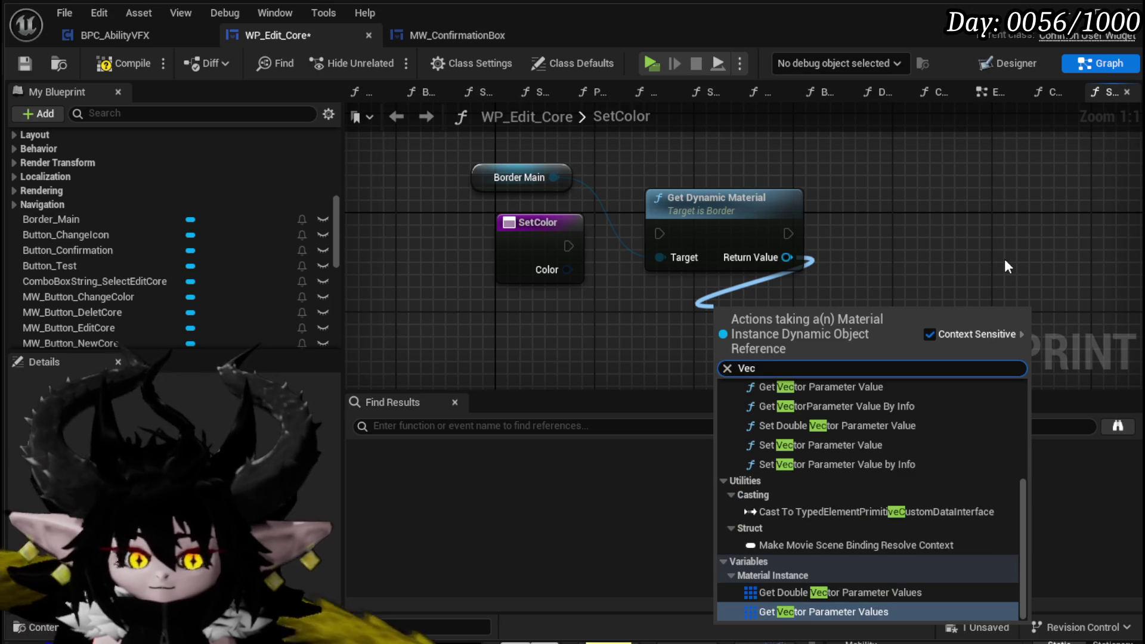
text(tor)
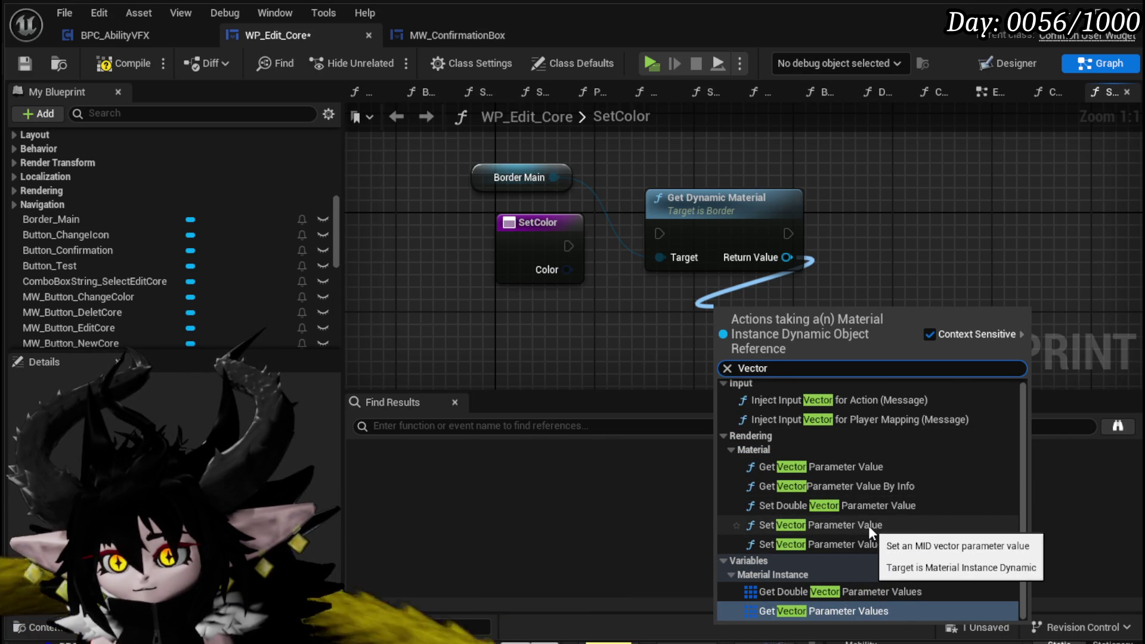
click(868, 524)
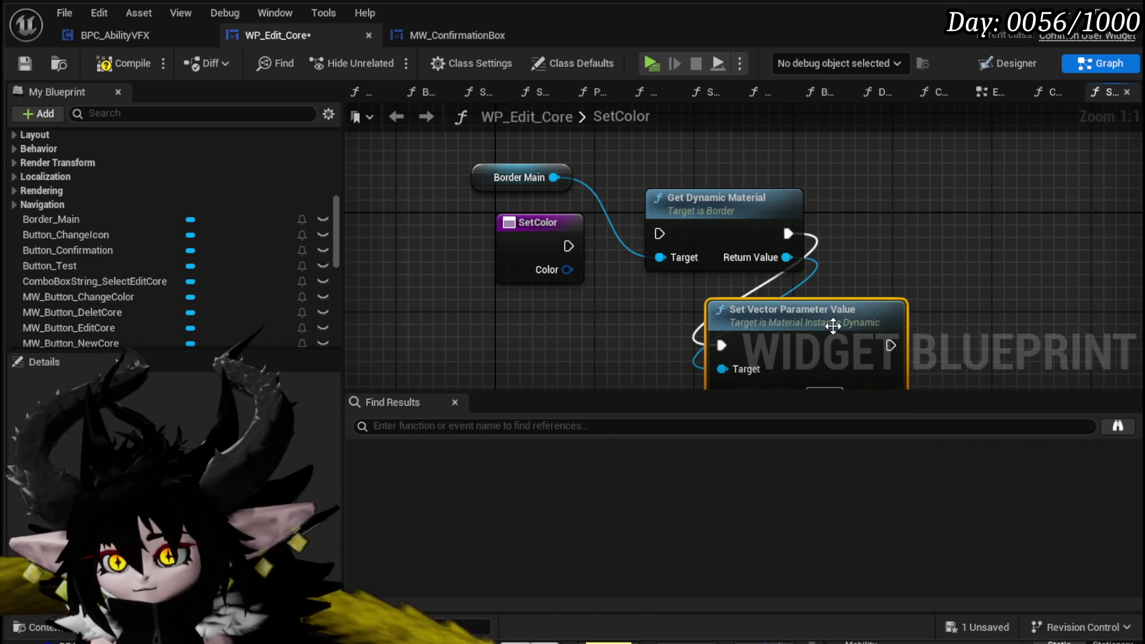
drag(835, 323, 960, 224)
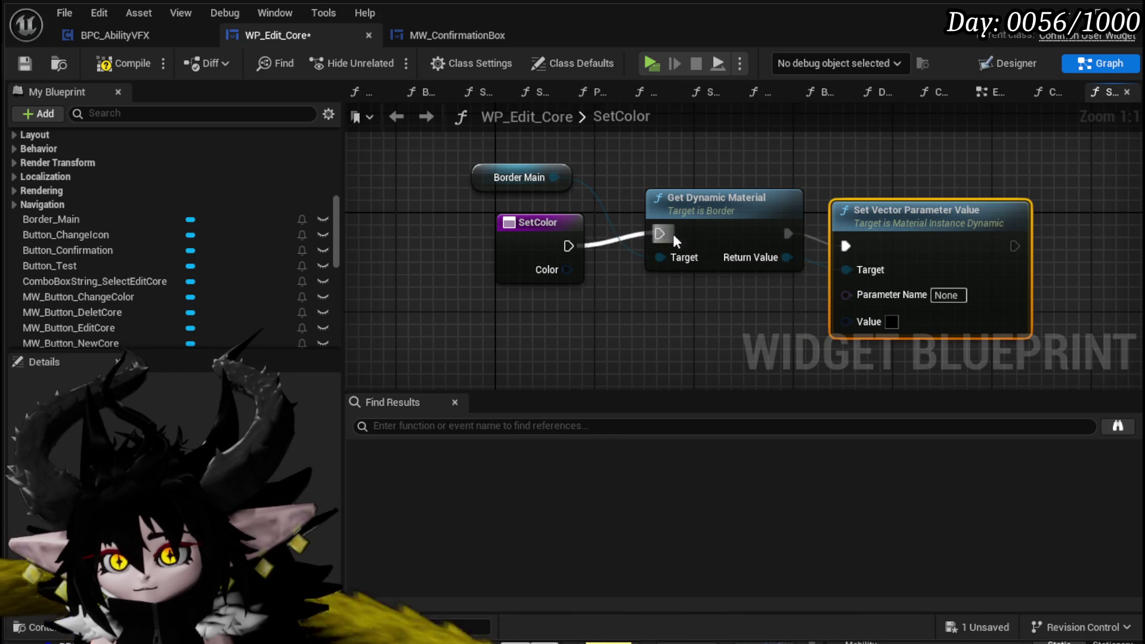
drag(664, 233, 662, 233)
mouse_move(565, 270)
mouse_down()
mouse_move(856, 320)
mouse_move(846, 321)
mouse_up()
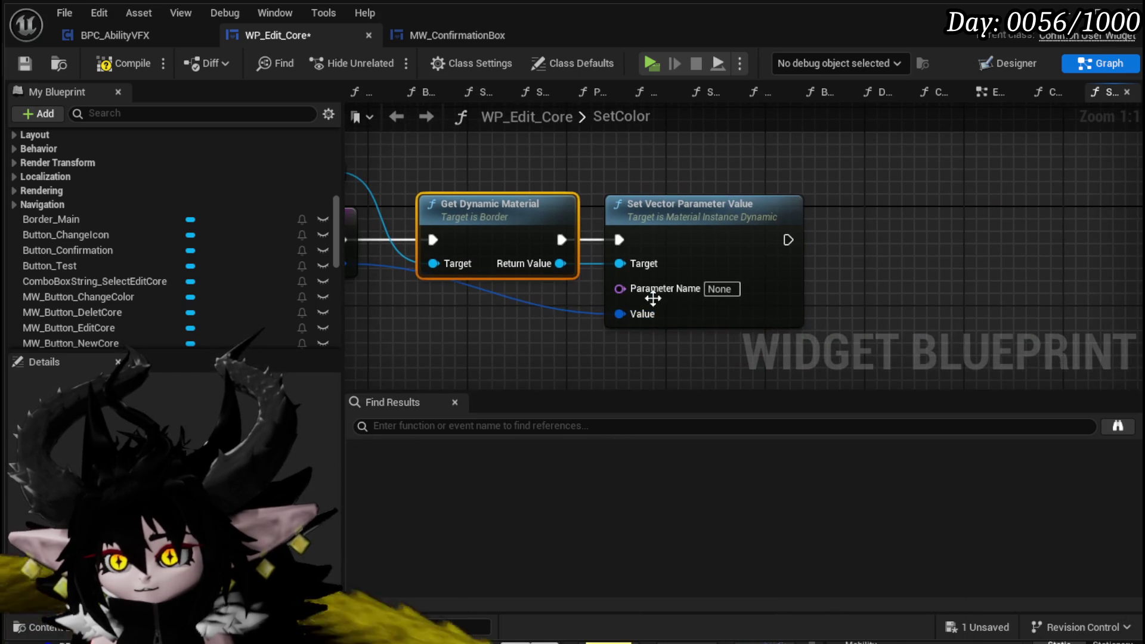
click(722, 288)
text(Color)
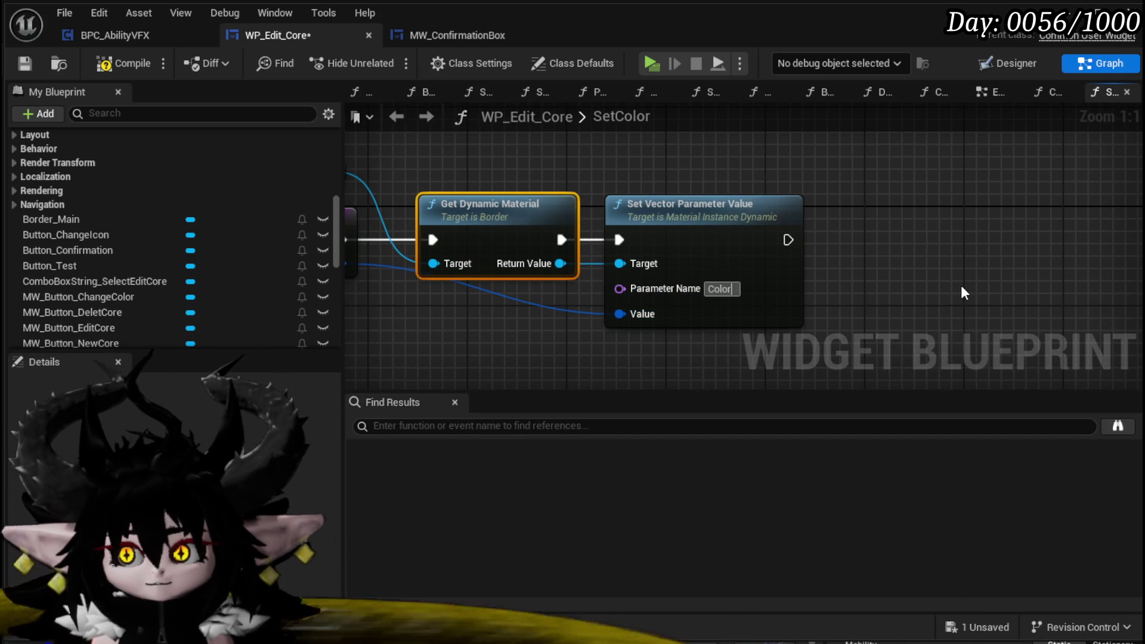
key(Return)
click(123, 63)
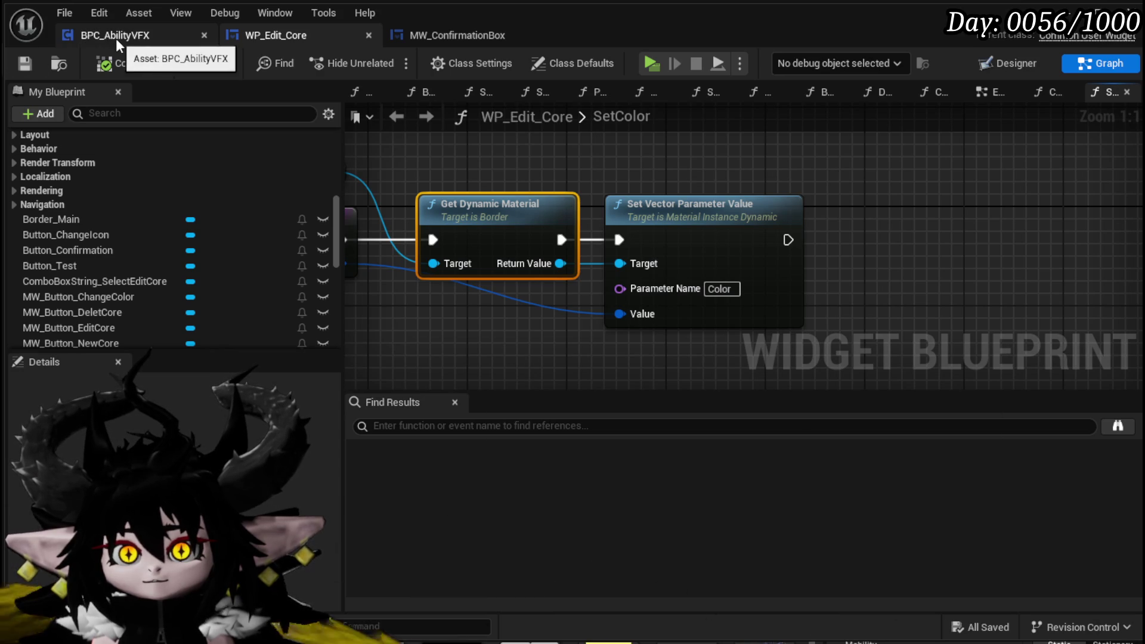
click(1014, 63)
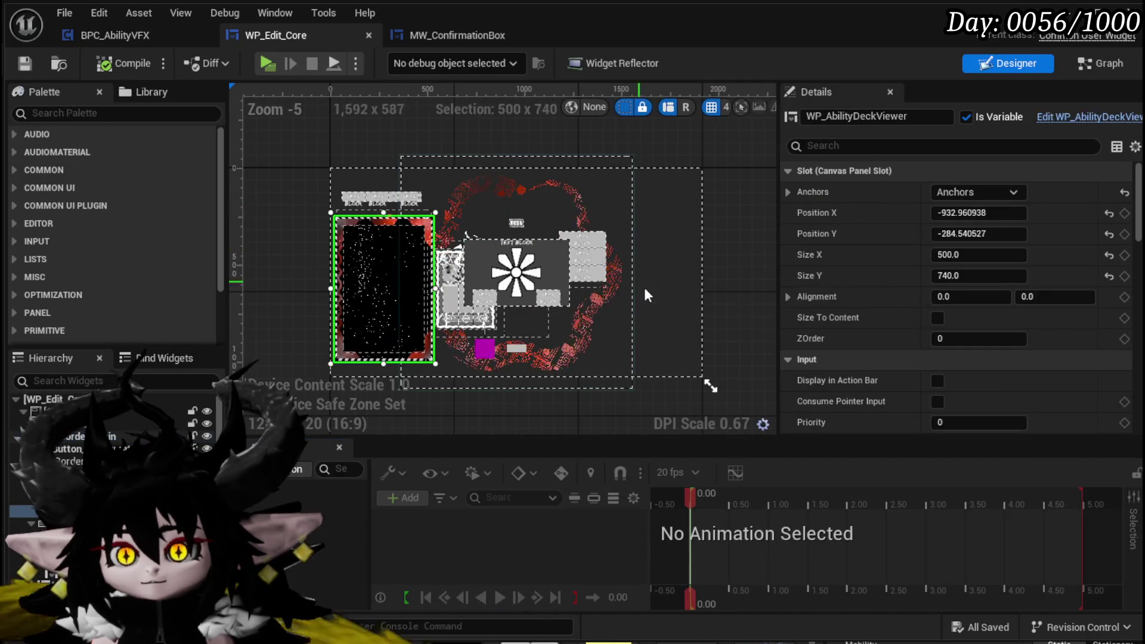
Add a WP_AbilityDeckViewer Set Color message after Set Vector Parameter Value, passing Color
click(1098, 69)
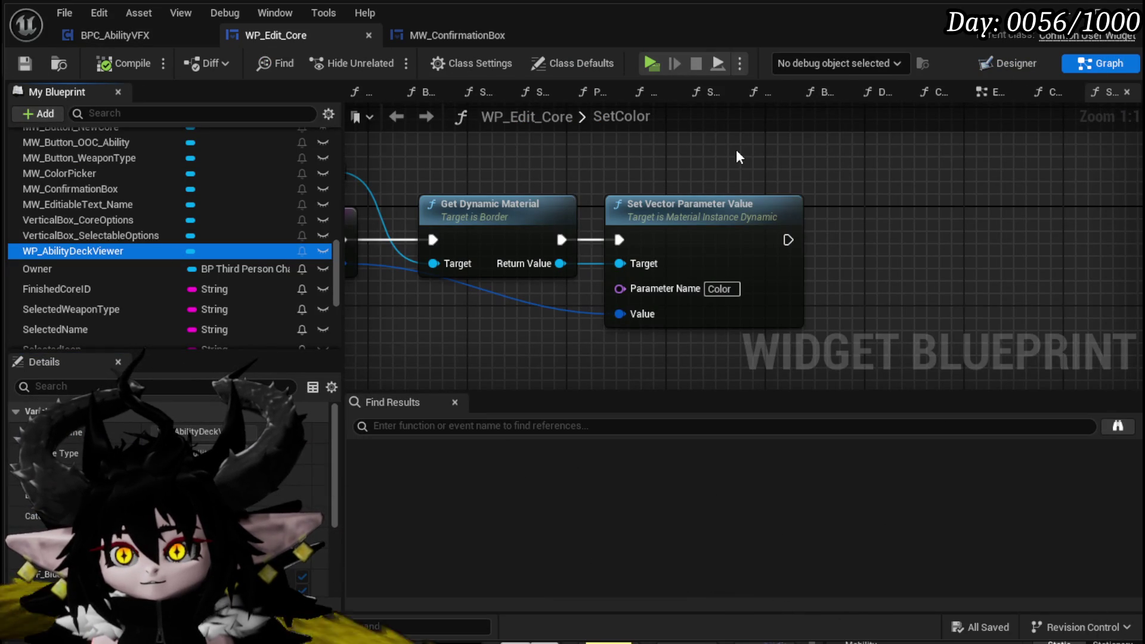
mouse_move(580, 137)
mouse_down()
mouse_move(849, 179)
mouse_move(733, 152)
mouse_move(704, 177)
mouse_move(789, 224)
mouse_up()
click(631, 171)
text(Set C)
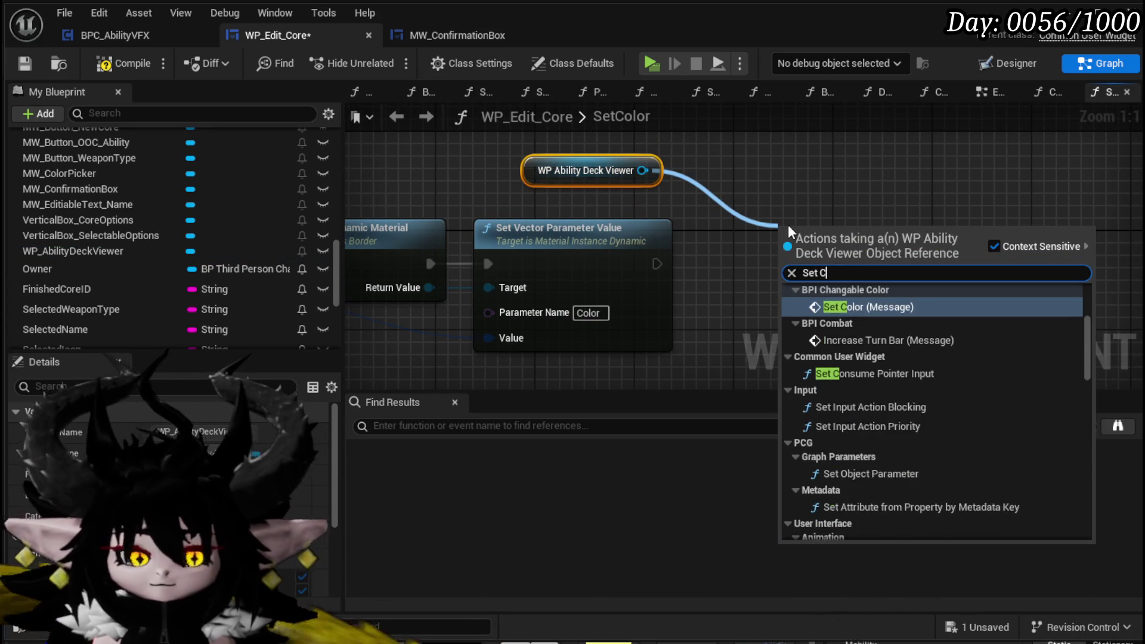
text(olor)
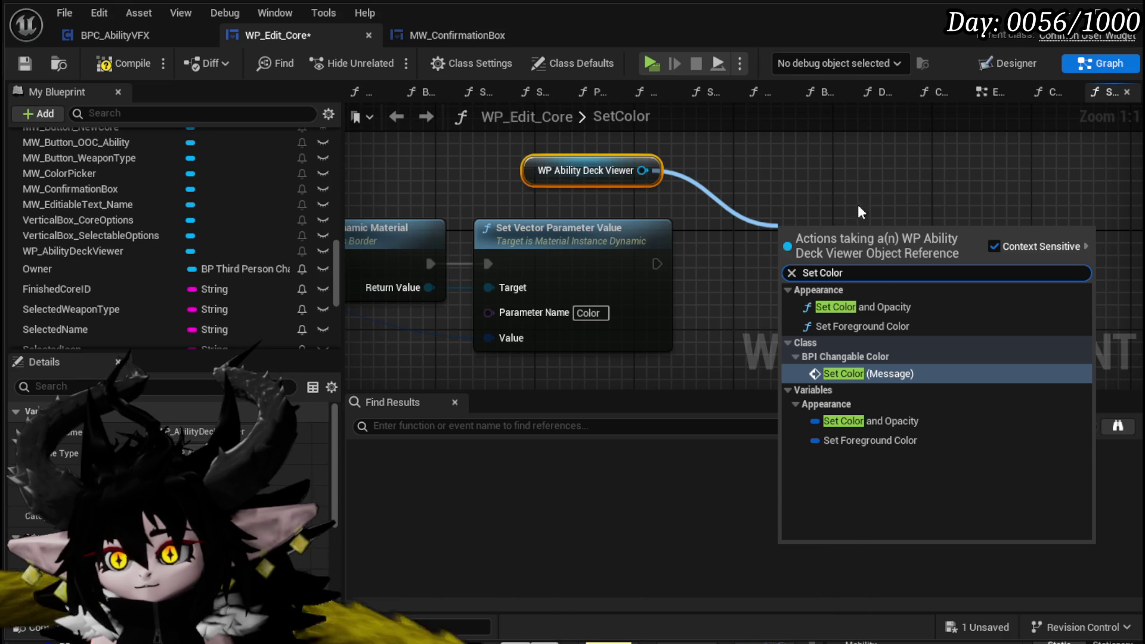
click(864, 374)
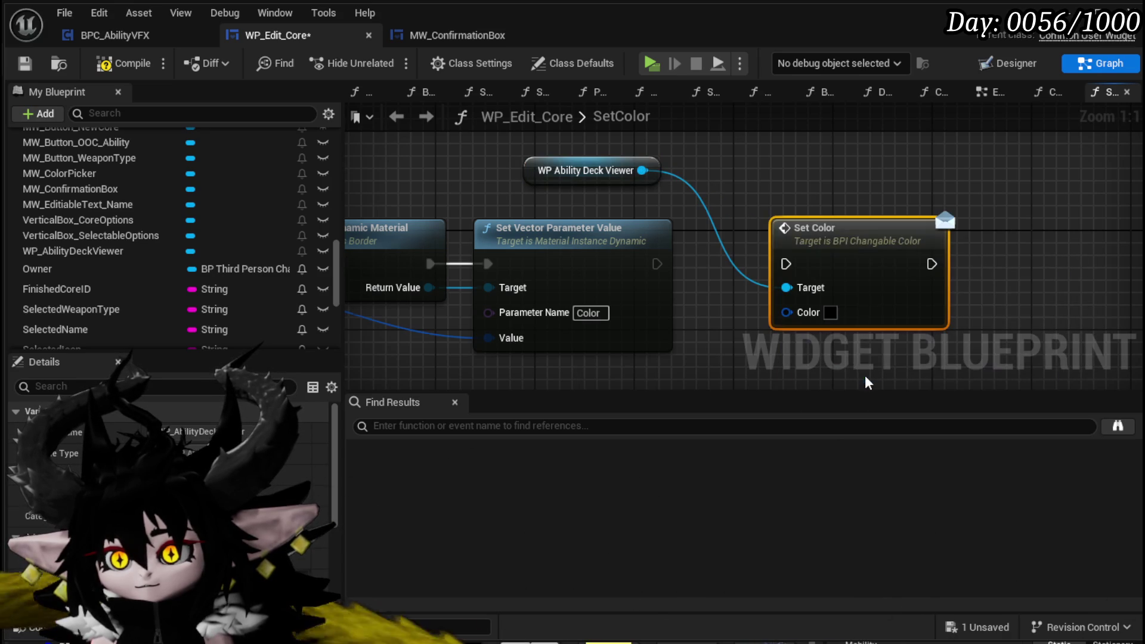
mouse_move(657, 263)
mouse_down()
mouse_move(791, 268)
mouse_move(779, 267)
mouse_up()
drag(489, 338, 772, 312)
Save and compile WP_Edit_Core, then launch the game to test
click(26, 63)
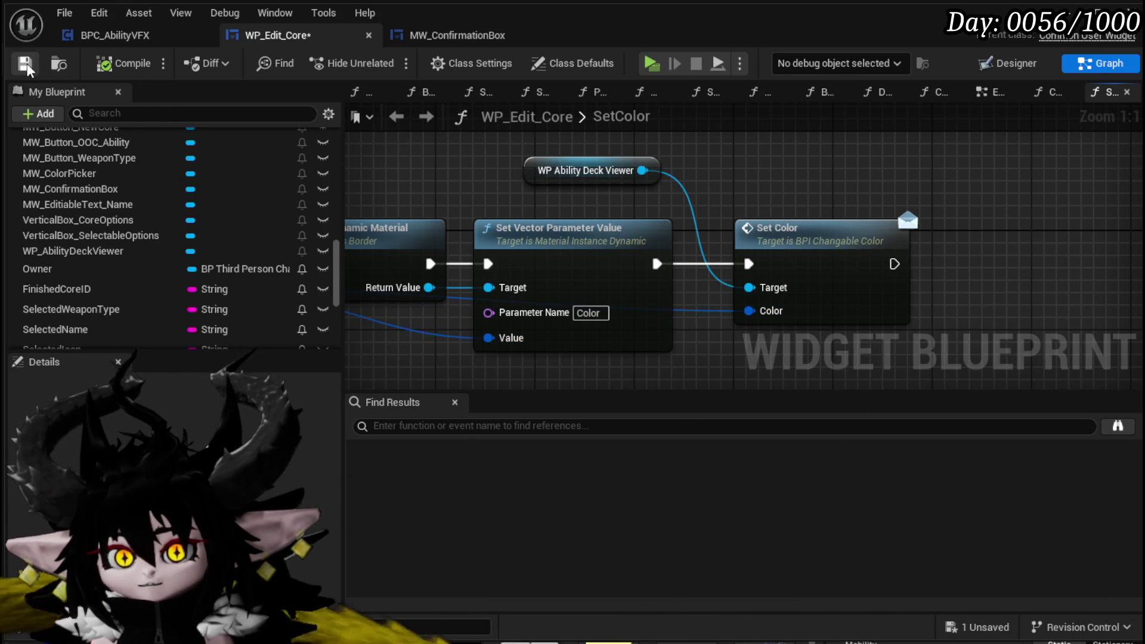
click(1007, 64)
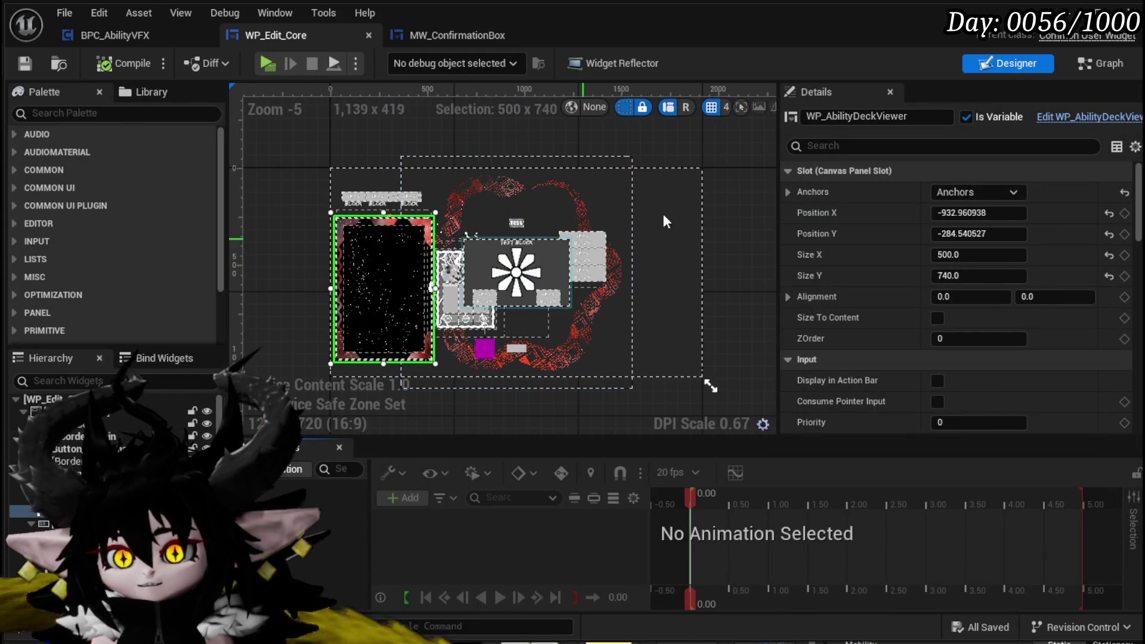
click(1100, 64)
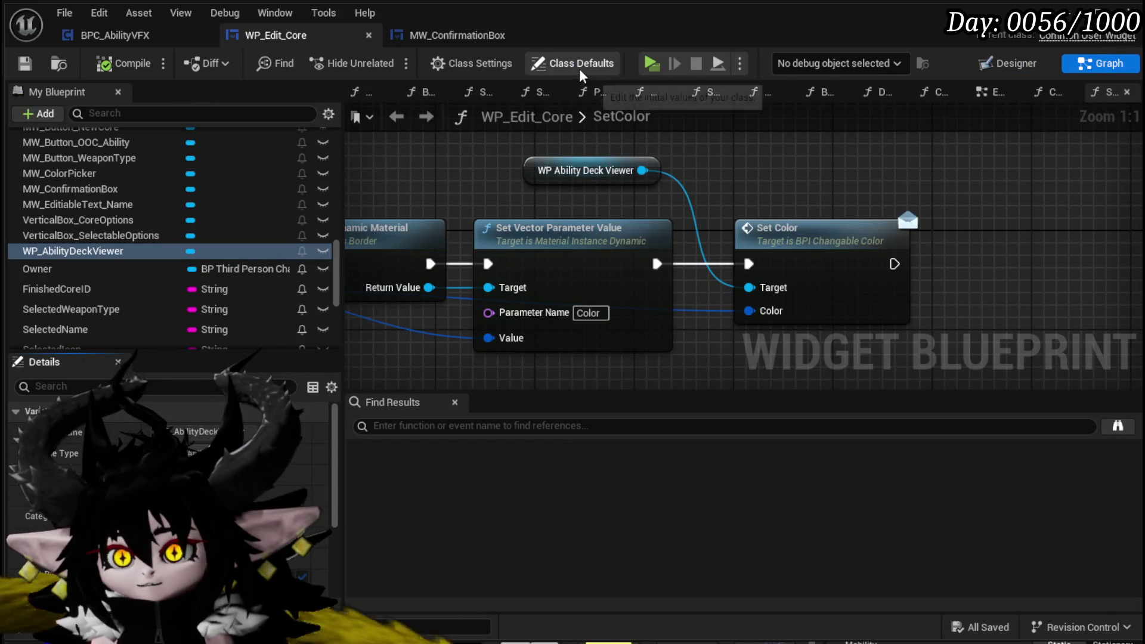
click(650, 63)
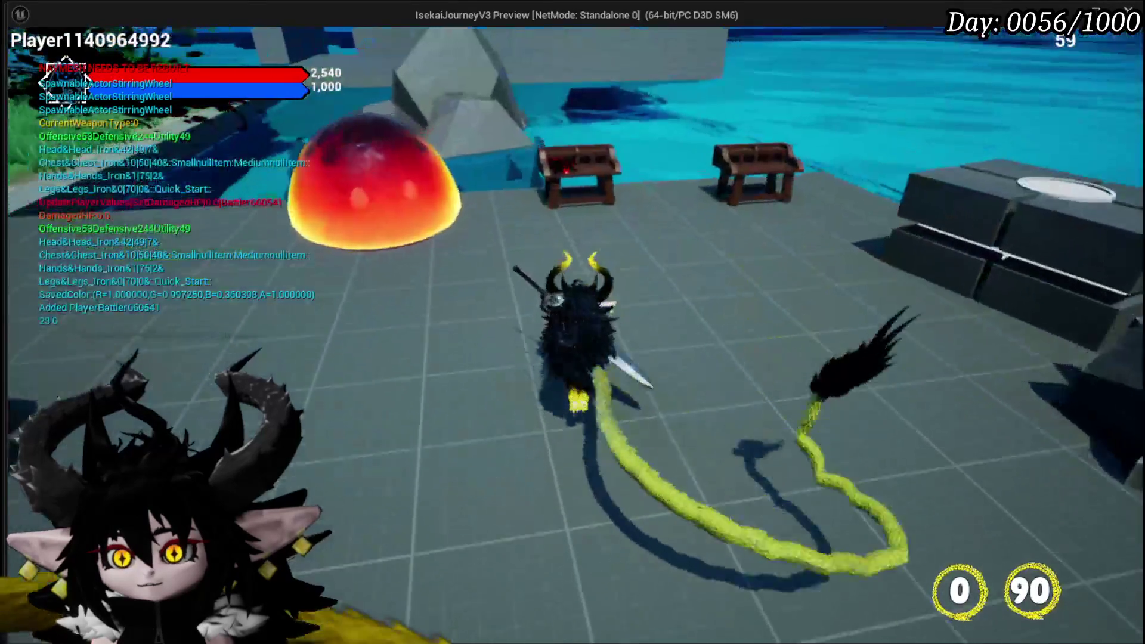
Play-test the in-game card editor, then stop the preview and save
key(Tab)
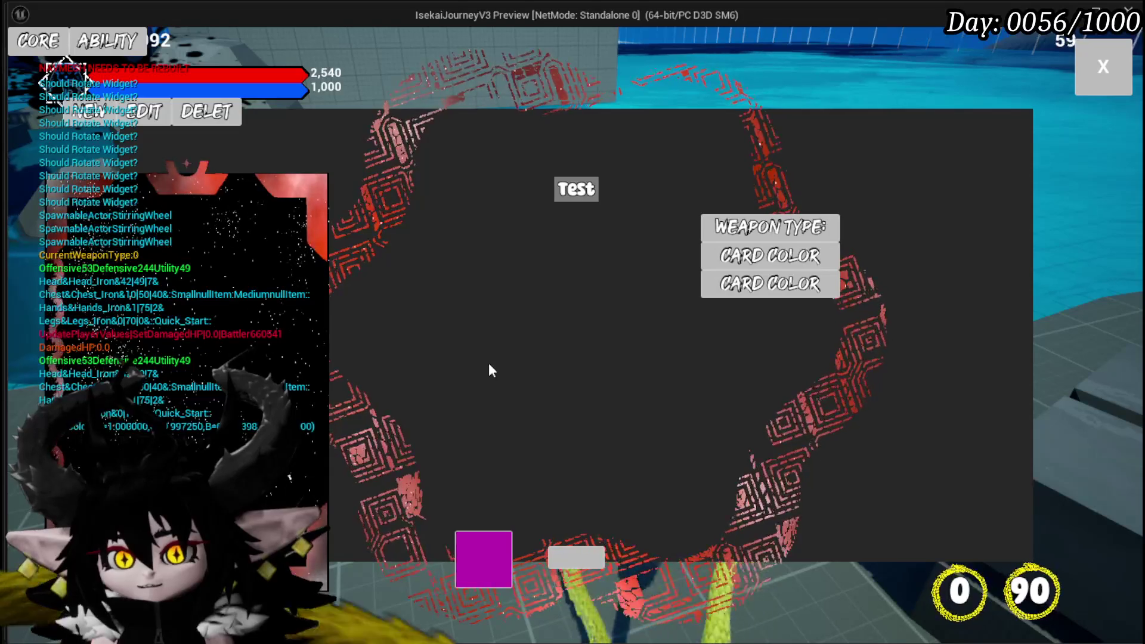
click(1103, 66)
key(Escape)
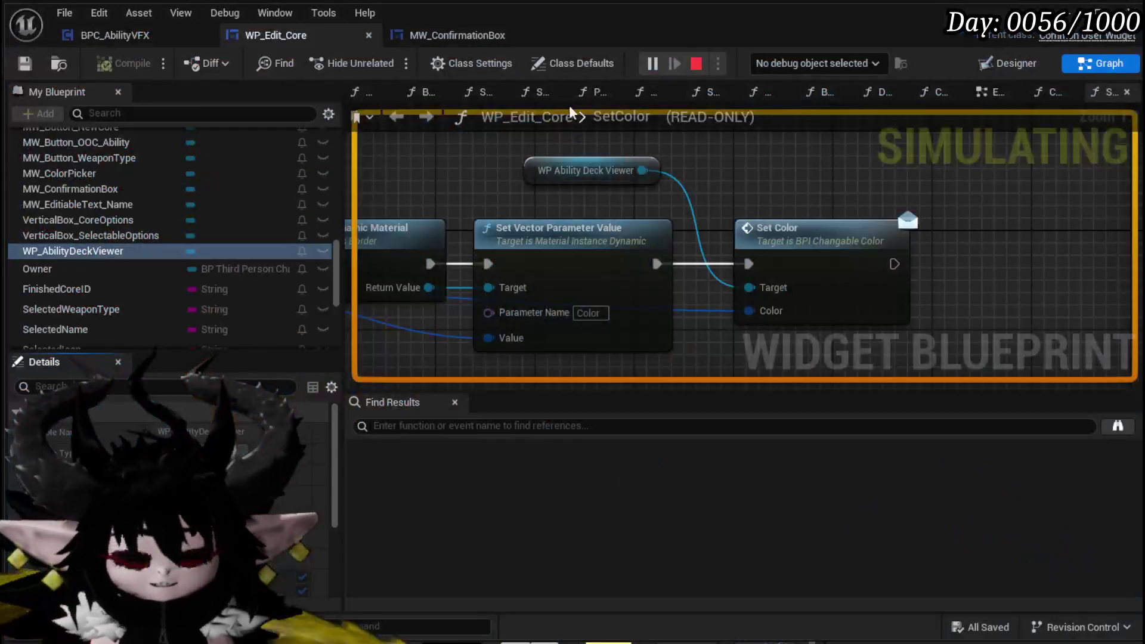
click(25, 63)
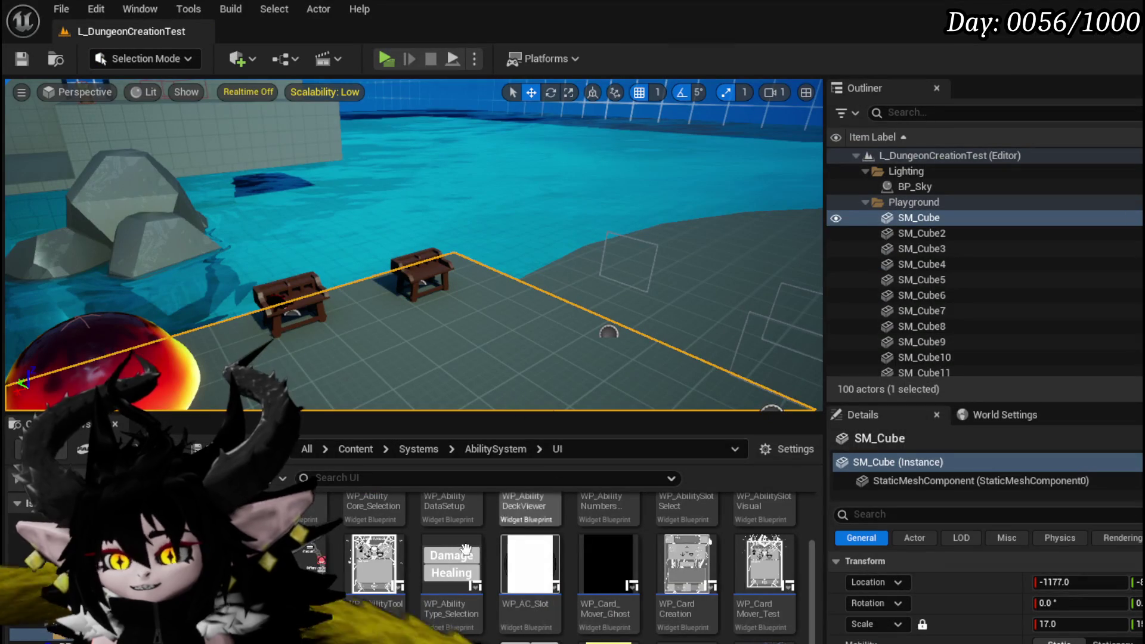
In BPC_MC_Interaction, wire the exec straight into the Branch, delete Print String, compile and save
click(53, 572)
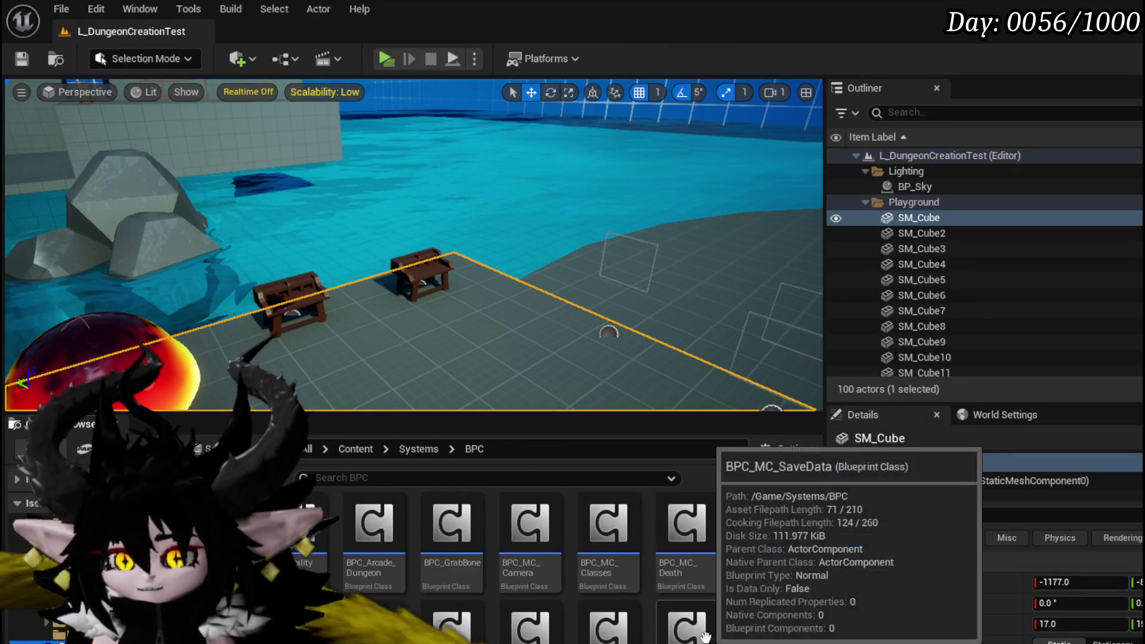
double_click(429, 626)
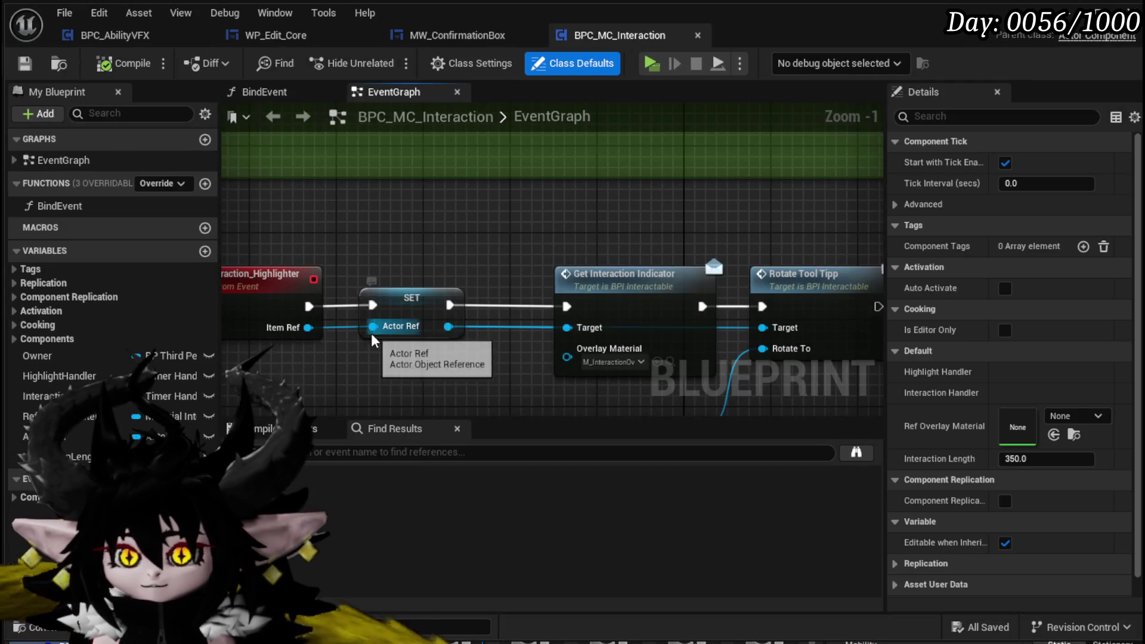
scroll(584, 311, down, 4)
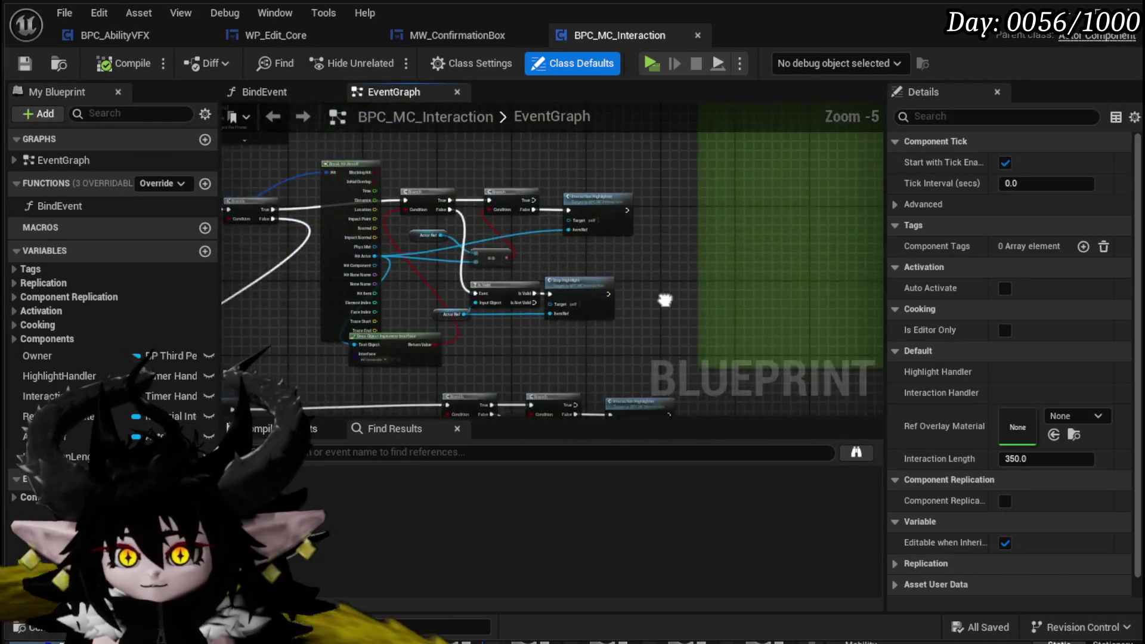
scroll(322, 231, up, 3)
mouse_move(251, 216)
mouse_down()
mouse_move(718, 319)
mouse_move(694, 327)
mouse_up()
click(471, 198)
key(Delete)
click(119, 63)
click(25, 63)
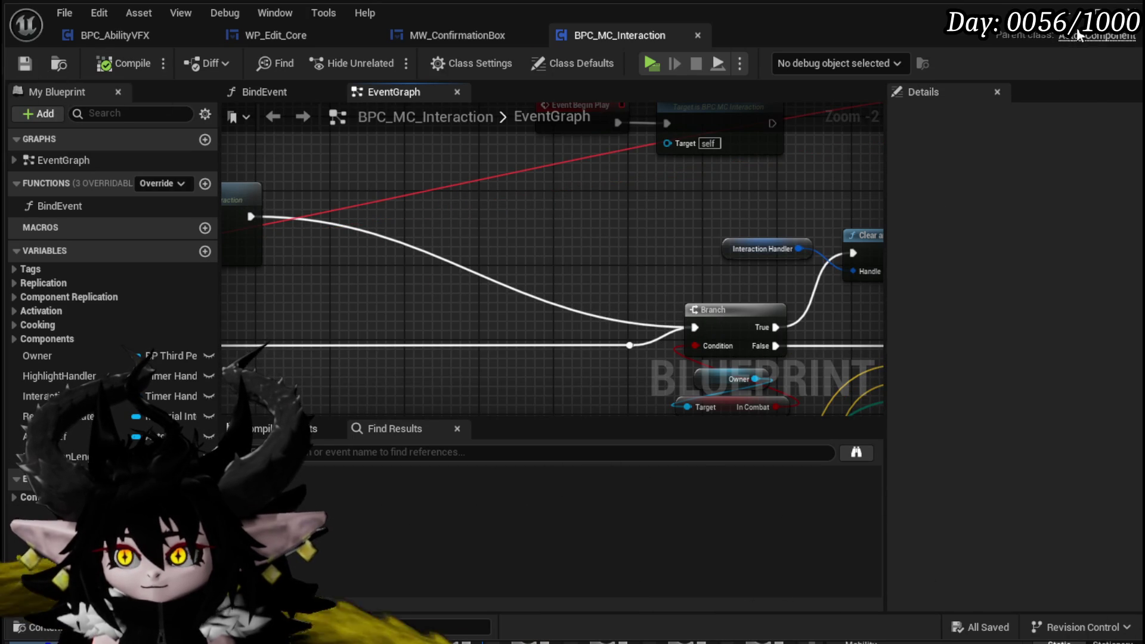
Play-test opening the card editor at the desk again, then stop and close BPC_MC_Interaction
click(1128, 8)
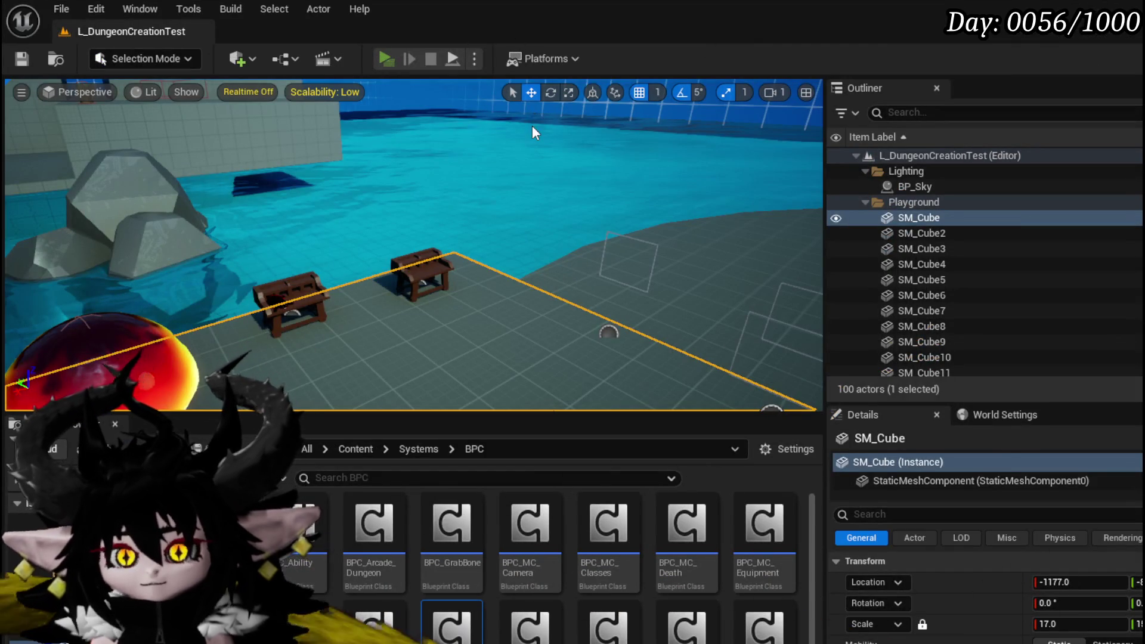
key(alt+p)
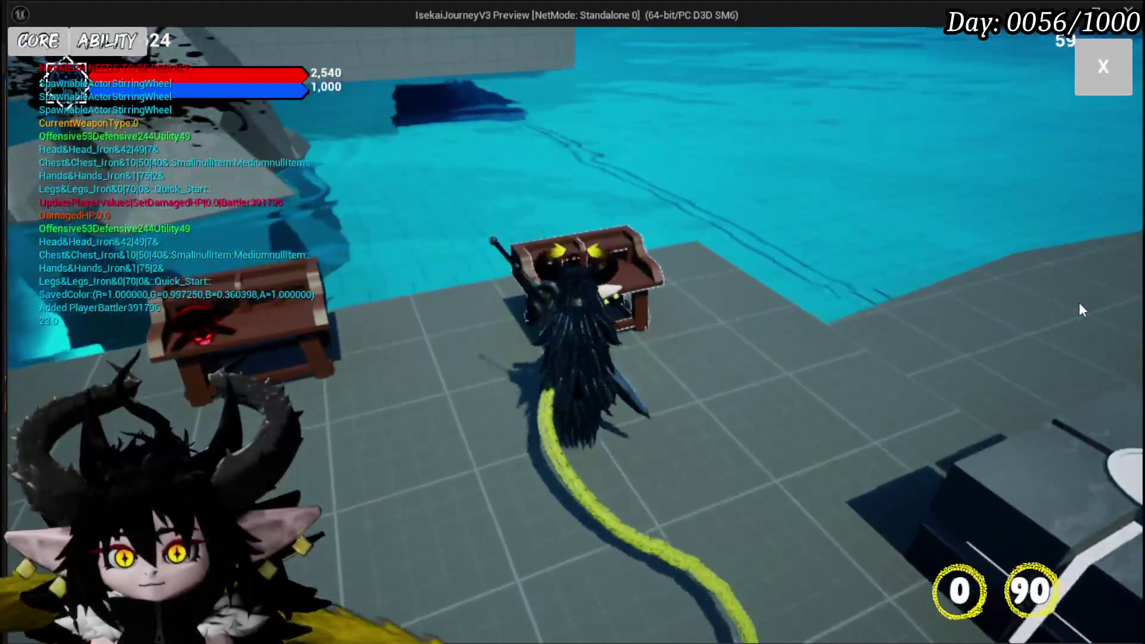
key(e)
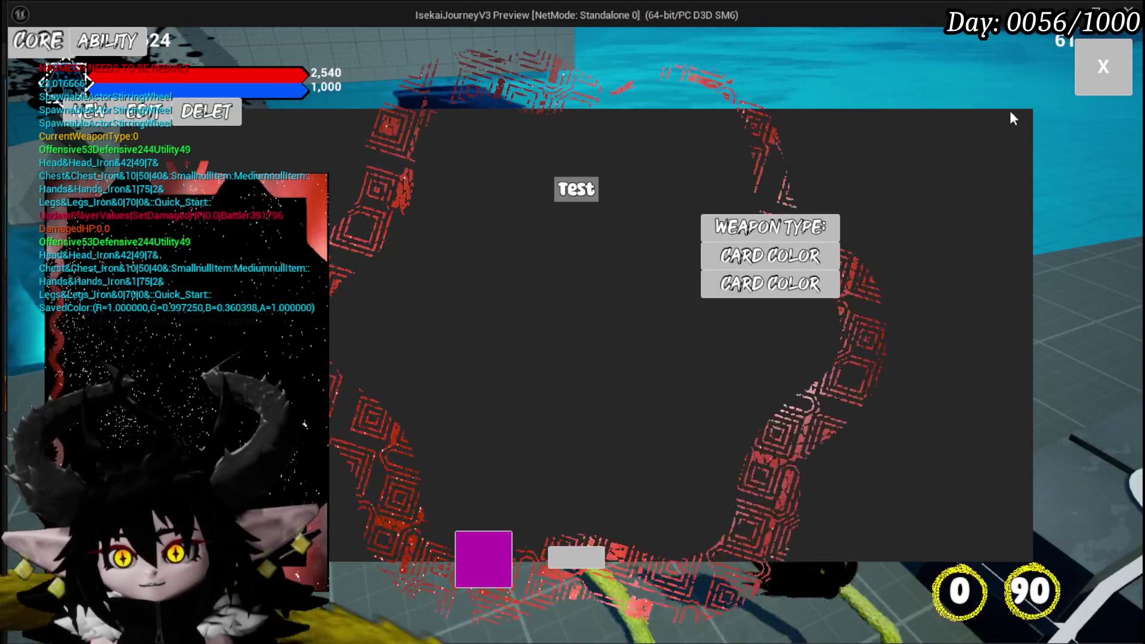
key(Escape)
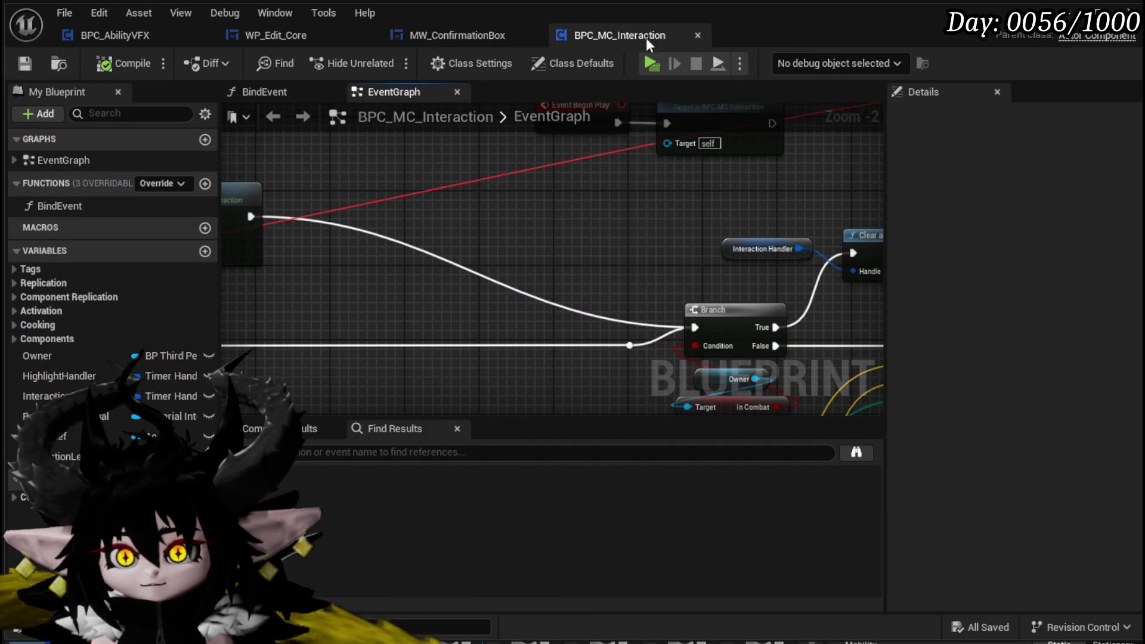
click(698, 35)
Set VerticalBox_CoreOptions visibility to Collapsed in WP_Edit_Core's Designer and save
click(276, 35)
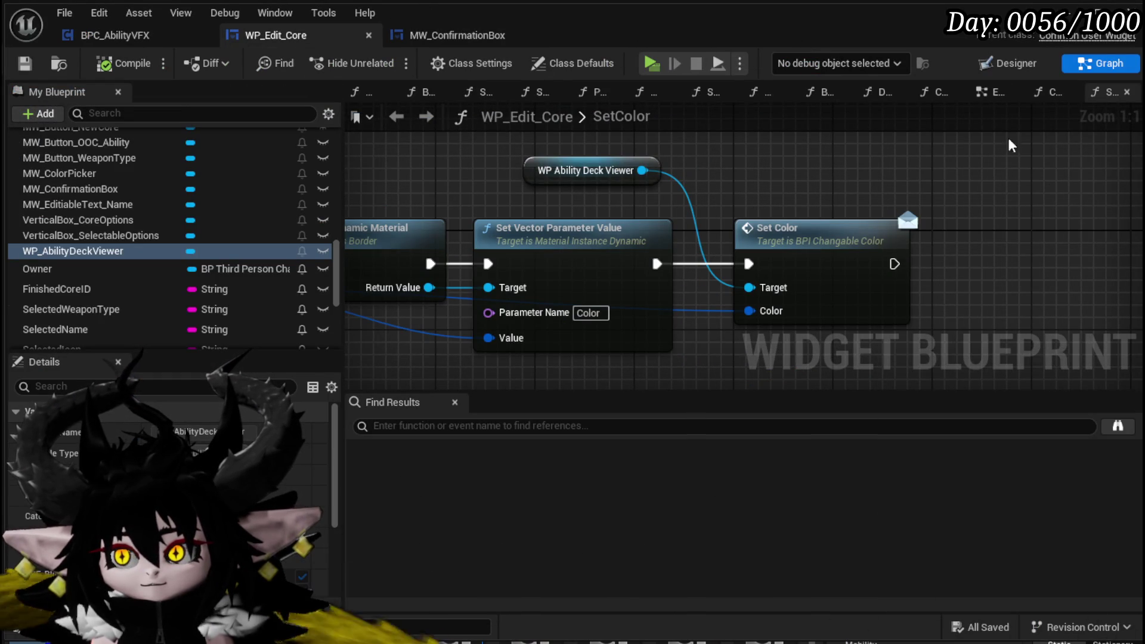
click(1008, 64)
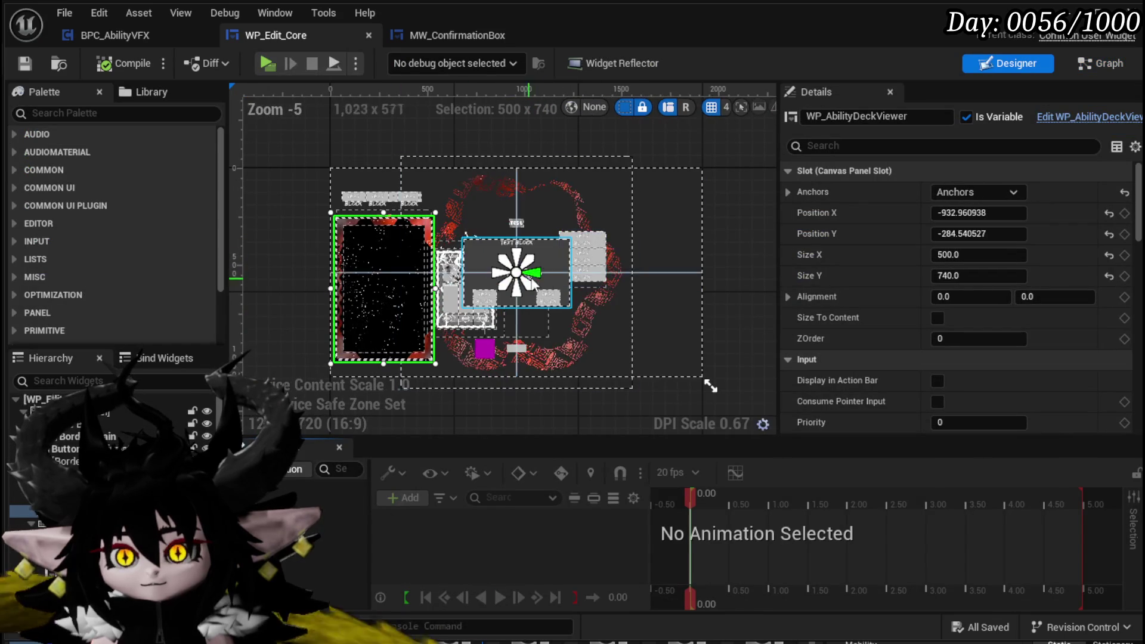
click(585, 286)
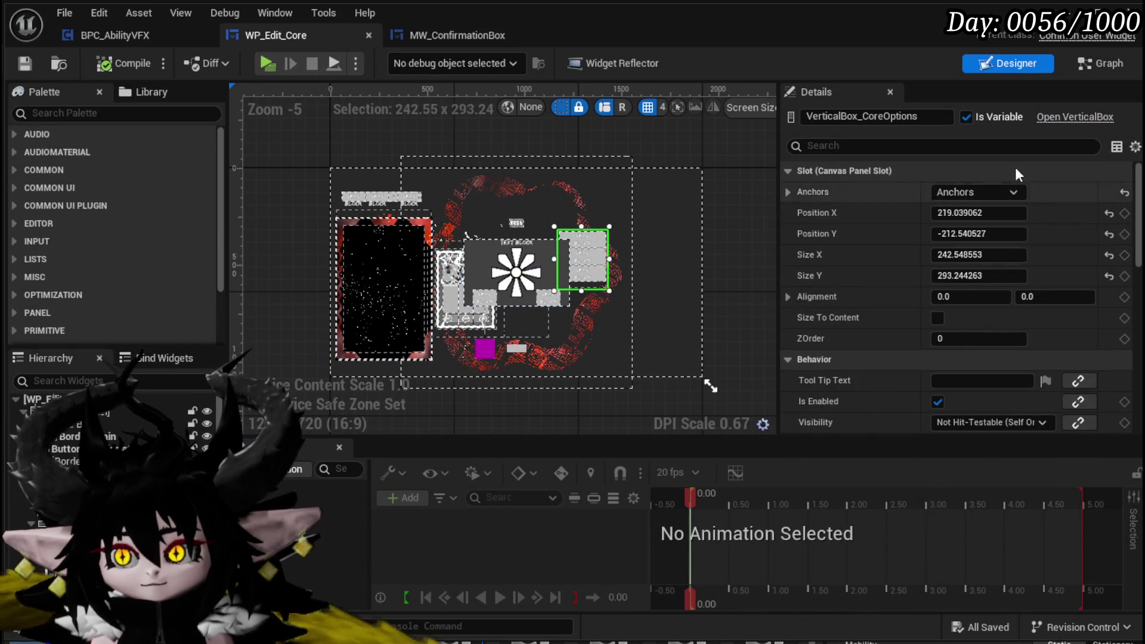
scroll(983, 298, down, 3)
click(985, 318)
click(979, 355)
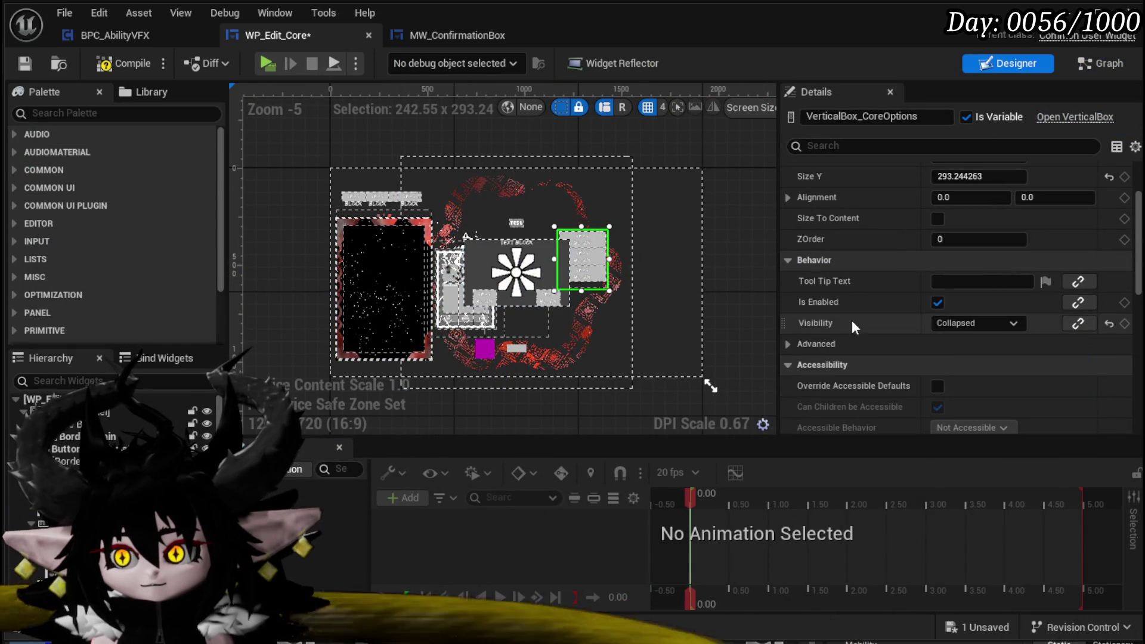
click(23, 64)
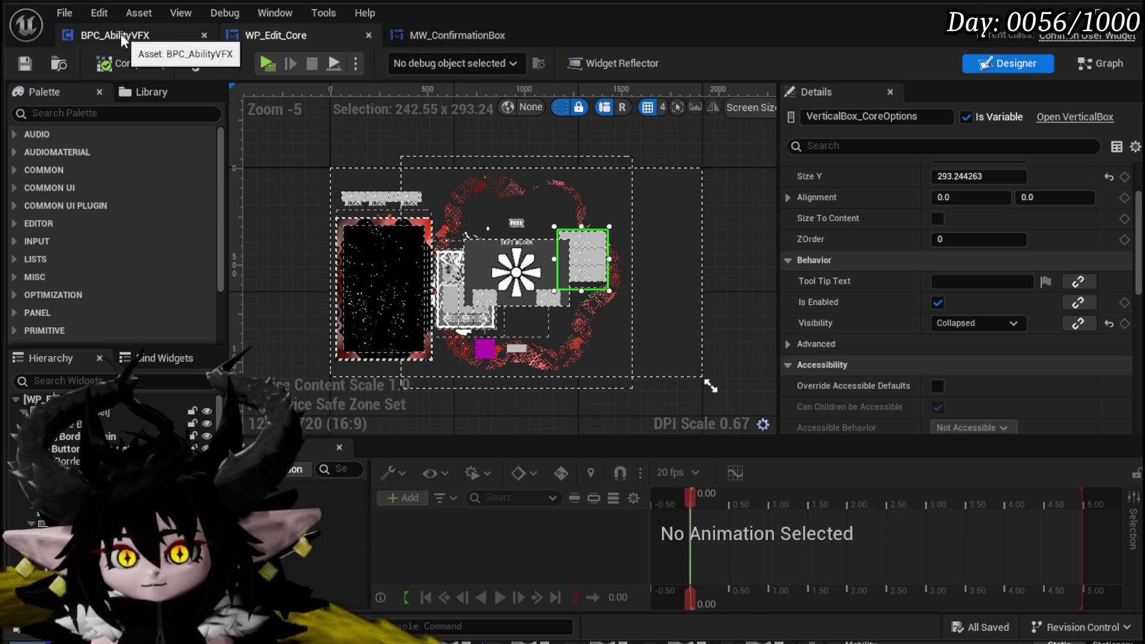
Glance at the MW_ConfirmationBox graph, then return to WP_Edit_Core's node graph
click(473, 31)
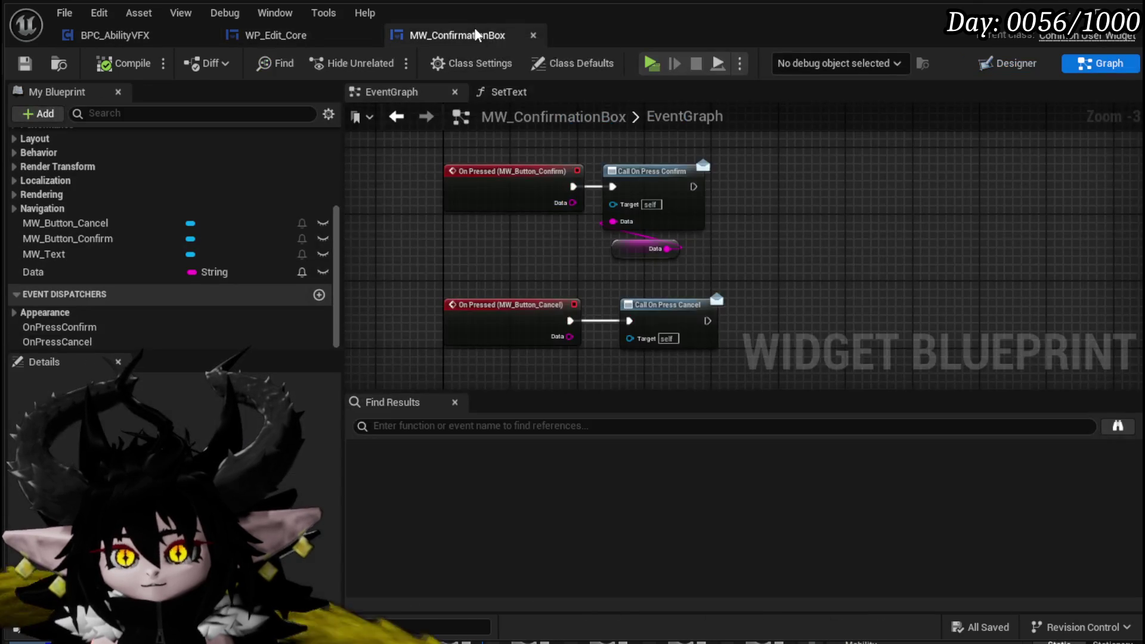
click(246, 33)
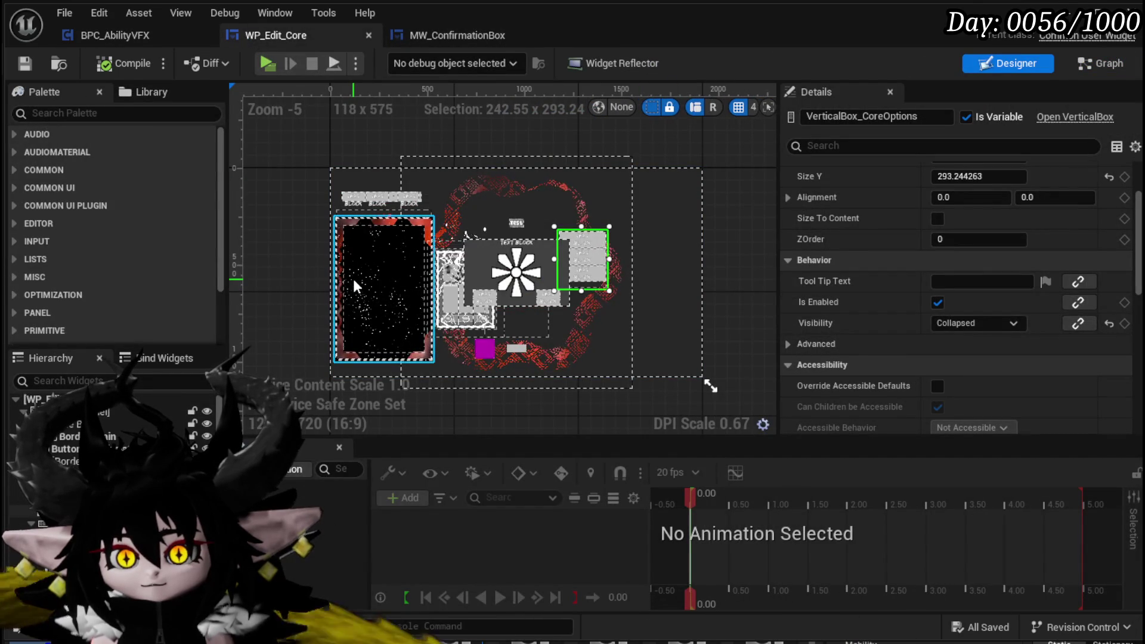
click(1100, 63)
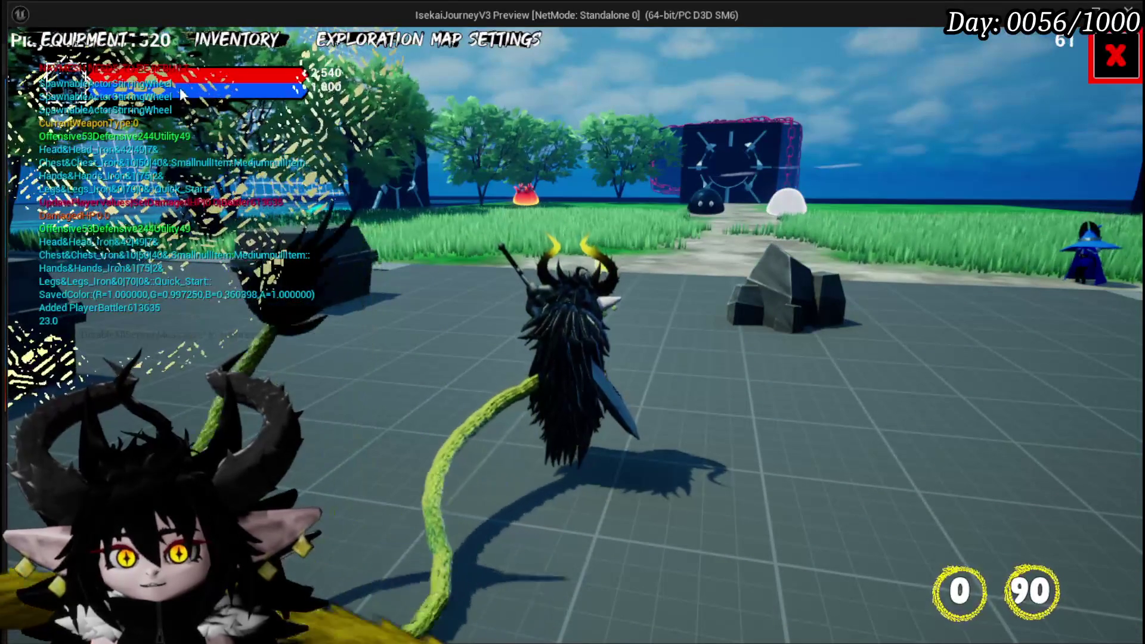
Play-test by walking to the workbench and opening the CORE card panel, then stop
key(Escape)
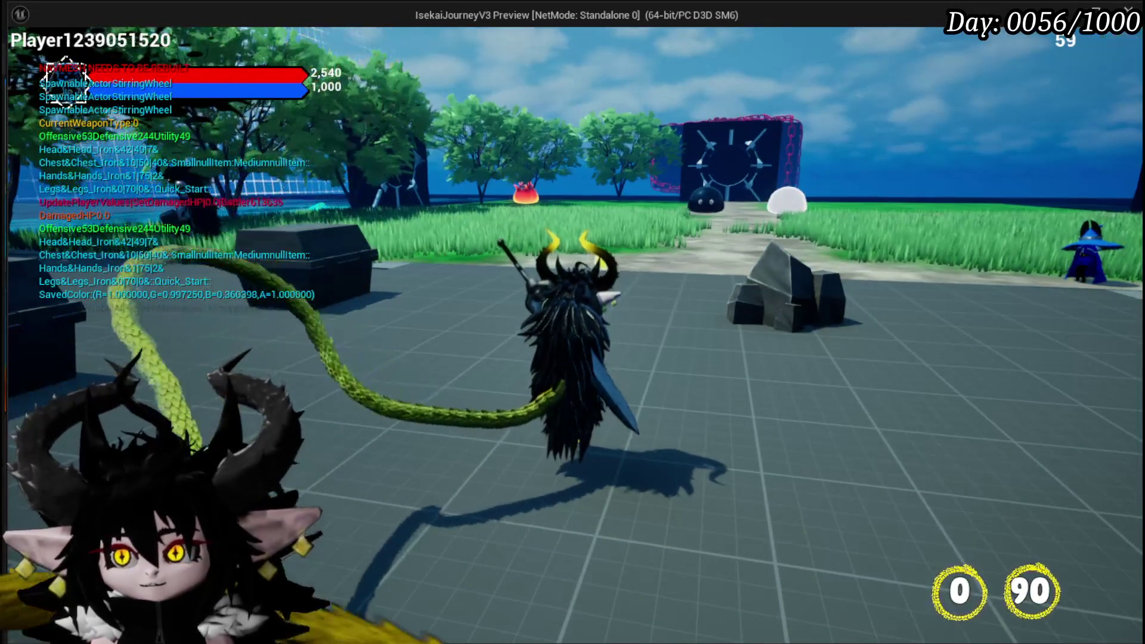
key(w)
key(e)
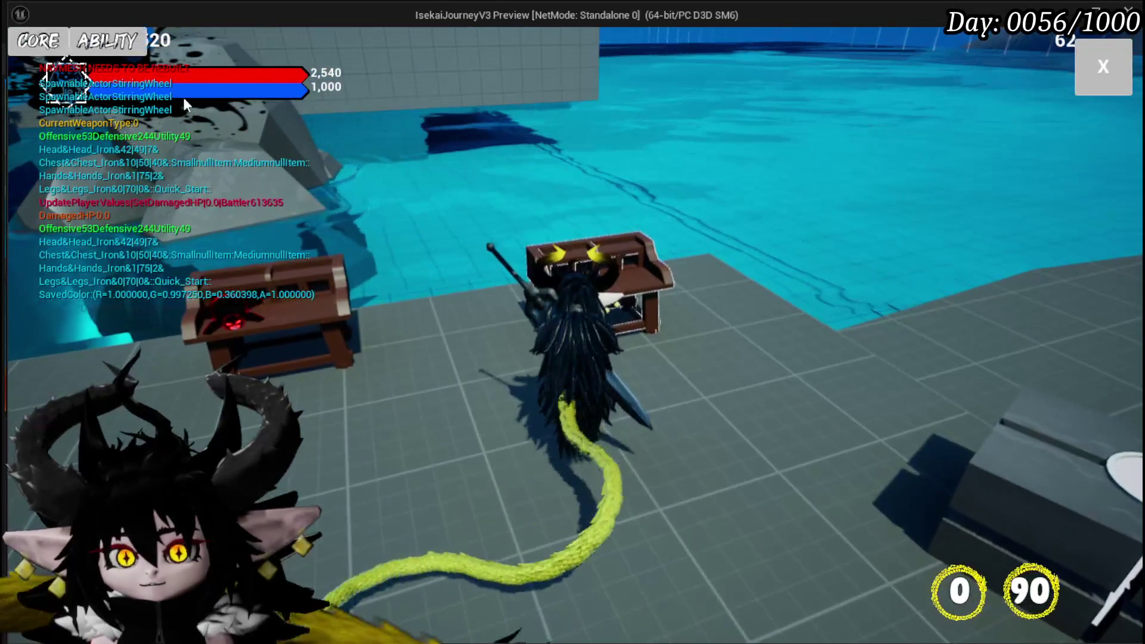
click(49, 40)
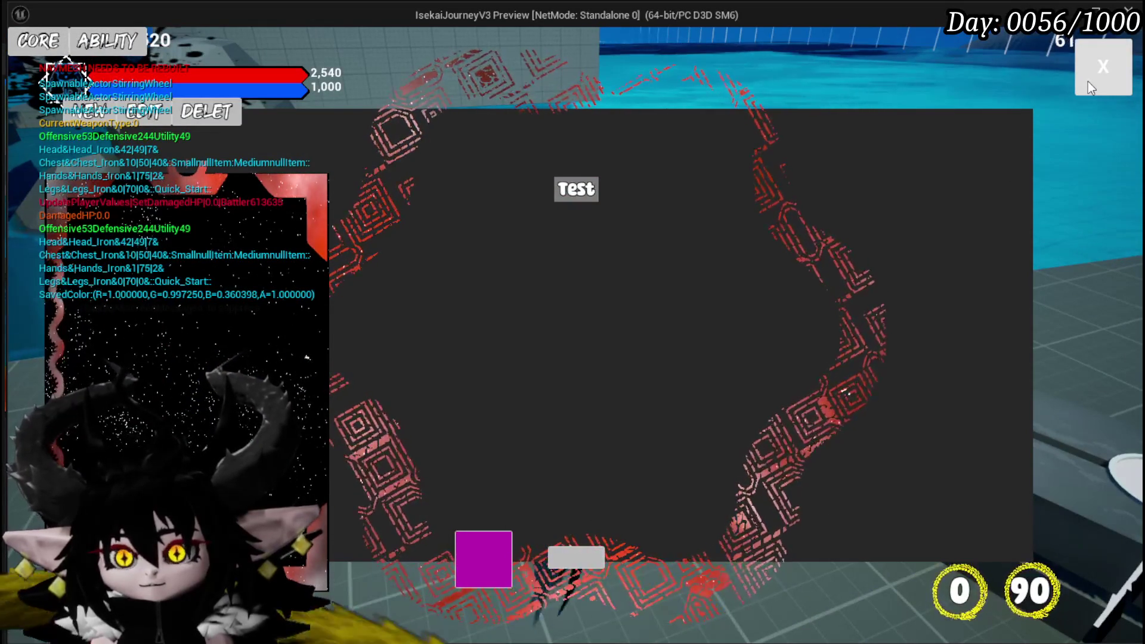
click(1087, 81)
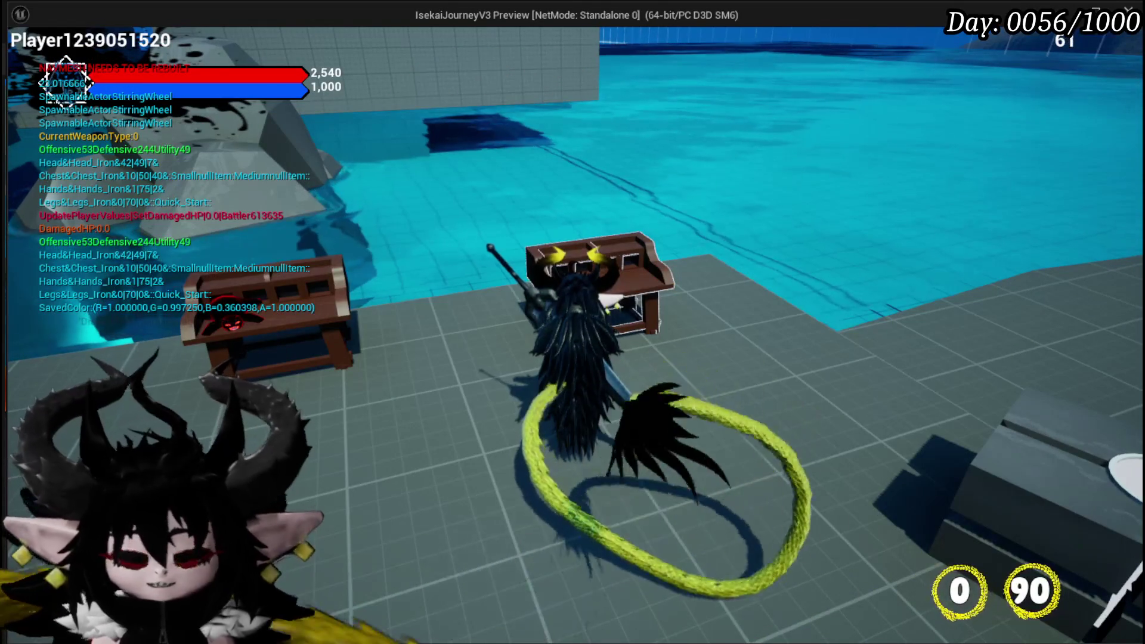
key(Escape)
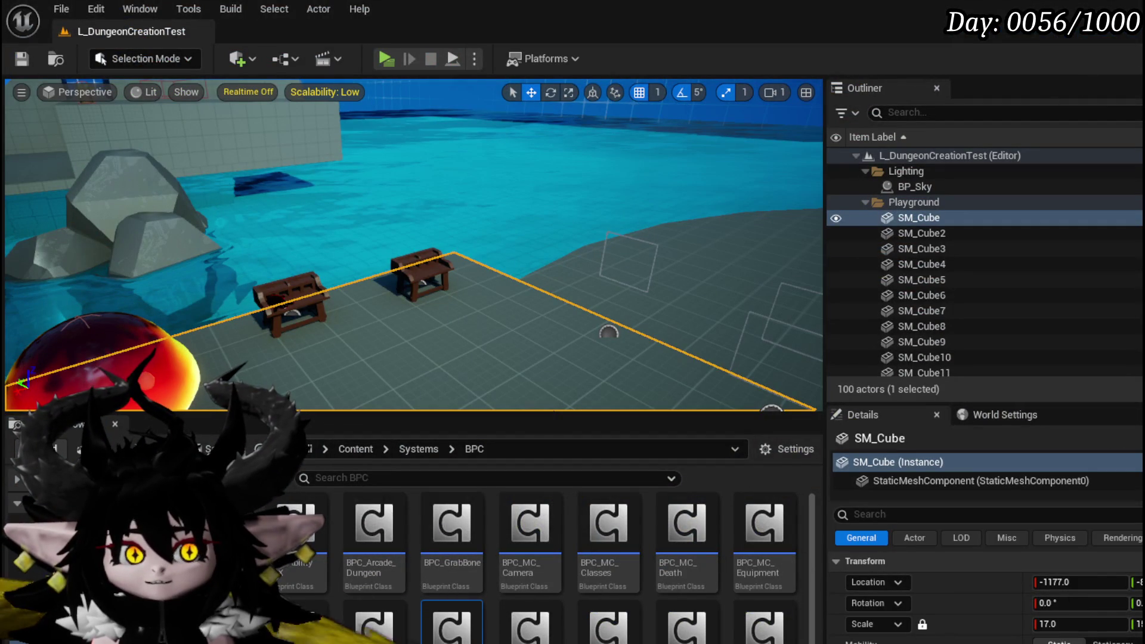
In BindEvent, add a SetColor call after SET and wire Widget Main Color into Color
key(alt+Tab)
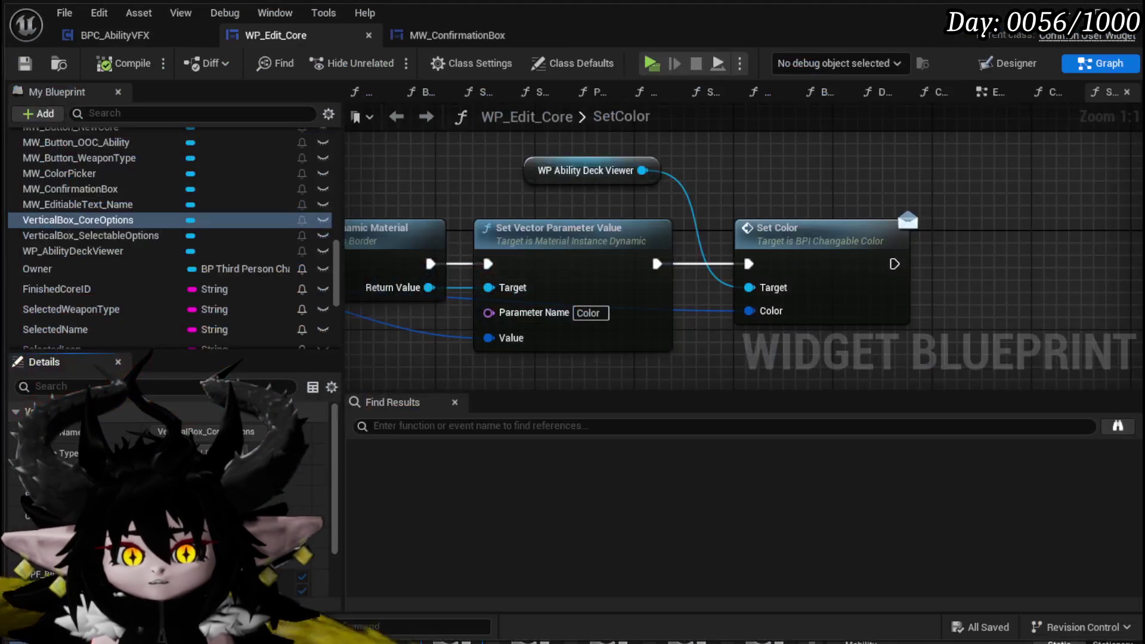
scroll(683, 174, down, 2)
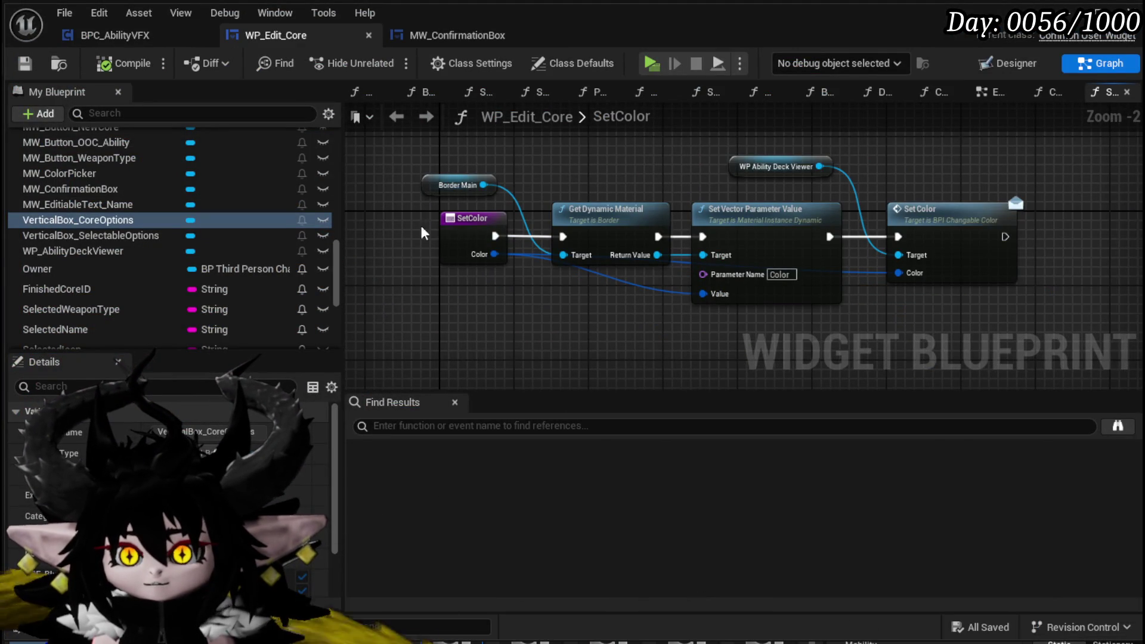
scroll(128, 166, up, 10)
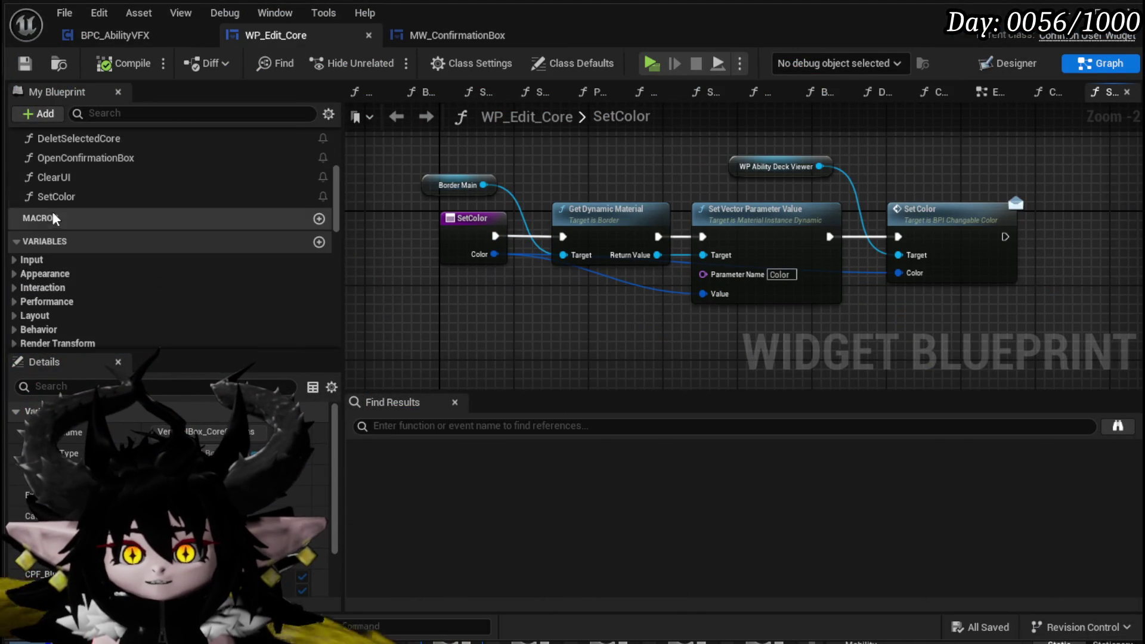
scroll(81, 191, up, 3)
double_click(82, 188)
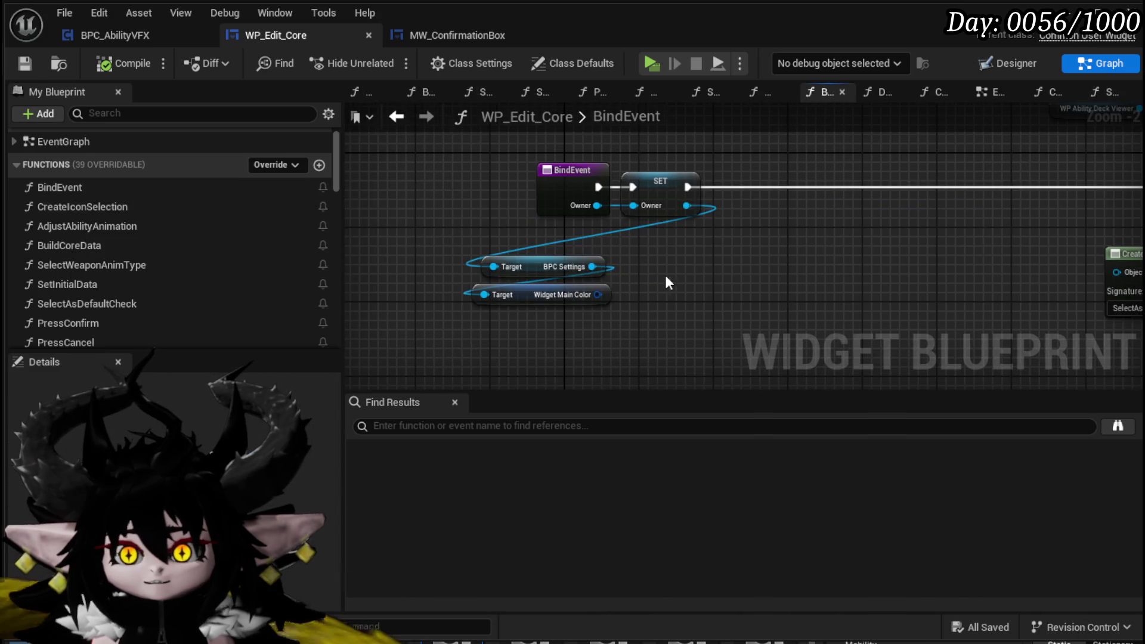
scroll(134, 292, down, 3)
mouse_move(115, 296)
mouse_down()
mouse_move(475, 243)
mouse_move(549, 192)
mouse_move(553, 216)
mouse_move(598, 169)
mouse_move(1017, 189)
mouse_up()
mouse_move(391, 295)
mouse_down()
mouse_move(467, 287)
mouse_move(624, 230)
mouse_up()
Compile WP_Edit_Core, play-test the in-game core menu, stop, and save all packages
click(123, 61)
key(alt+p)
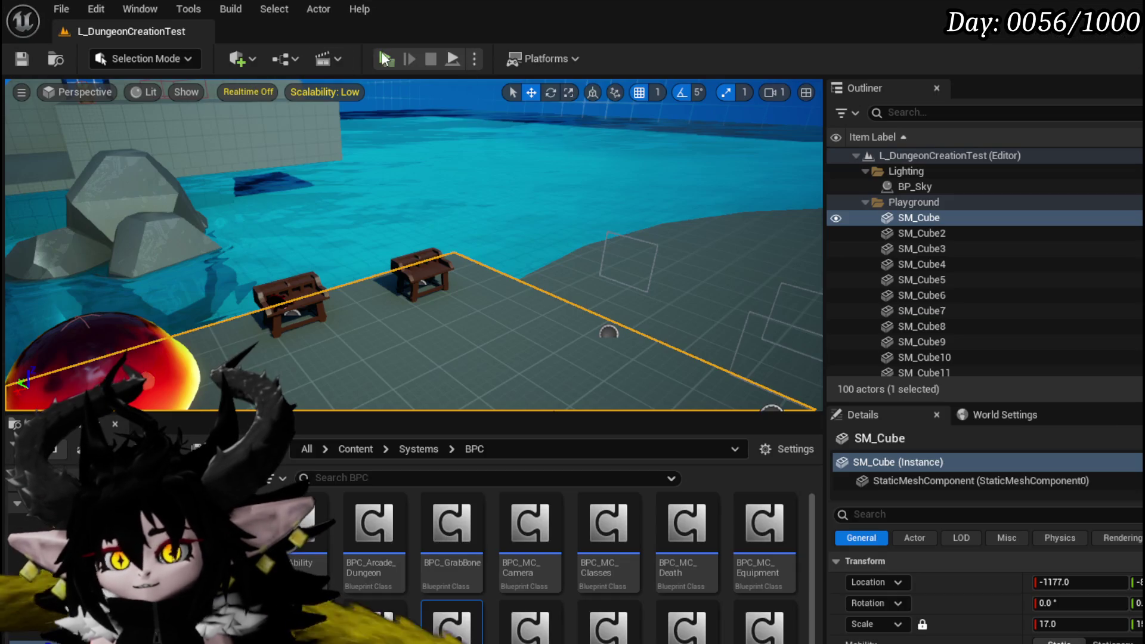
key(w)
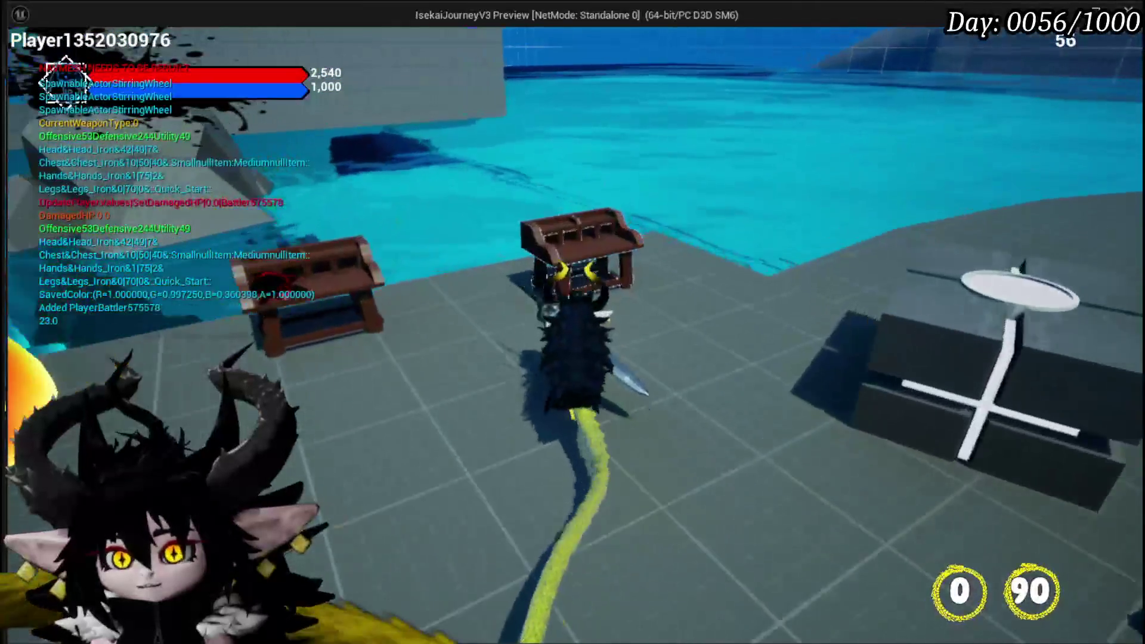
key(Tab)
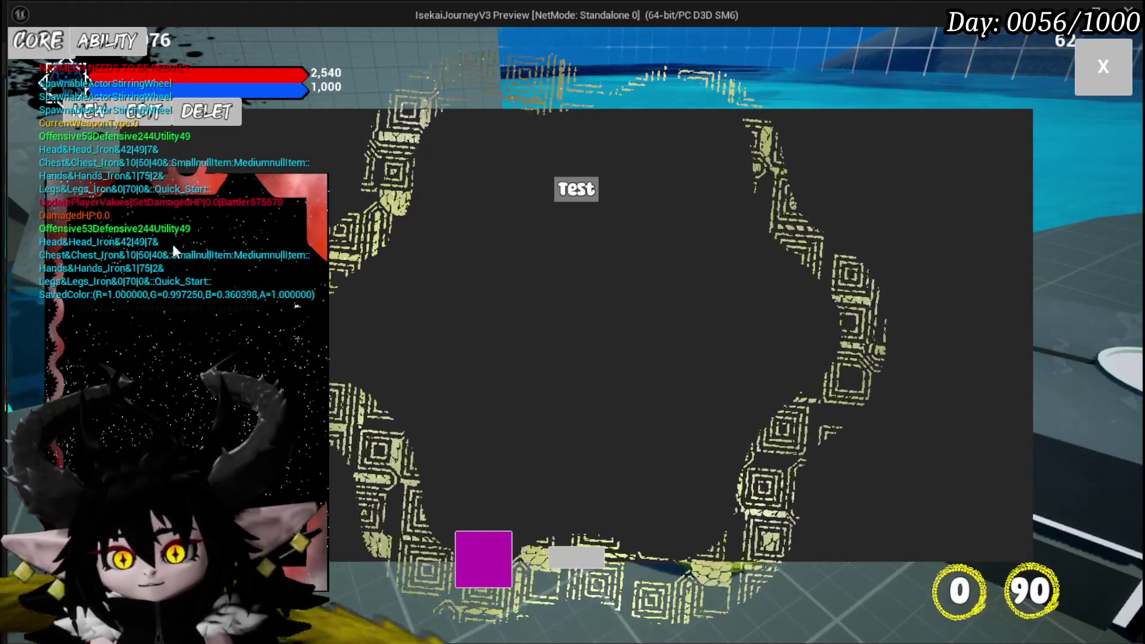
click(1103, 67)
key(Escape)
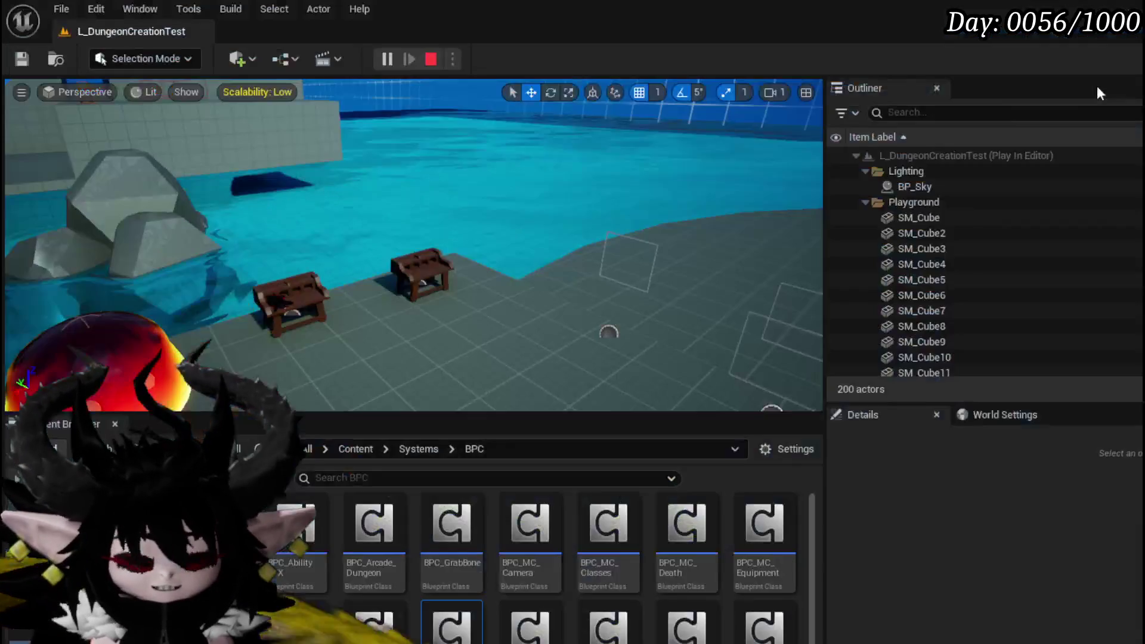
key(ctrl+s)
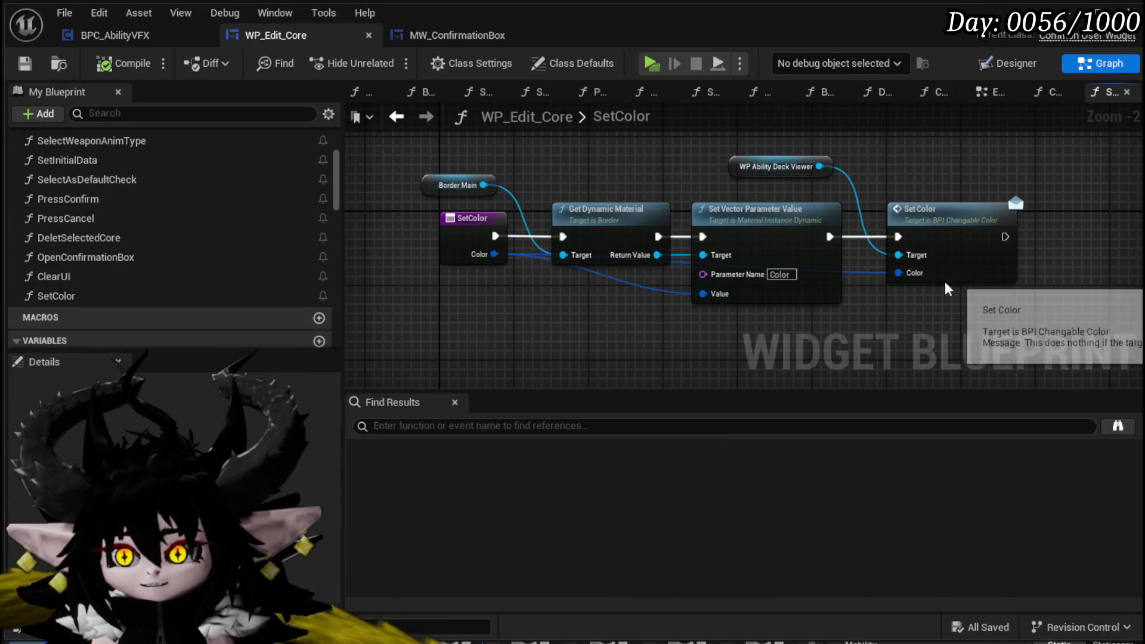
Search 'Color' actions on the WP Ability Deck Viewer reference, dismiss without adding a node, and save
drag(956, 280, 764, 281)
drag(769, 207, 685, 228)
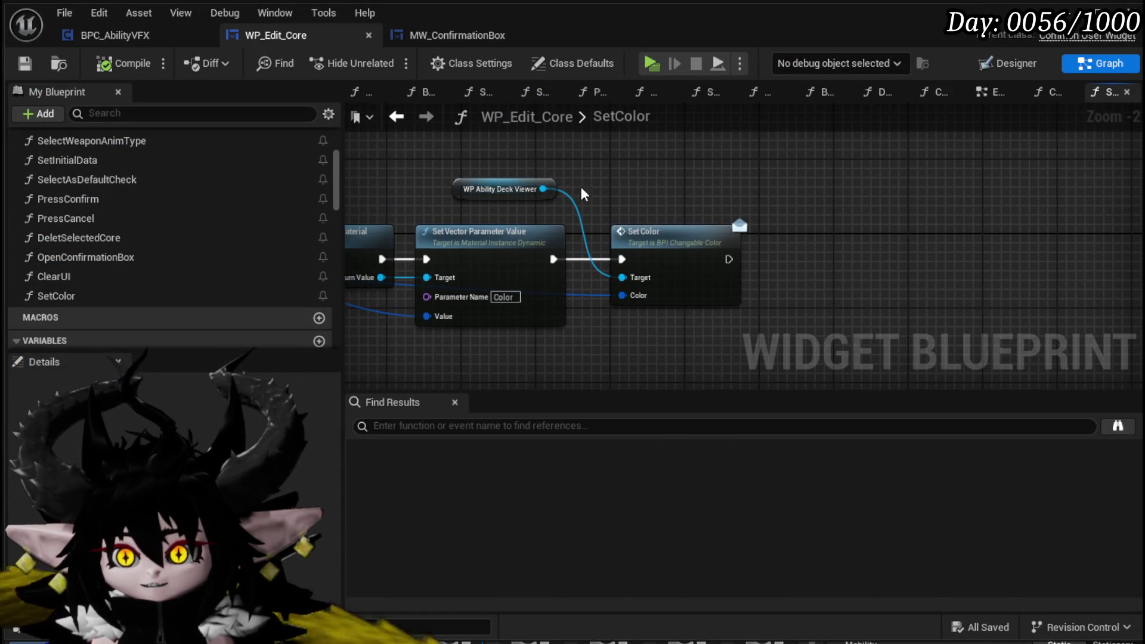
drag(542, 188, 700, 177)
text(Color)
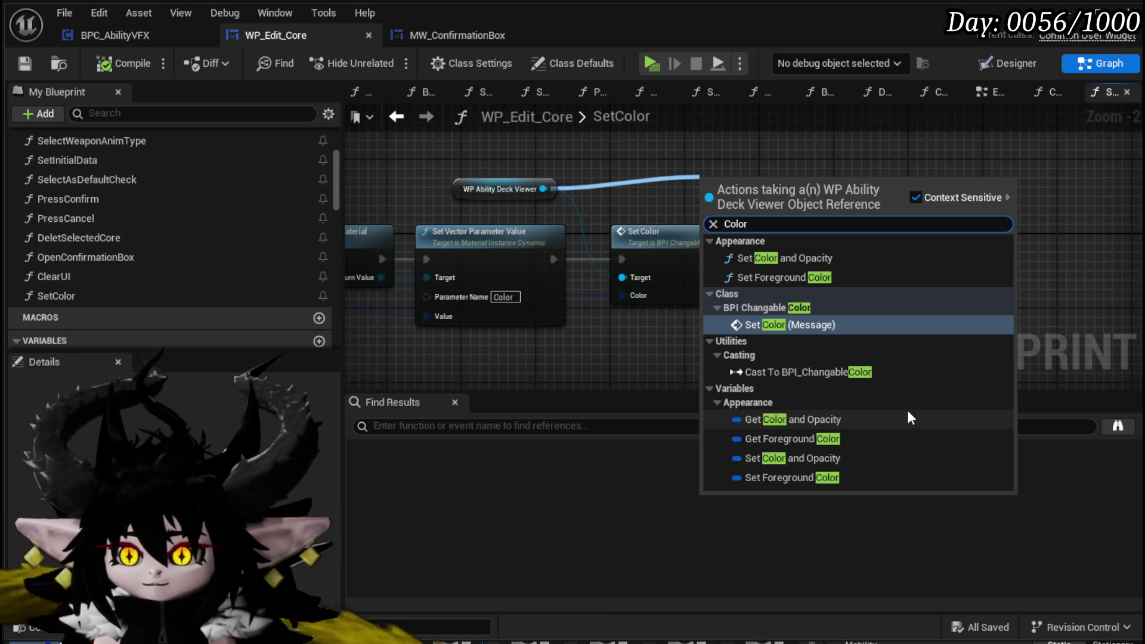
key(Escape)
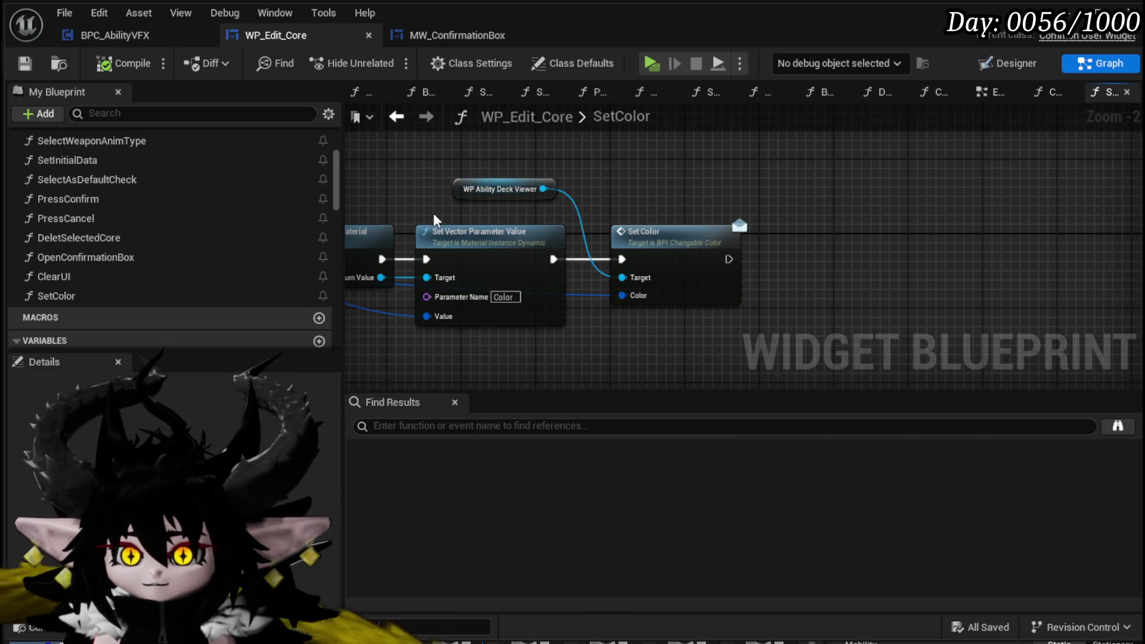
click(24, 63)
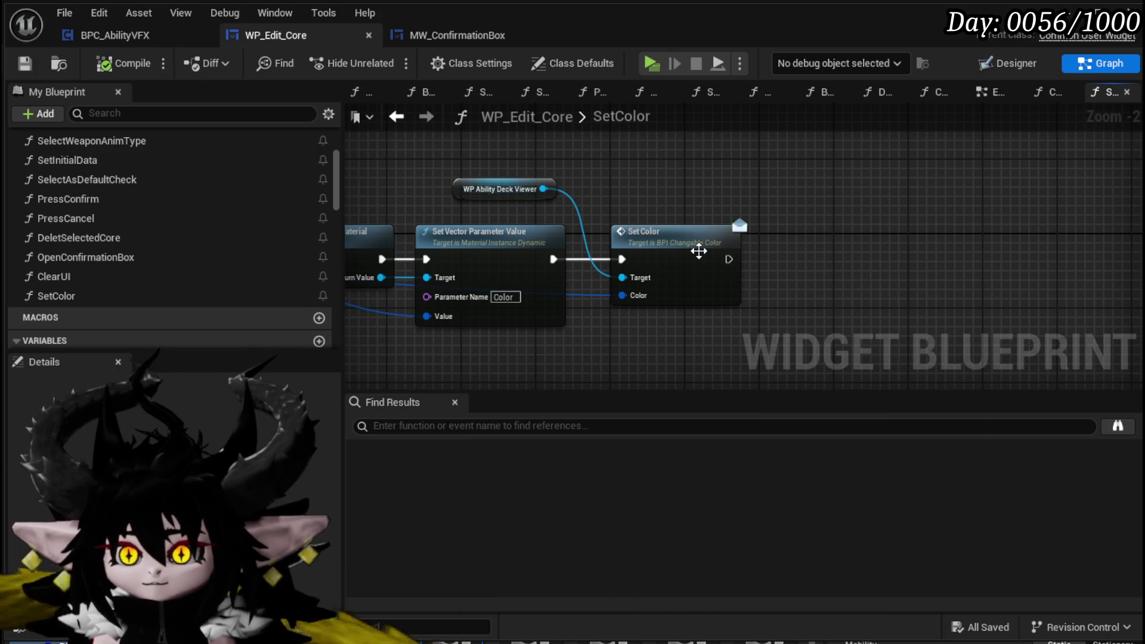
Select the Set Color node, then select the ability deck viewer in the Designer layout
click(677, 286)
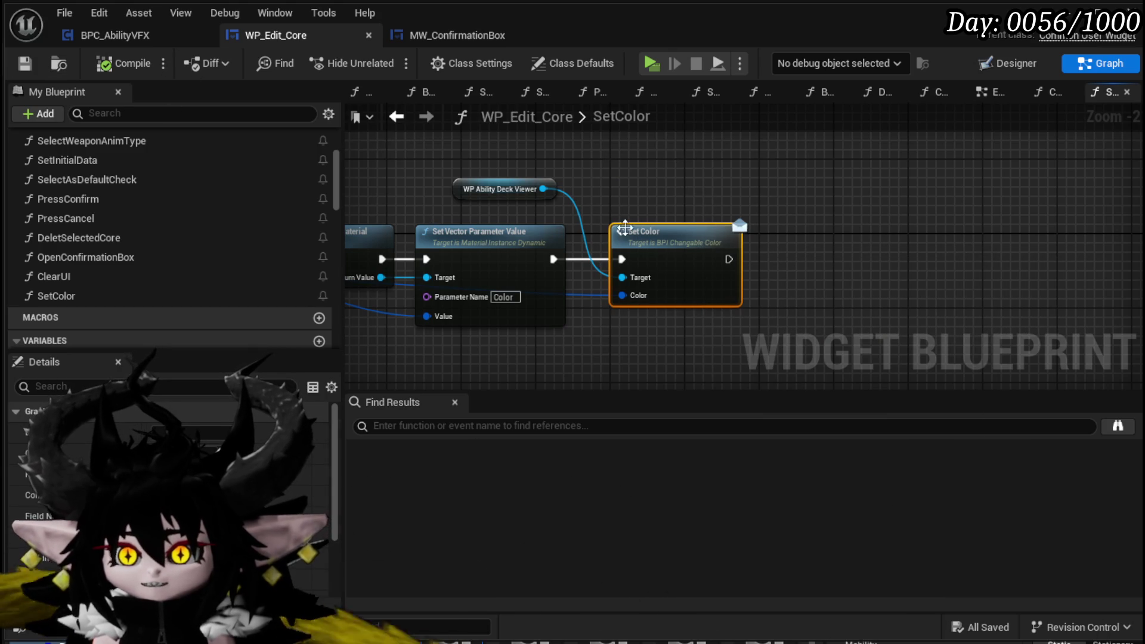
click(1004, 71)
click(391, 260)
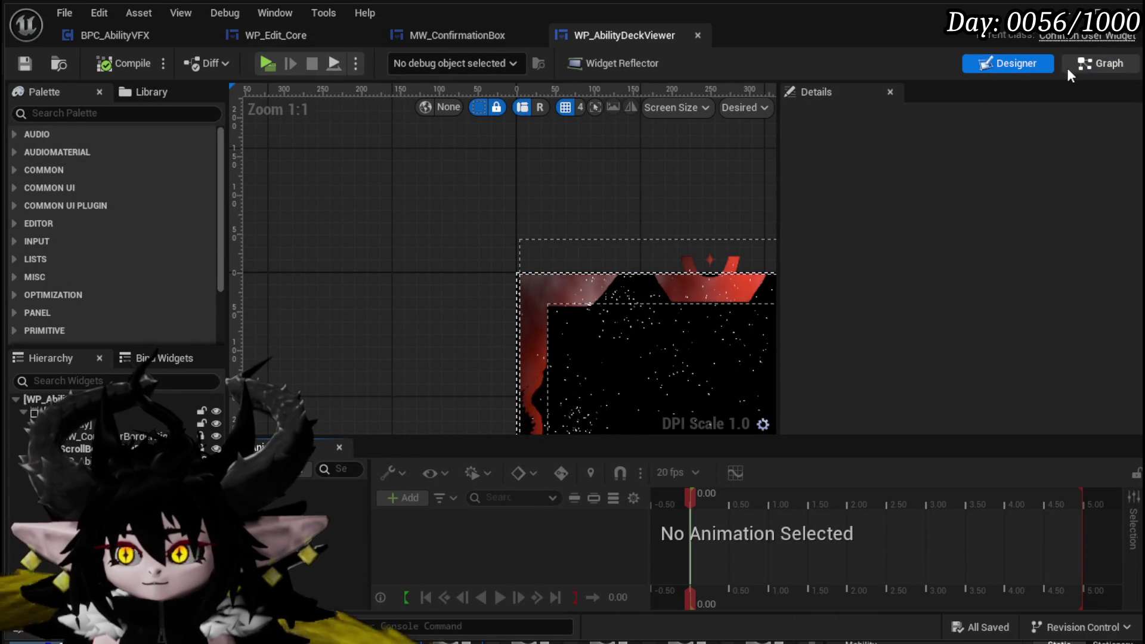
In WP_AbilityDeckViewer's graph, add a new function named SetColor
scroll(147, 179, down, 1)
click(1106, 68)
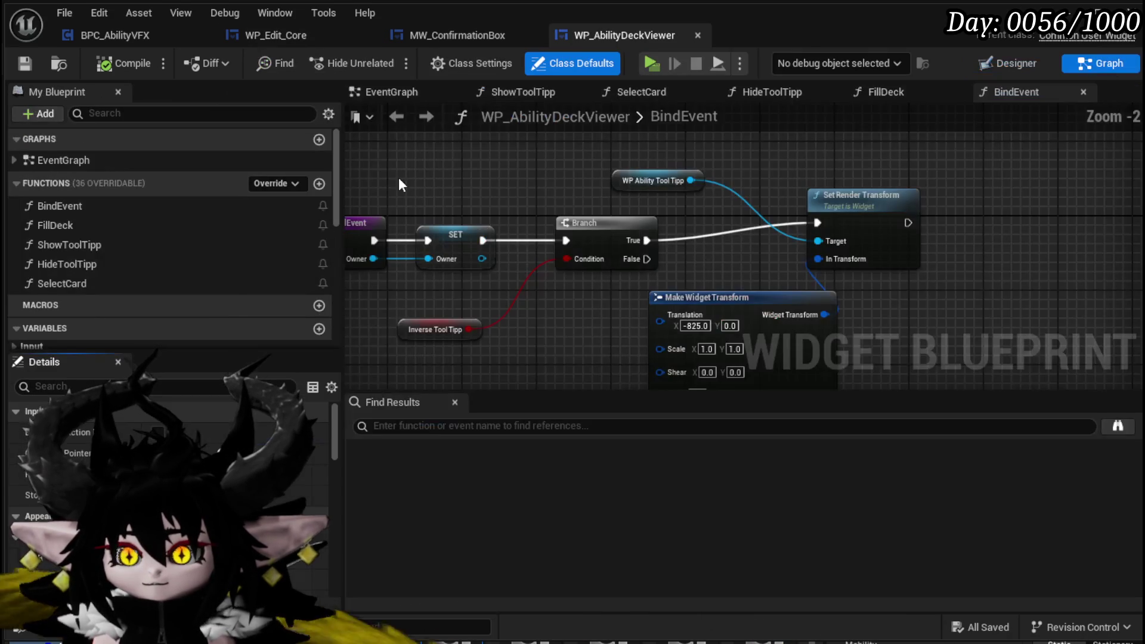
scroll(162, 234, down, 10)
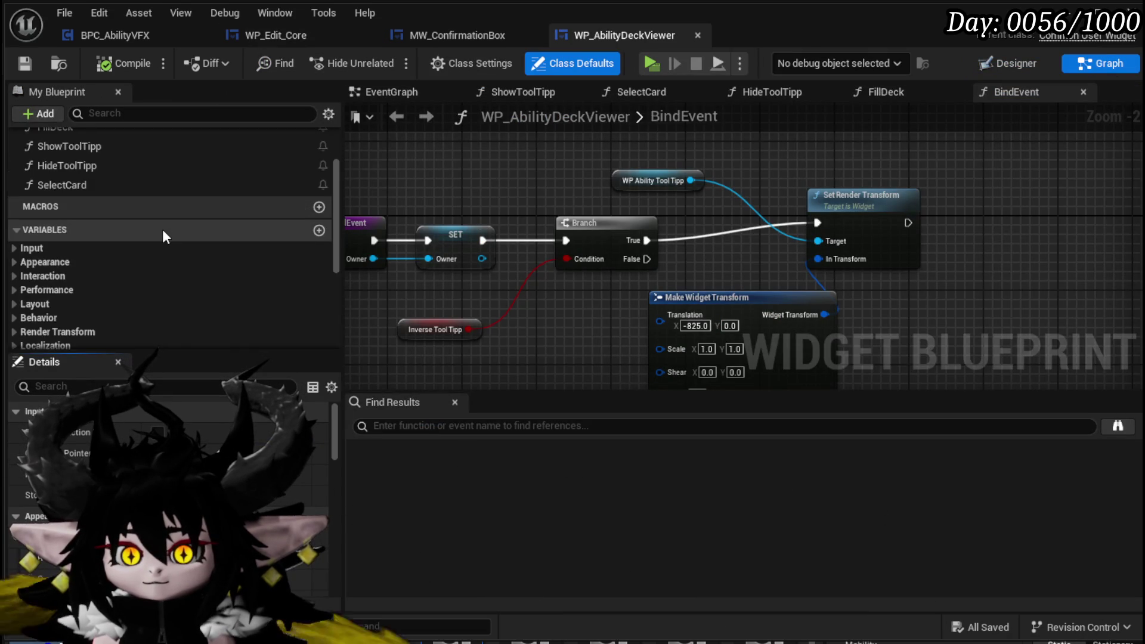
scroll(565, 240, down, 1)
scroll(565, 240, down, 3)
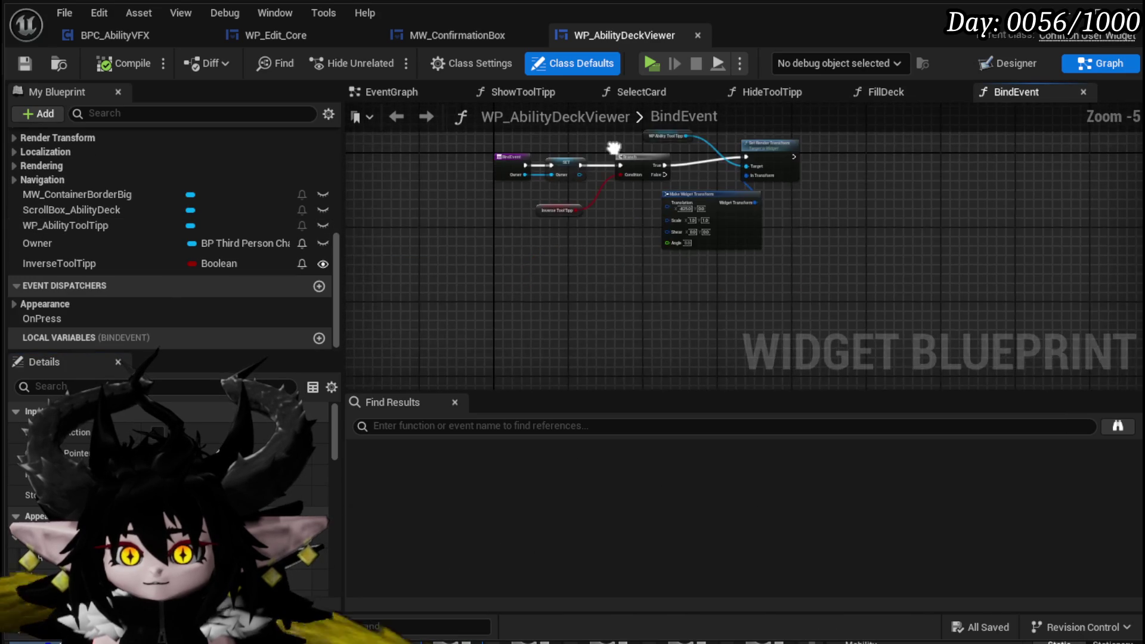
click(413, 95)
scroll(559, 250, up, 4)
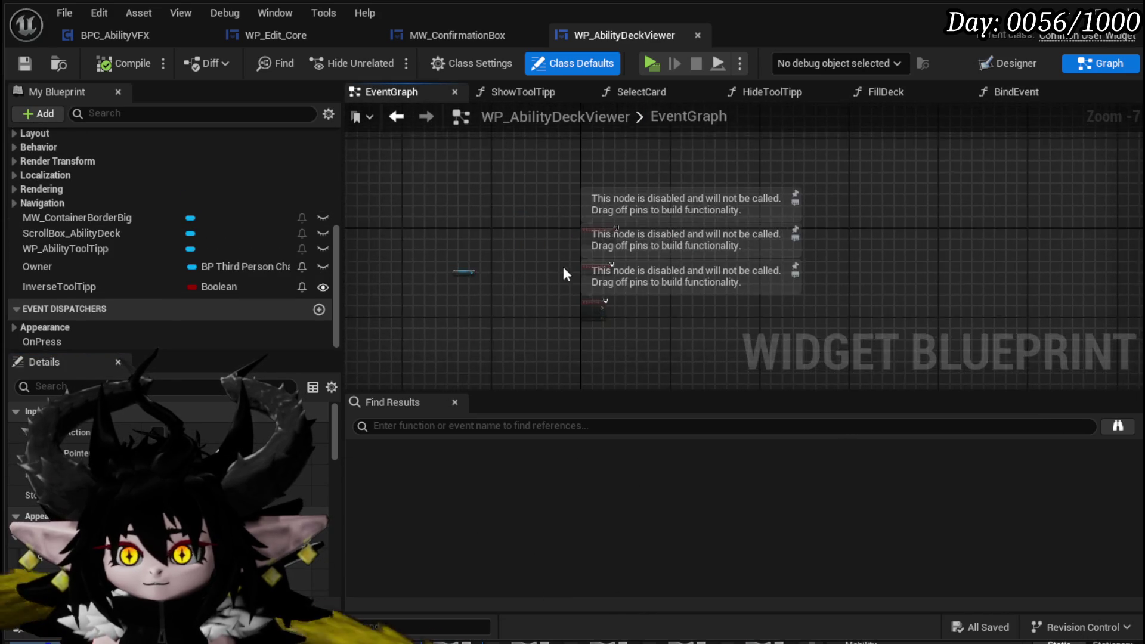
scroll(158, 214, up, 5)
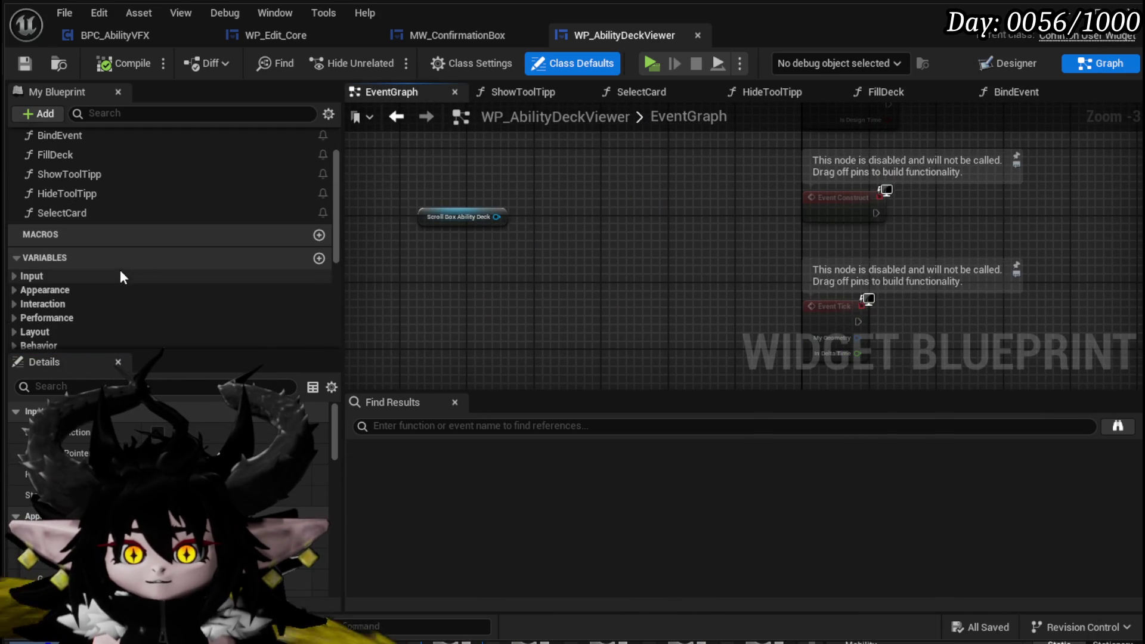
scroll(119, 267, up, 3)
click(315, 184)
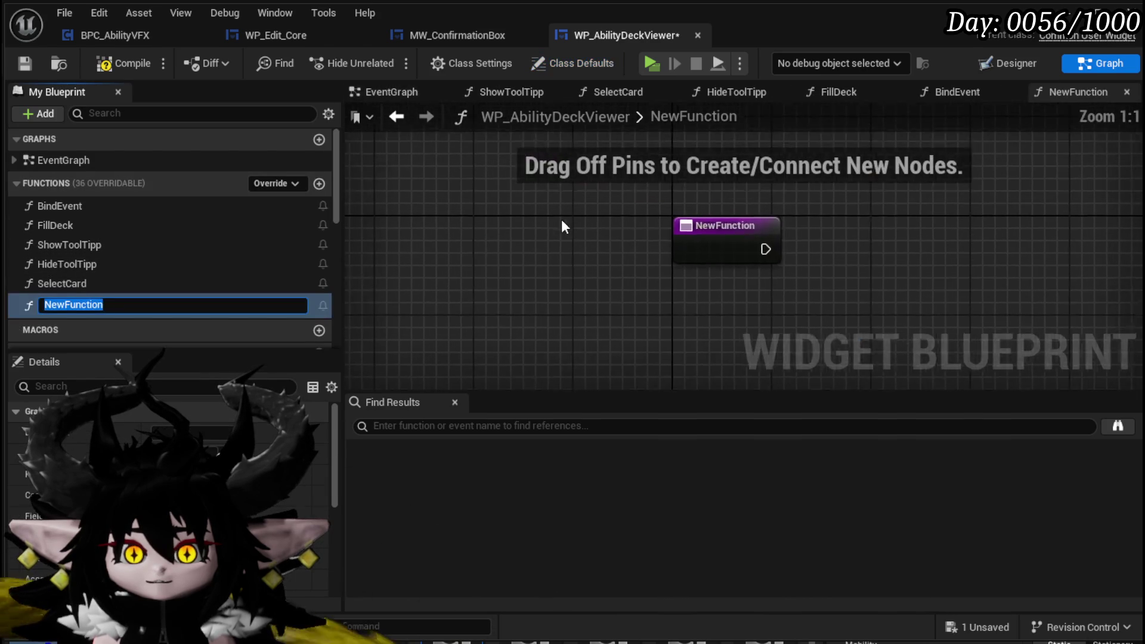
text(SetColo)
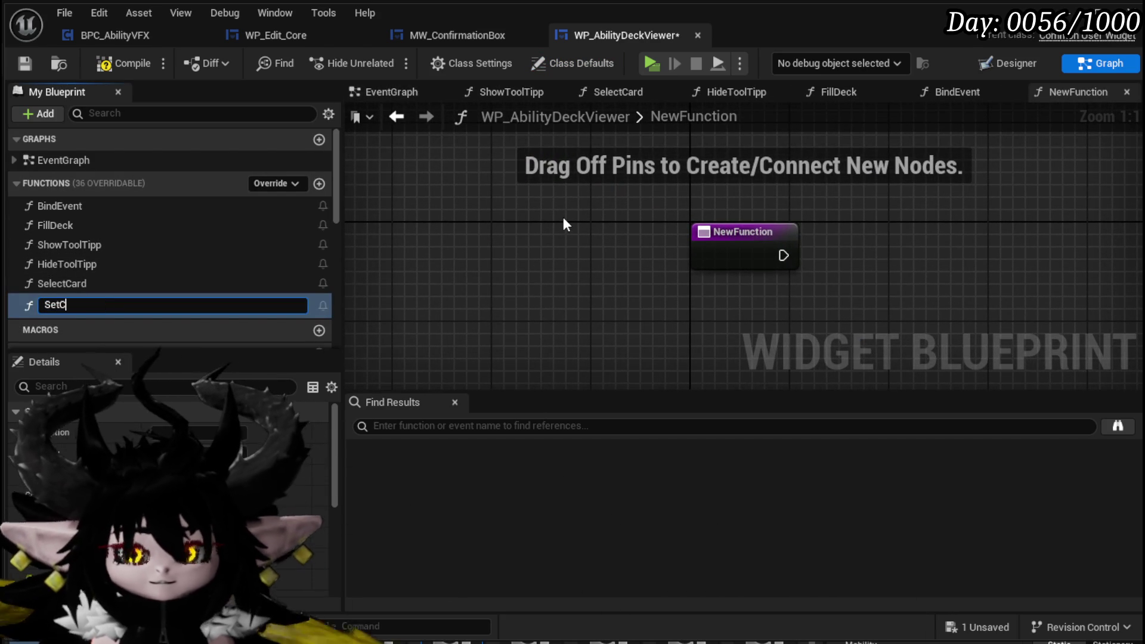
text(r)
key(Return)
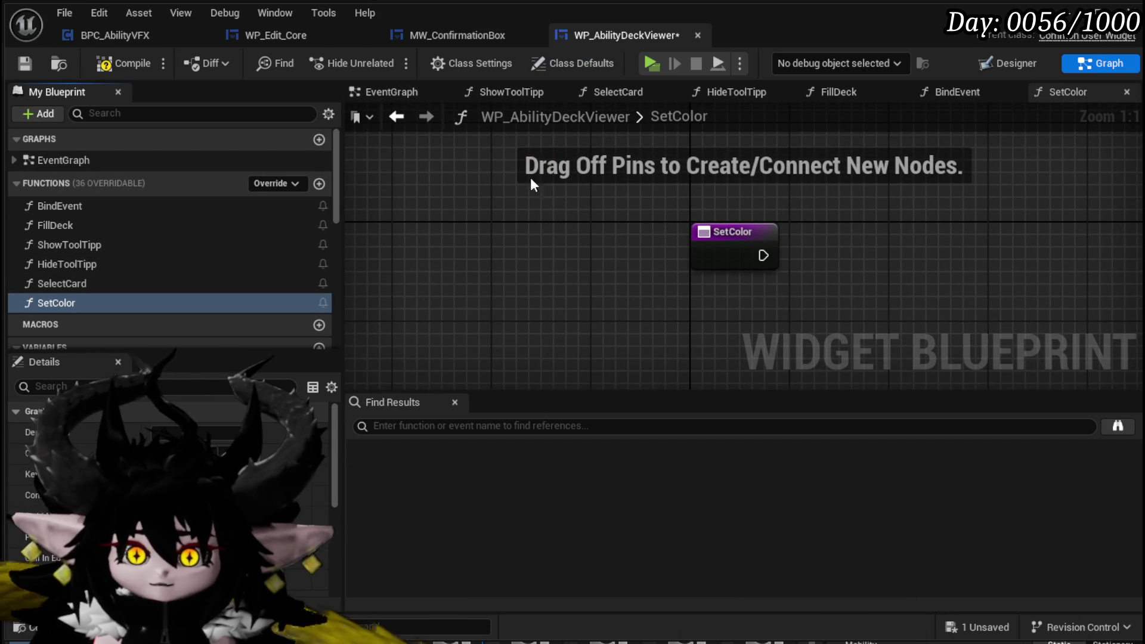
Rename the function to SetWidgetColor, then compile and save the deck viewer
right_click(52, 305)
click(107, 371)
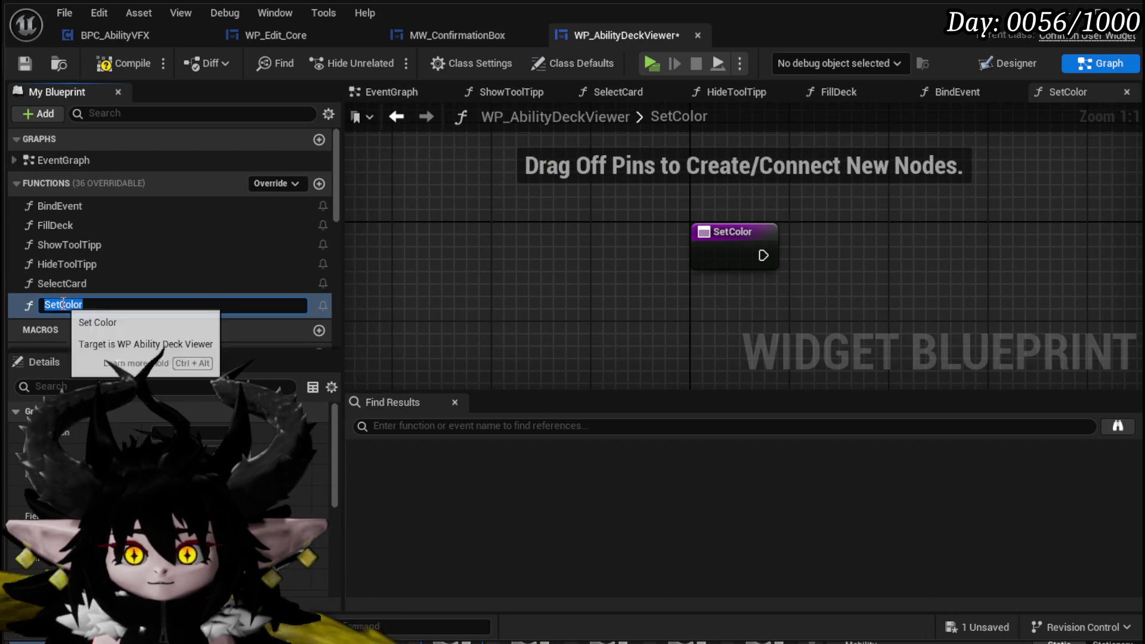
text(SetW)
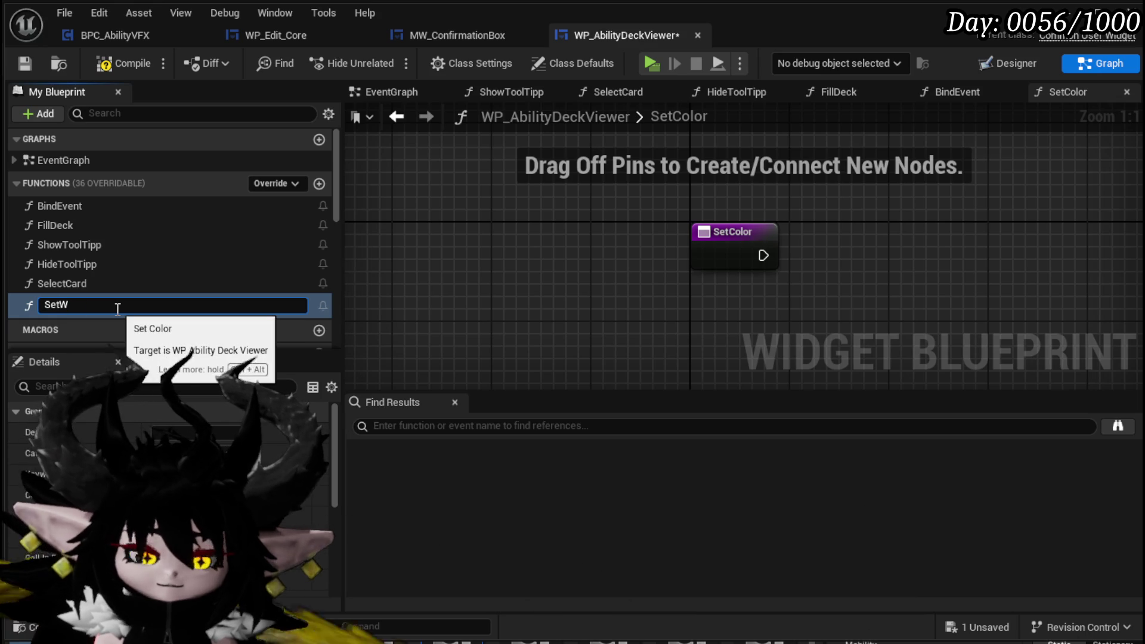
text(idget)
key(Return)
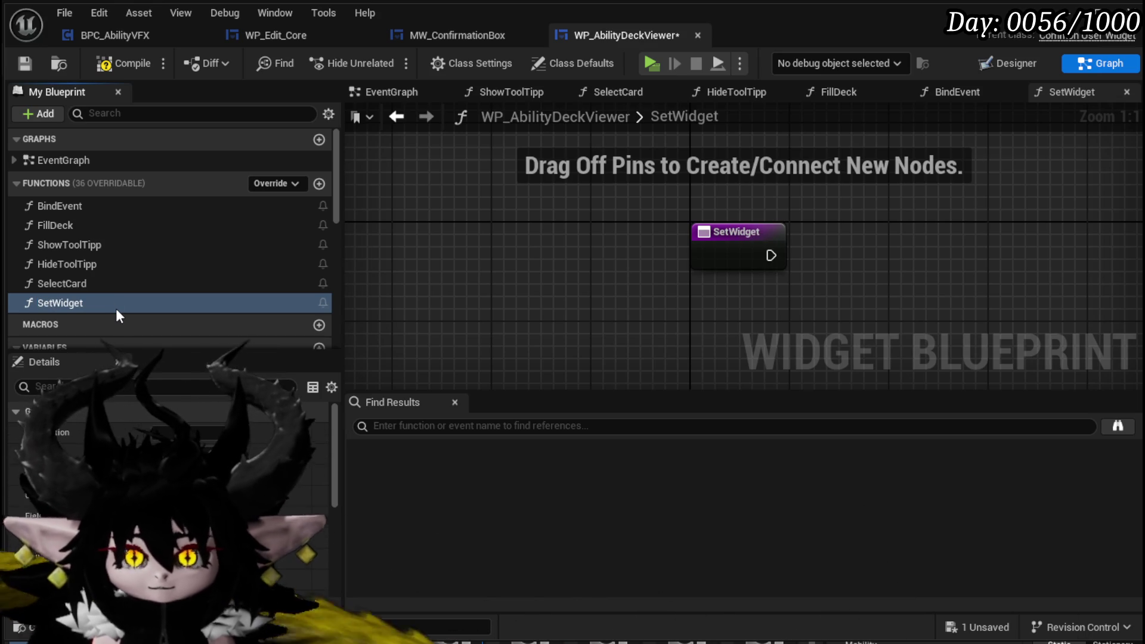
right_click(53, 302)
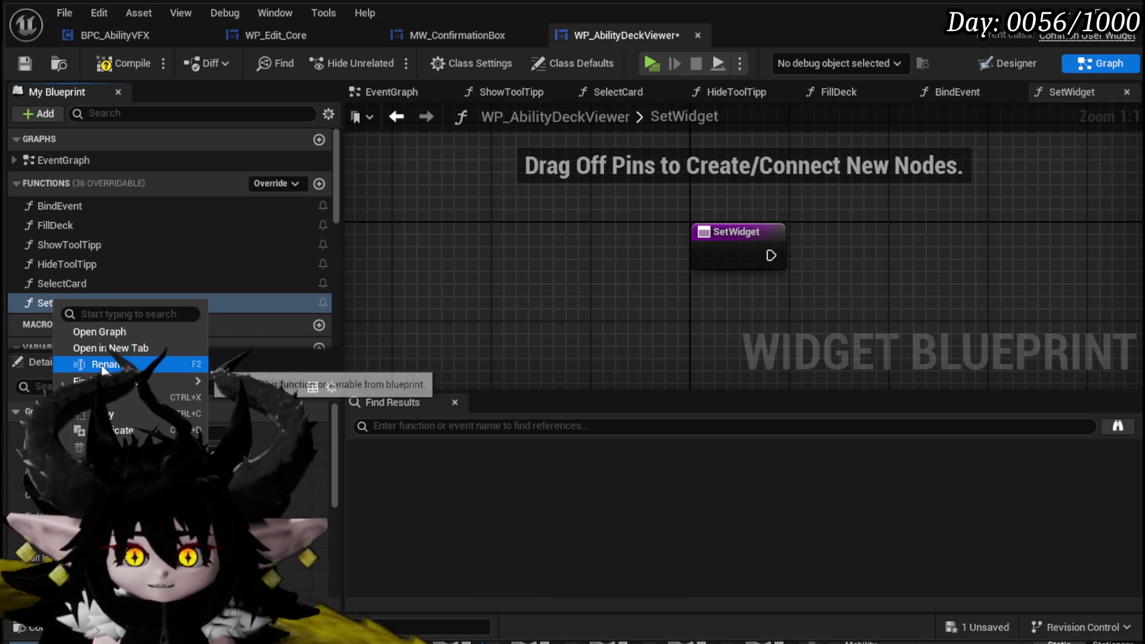
click(104, 365)
key(End)
text(C)
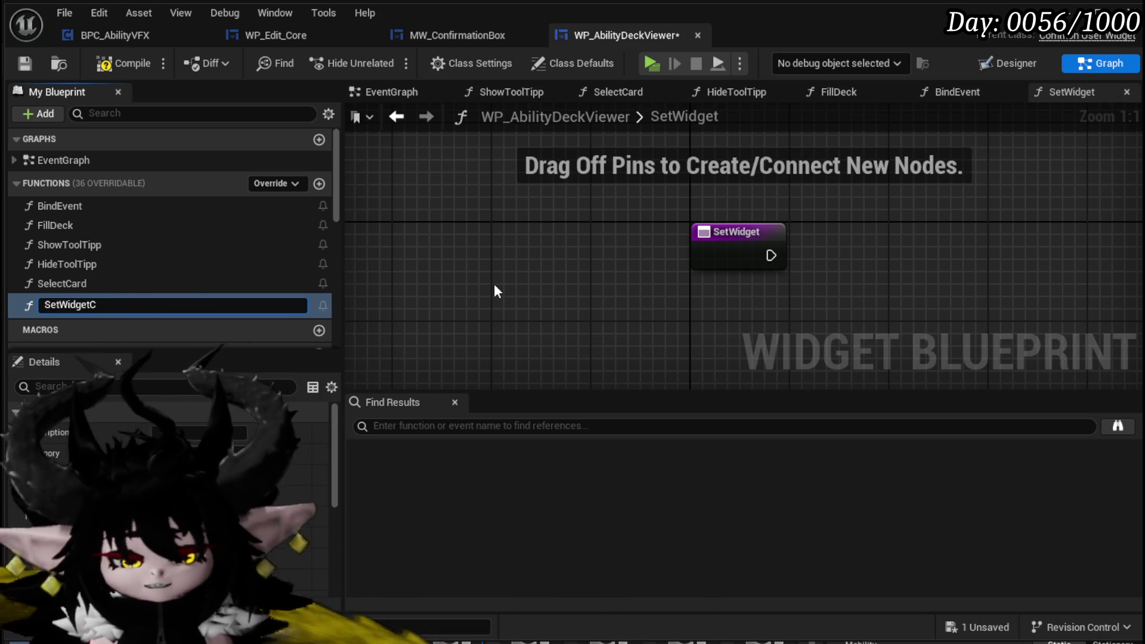
text(olor)
key(Return)
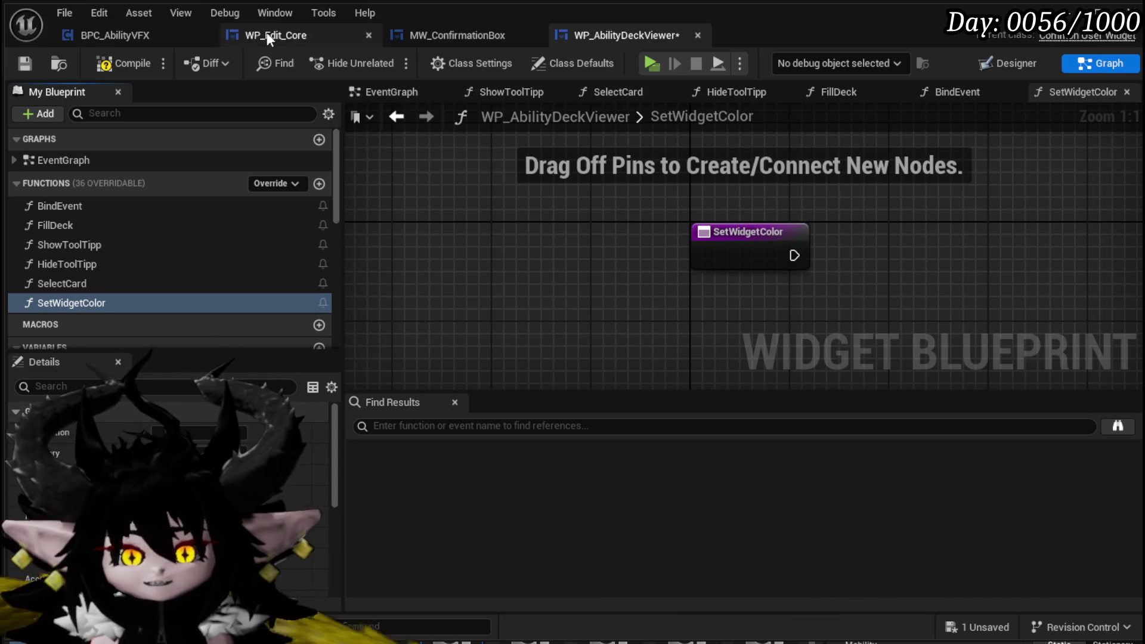
click(122, 63)
click(25, 63)
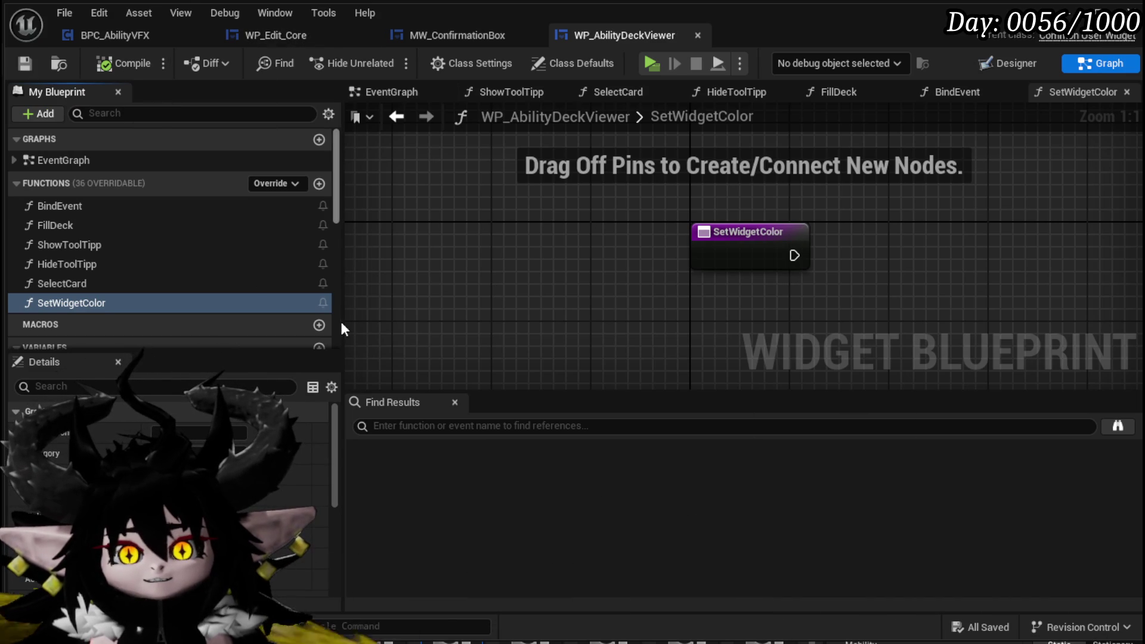
Add MW_ContainerBorderBig and WP_AbilityToolTipp getters, and a Set Widget Color call on the border
scroll(149, 239, down, 5)
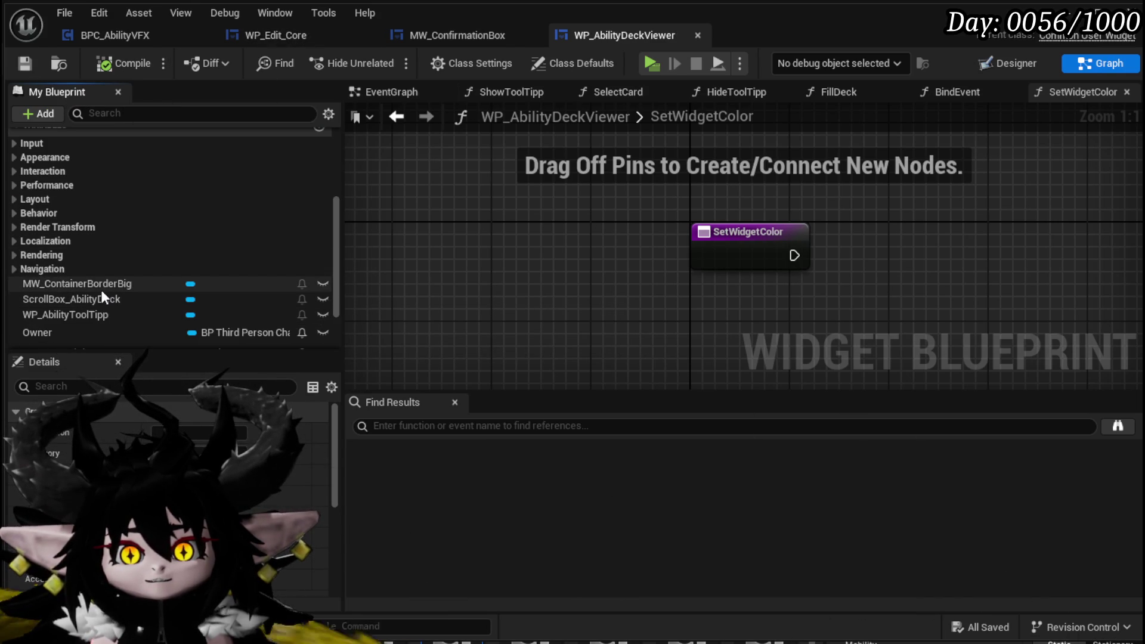
mouse_move(98, 285)
mouse_down()
mouse_move(613, 210)
mouse_move(623, 221)
mouse_up()
click(642, 235)
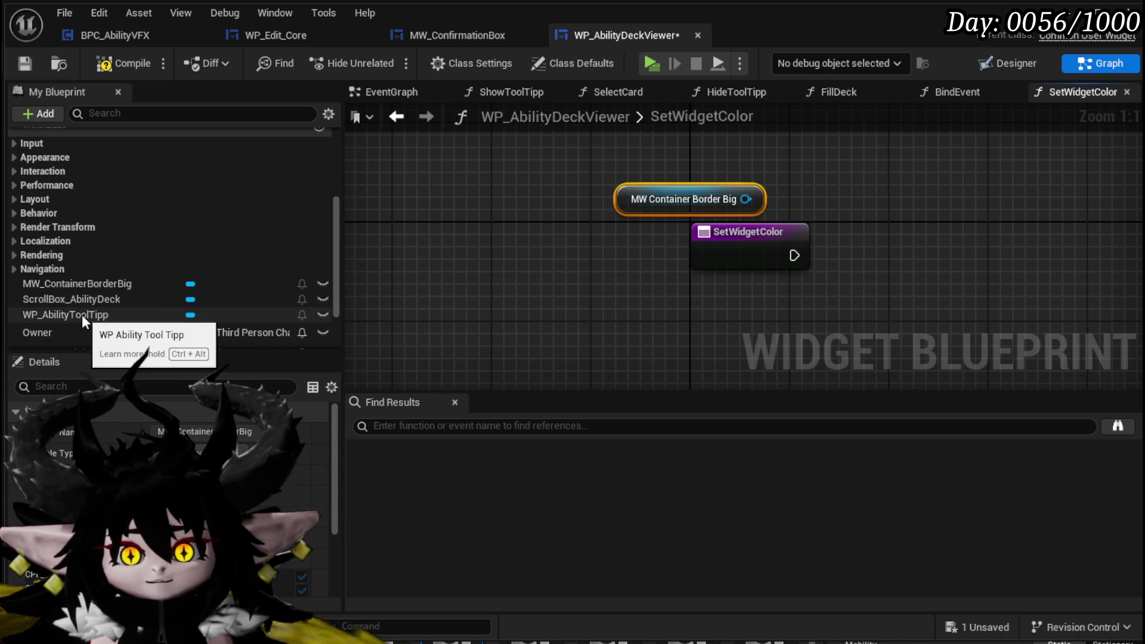
mouse_move(81, 313)
mouse_down()
mouse_move(692, 133)
mouse_move(620, 168)
mouse_up()
click(633, 174)
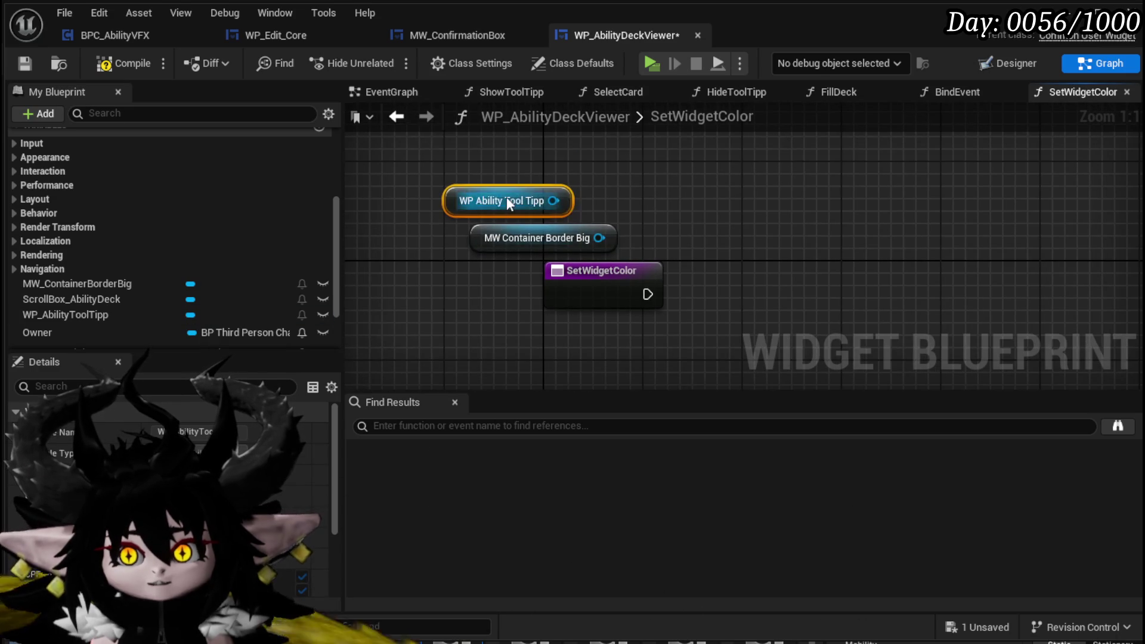
drag(600, 238, 699, 215)
text(Set)
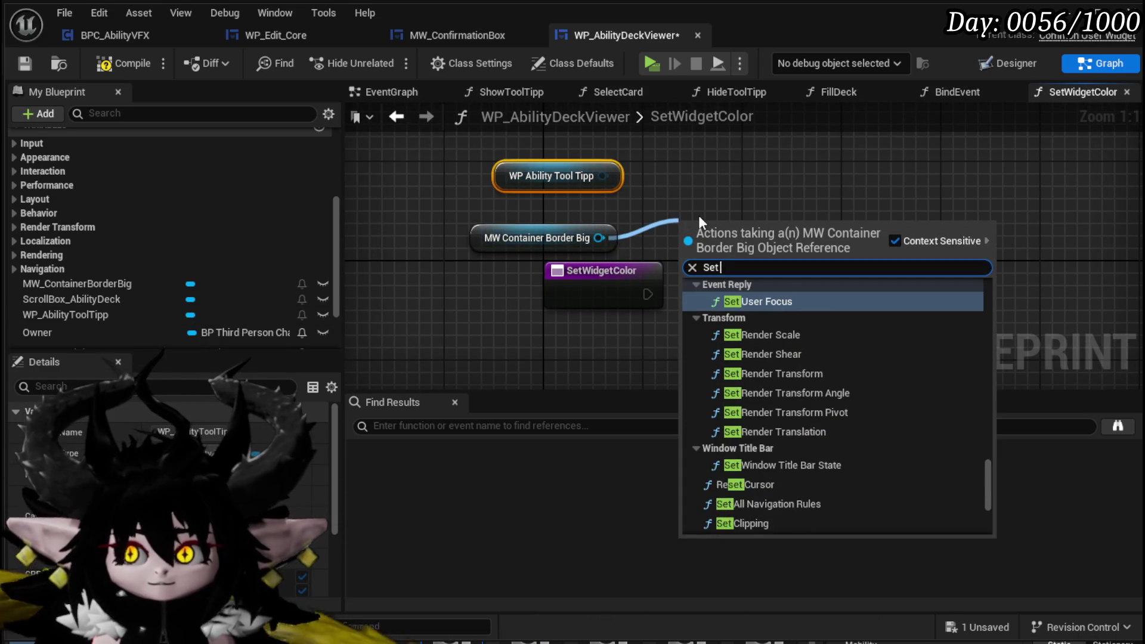
text( Color)
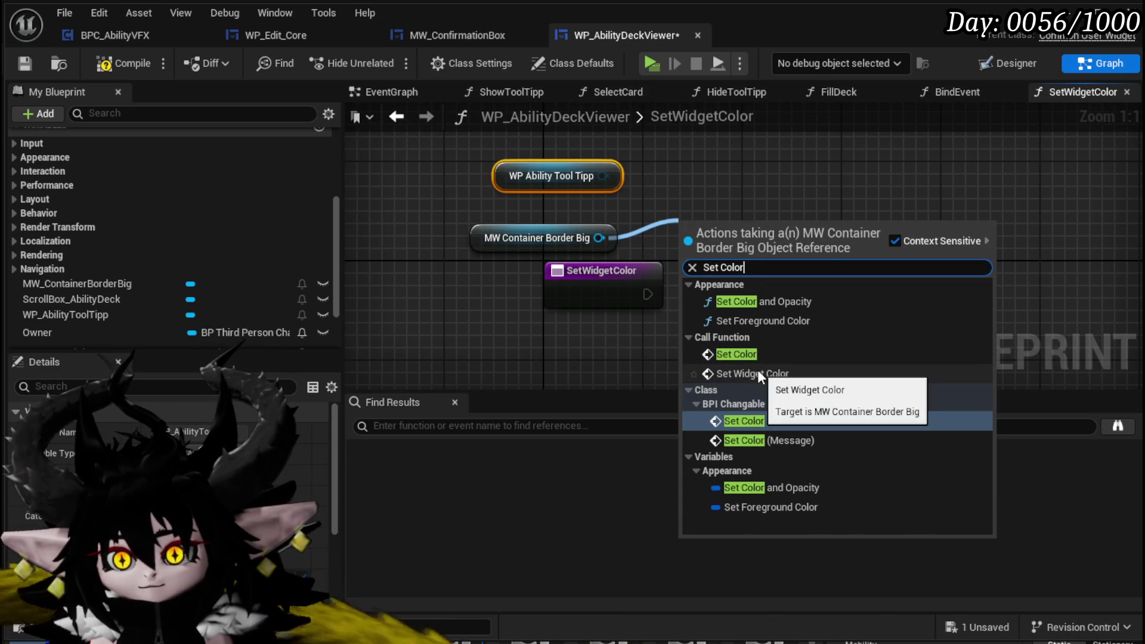
click(756, 371)
Chain the tooltip's Set Color after Set Widget Color, feeding both from a Color input; save
drag(603, 175, 705, 175)
text(Se)
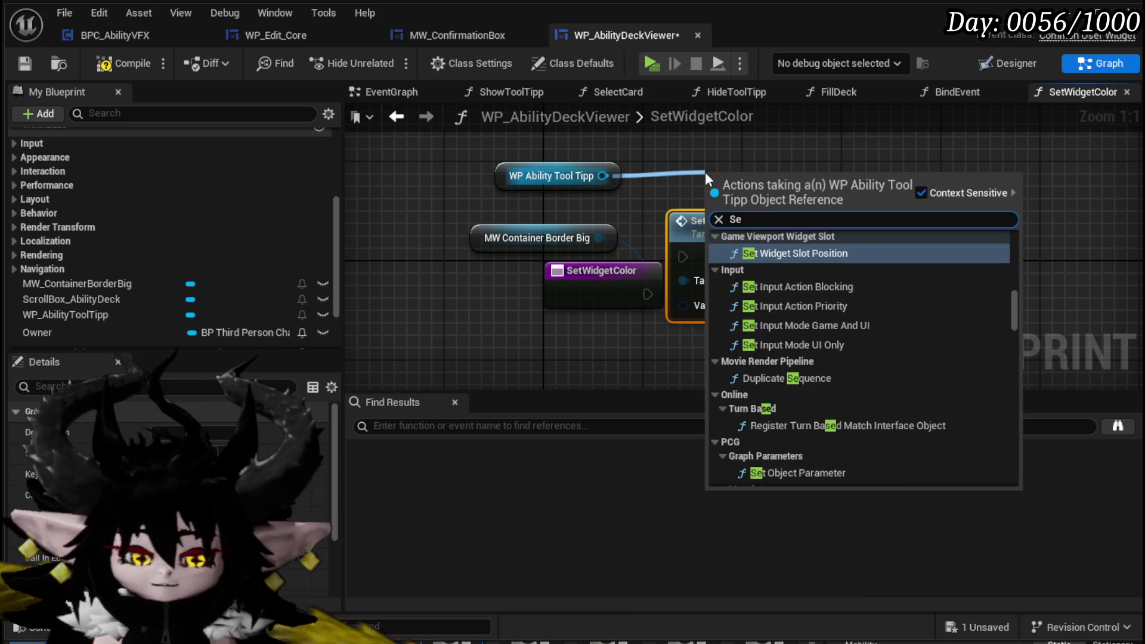
text(t Color)
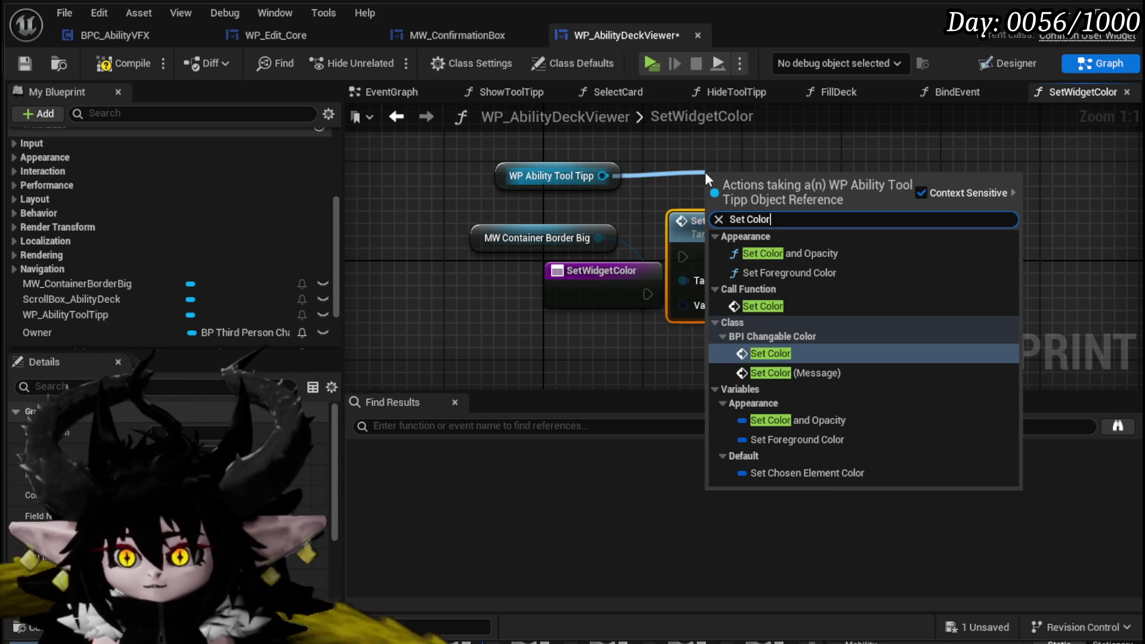
click(806, 304)
drag(775, 184, 933, 230)
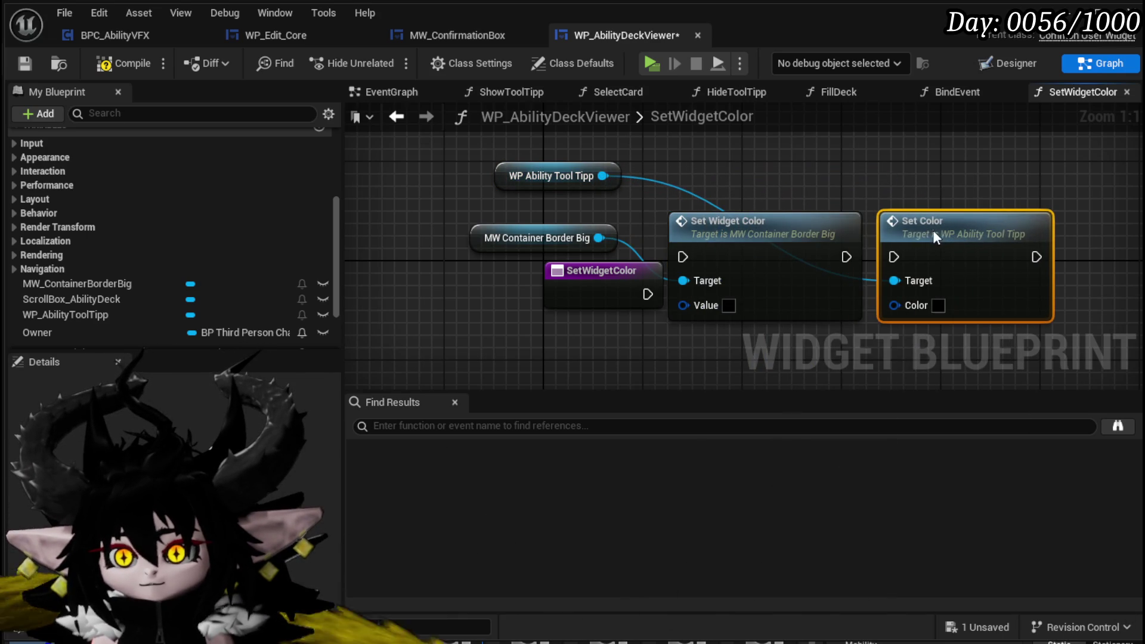
drag(852, 258, 894, 263)
mouse_move(684, 306)
mouse_down()
mouse_move(647, 292)
mouse_move(681, 258)
mouse_up()
drag(564, 291, 477, 291)
mouse_move(926, 309)
mouse_down()
mouse_move(636, 325)
mouse_move(547, 317)
mouse_move(558, 317)
mouse_up()
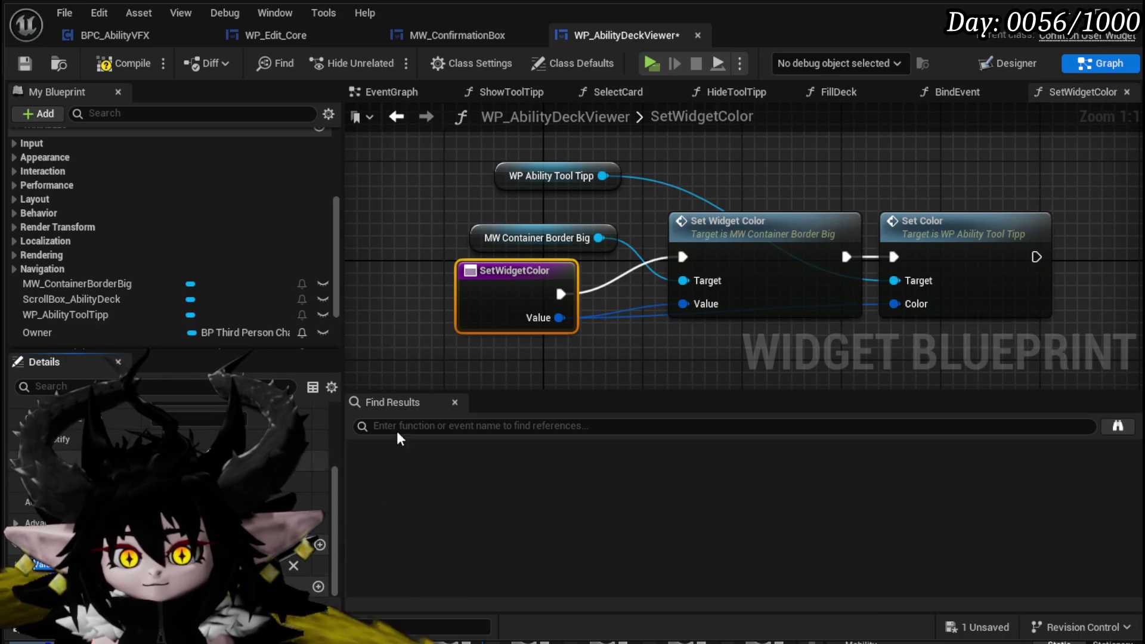
key(Return)
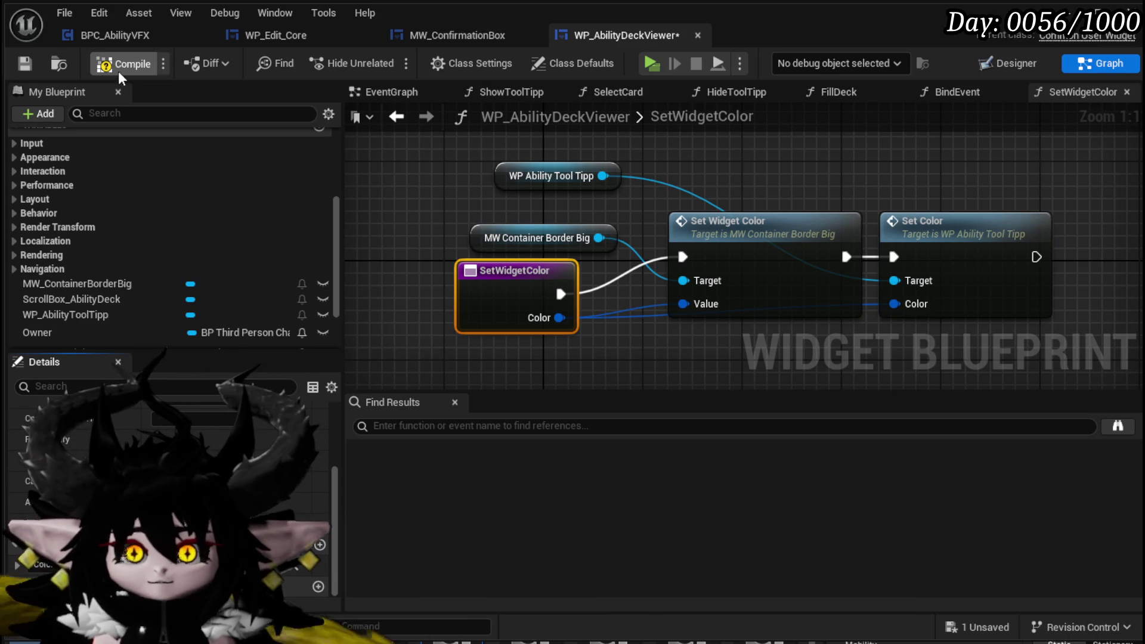
click(25, 64)
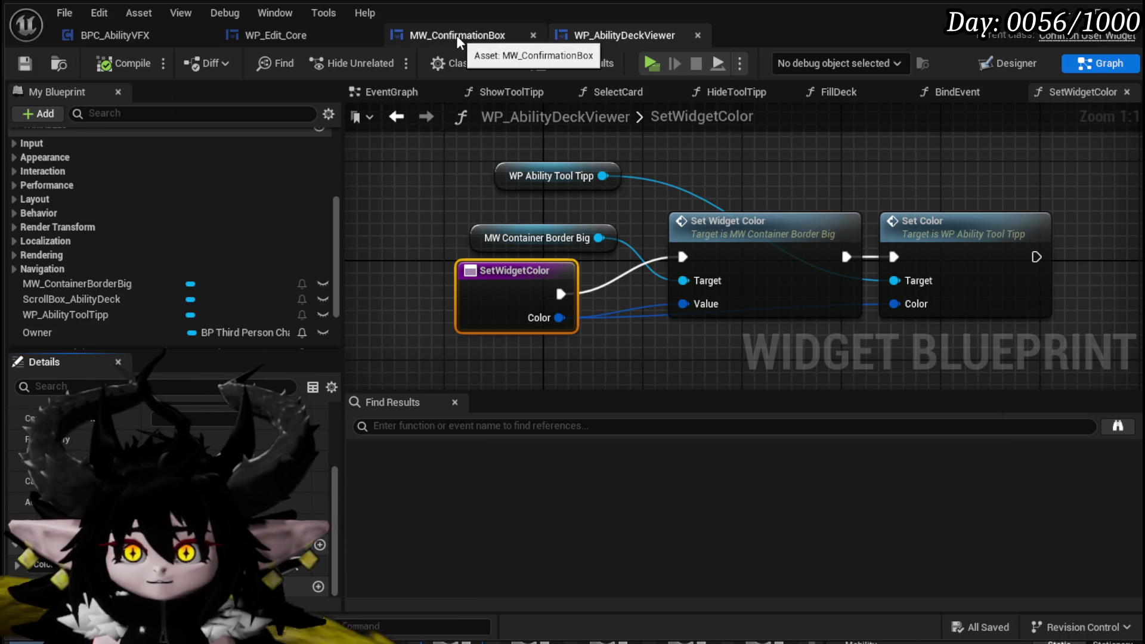
Replace SetColor's old Set Color node with the deck viewer's Set Widget Color, wire Color, and compile
click(275, 35)
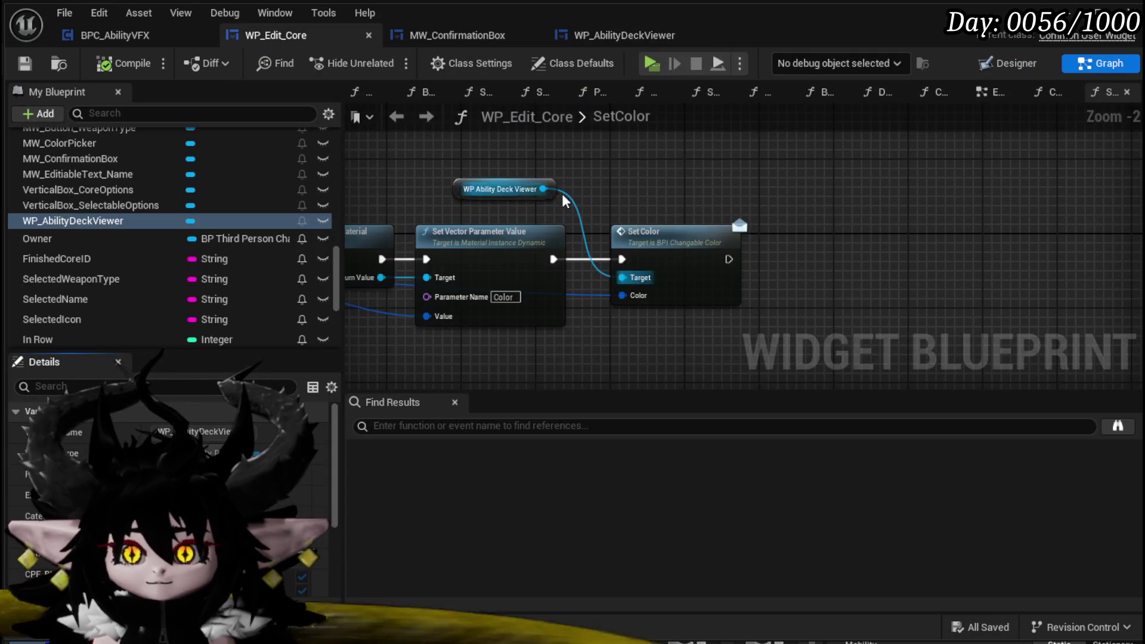
drag(543, 189, 632, 173)
text(Set Widget c)
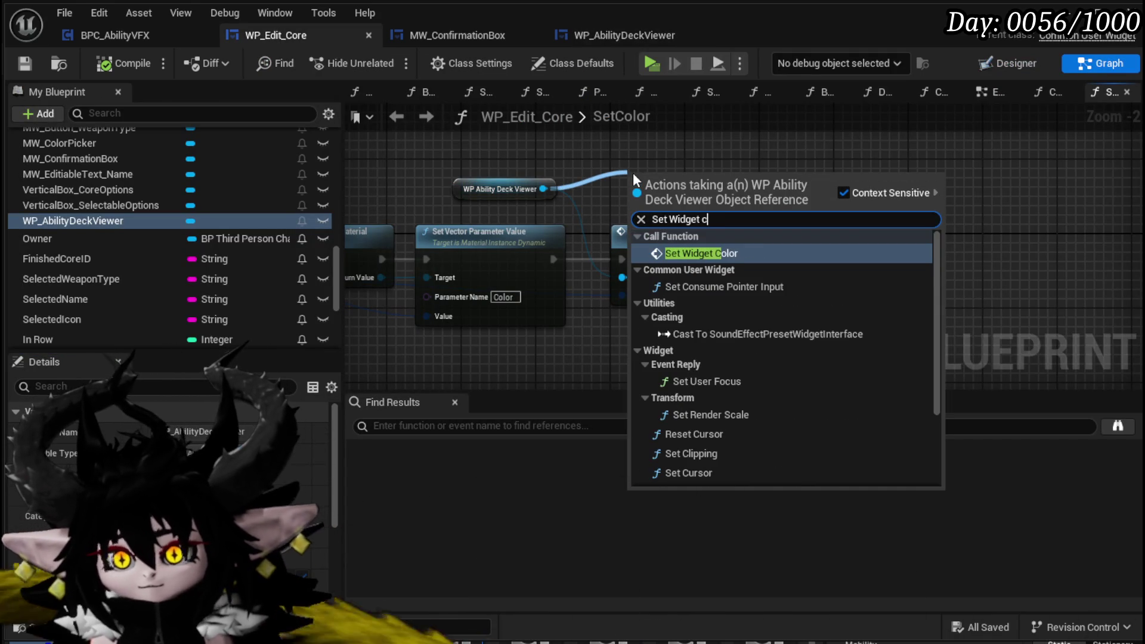
click(700, 249)
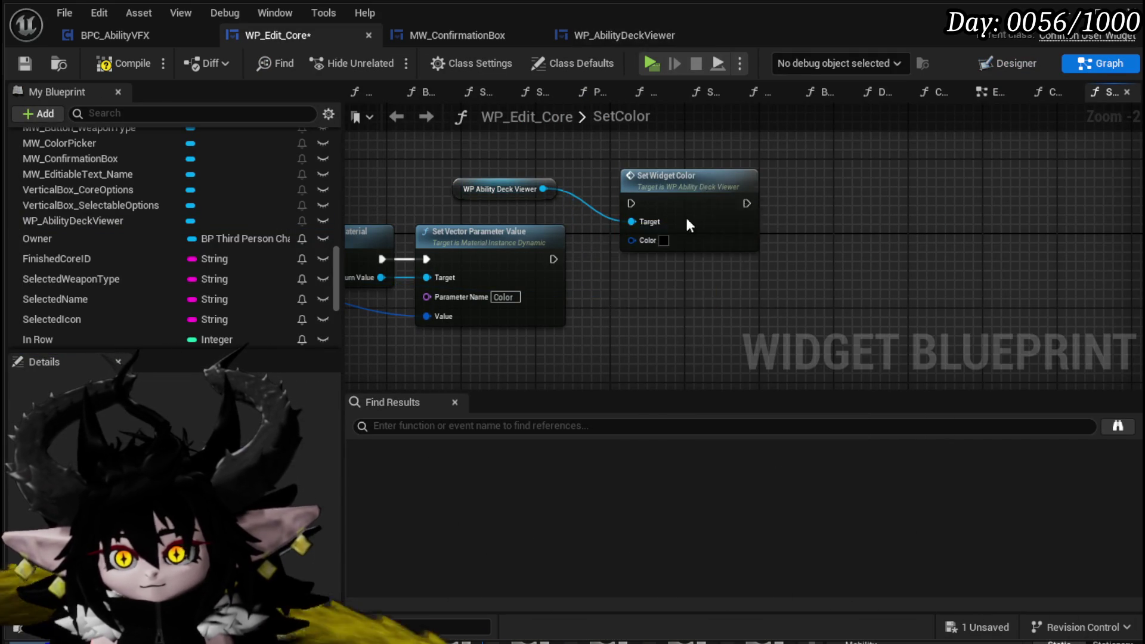
key(Delete)
drag(686, 176, 656, 249)
mouse_move(553, 259)
mouse_down()
mouse_move(603, 277)
mouse_move(626, 241)
mouse_up()
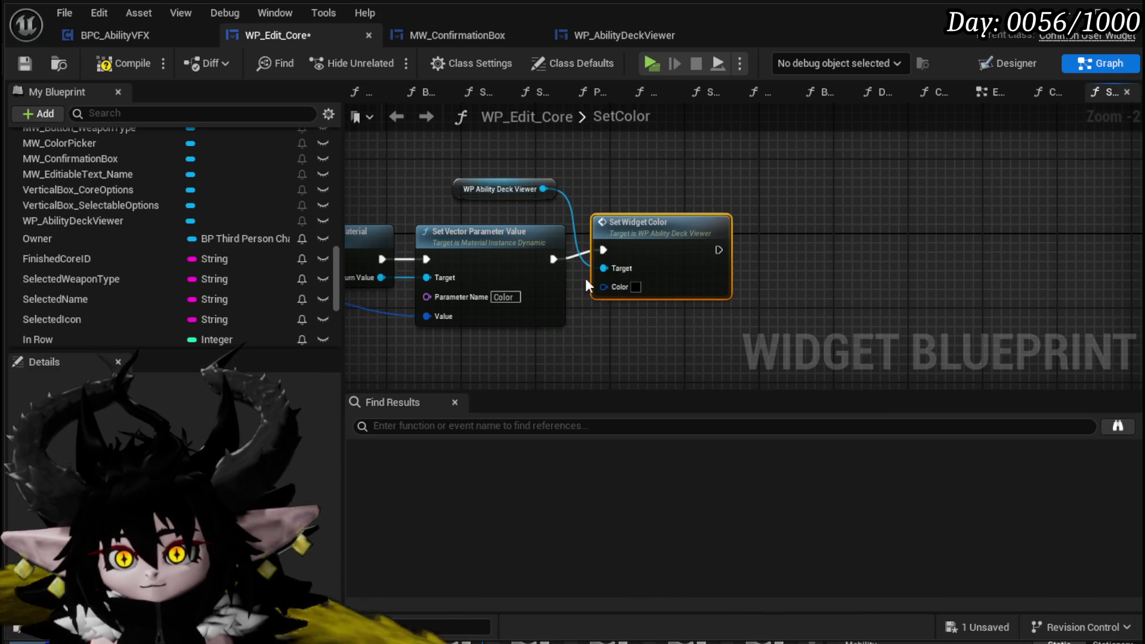
drag(519, 316, 694, 285)
drag(746, 250, 746, 260)
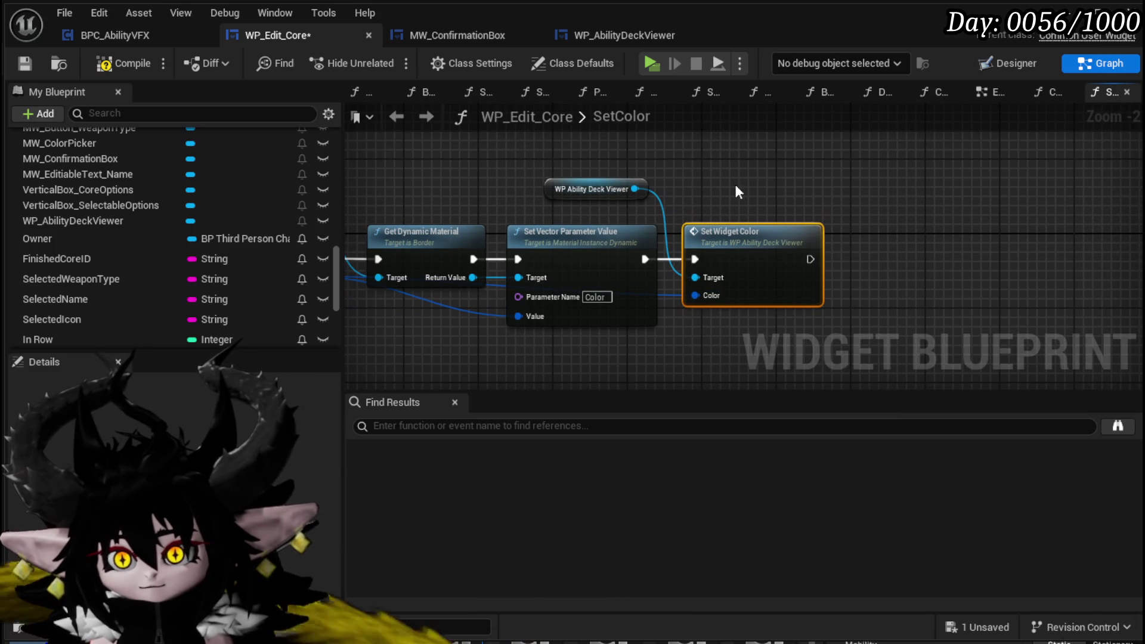
click(142, 62)
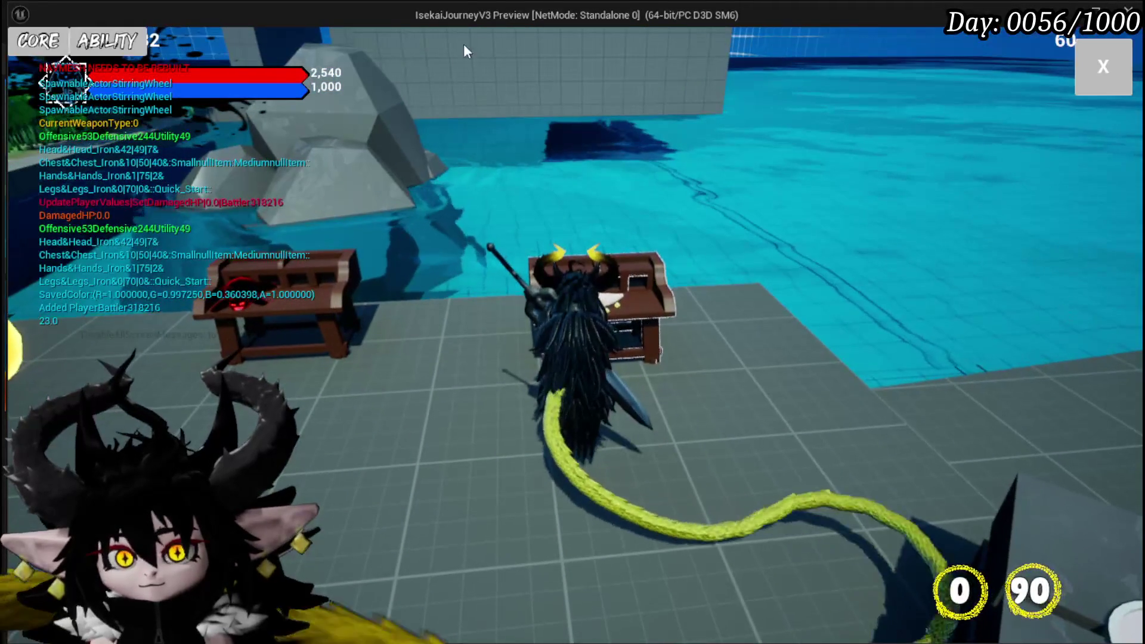
In-game, load Just Booom then ChuraMagicSummon in the crafting EDIT view, then stop
key(e)
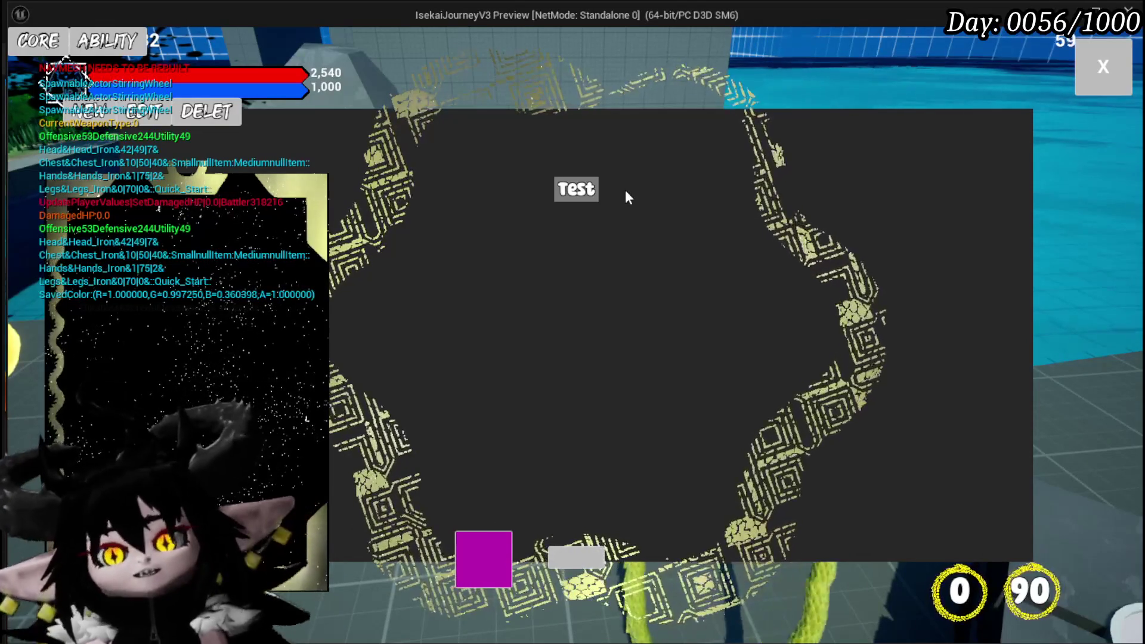
click(134, 114)
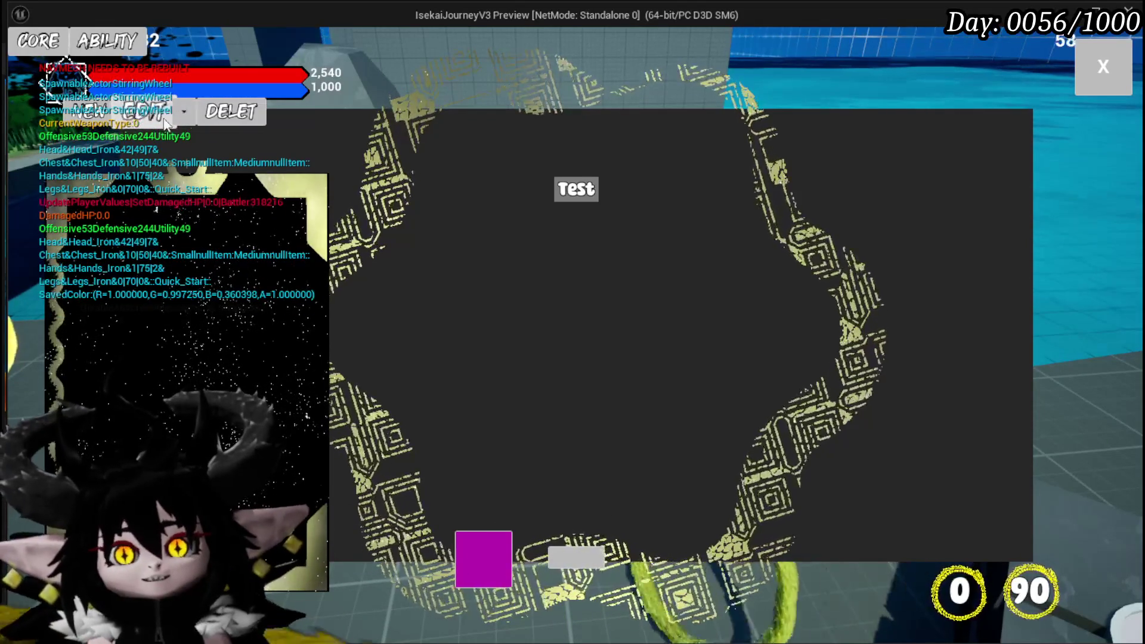
click(185, 113)
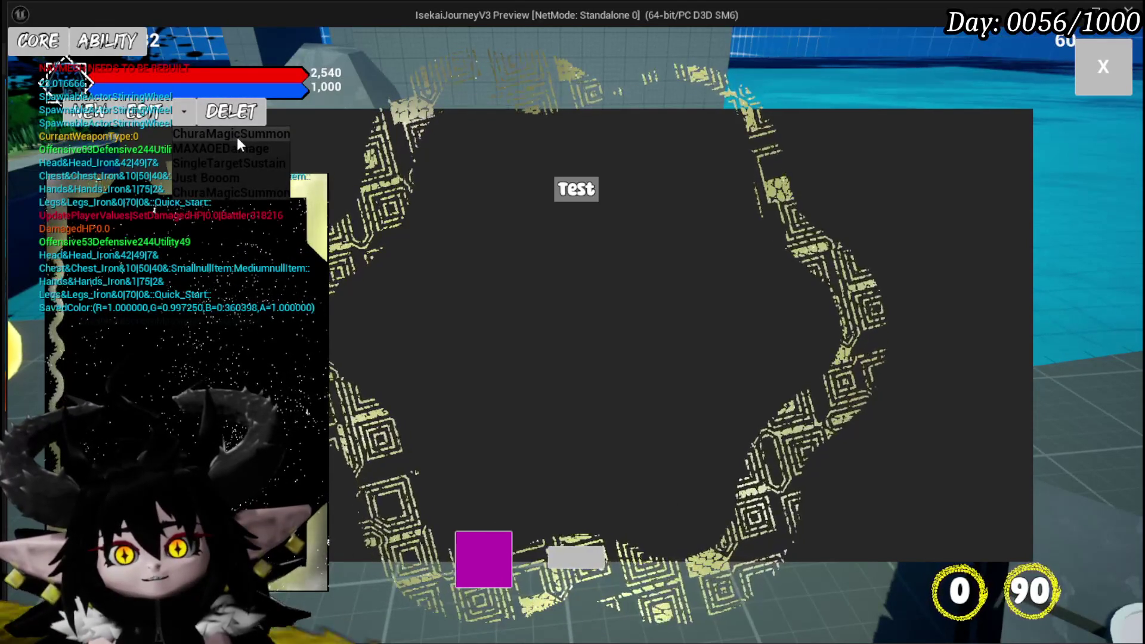
click(251, 178)
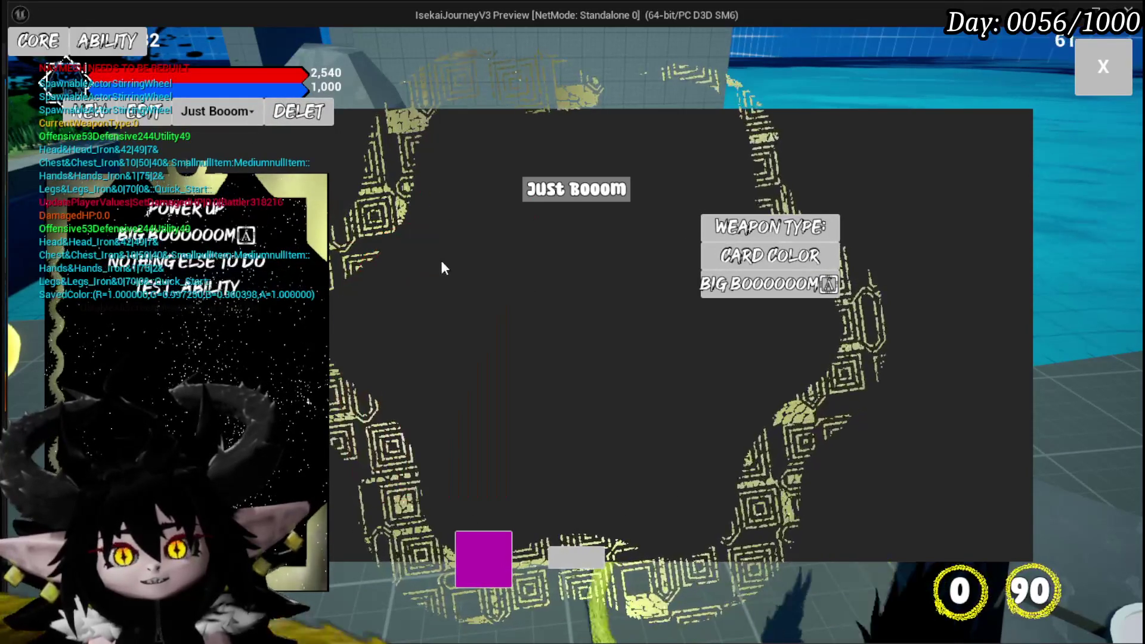
mouse_move(188, 216)
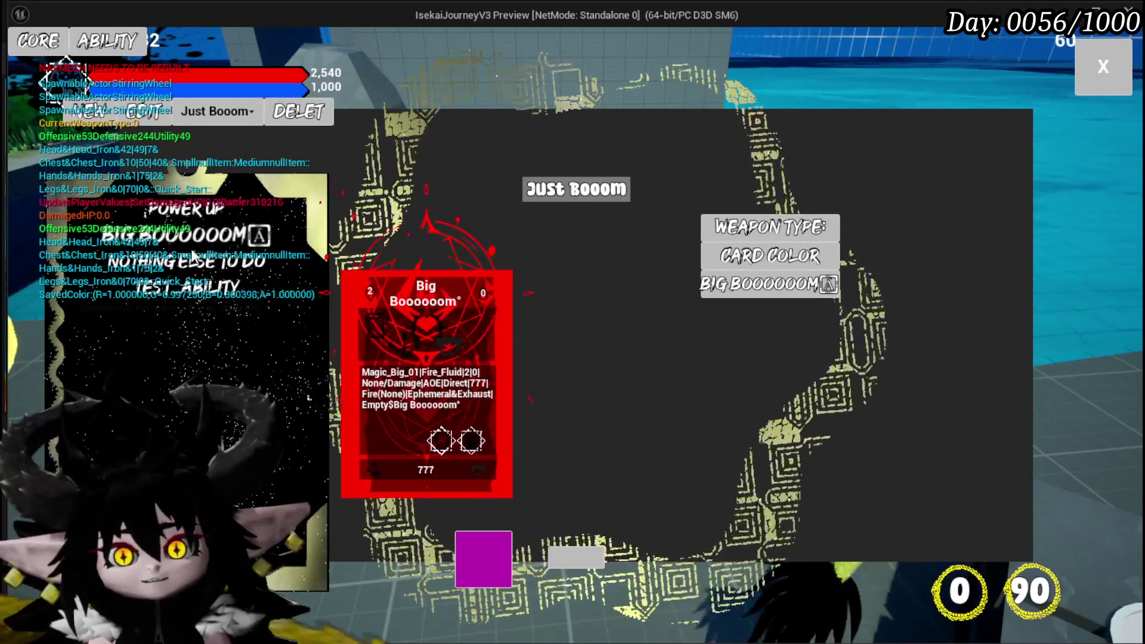
click(184, 112)
click(201, 132)
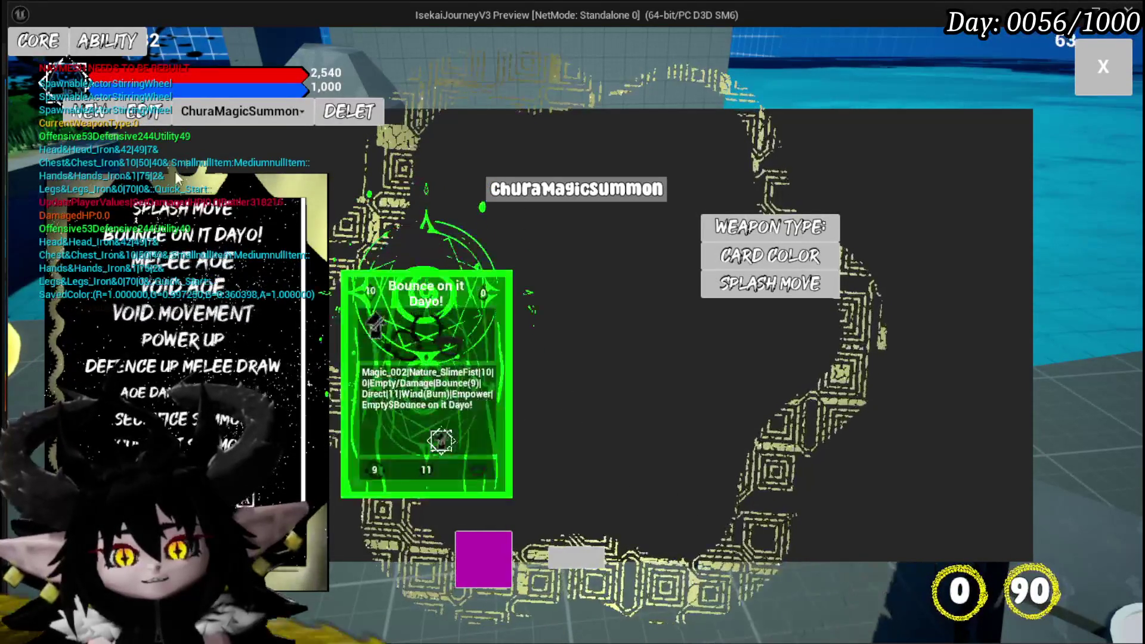
key(Escape)
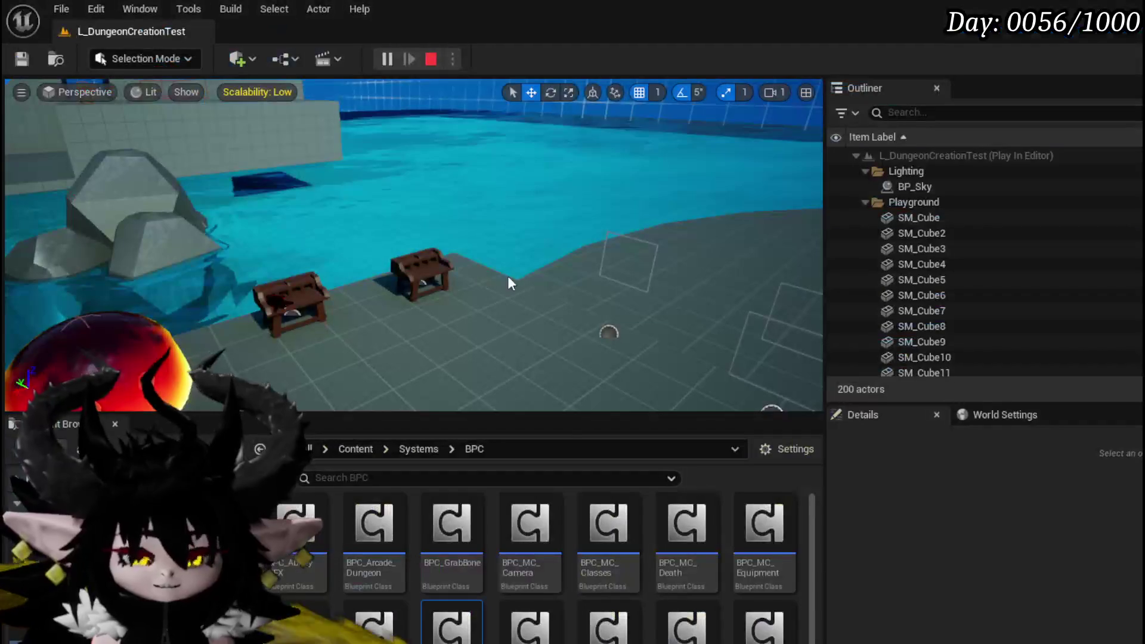
Save, nudge the WP Ability Deck Viewer node, and open SetWidgetColor from its call
key(ctrl+s)
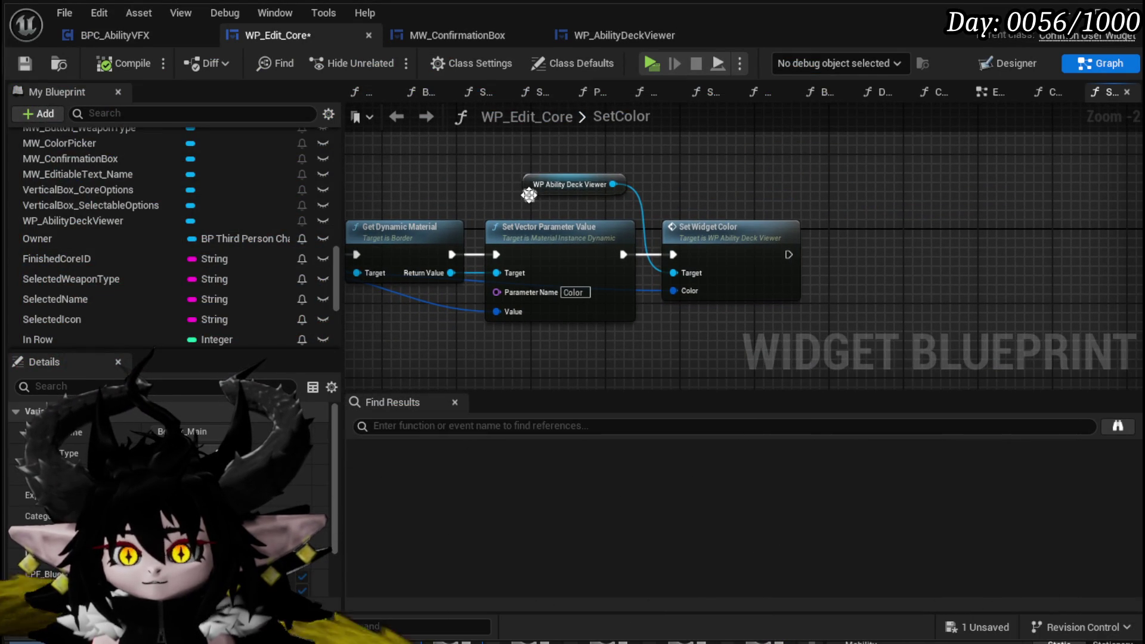
drag(544, 192, 553, 187)
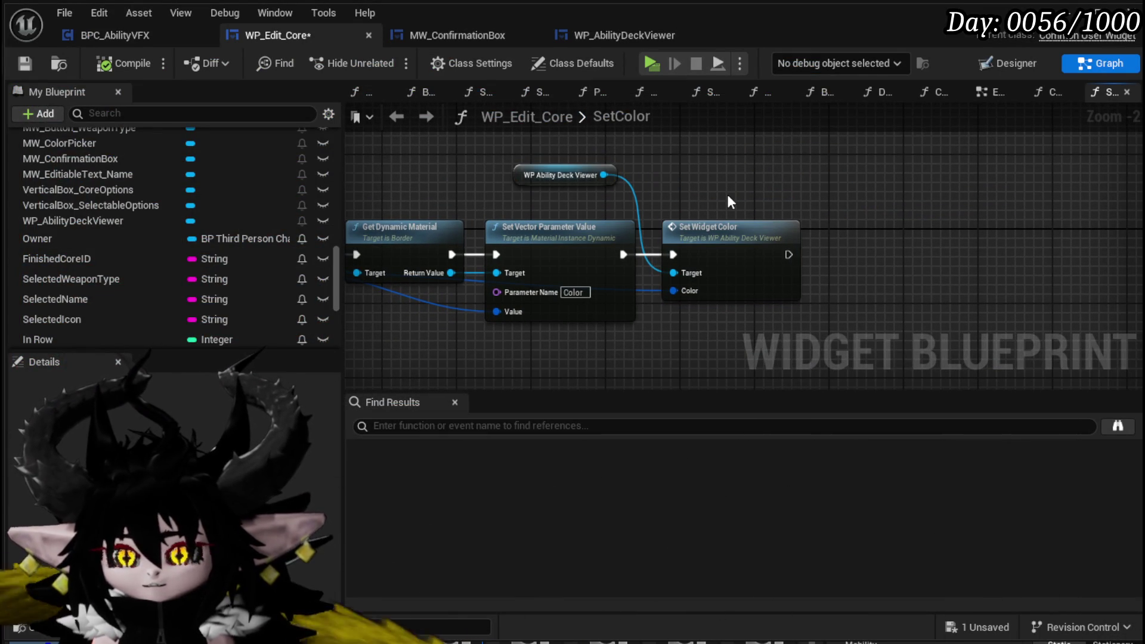
double_click(741, 263)
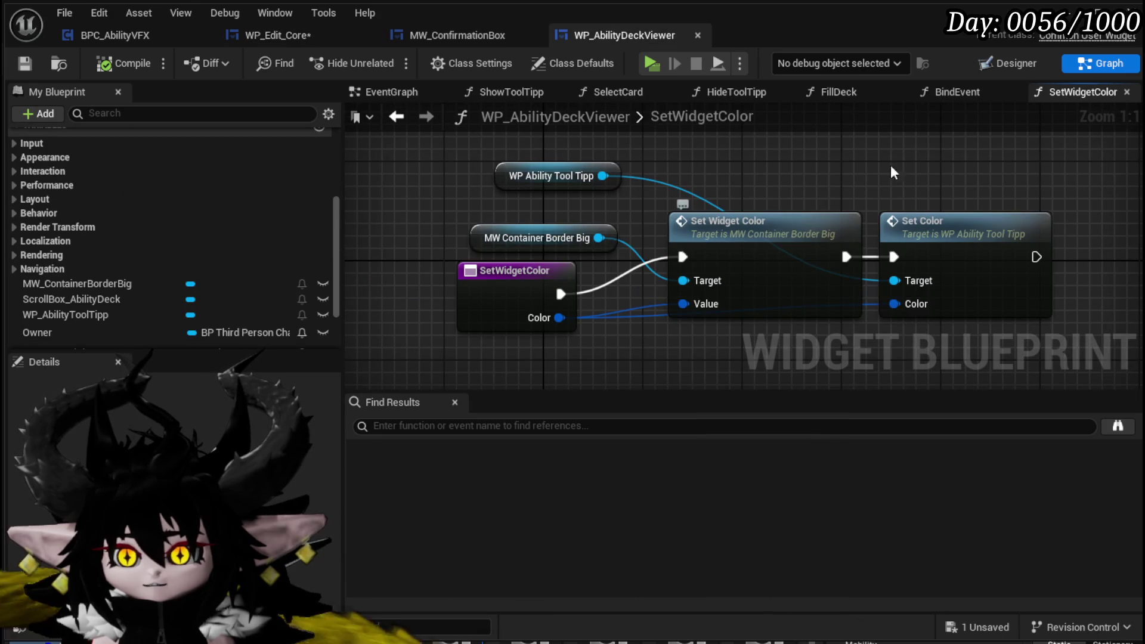
Add an Apply Color call from the WP Ability Tool Tipp reference in SetWidgetColor
drag(893, 164, 732, 191)
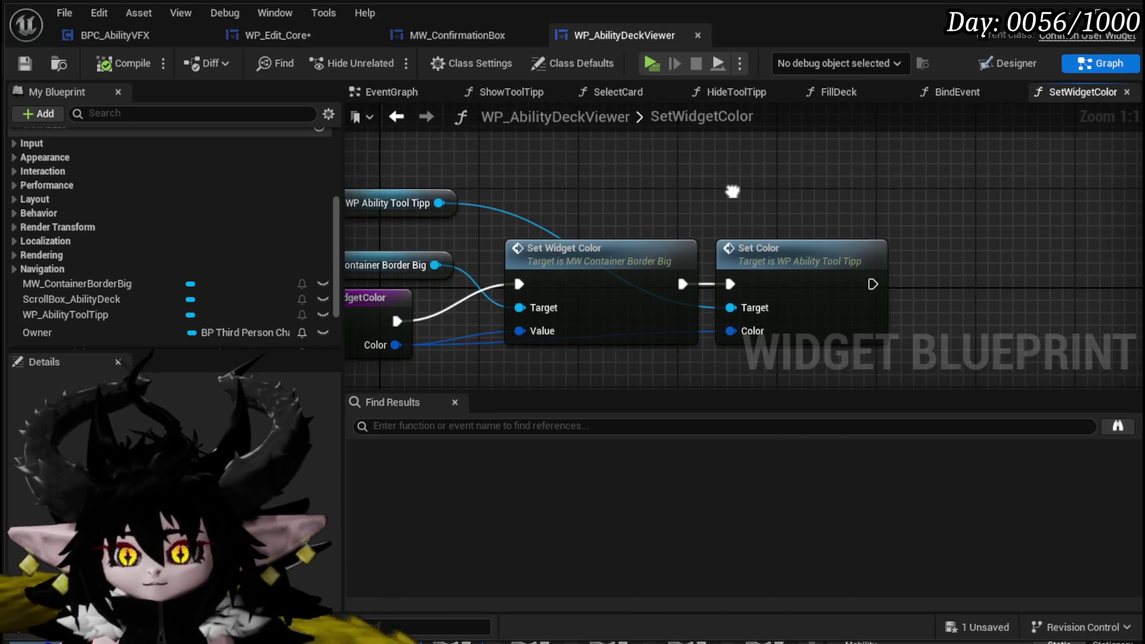
drag(453, 205, 654, 173)
text(Card)
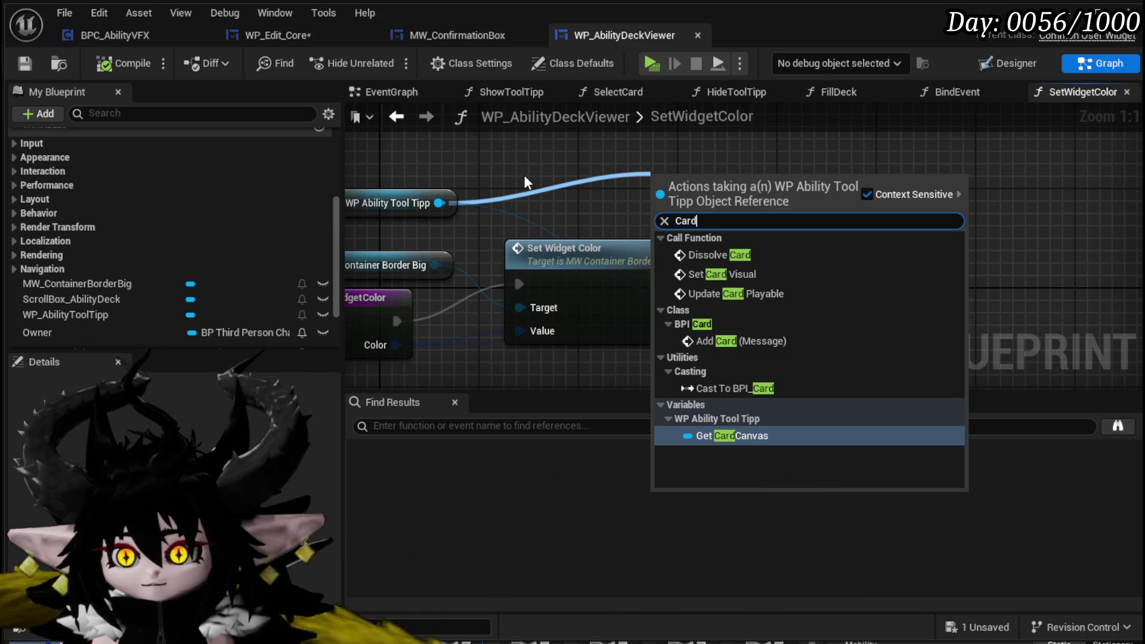
double_click(691, 219)
text(Color)
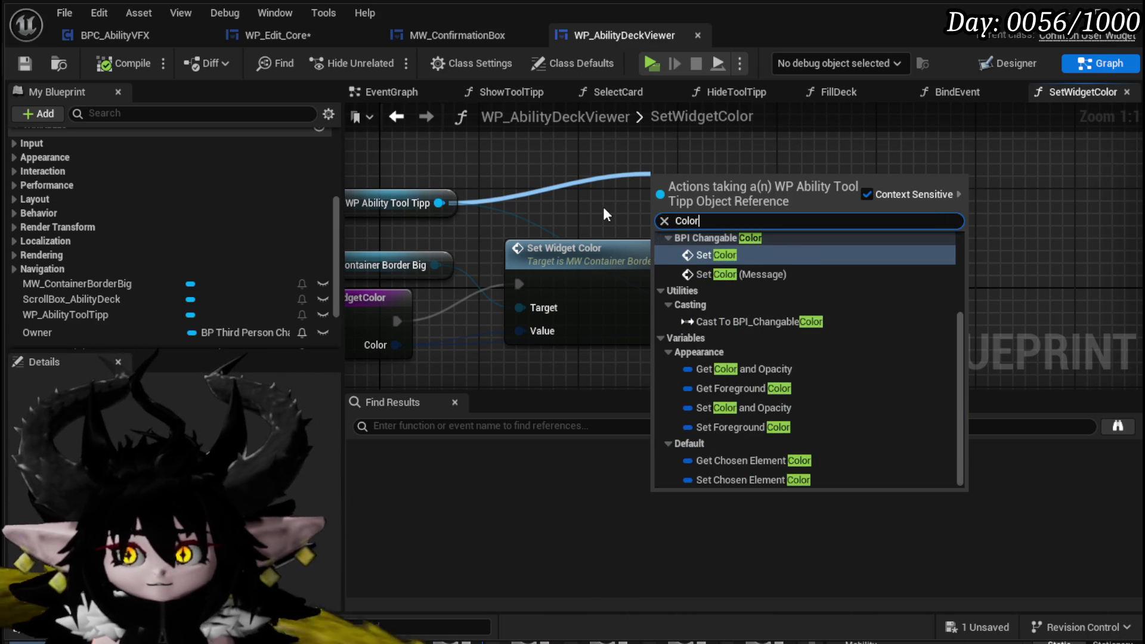
scroll(837, 377, up, 3)
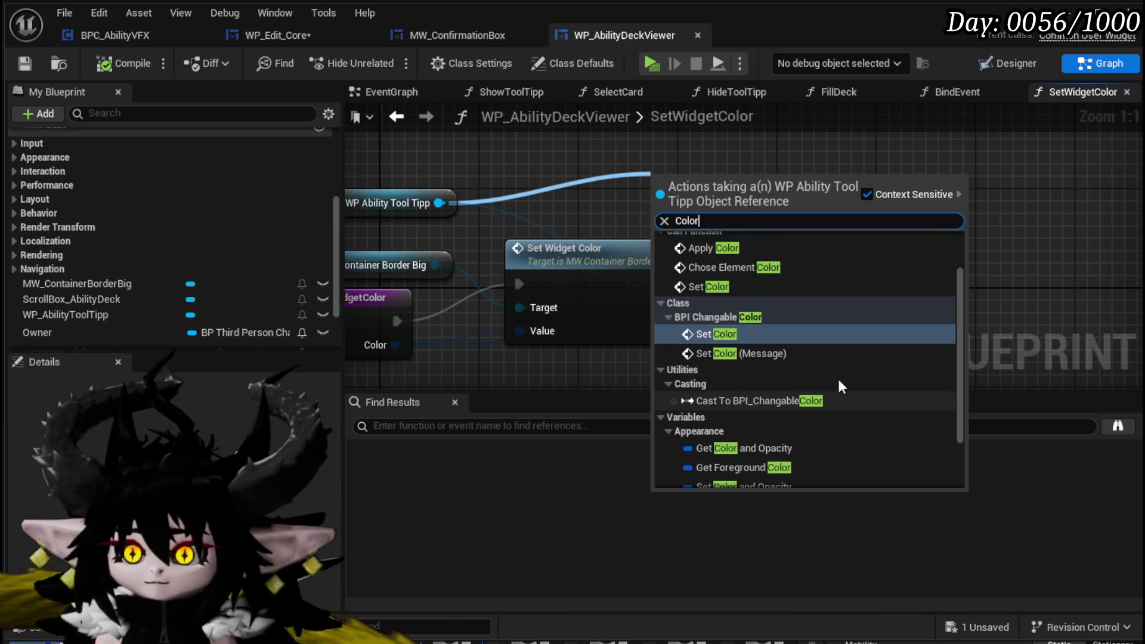
scroll(839, 378, up, 1)
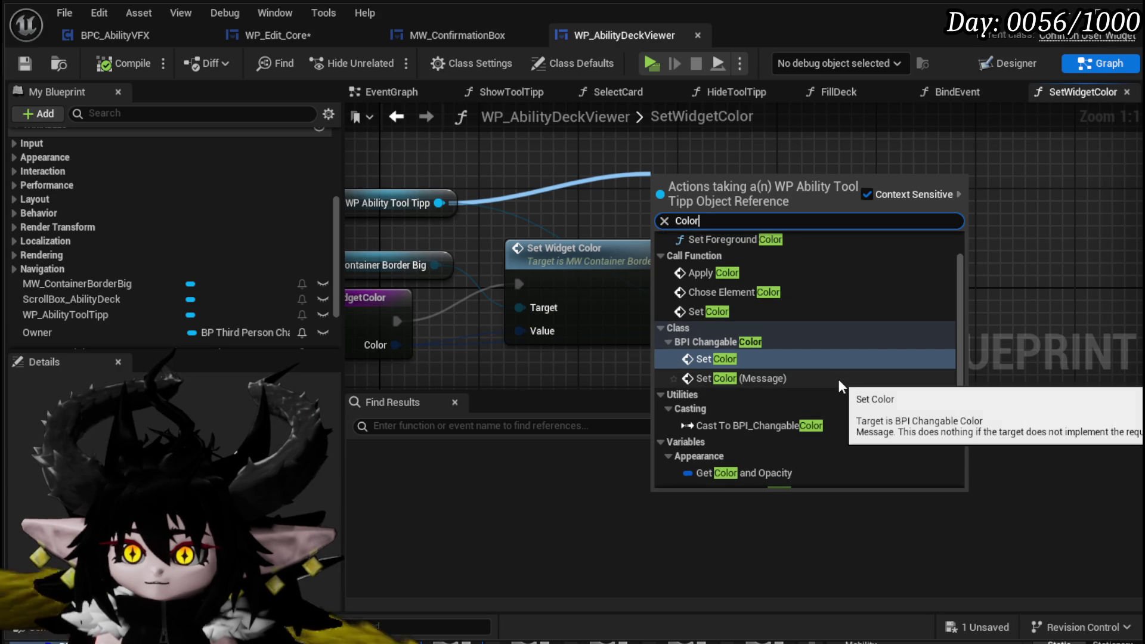
scroll(838, 378, up, 2)
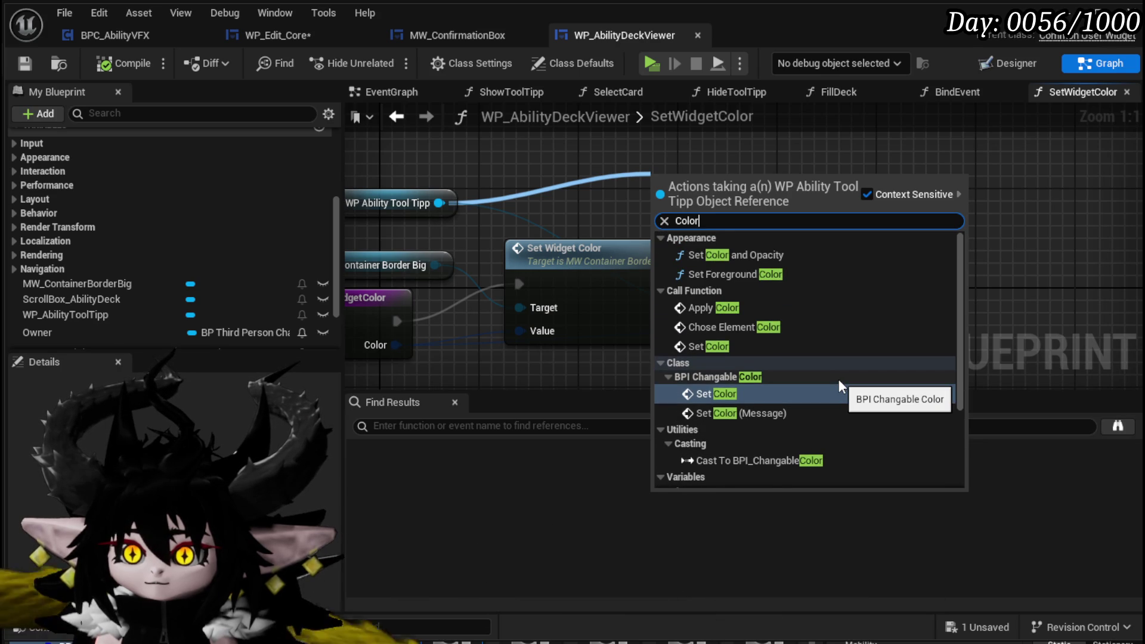
click(722, 307)
Move Apply Color clear of the Set Color node and open the tooltip's ApplyColor function
drag(852, 184, 1076, 172)
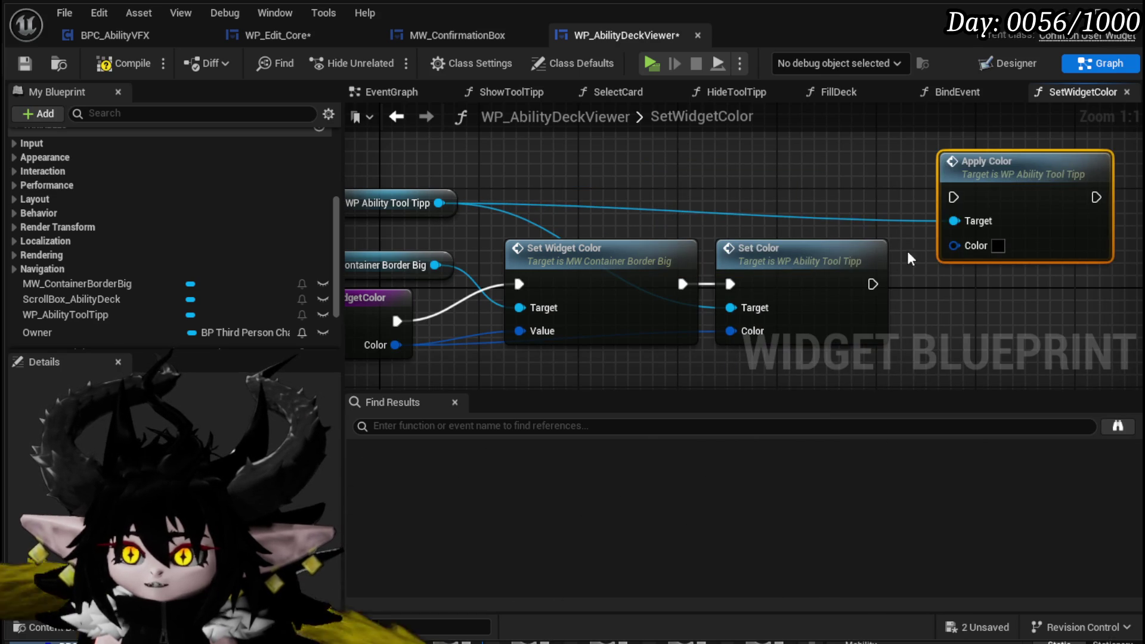
mouse_move(781, 201)
mouse_down()
mouse_move(734, 187)
mouse_move(787, 224)
mouse_up()
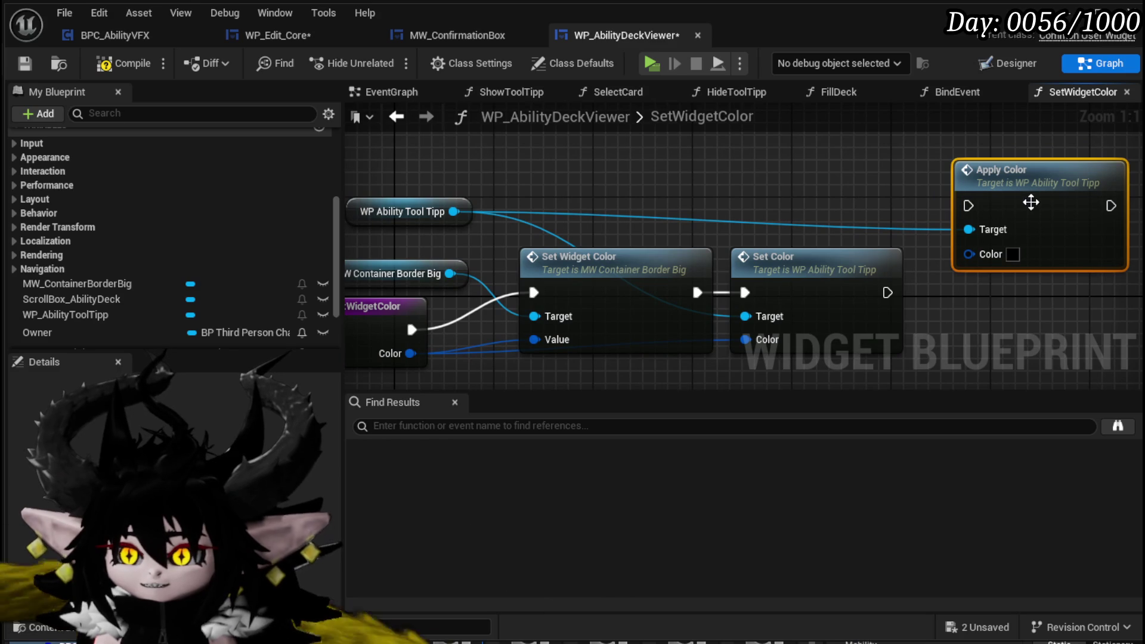
double_click(806, 211)
scroll(724, 221, down, 2)
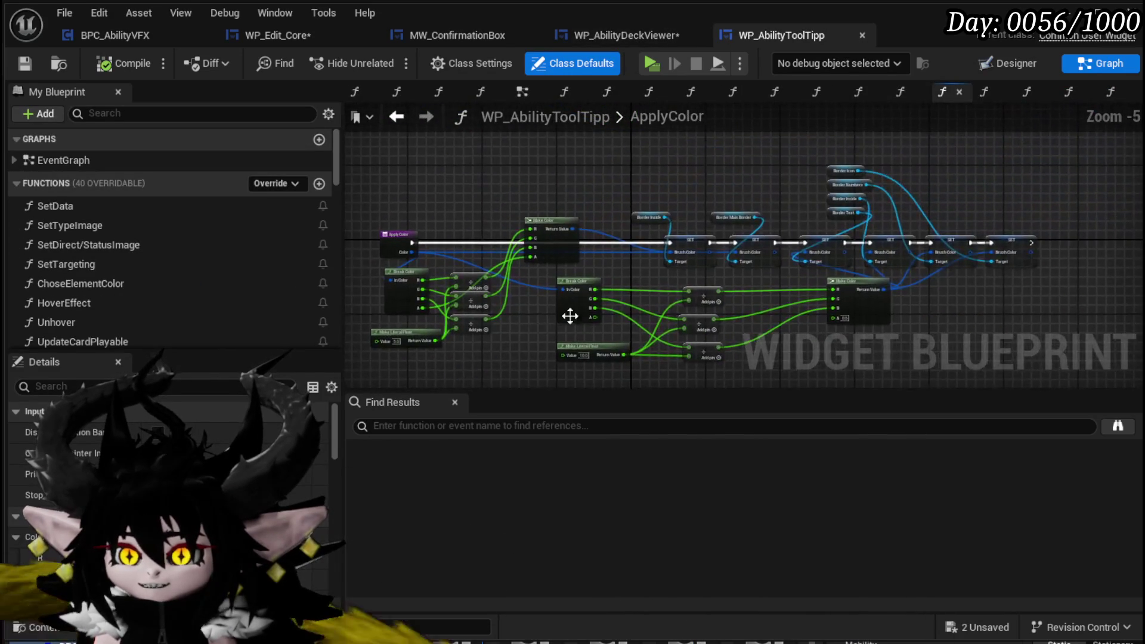
Pan around the tooltip's ApplyColor graph to inspect it from its start
scroll(716, 287, up, 3)
drag(862, 285, 549, 353)
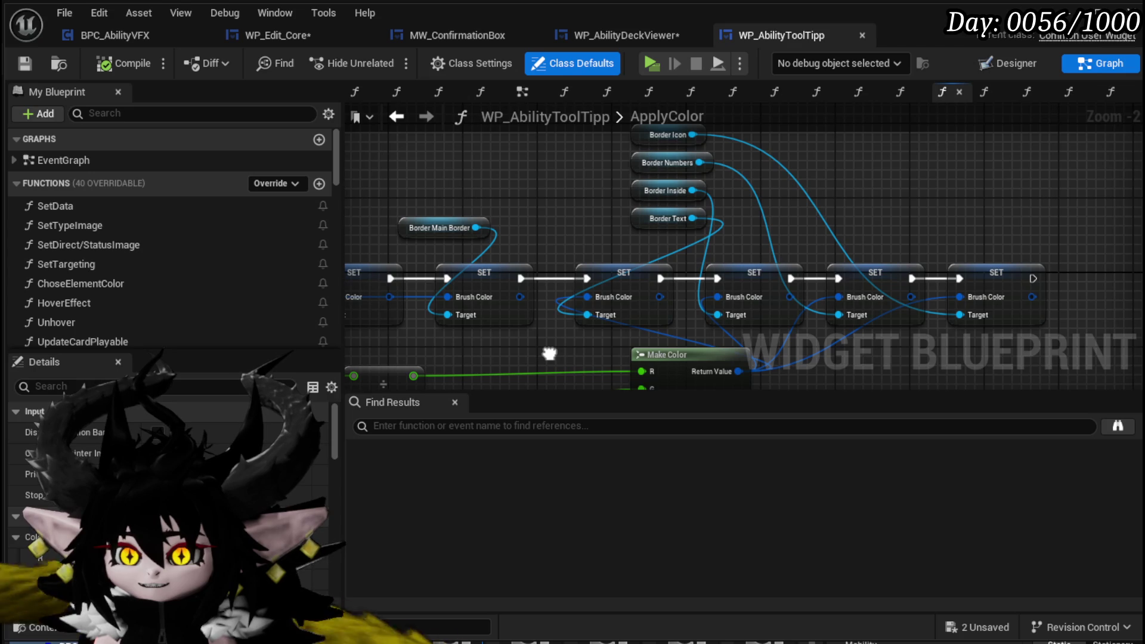
drag(549, 353, 646, 123)
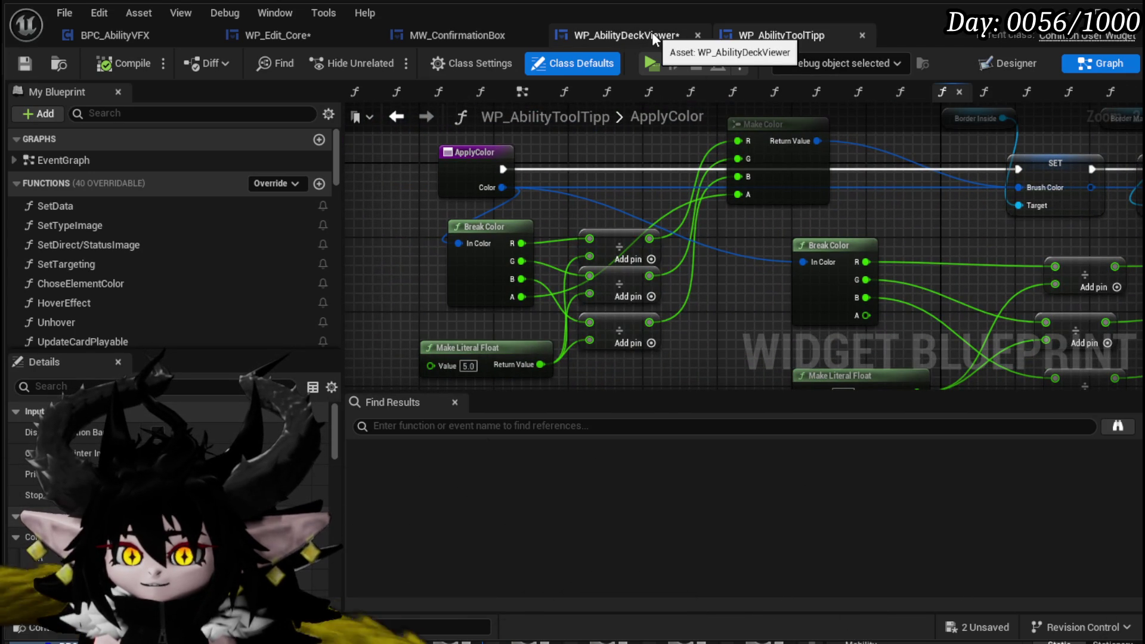
scroll(140, 252, down, 3)
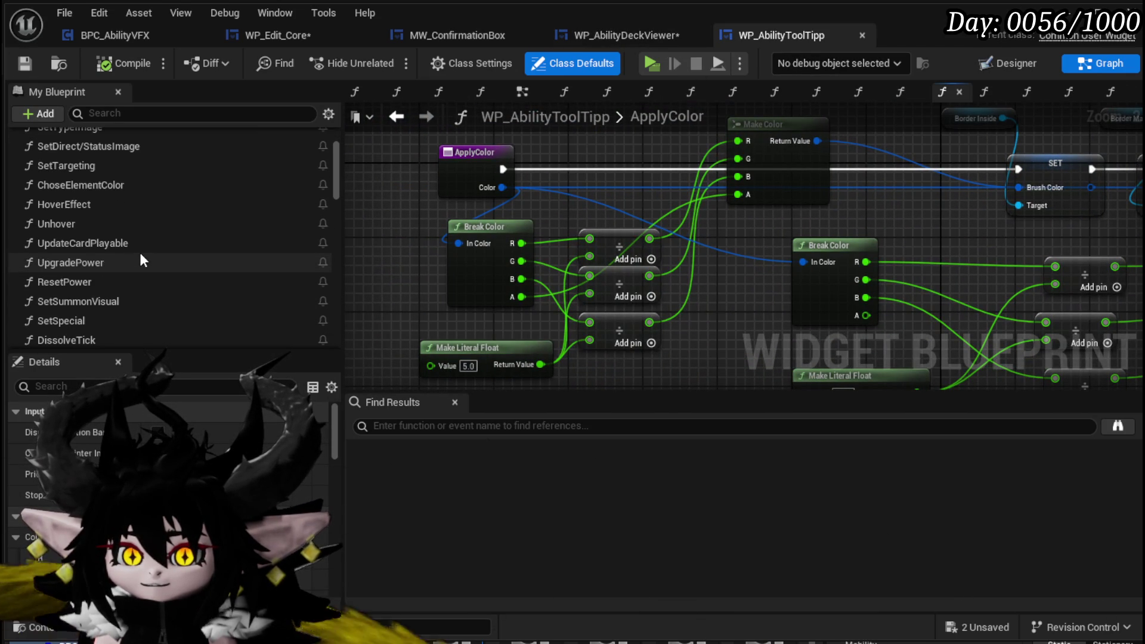
scroll(140, 252, down, 2)
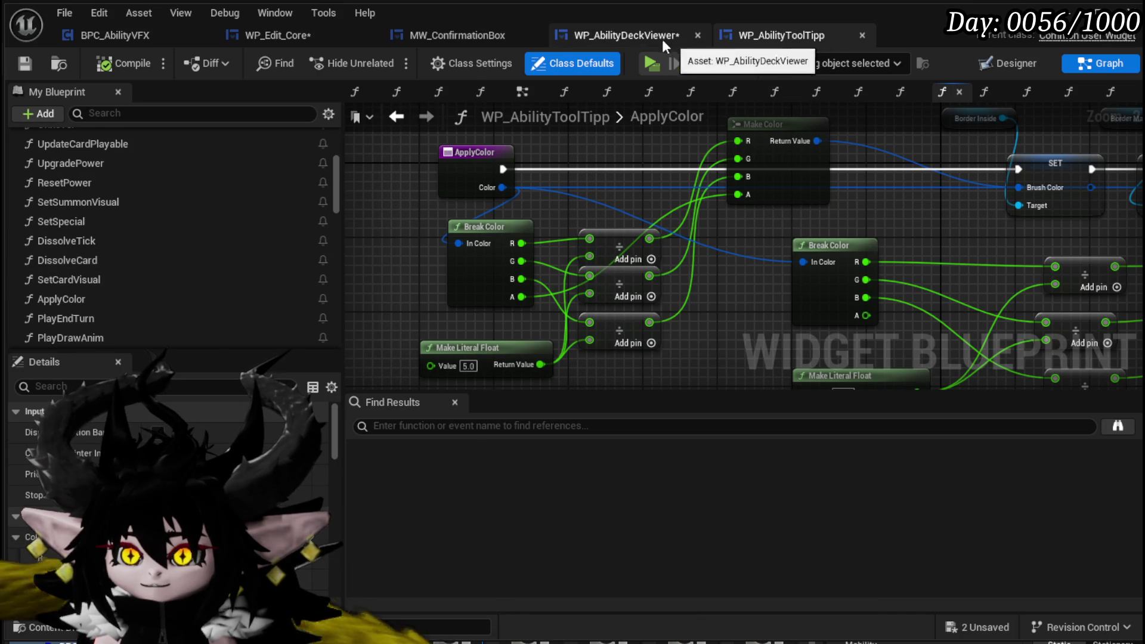
In WP_AbilityDeckViewer, wire Apply Color after Set Widget Color with the colour, delete Set Color, and compile
click(677, 37)
drag(677, 148, 657, 199)
mouse_move(598, 275)
mouse_down()
mouse_move(878, 164)
mouse_move(869, 187)
mouse_up()
drag(655, 318, 892, 239)
click(749, 281)
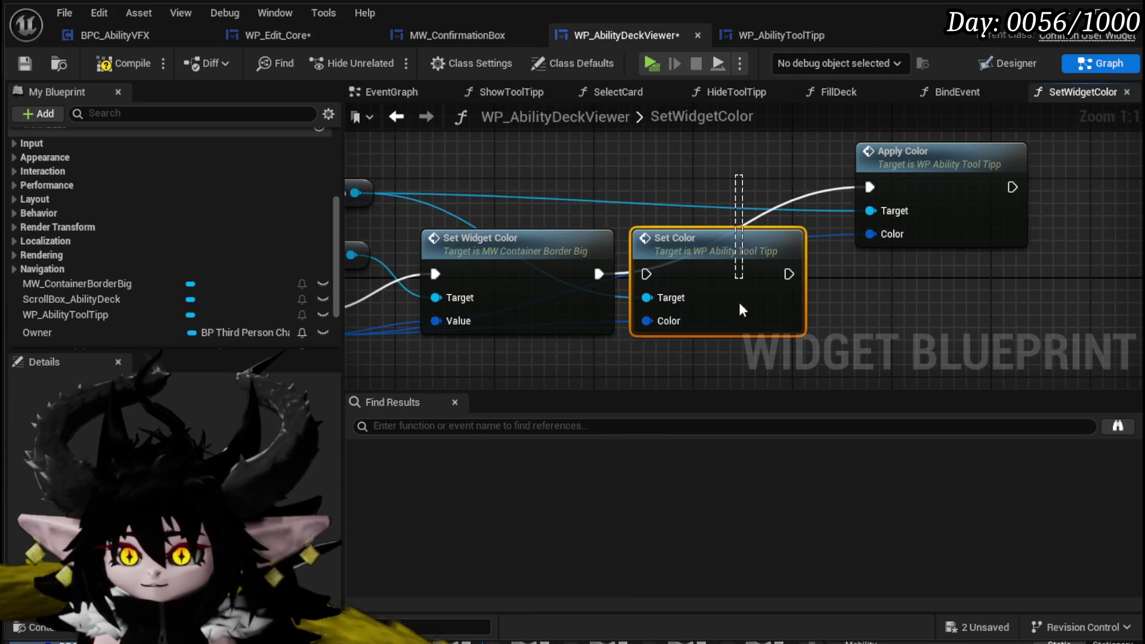
key(Delete)
mouse_move(895, 153)
mouse_down()
mouse_move(708, 245)
mouse_move(682, 240)
mouse_up()
click(673, 190)
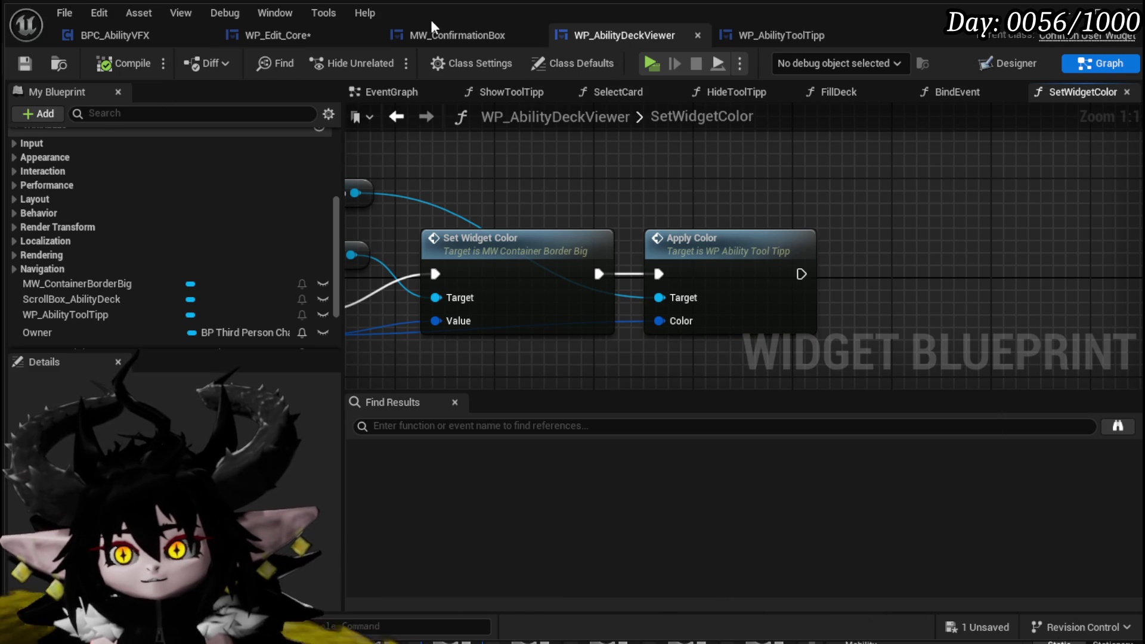
click(250, 35)
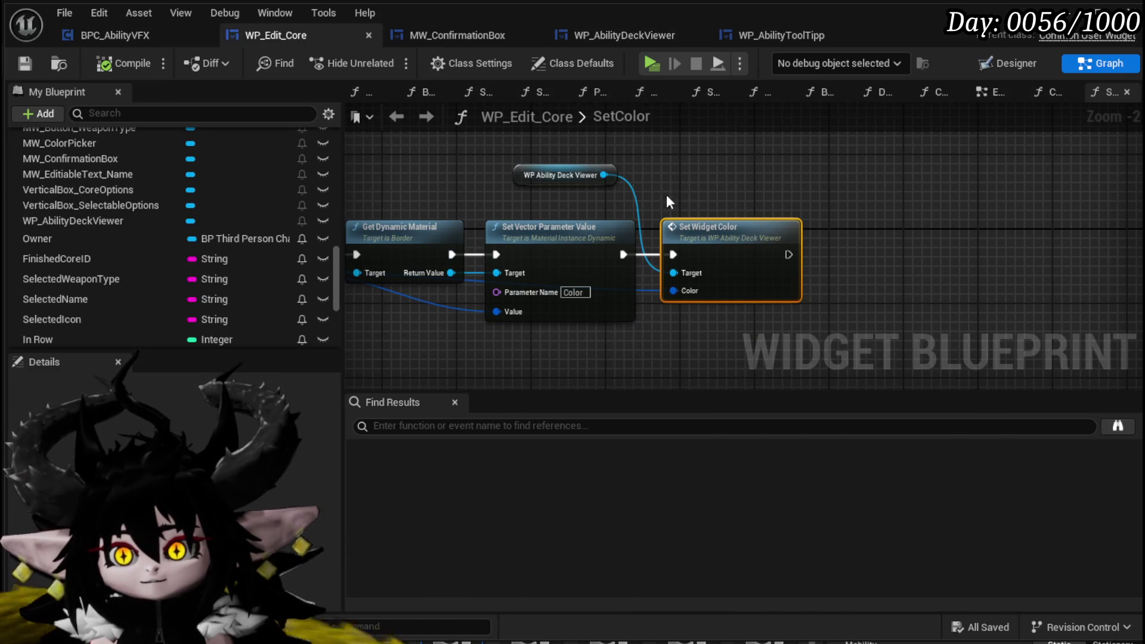
Save the project and review WP_Edit_Core's event graph around the confirmation button chain
drag(571, 173, 697, 175)
drag(455, 173, 674, 169)
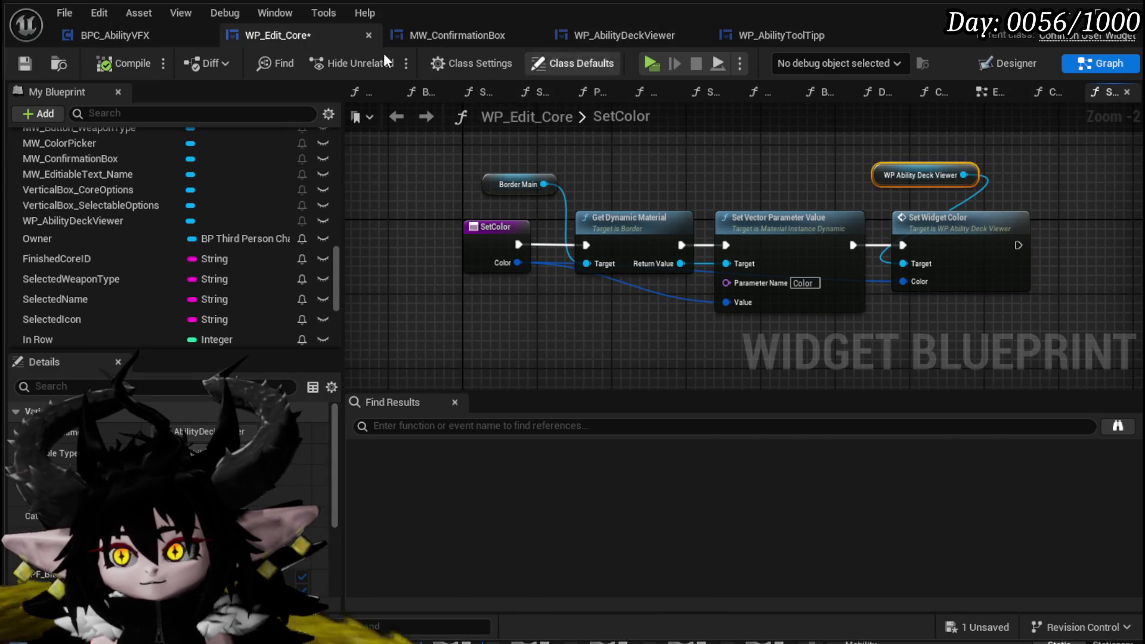
click(25, 63)
click(987, 92)
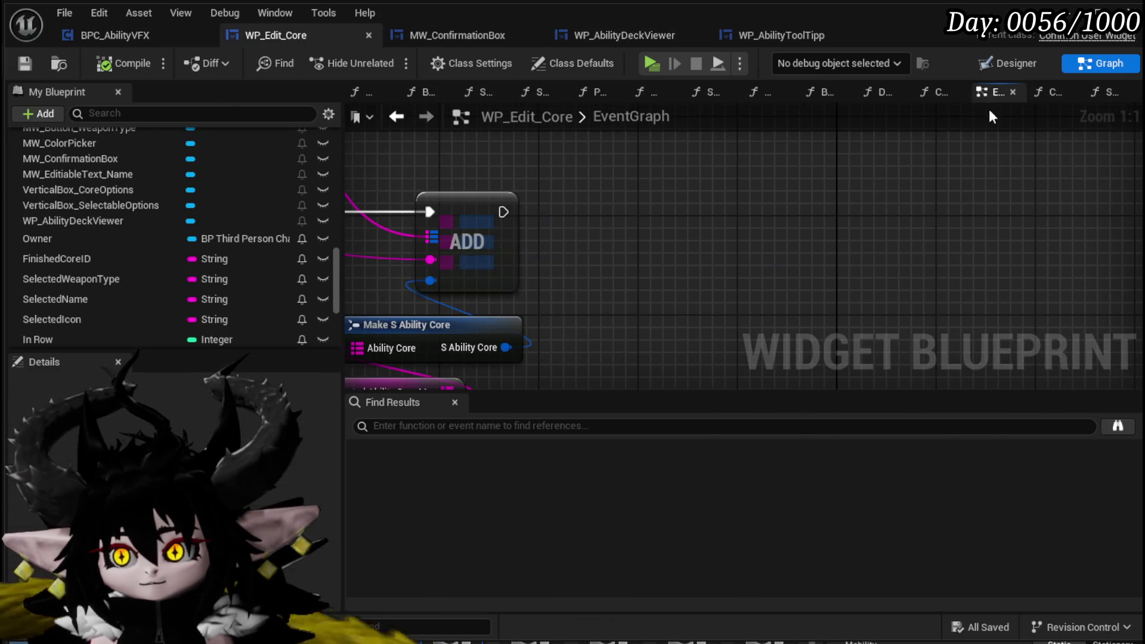
scroll(685, 226, down, 3)
drag(685, 197, 911, 219)
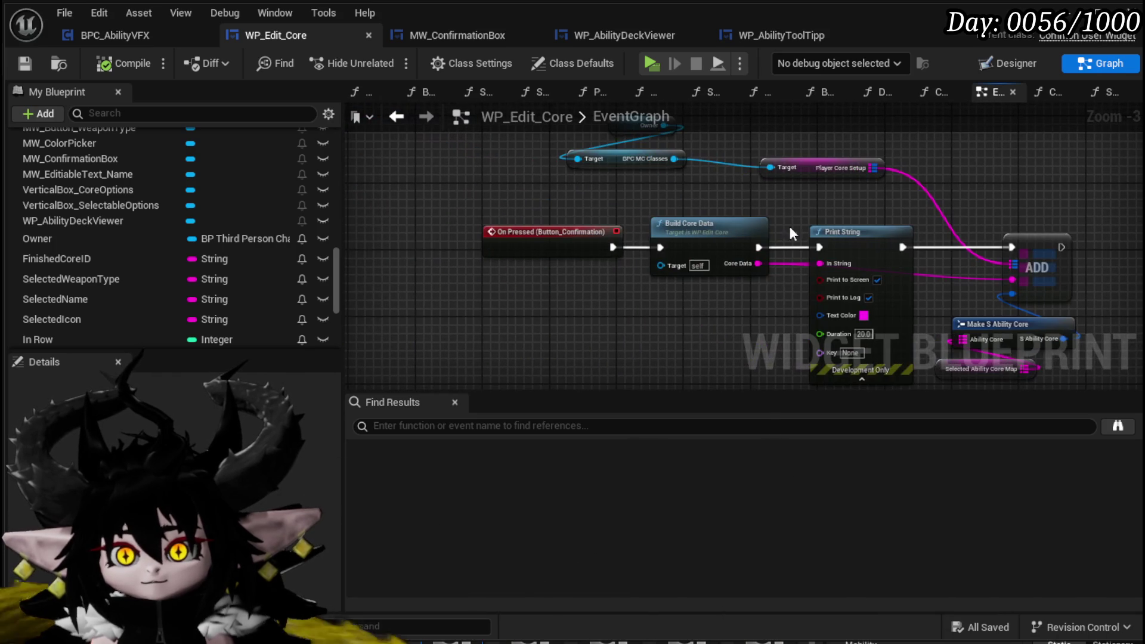
scroll(28, 243, up, 15)
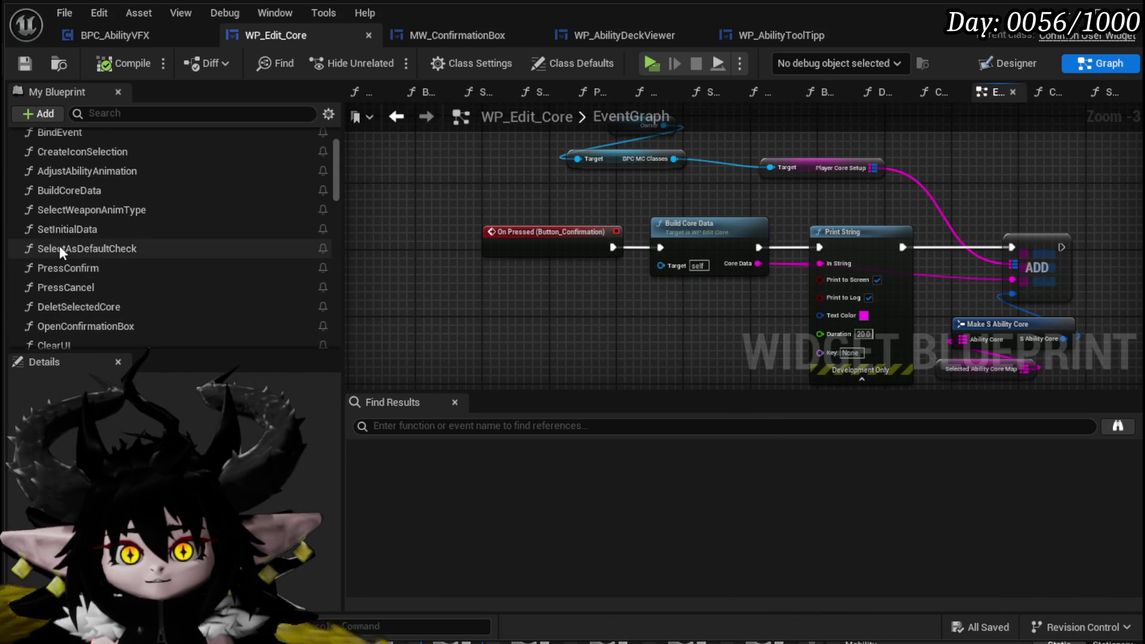
scroll(71, 250, down, 2)
In the SetInitialData graph, box-select the later nodes and move them further right
double_click(73, 253)
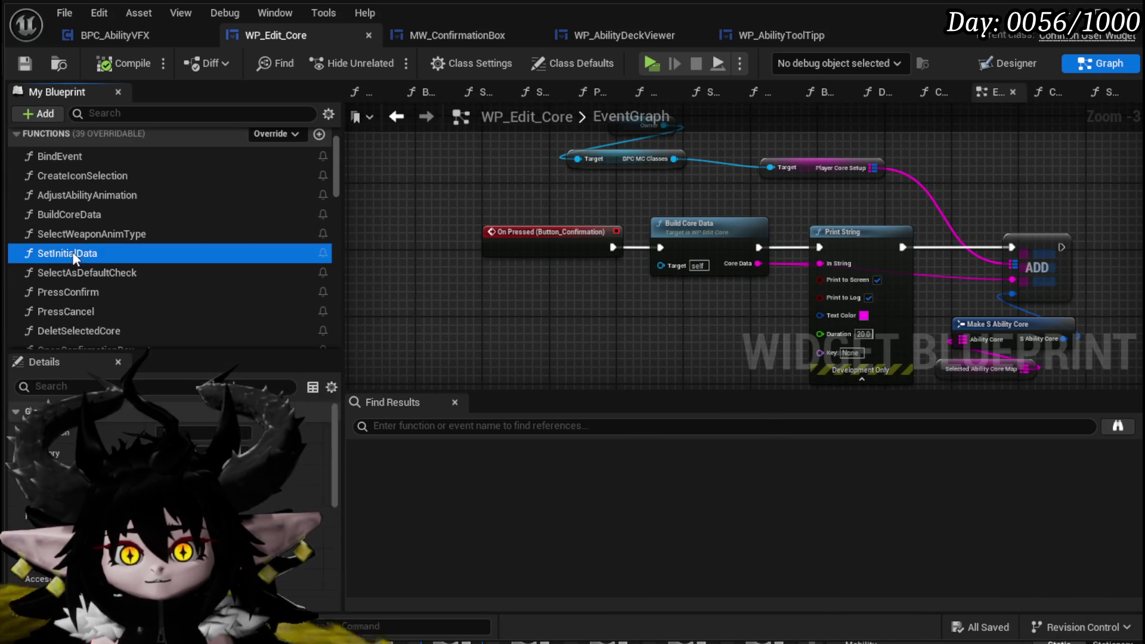
drag(829, 244, 462, 250)
scroll(647, 245, up, 3)
scroll(566, 310, down, 2)
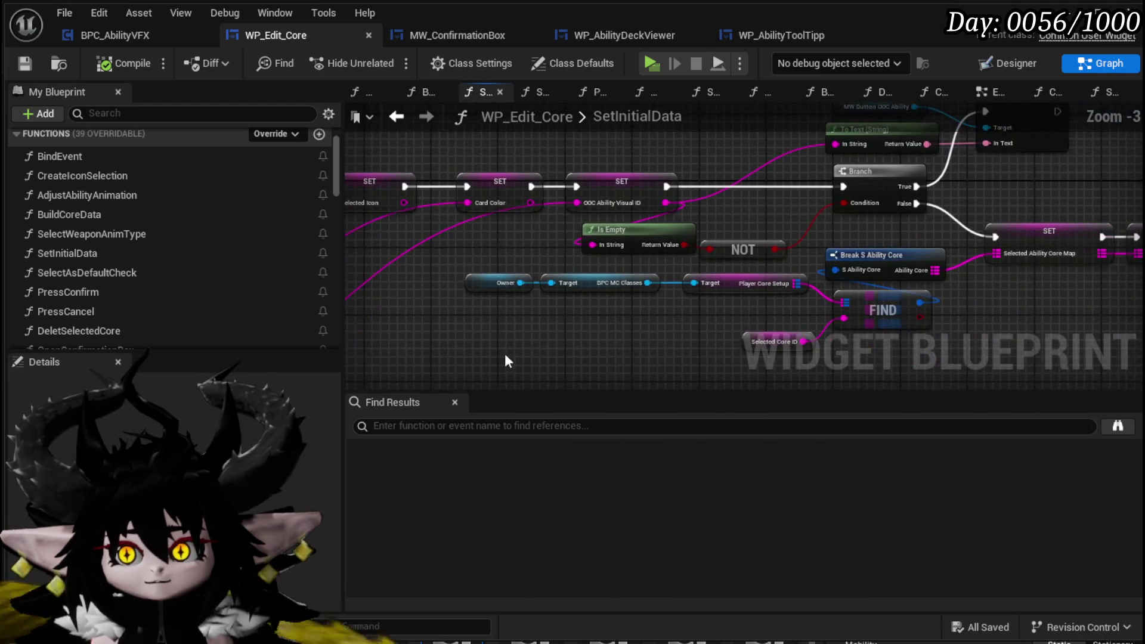
mouse_move(483, 373)
mouse_down()
mouse_move(933, 234)
mouse_move(643, 241)
mouse_move(571, 157)
mouse_move(531, 161)
mouse_up()
scroll(571, 158, down, 2)
drag(574, 252, 884, 263)
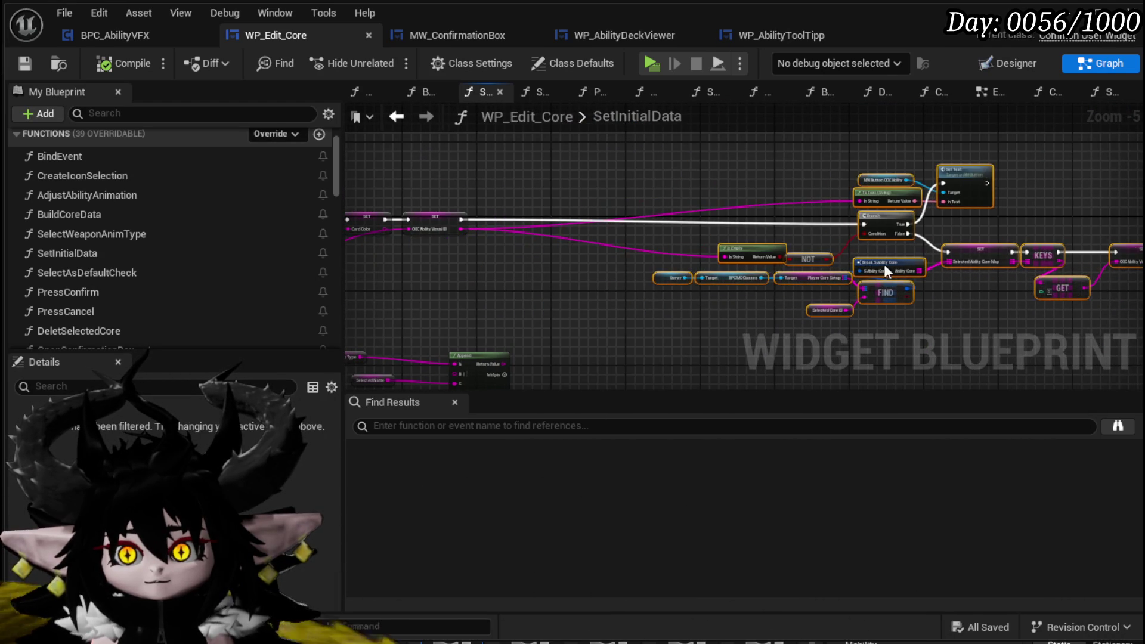
scroll(634, 262, up, 3)
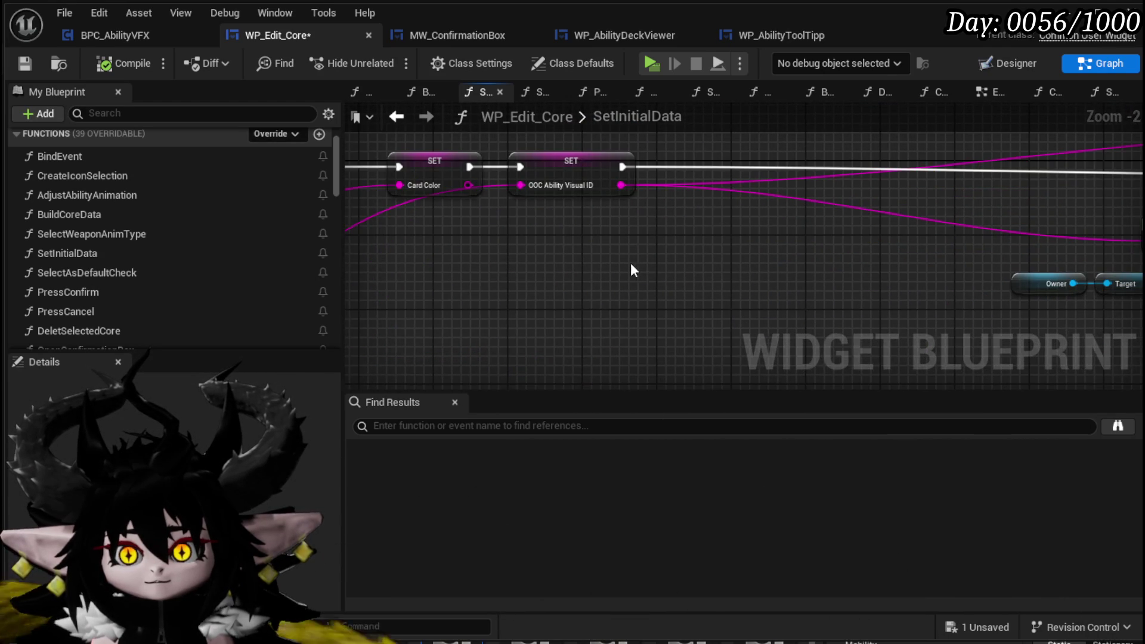
scroll(420, 270, down, 3)
Move the SET OOC Ability Visual ID node right and select the nodes after the first SET chain
drag(421, 272, 625, 249)
drag(513, 213, 757, 208)
scroll(693, 172, down, 2)
drag(1113, 267, 1111, 270)
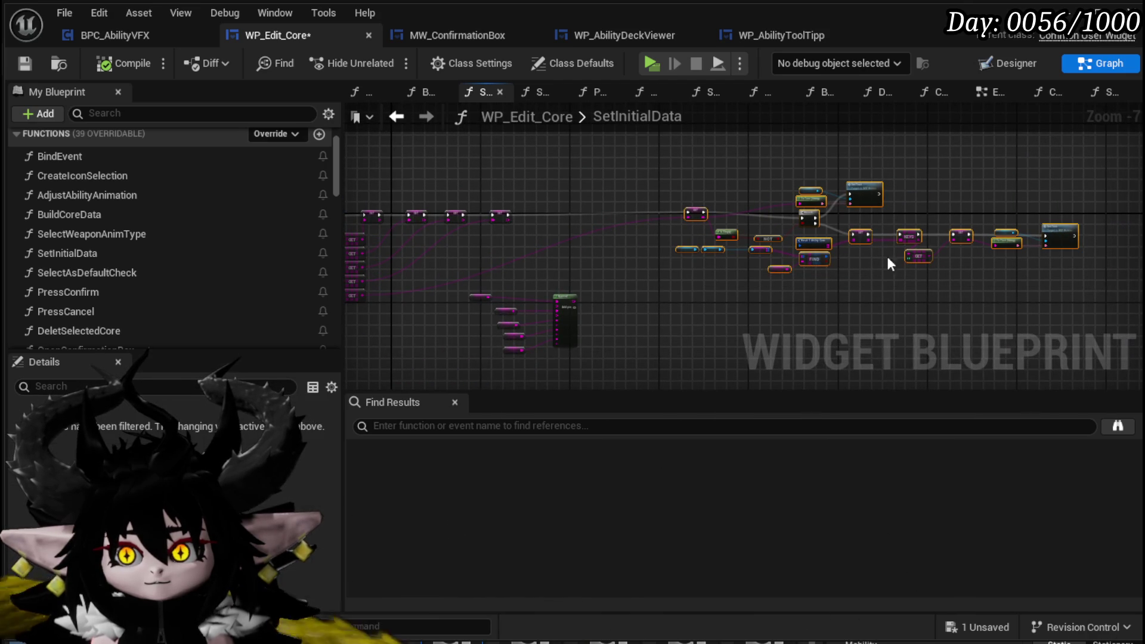
right_click(814, 243)
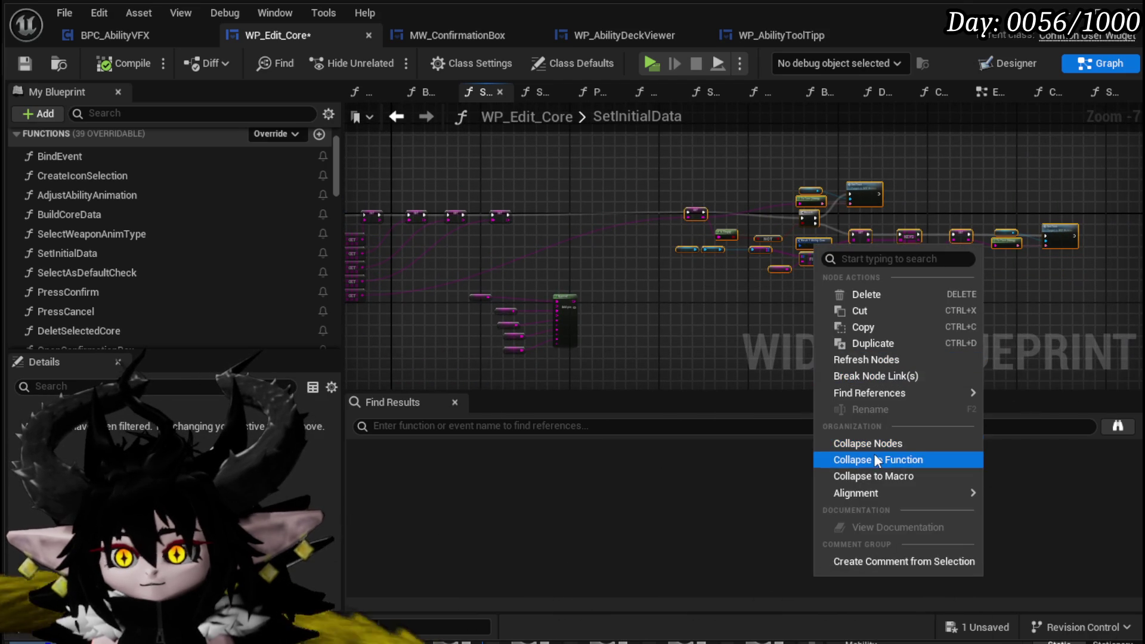
Collapse the selected nodes into a function named SetInitialOOC, then compile and save WP_Edit_Core
click(872, 454)
text(SetI)
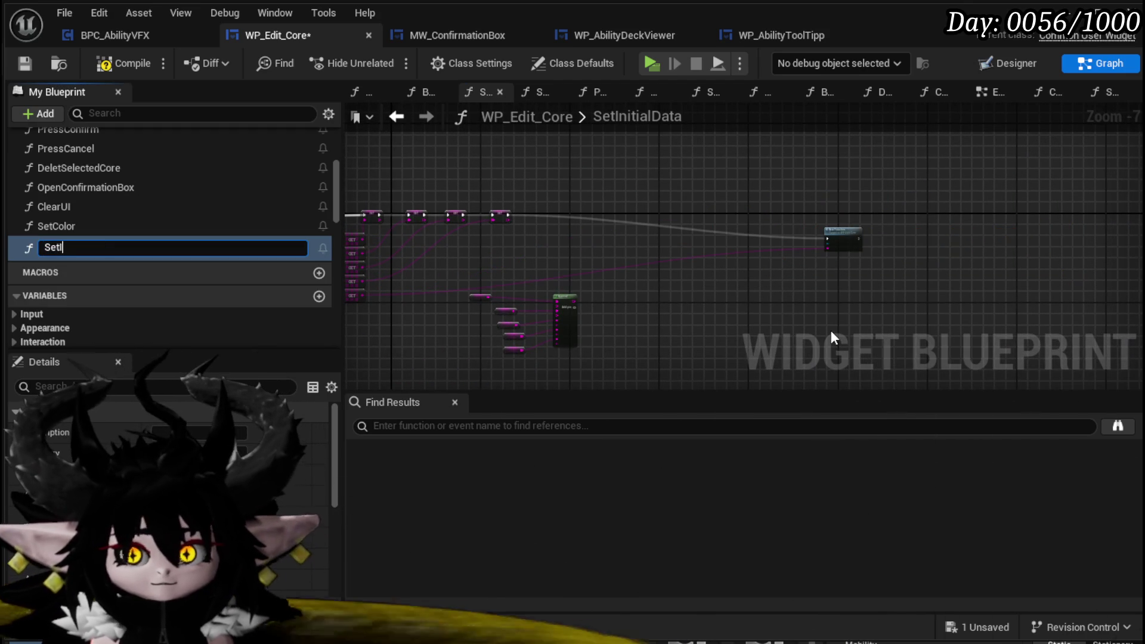
text(nitial)
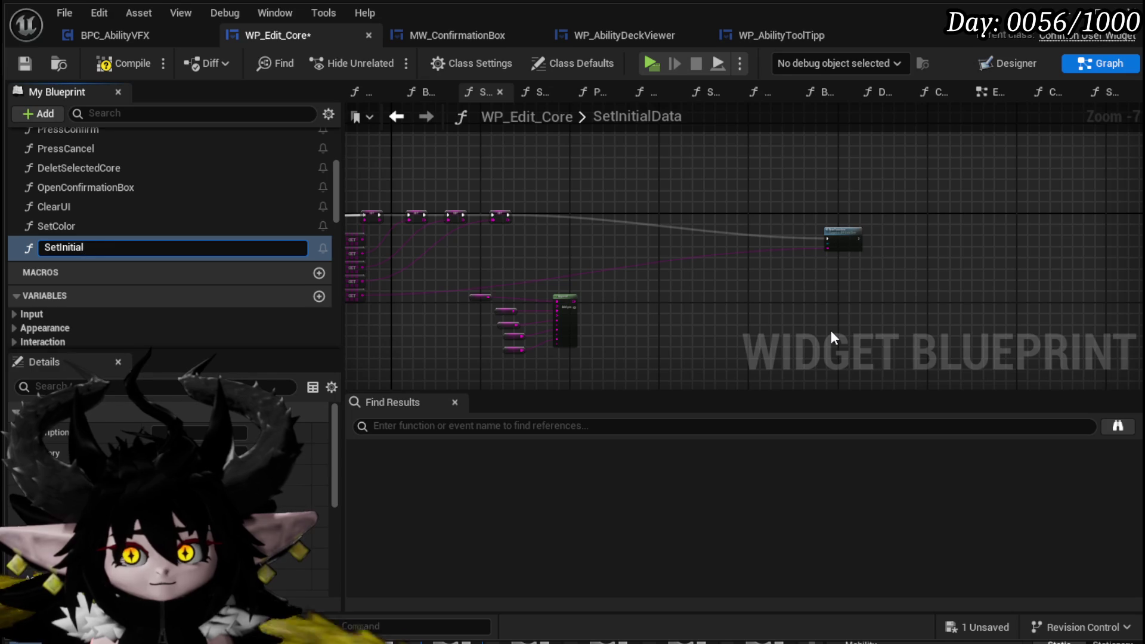
text(OOC)
key(Return)
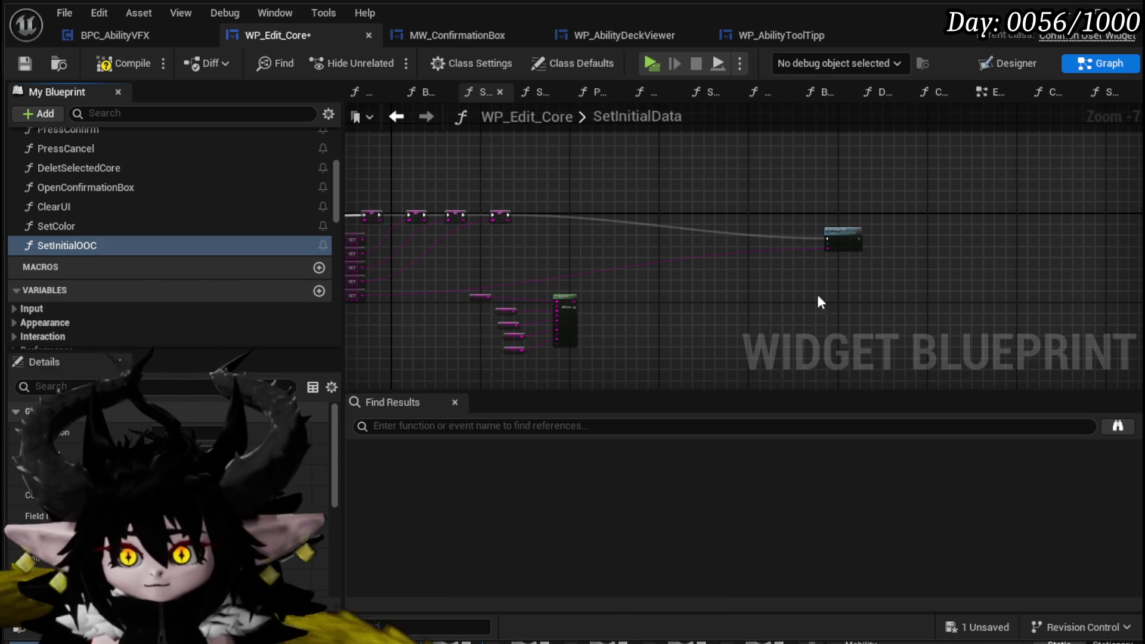
click(850, 237)
scroll(556, 246, up, 3)
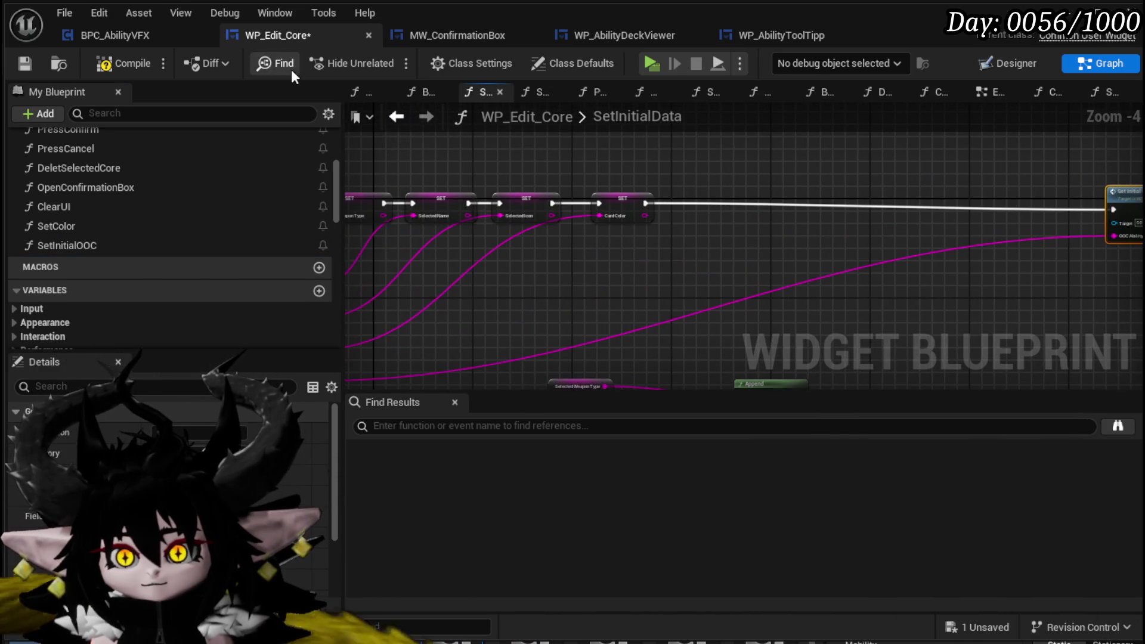
click(120, 63)
click(24, 63)
Reposition SET Card Color ahead of Set Initial OOC to make room, and save again
scroll(564, 179, up, 2)
drag(660, 236, 719, 224)
click(713, 296)
drag(713, 295, 534, 255)
key(ctrl+s)
mouse_move(554, 188)
mouse_down()
mouse_move(645, 199)
mouse_move(664, 190)
mouse_move(516, 164)
mouse_up()
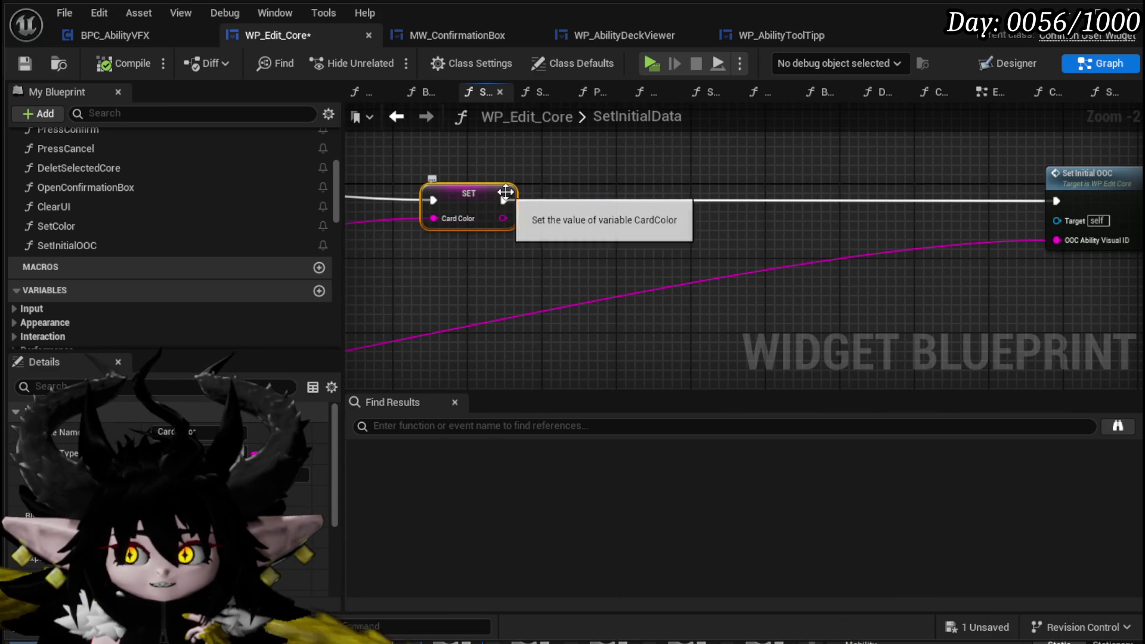
drag(504, 200, 564, 195)
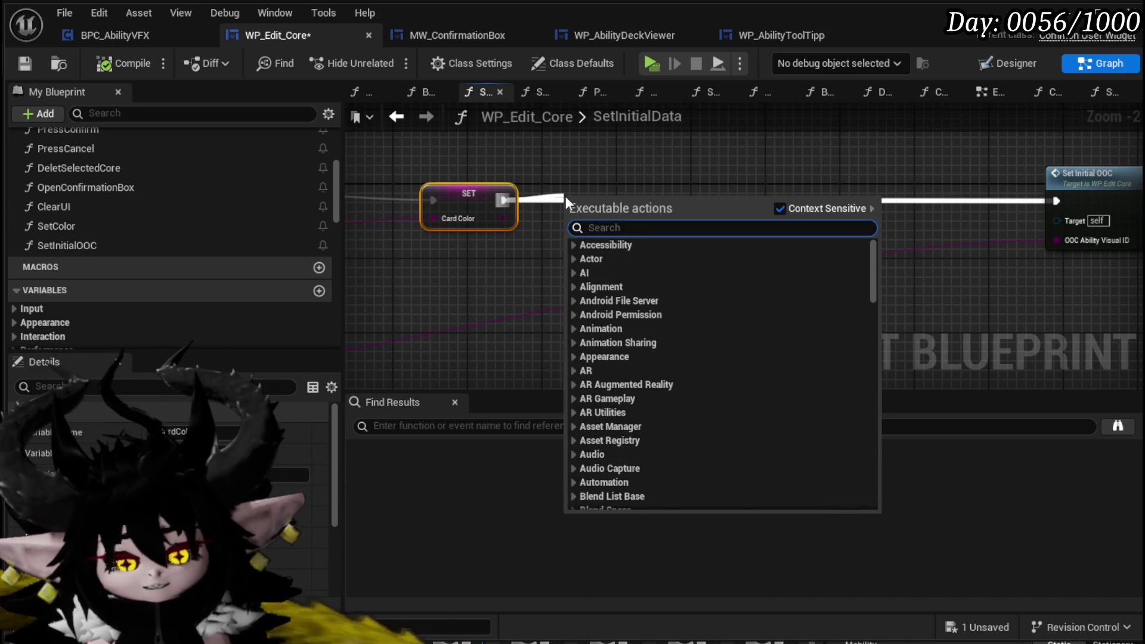
Insert a Print String after SET that prints Card Color in magenta text
text(Print Strin)
key(Return)
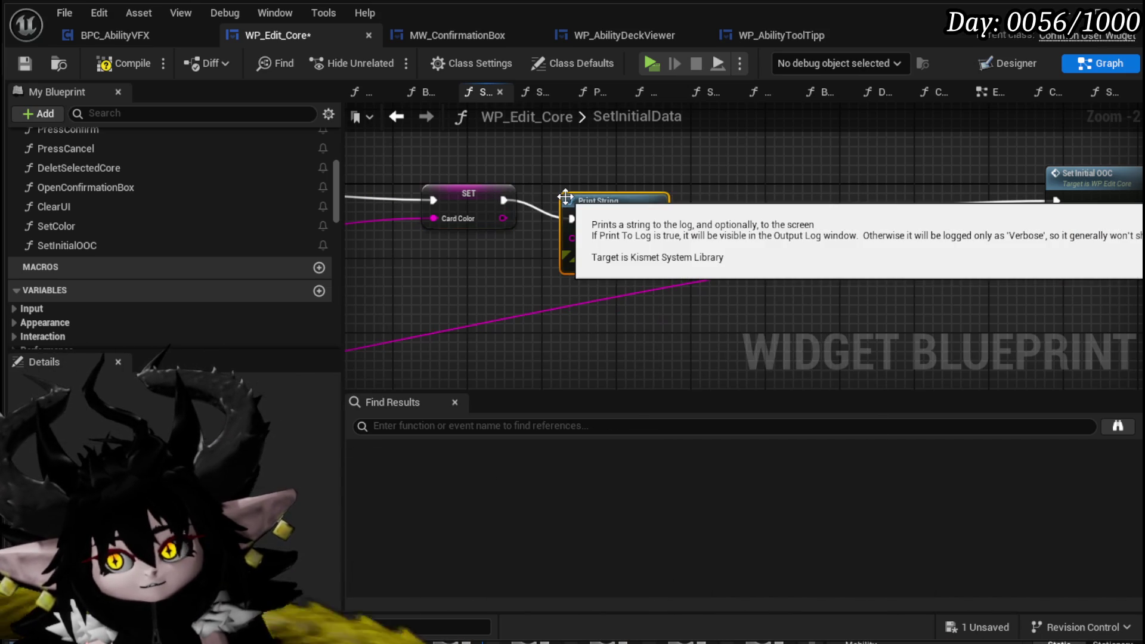
drag(503, 218, 581, 219)
click(608, 247)
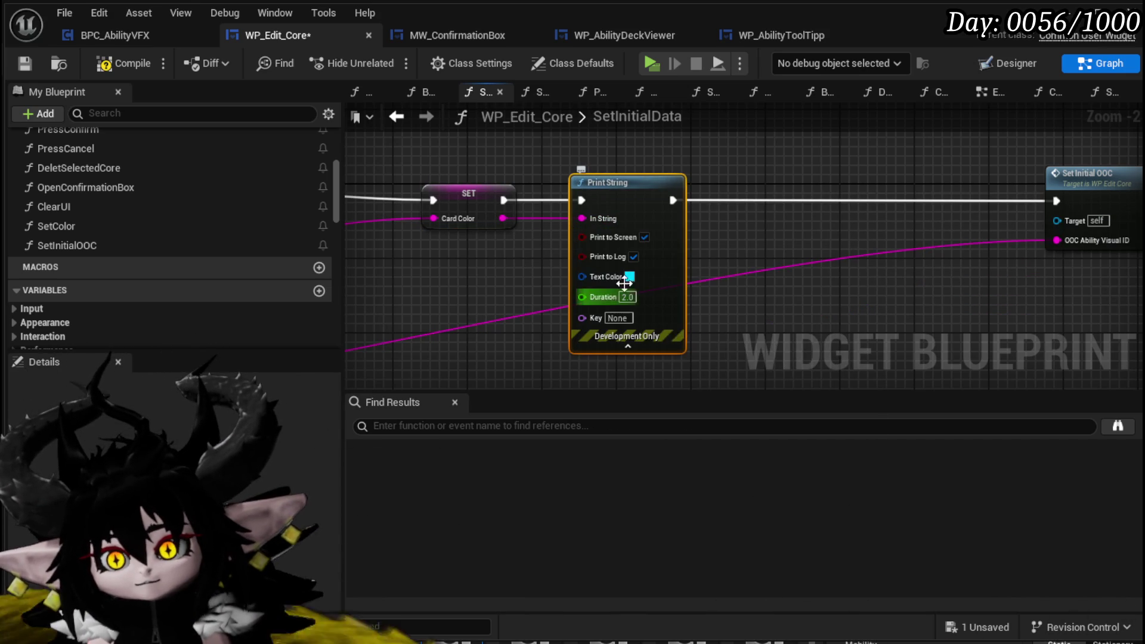
click(629, 276)
drag(757, 358, 779, 320)
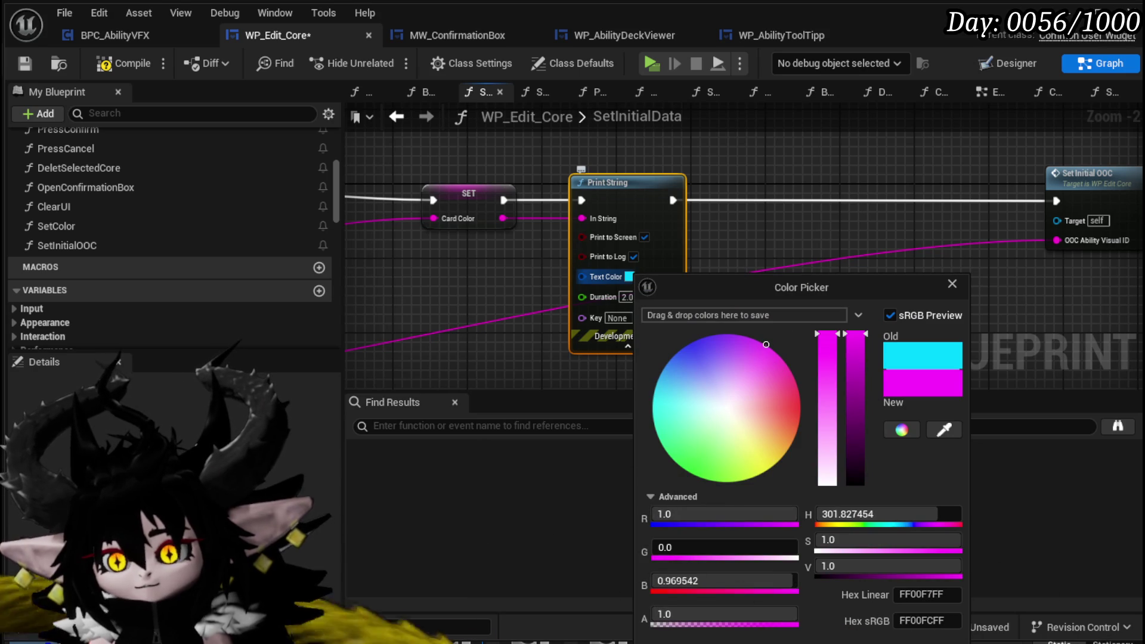
click(679, 378)
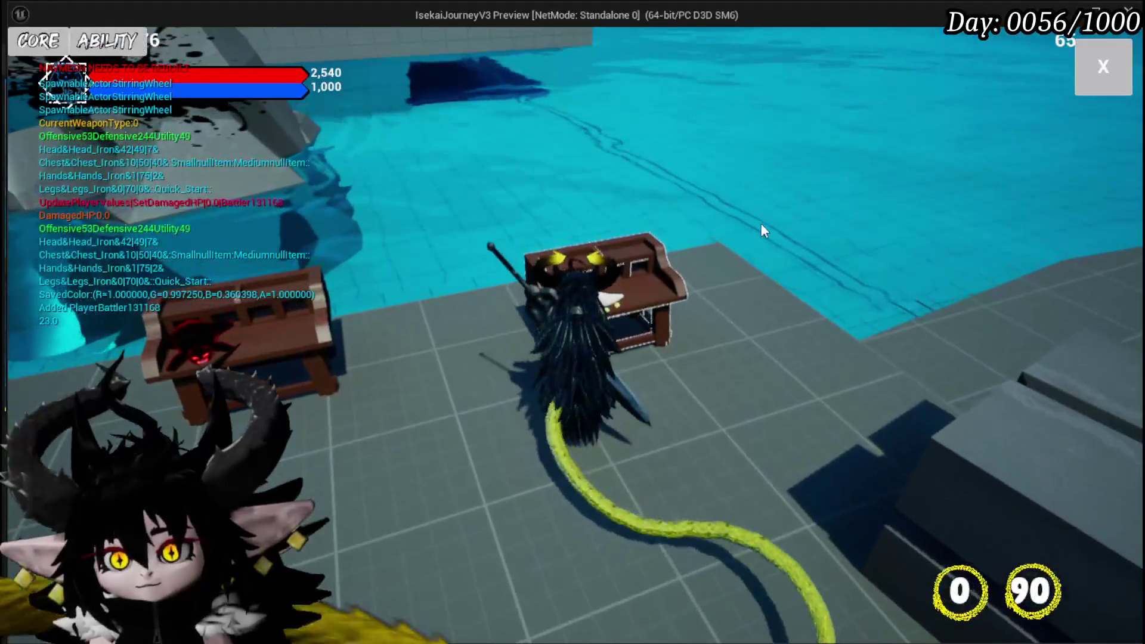
Open the crafting panel with E and load the Just Booom core from the EDIT list
key(e)
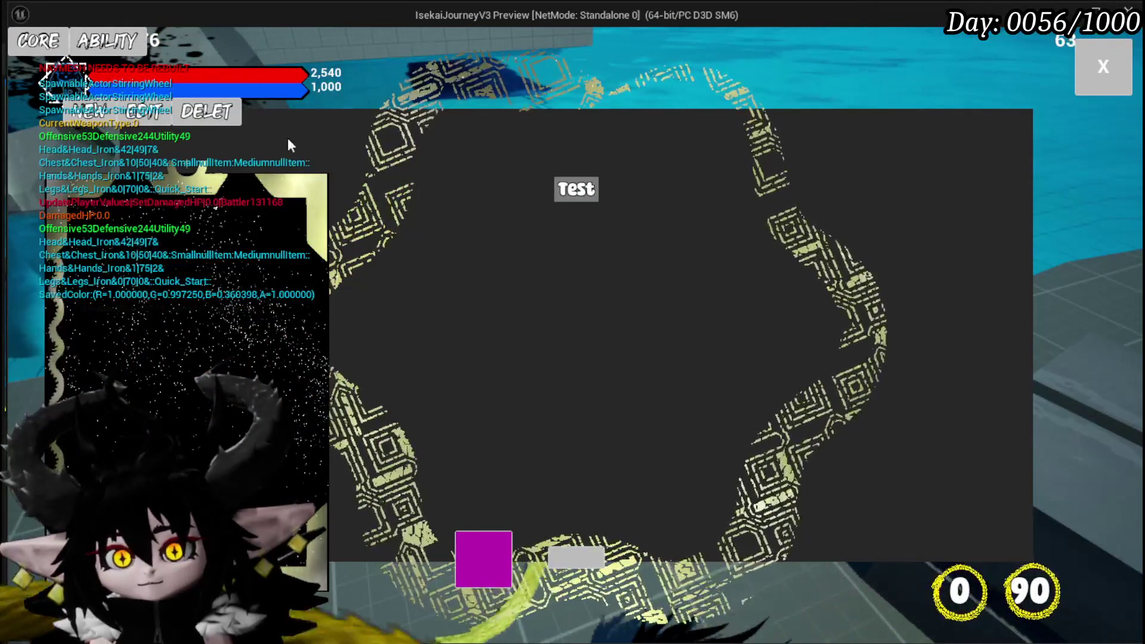
click(184, 111)
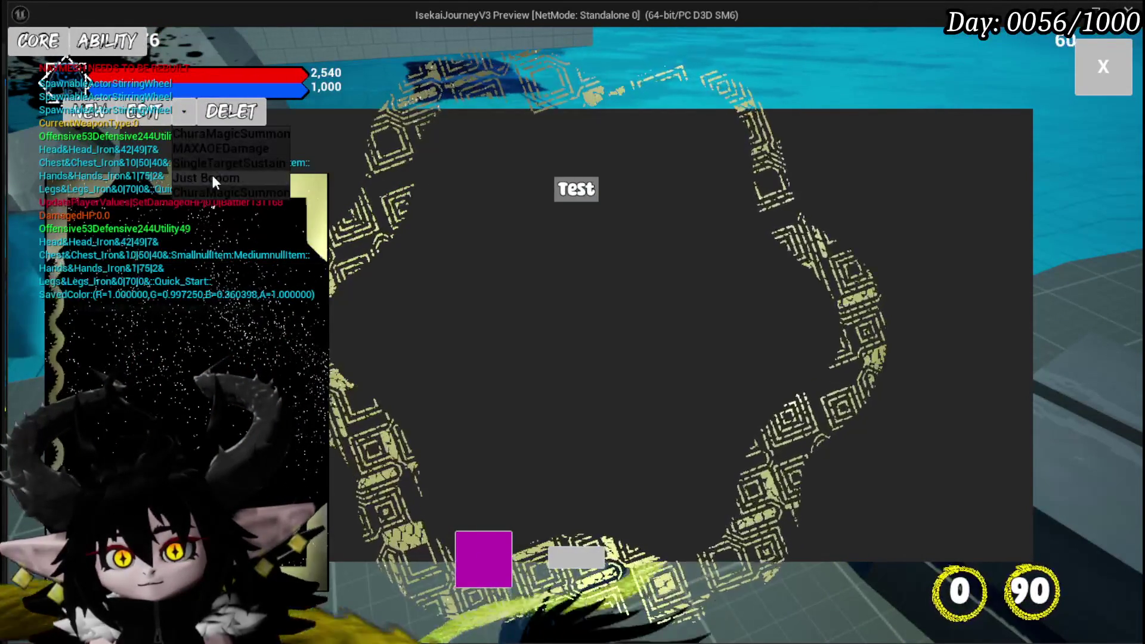
click(213, 178)
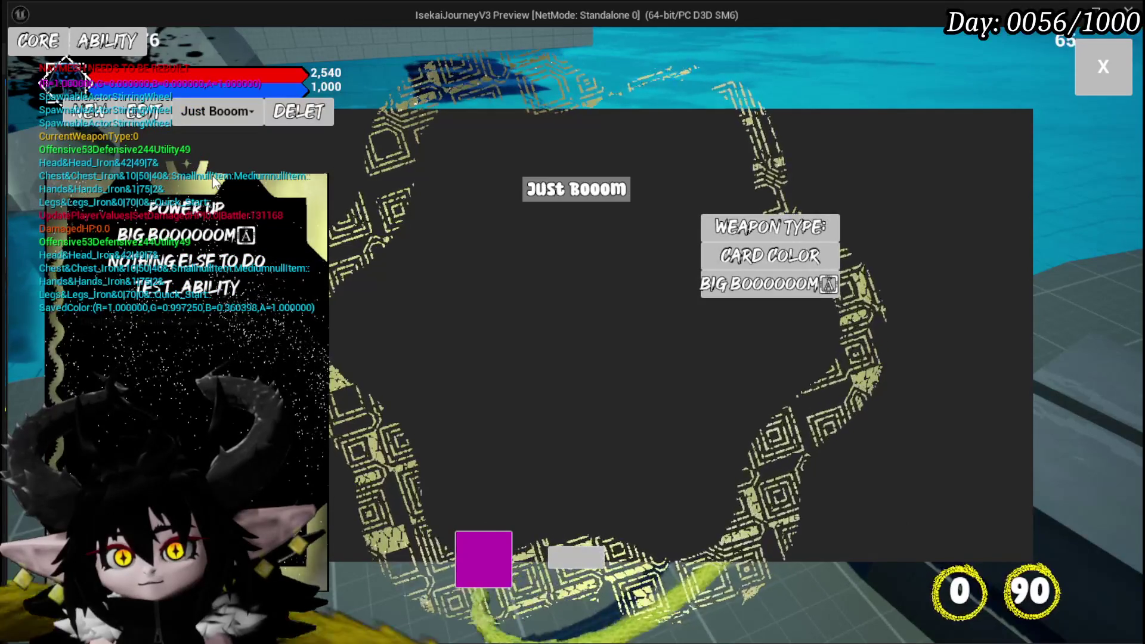
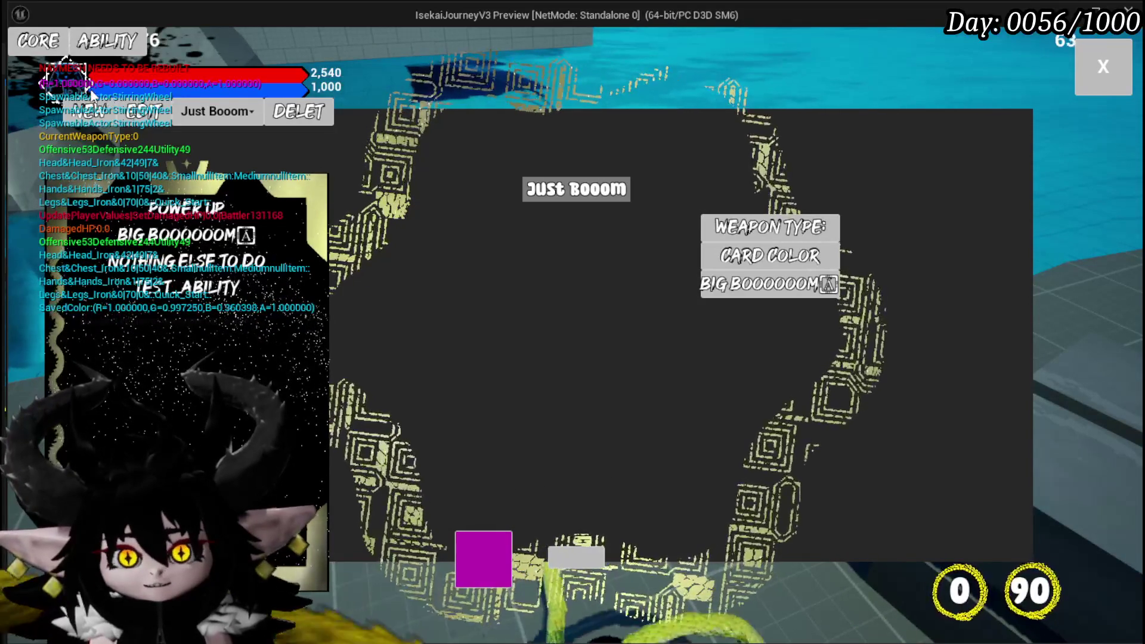
Stop the play session and return to the WP_Edit_Core SetInitialData graph
key(Escape)
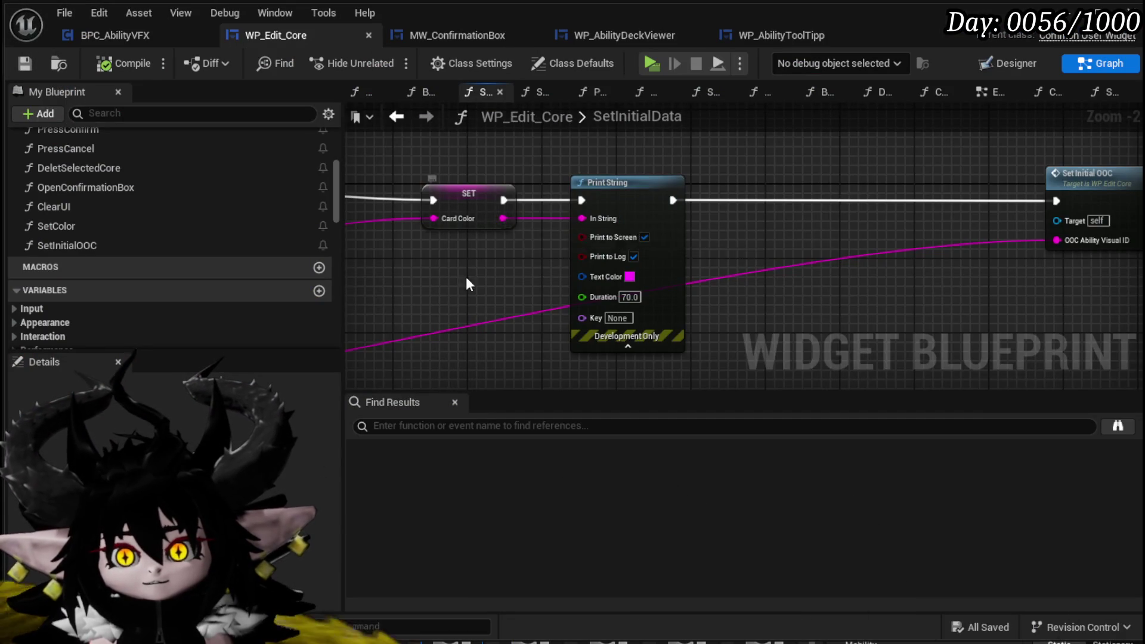
right_click(525, 219)
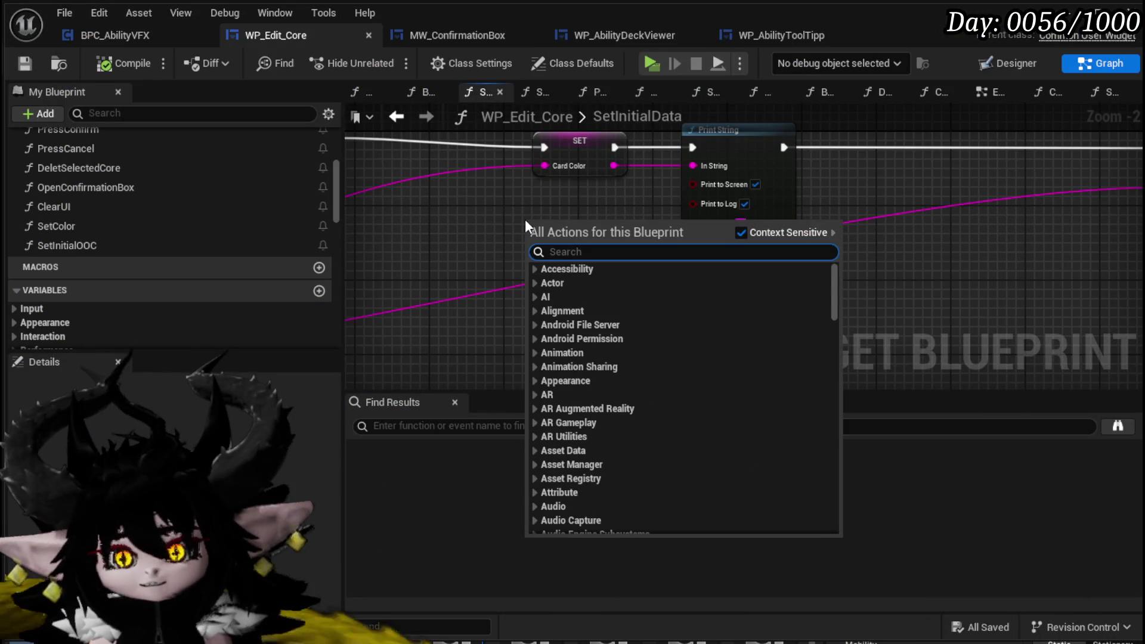
Place a Set Color call in SetInitialData, discarding a stray Linear Color Set node
mouse_move(159, 234)
mouse_down()
mouse_move(331, 231)
mouse_move(488, 210)
mouse_up()
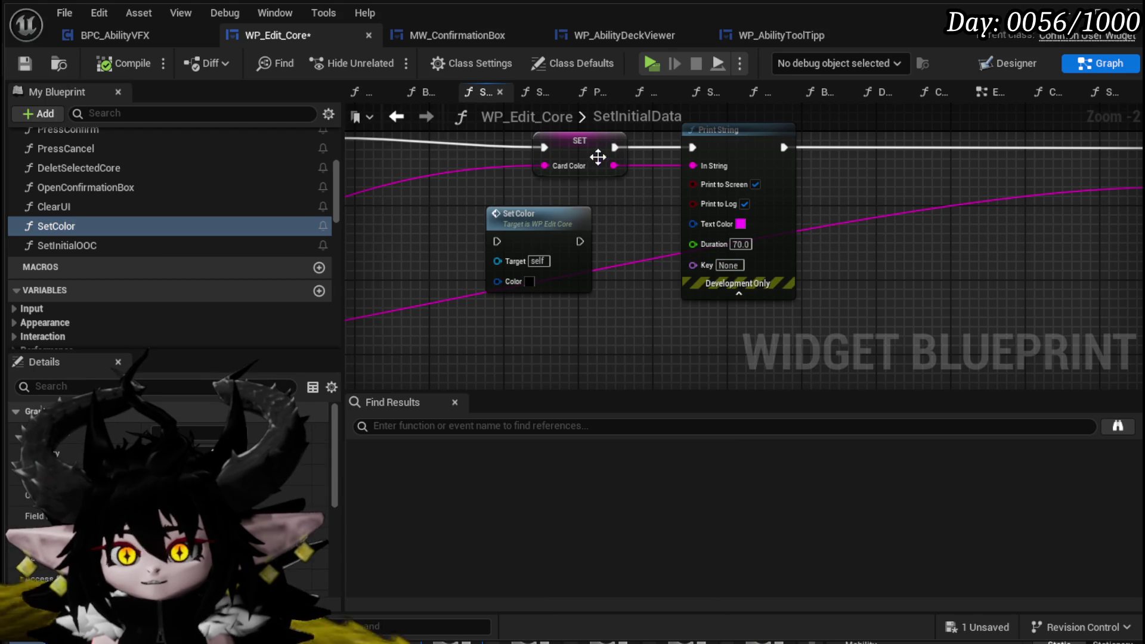
drag(611, 167, 509, 278)
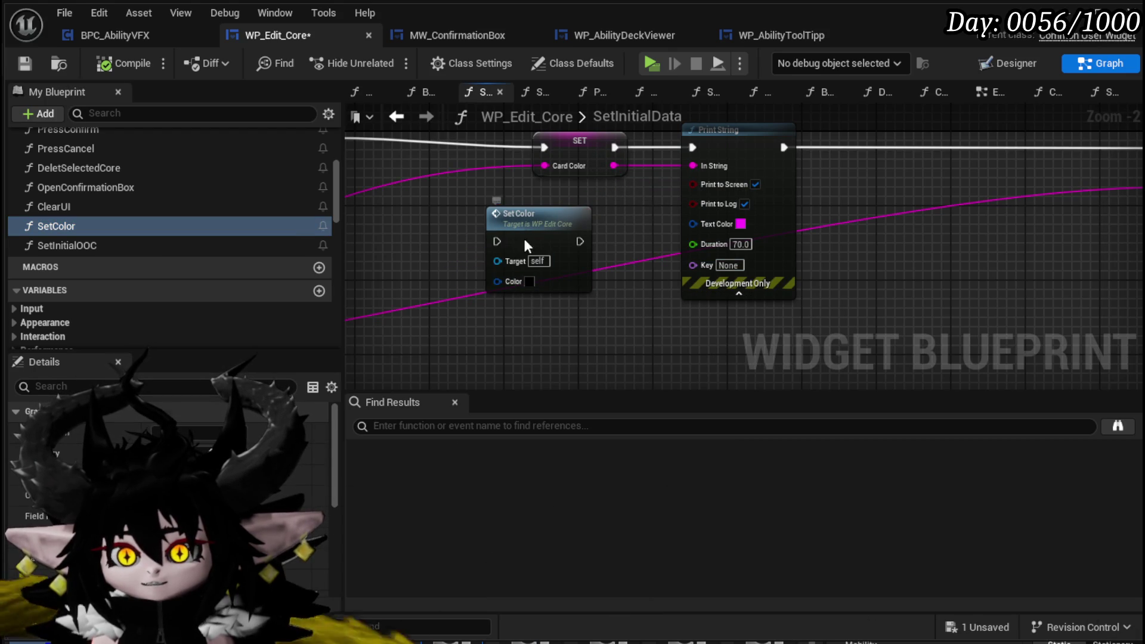
drag(496, 216, 561, 213)
right_click(512, 234)
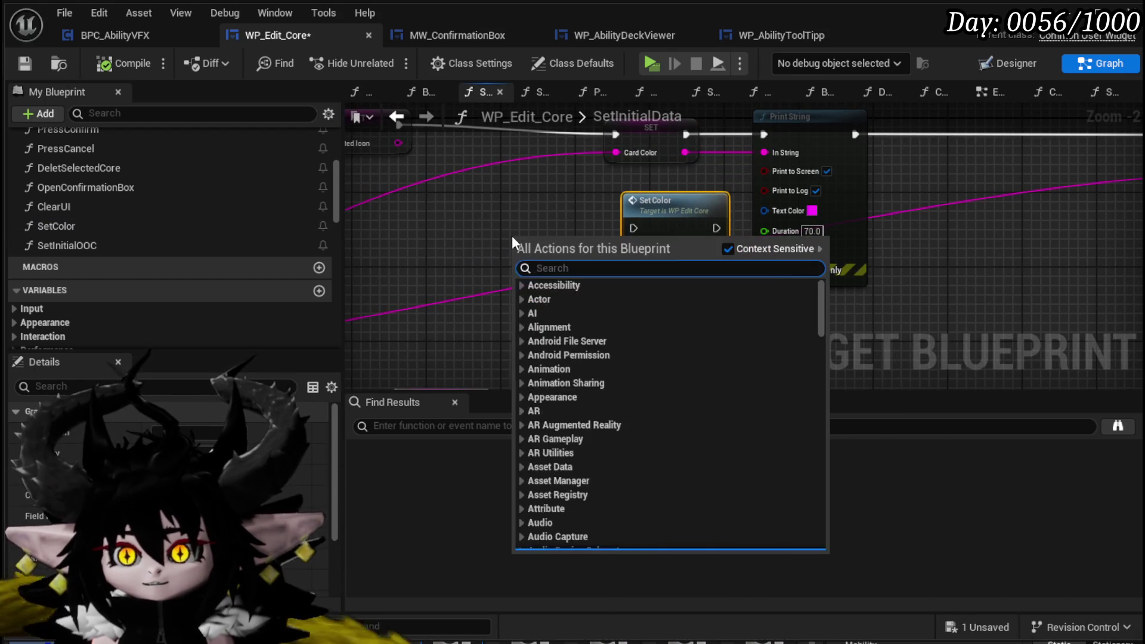
text(Set Linear)
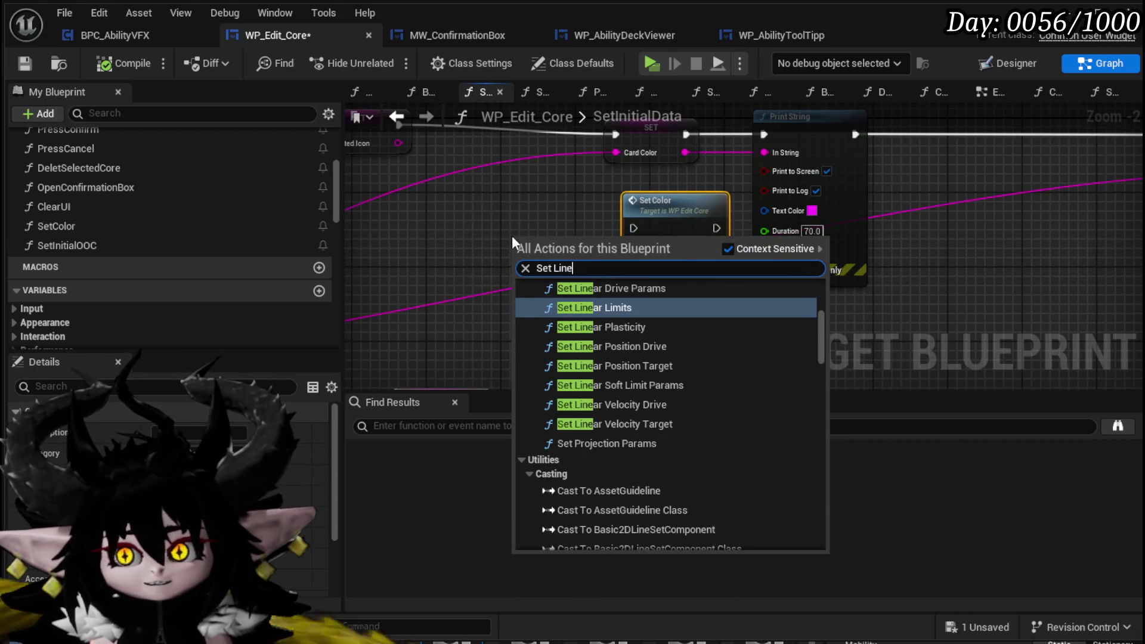
text( colo)
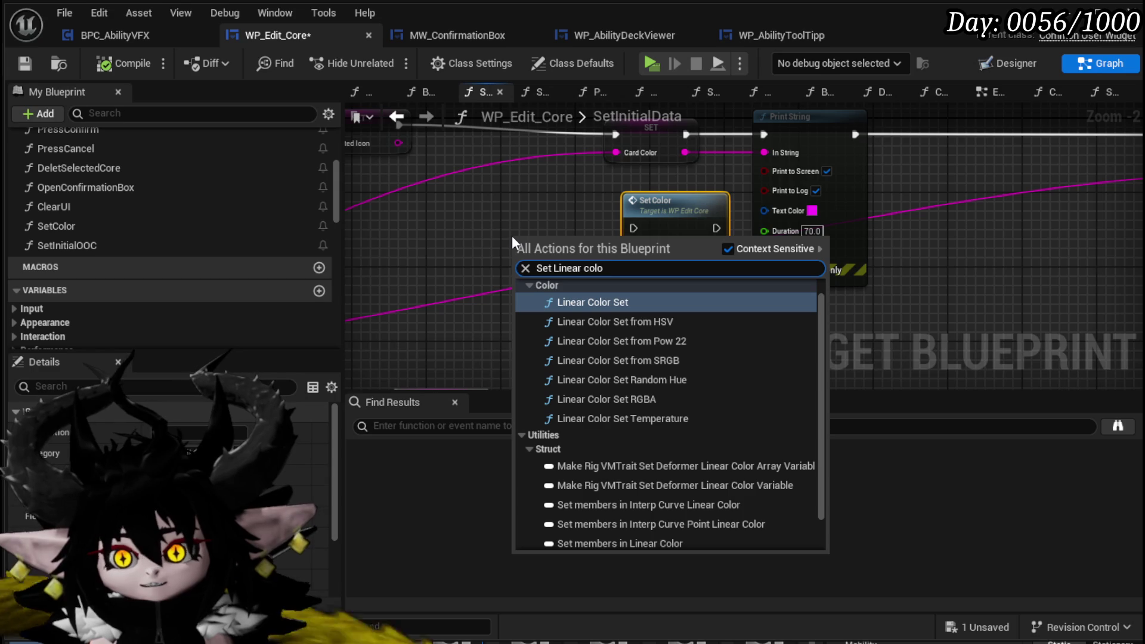
click(602, 301)
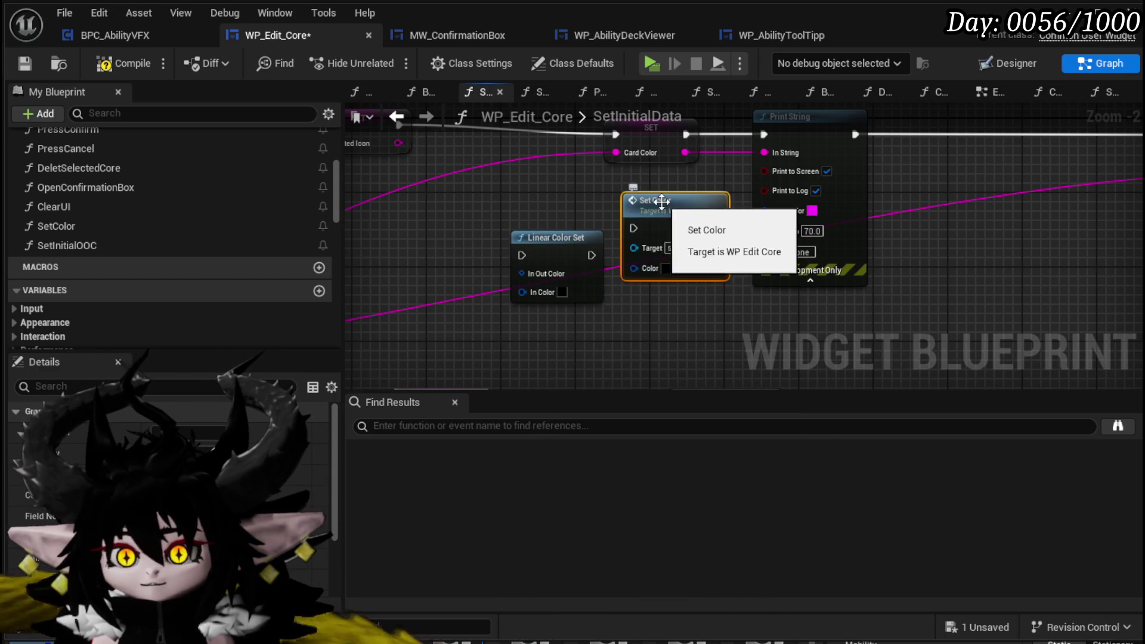
drag(628, 206, 666, 197)
drag(564, 238, 617, 229)
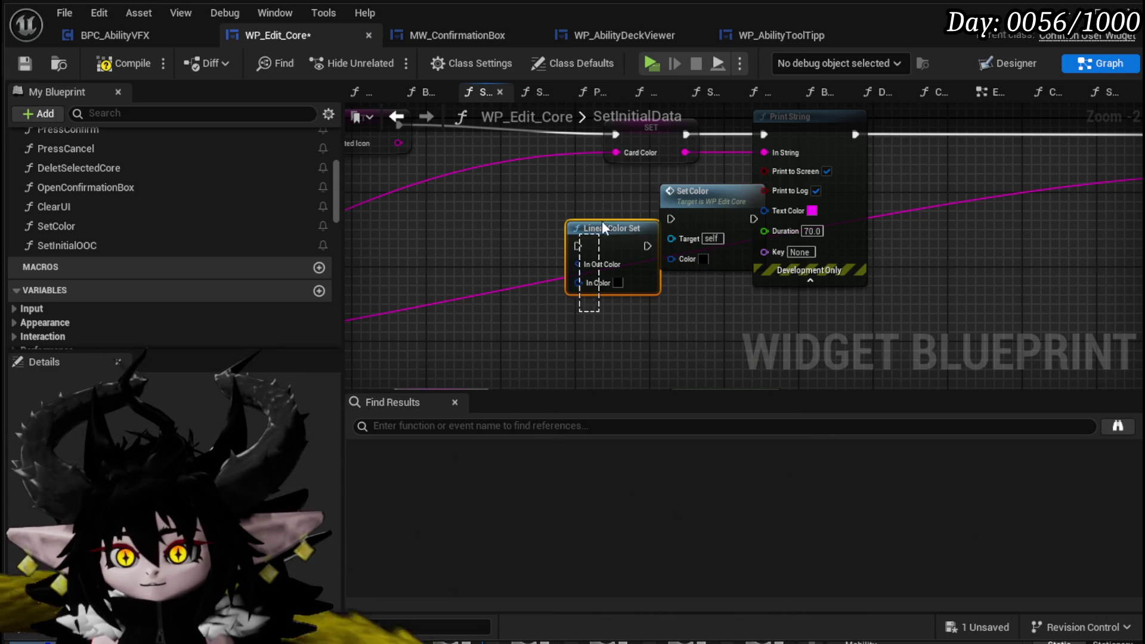
key(Delete)
Wire a new Make Linear Color node into Set Color's Color input
mouse_move(672, 259)
mouse_down()
mouse_move(616, 277)
mouse_move(574, 269)
mouse_up()
text(breamake)
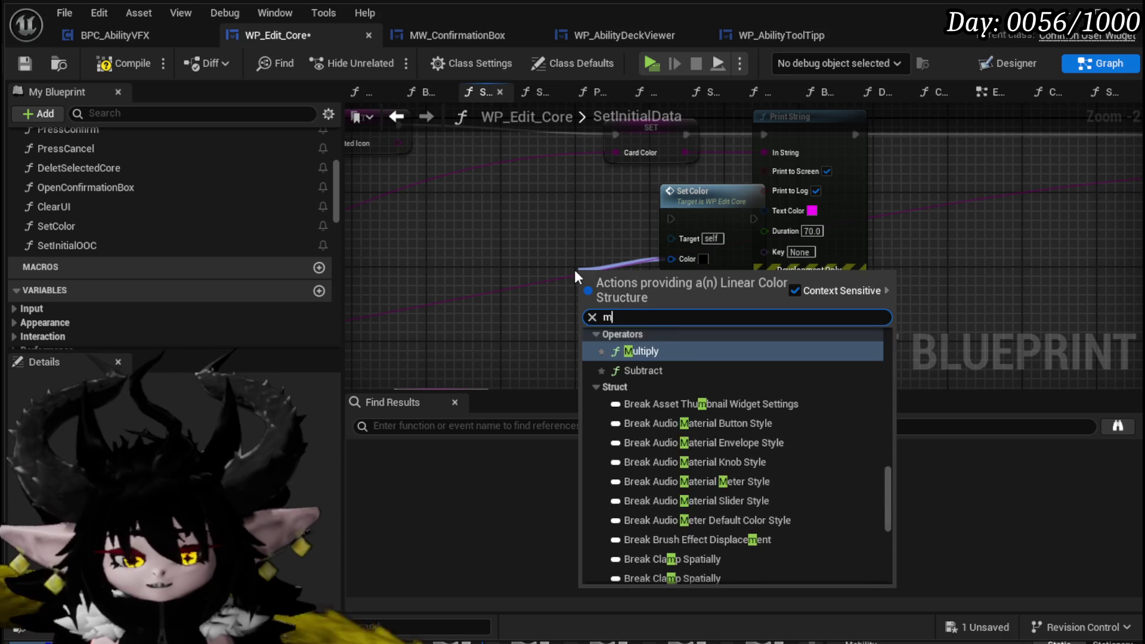
click(643, 434)
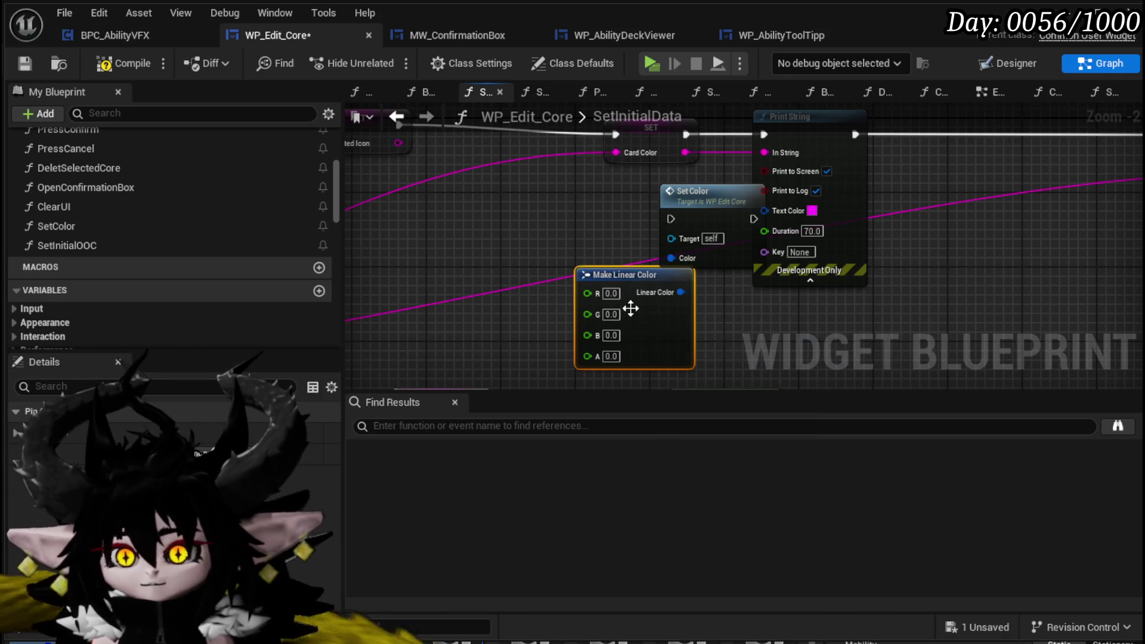
drag(639, 275, 695, 284)
Add a Parse Into Array node fed by the Card Color variable
drag(740, 172, 520, 249)
text(parse)
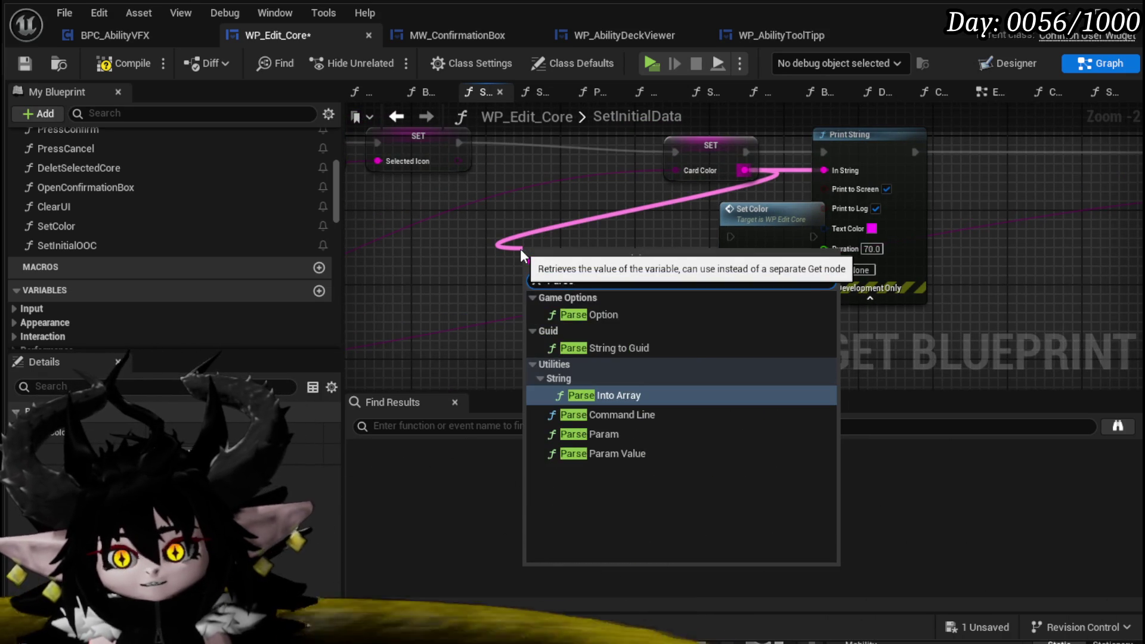
key(Return)
drag(518, 249, 463, 240)
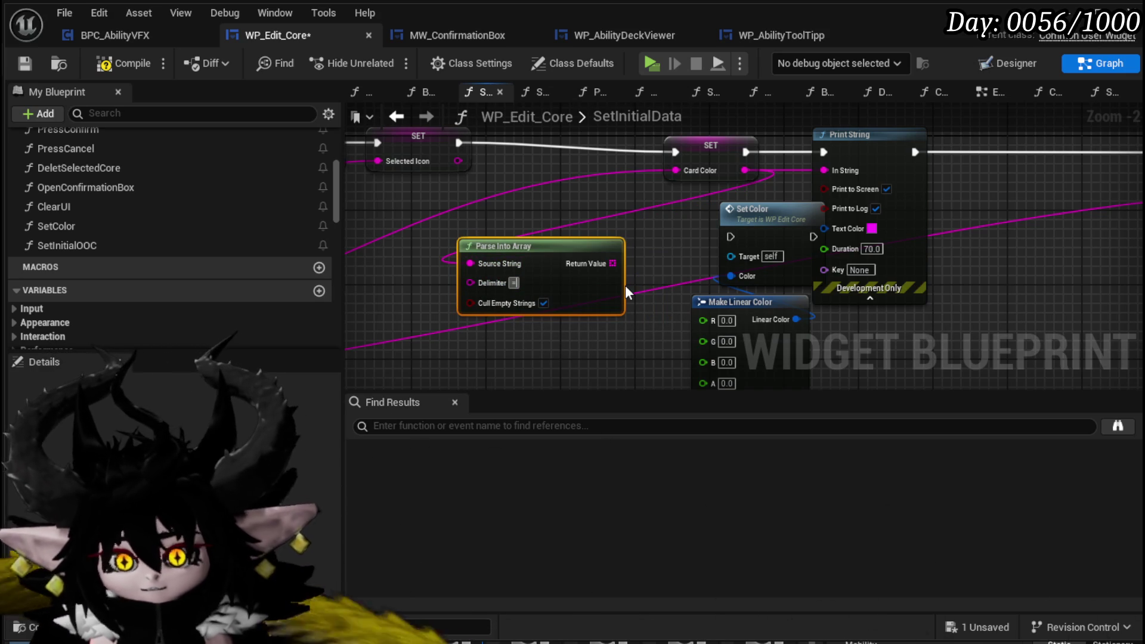
mouse_move(613, 264)
mouse_down()
mouse_move(576, 198)
mouse_move(538, 202)
mouse_up()
Add a GET on the first Parse Into Array result and feed it into a second Parse Into Array
text(get)
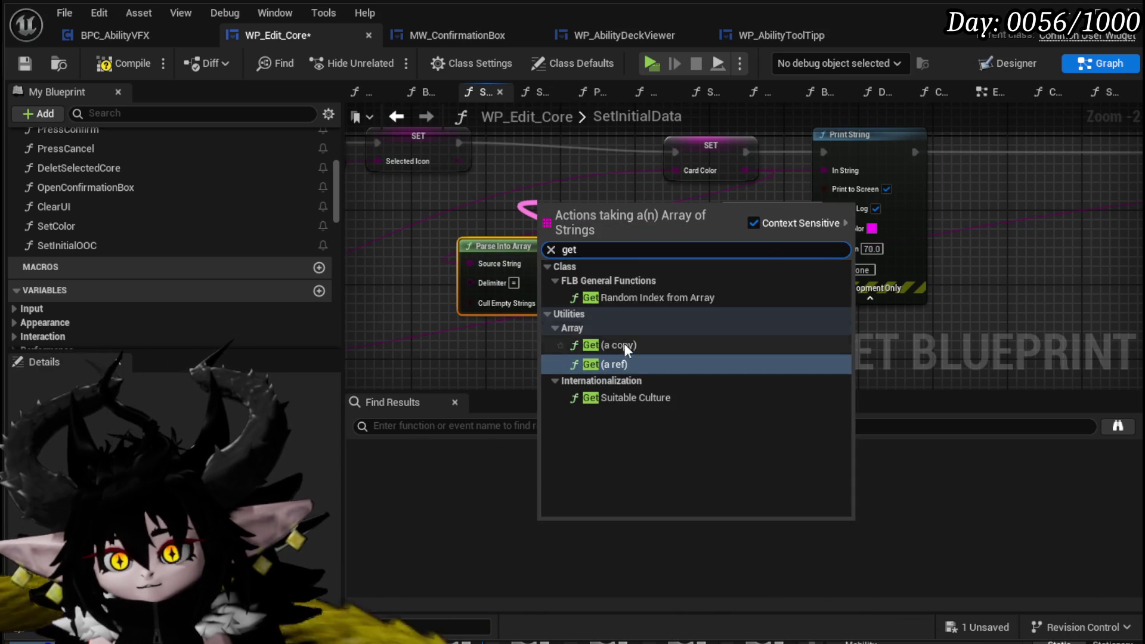
click(614, 365)
drag(607, 218, 543, 344)
scroll(543, 345, down, 3)
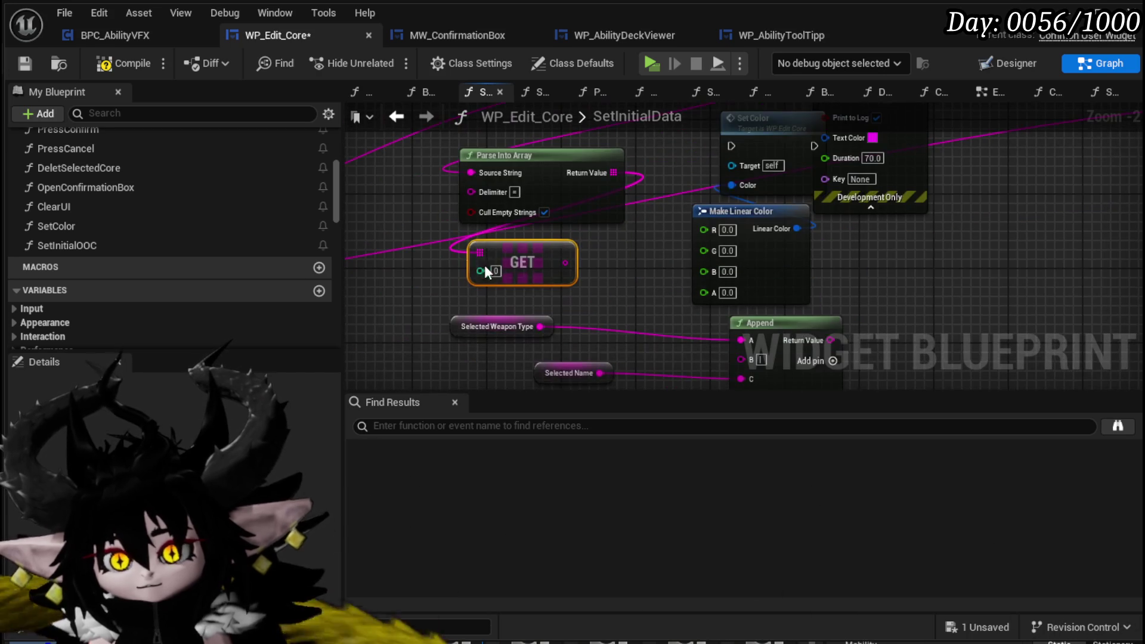
scroll(501, 322, down, 3)
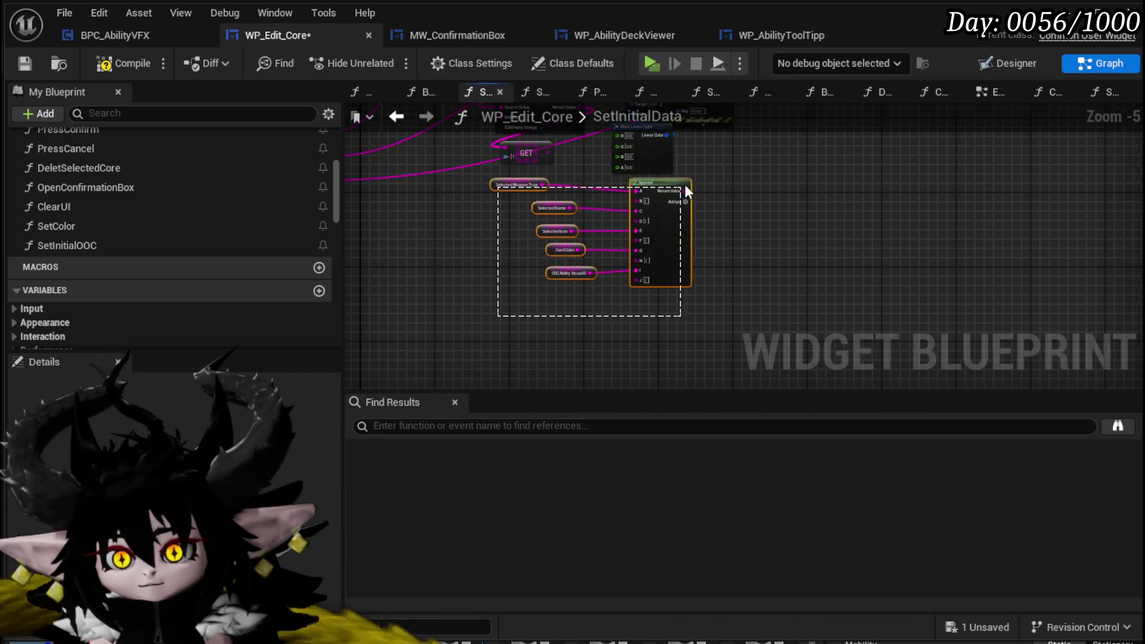
drag(680, 187, 664, 192)
scroll(552, 238, up, 3)
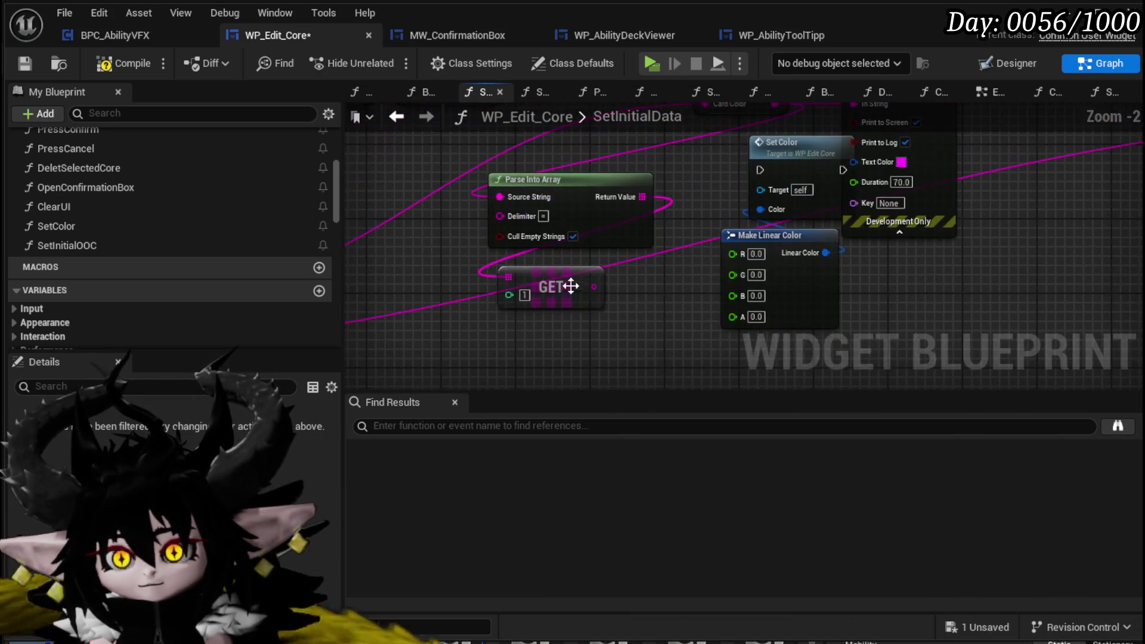
mouse_move(549, 154)
mouse_down()
mouse_move(584, 207)
mouse_move(572, 310)
mouse_move(546, 249)
mouse_up()
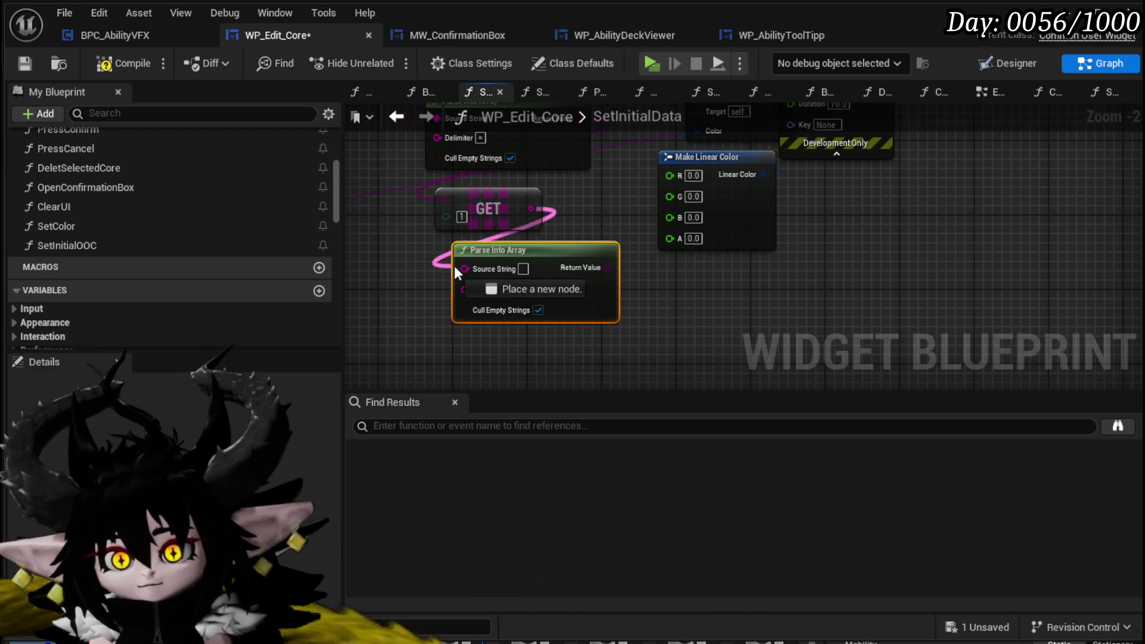
drag(452, 272, 453, 272)
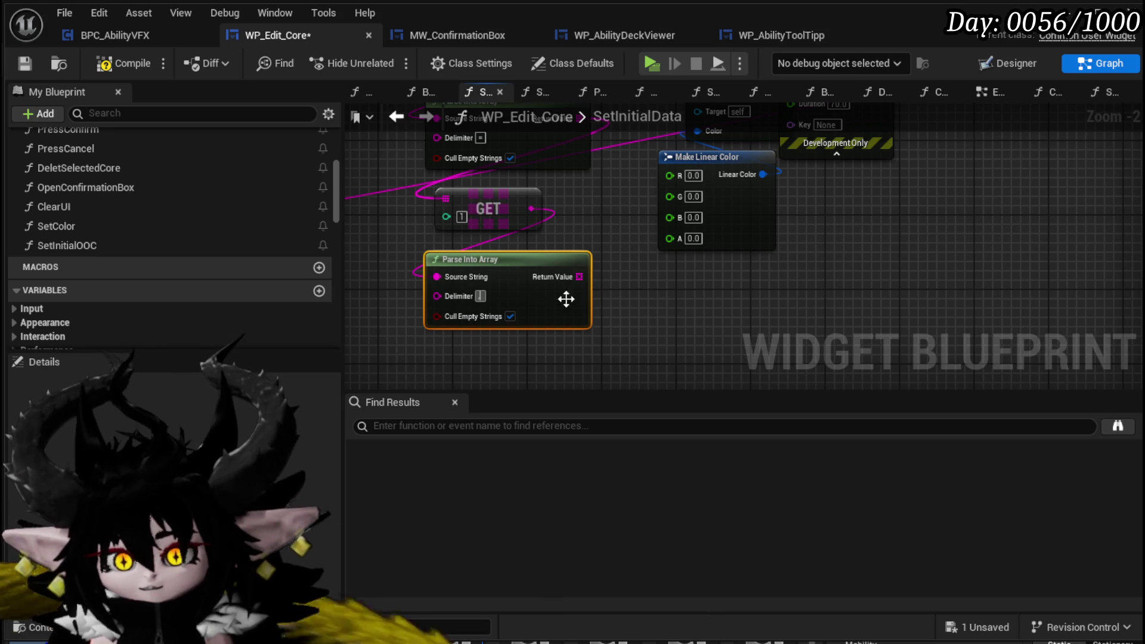
text(,)
Turn off Cull Empty Strings on both parse nodes and GET element 0 of the lower result
click(510, 317)
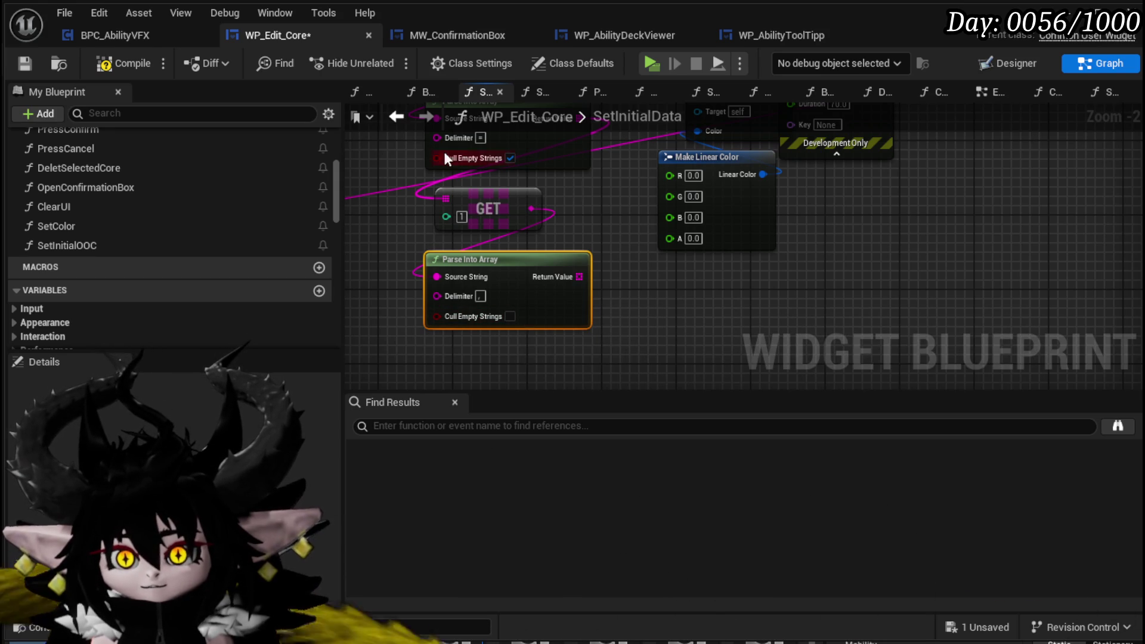
click(511, 158)
drag(578, 277, 646, 291)
text(get)
click(721, 444)
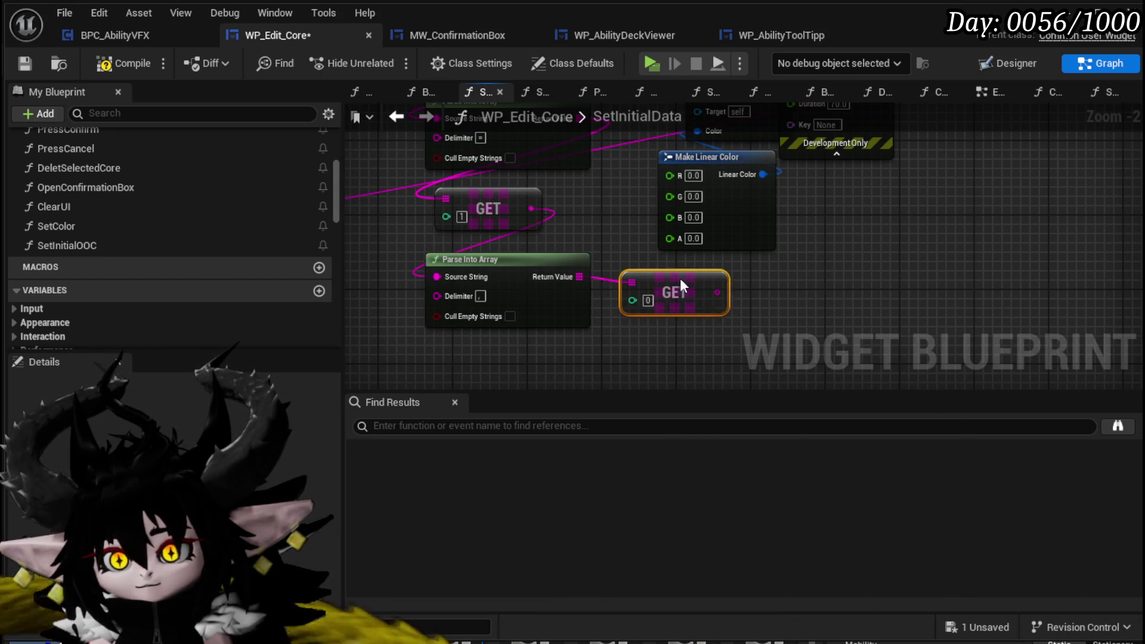
Rearrange the nodes and wire the converted element 0 into Make Linear Color's R input
scroll(589, 221, down, 1)
mouse_move(589, 221)
mouse_down()
mouse_move(622, 325)
mouse_move(622, 300)
mouse_move(555, 271)
mouse_move(585, 260)
mouse_move(633, 280)
mouse_move(507, 339)
mouse_up()
drag(777, 220, 1019, 220)
drag(659, 295, 814, 287)
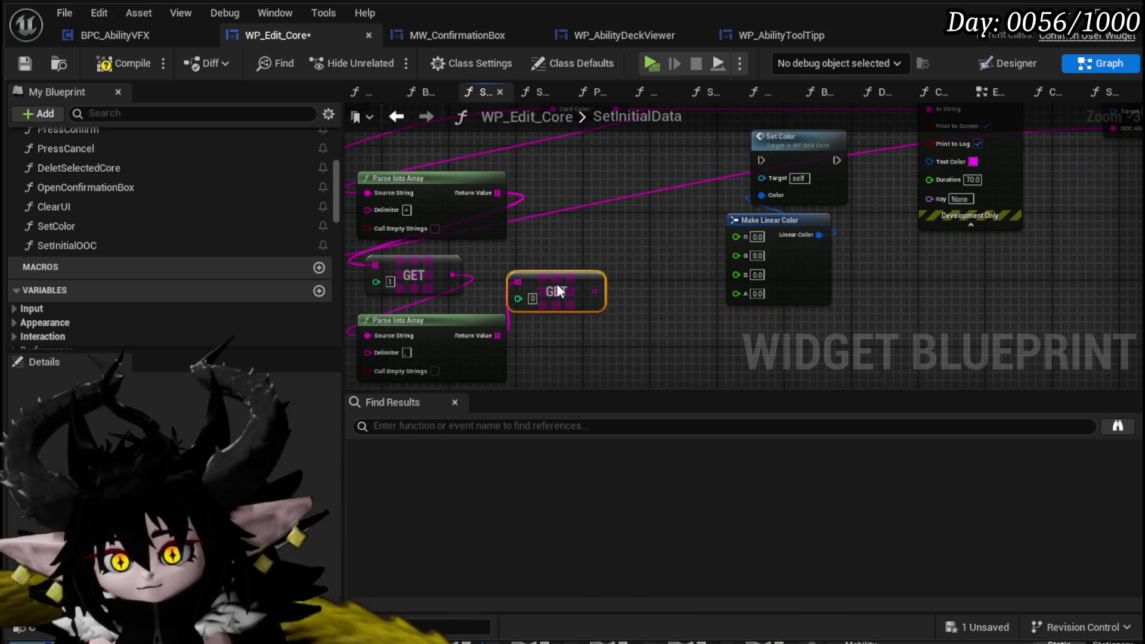
drag(595, 291, 742, 238)
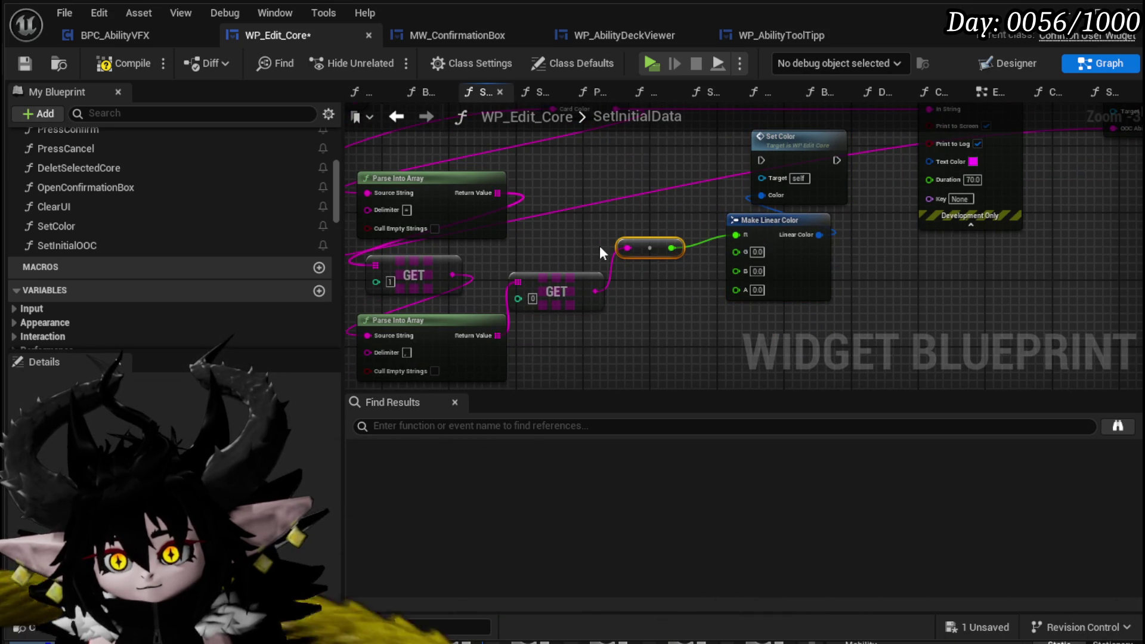
drag(568, 200, 592, 244)
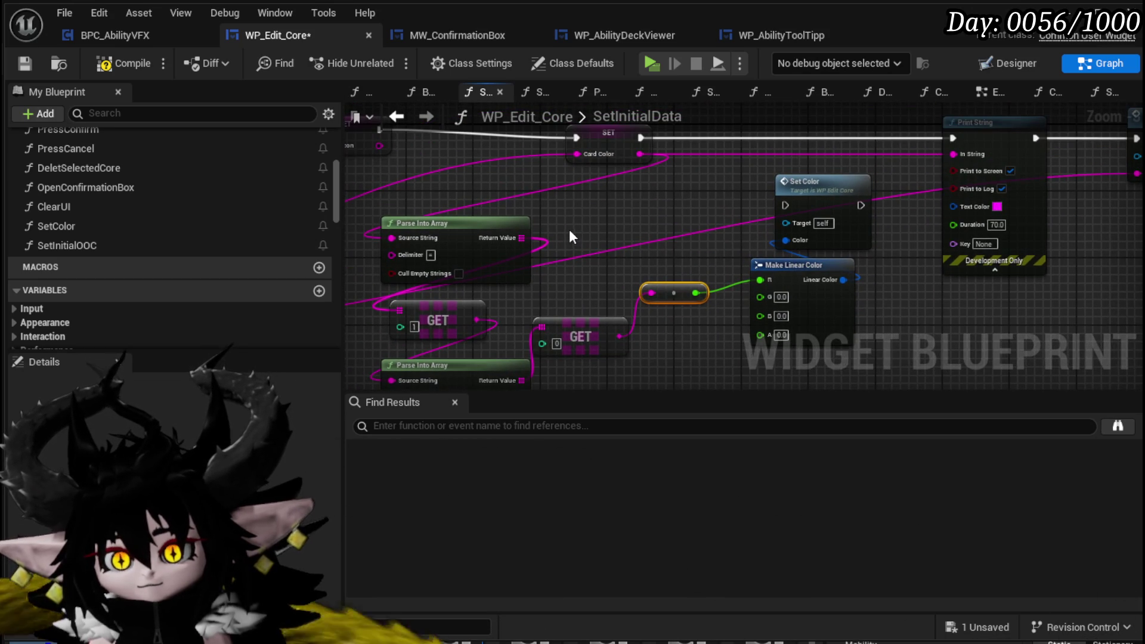
drag(587, 137, 458, 134)
mouse_move(514, 203)
mouse_down()
mouse_move(435, 230)
mouse_move(459, 173)
mouse_move(433, 196)
mouse_move(428, 212)
mouse_move(460, 160)
mouse_up()
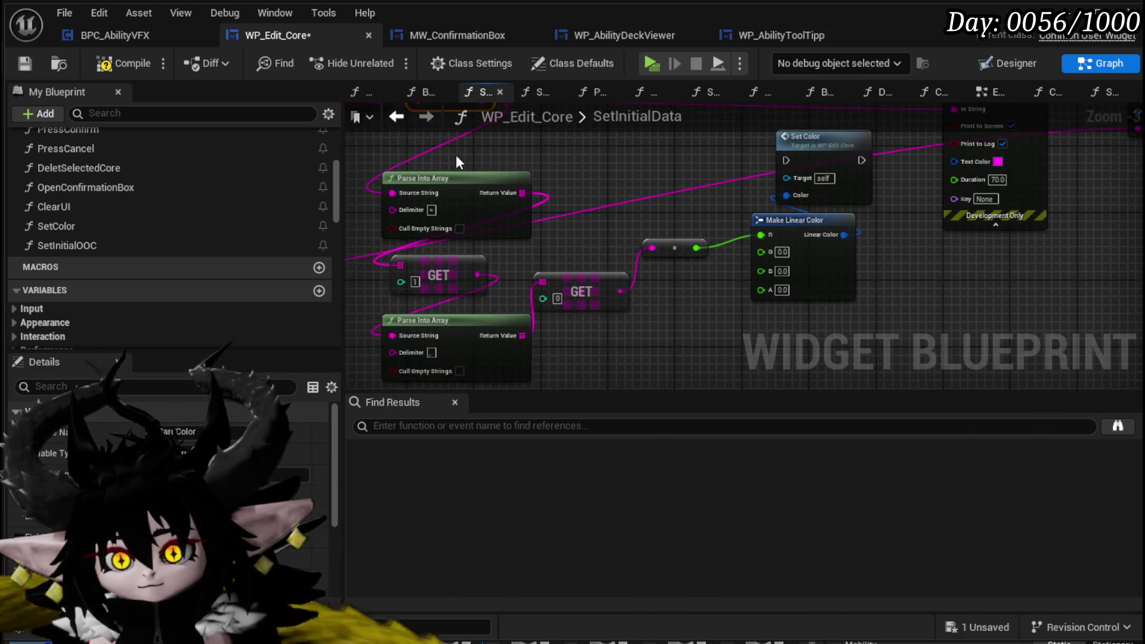
mouse_move(607, 337)
mouse_down()
mouse_move(655, 360)
mouse_move(656, 376)
mouse_up()
Duplicate the parse-and-convert group and wire the copies' outputs into Make Linear Color's B and other inputs
key(ctrl+c)
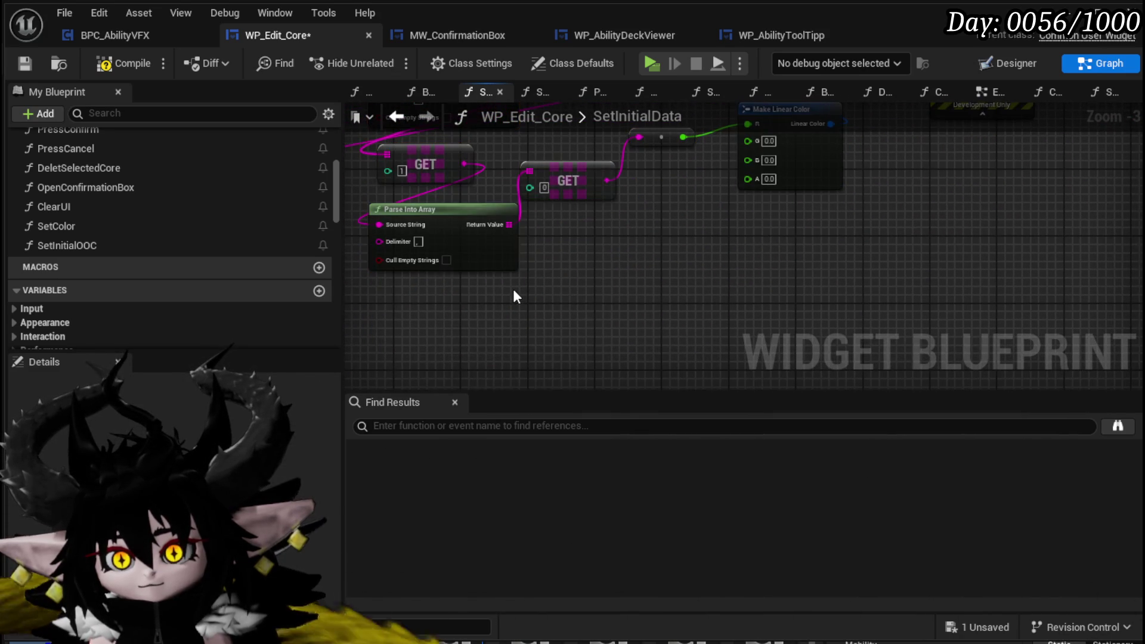
key(ctrl+v)
mouse_move(725, 279)
mouse_down()
mouse_move(665, 355)
mouse_move(745, 159)
mouse_up()
scroll(742, 170, down, 2)
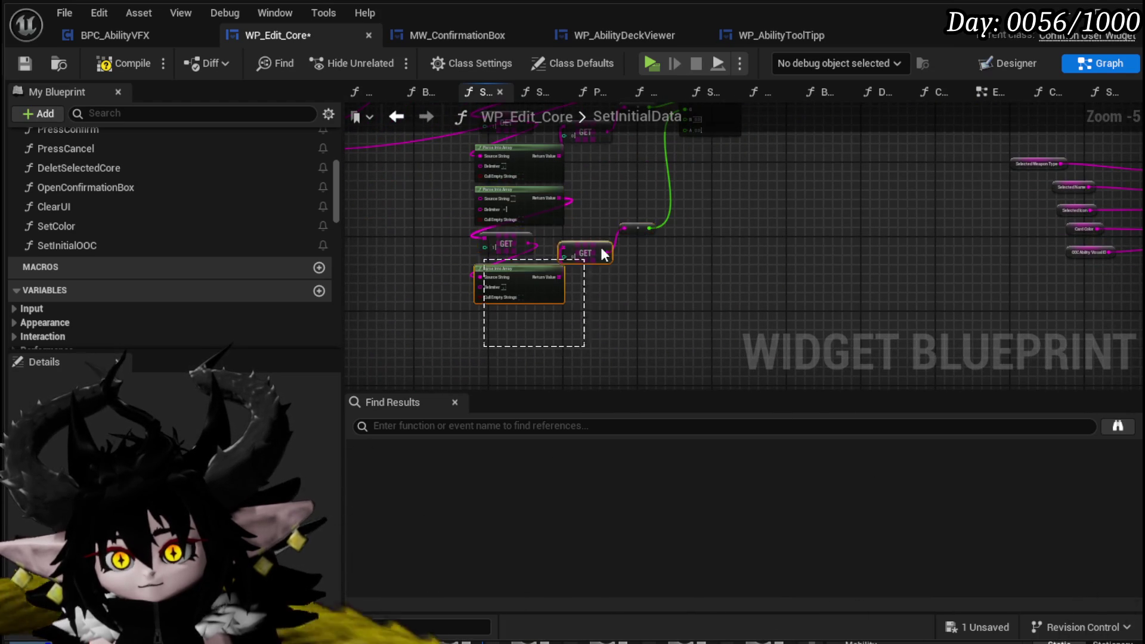
drag(659, 207, 658, 209)
key(ctrl+c)
key(ctrl+v)
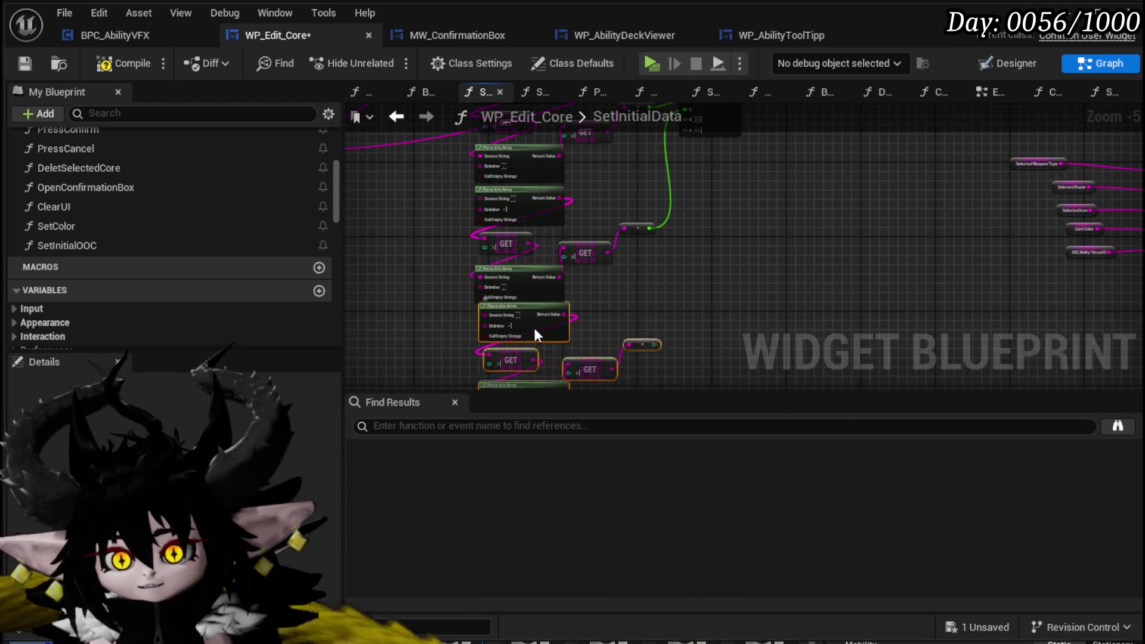
mouse_move(654, 354)
mouse_down()
mouse_move(725, 119)
mouse_move(712, 208)
mouse_move(692, 190)
mouse_up()
key(Escape)
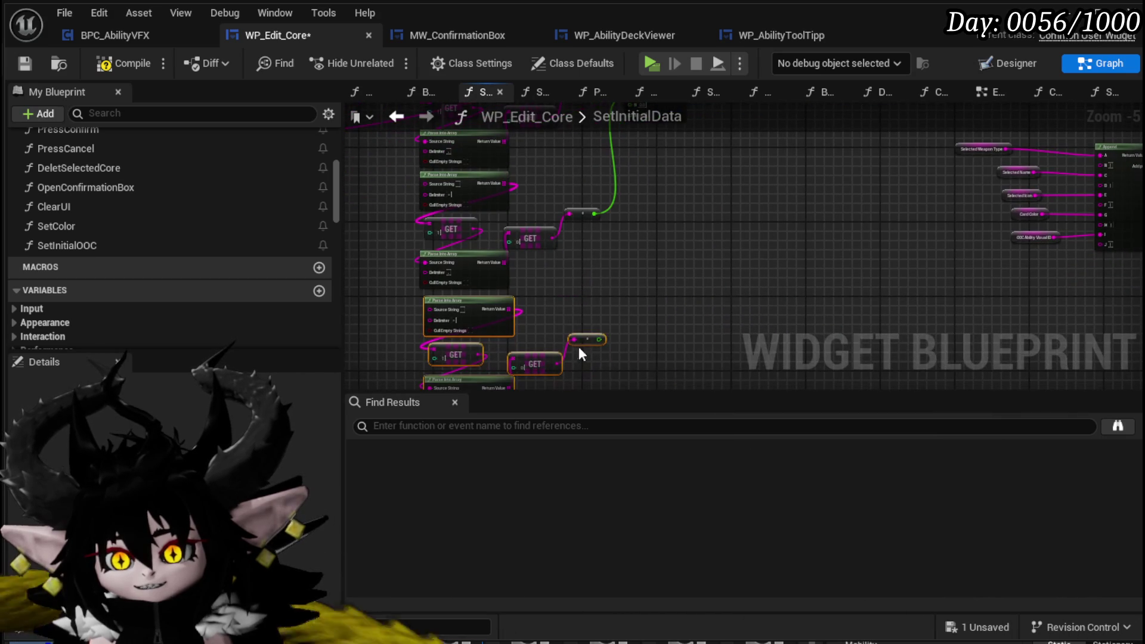
mouse_move(599, 338)
mouse_down()
mouse_move(641, 110)
mouse_move(652, 185)
mouse_move(647, 126)
mouse_up()
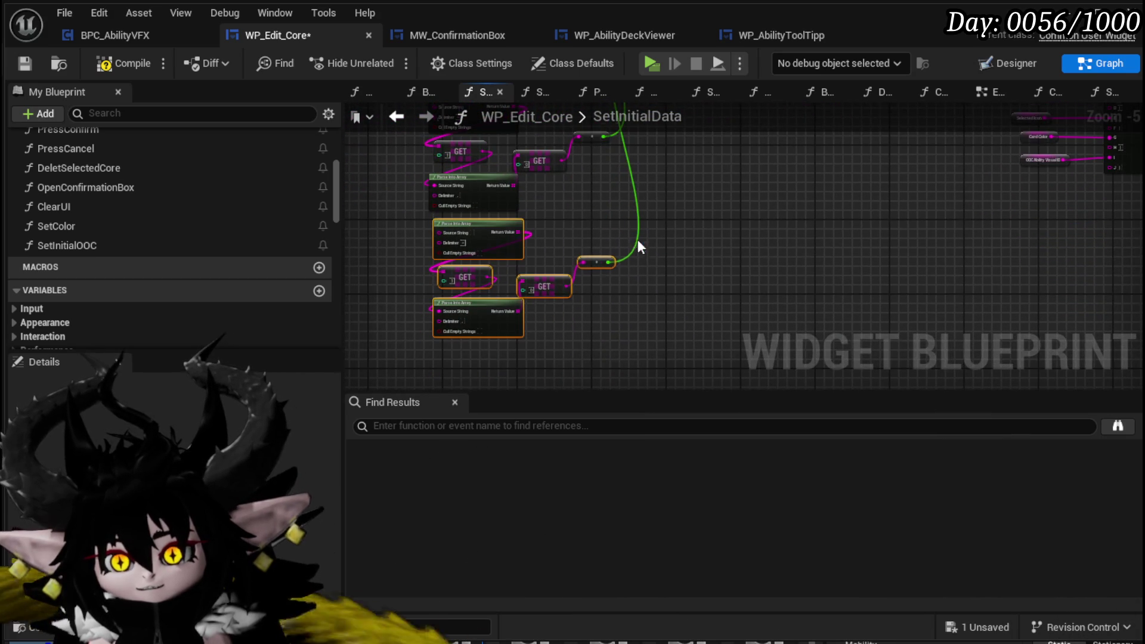
Paste another Parse Into Array and GET copy beside the originals and pull a CardColor wire
key(ctrl+c)
key(ctrl+v)
mouse_move(614, 340)
mouse_down()
mouse_move(653, 170)
mouse_move(606, 366)
mouse_move(632, 159)
mouse_move(675, 169)
mouse_move(650, 210)
mouse_up()
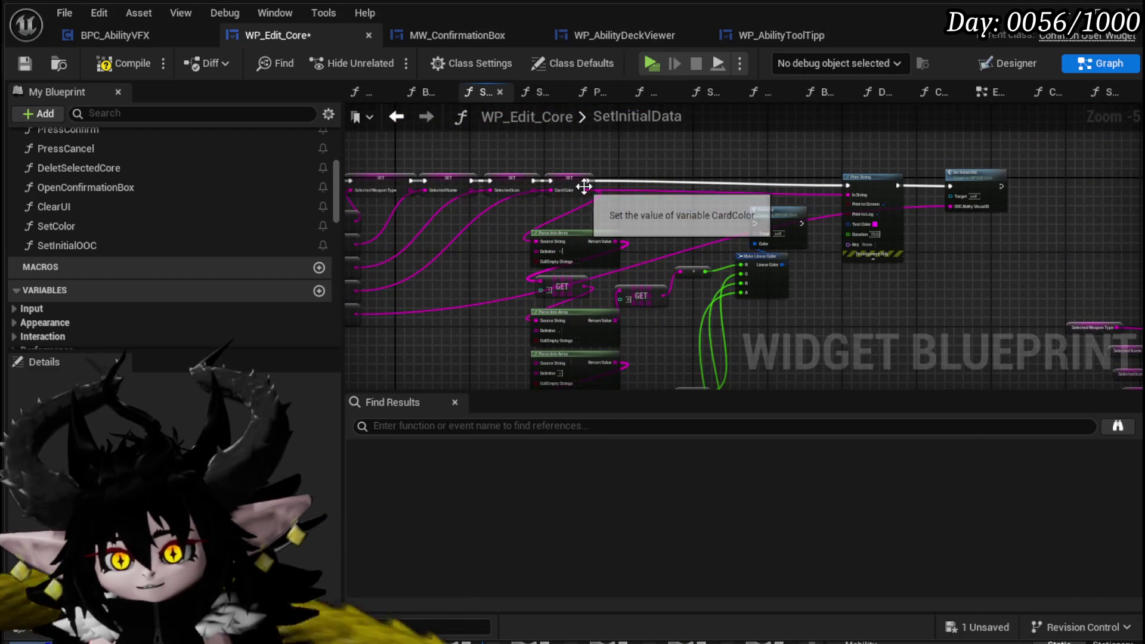
mouse_move(584, 189)
mouse_down()
mouse_move(521, 302)
mouse_move(528, 358)
mouse_move(541, 355)
mouse_move(509, 160)
mouse_up()
scroll(509, 159, up, 3)
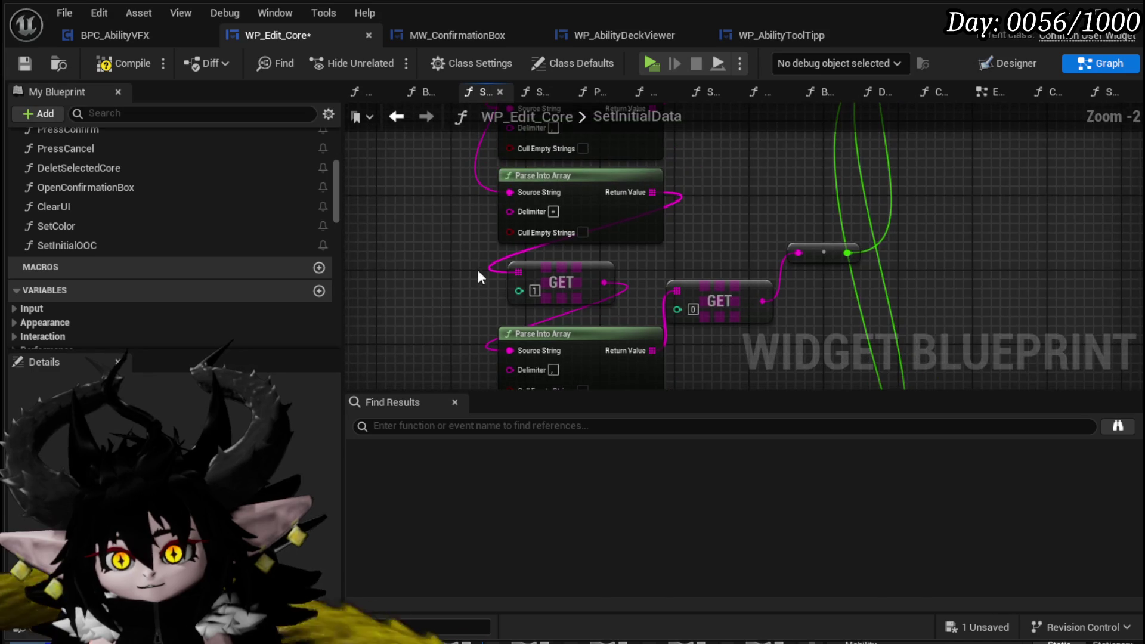
Set the copied GET's index to 2 and wire the copied Parse Into Array Source String pins
click(533, 291)
text(2)
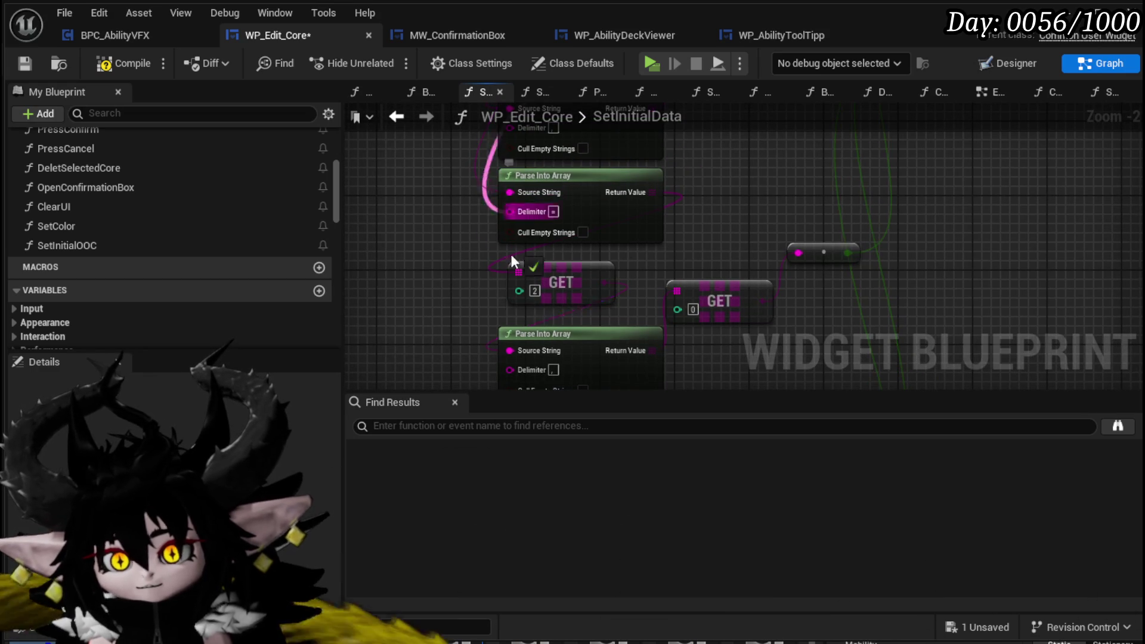
drag(517, 352, 518, 352)
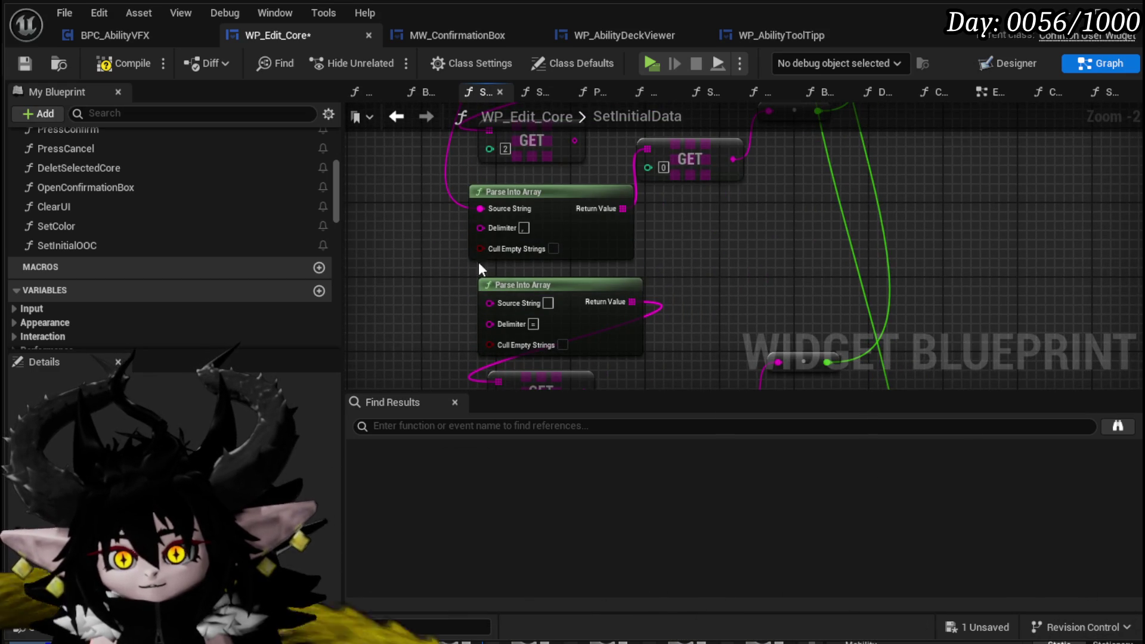
mouse_move(504, 184)
mouse_down()
mouse_move(582, 264)
mouse_move(563, 288)
mouse_up()
mouse_move(563, 289)
mouse_down()
mouse_move(540, 242)
mouse_move(533, 176)
mouse_up()
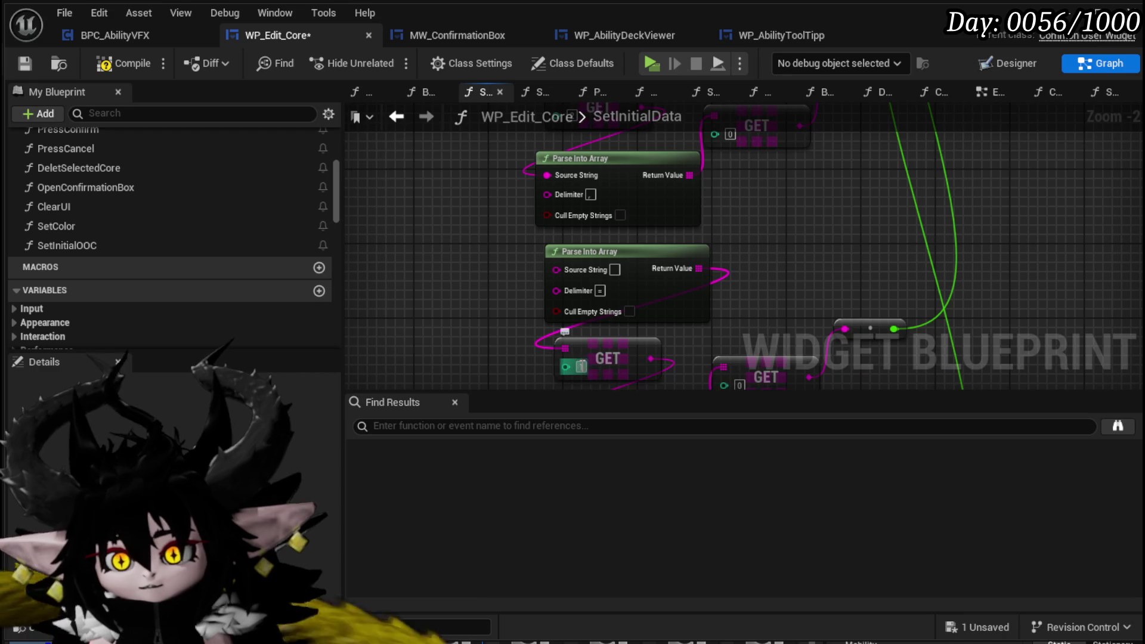
mouse_move(603, 185)
mouse_down()
mouse_move(557, 398)
mouse_move(577, 268)
mouse_up()
mouse_move(600, 193)
mouse_down()
mouse_move(448, 289)
mouse_move(515, 388)
mouse_move(571, 358)
mouse_move(578, 337)
mouse_up()
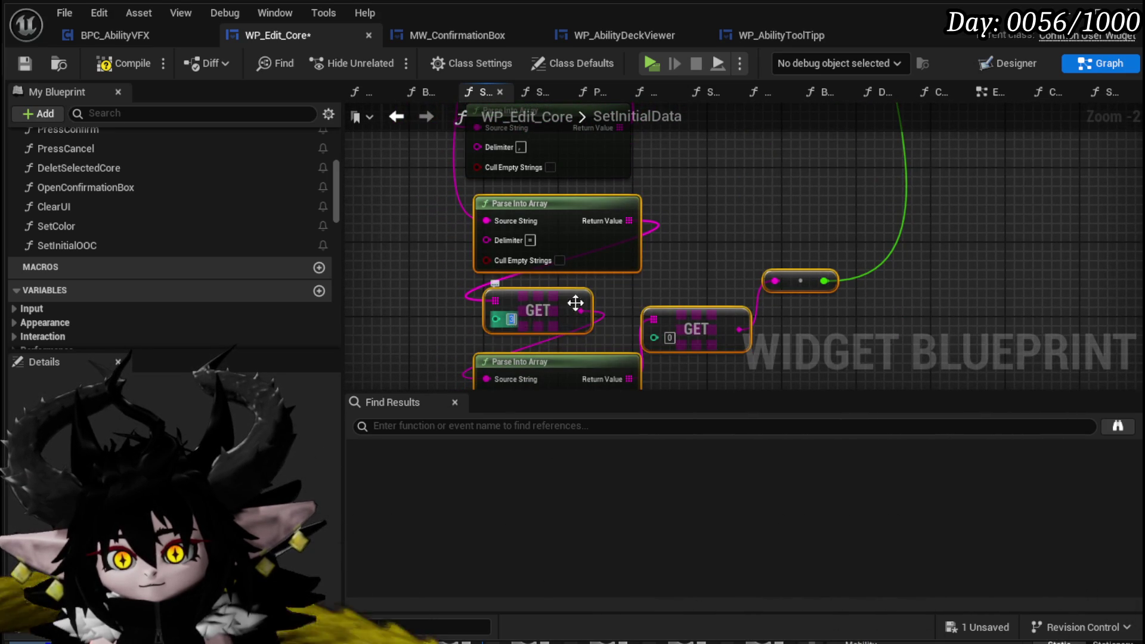
Route execution from SET Card Color through Set Color on to Print String
mouse_move(716, 259)
mouse_down()
mouse_move(659, 288)
mouse_move(703, 302)
mouse_move(646, 327)
mouse_move(631, 216)
mouse_move(725, 199)
mouse_up()
click(762, 152)
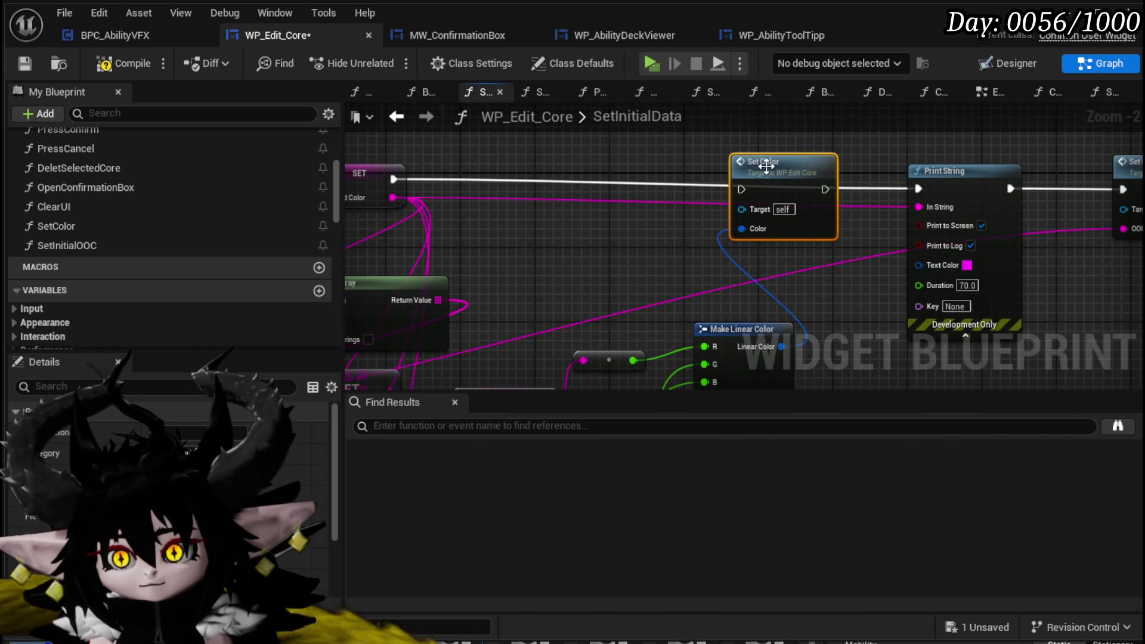
drag(394, 179, 746, 190)
drag(825, 180, 892, 185)
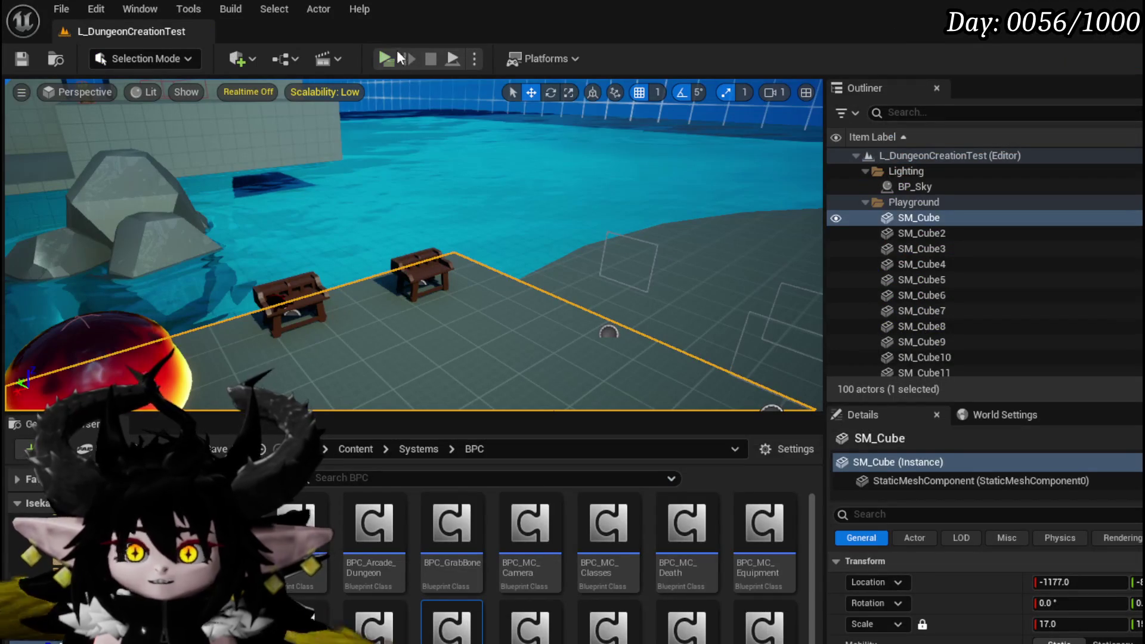
Play-test the game, open the chest, load the Just Booom core and view the TEST_ABILITY card
click(387, 59)
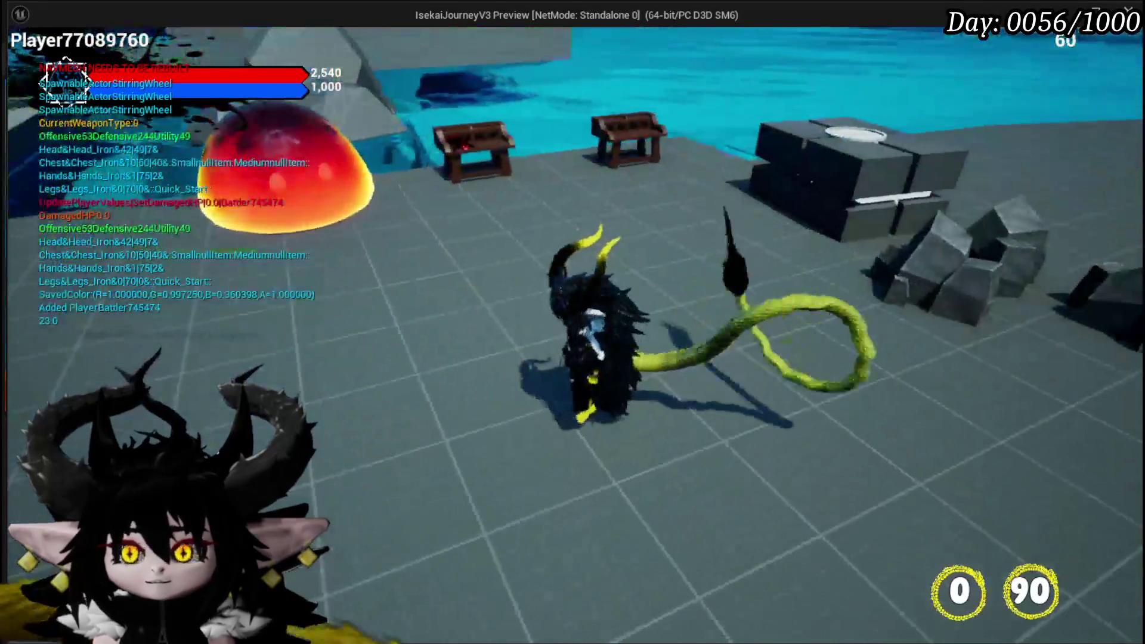
key(w)
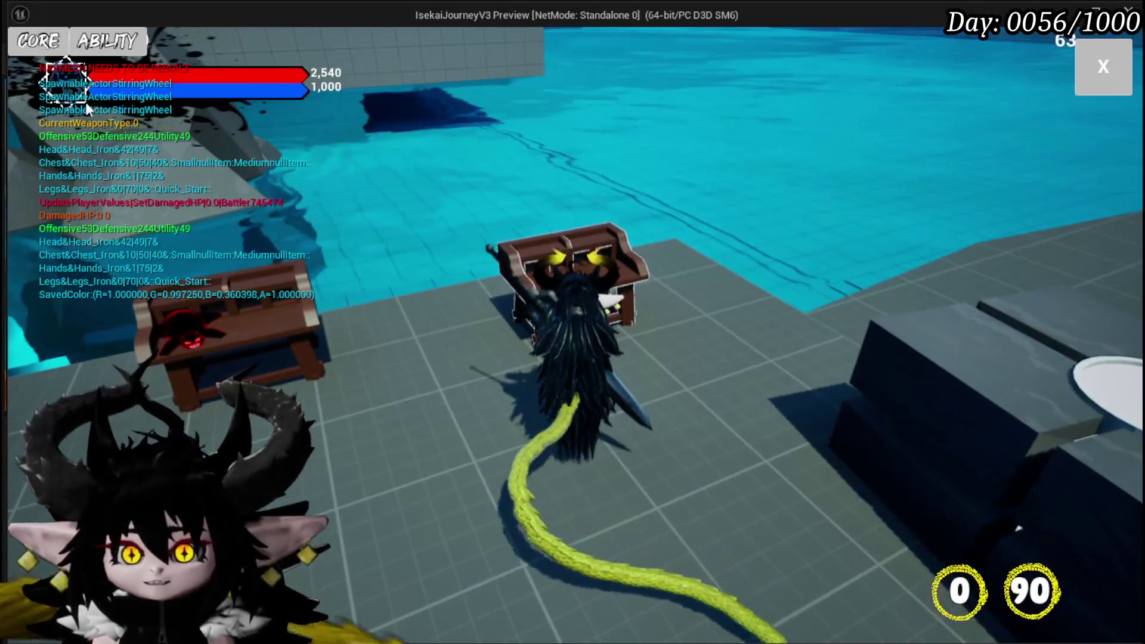
key(e)
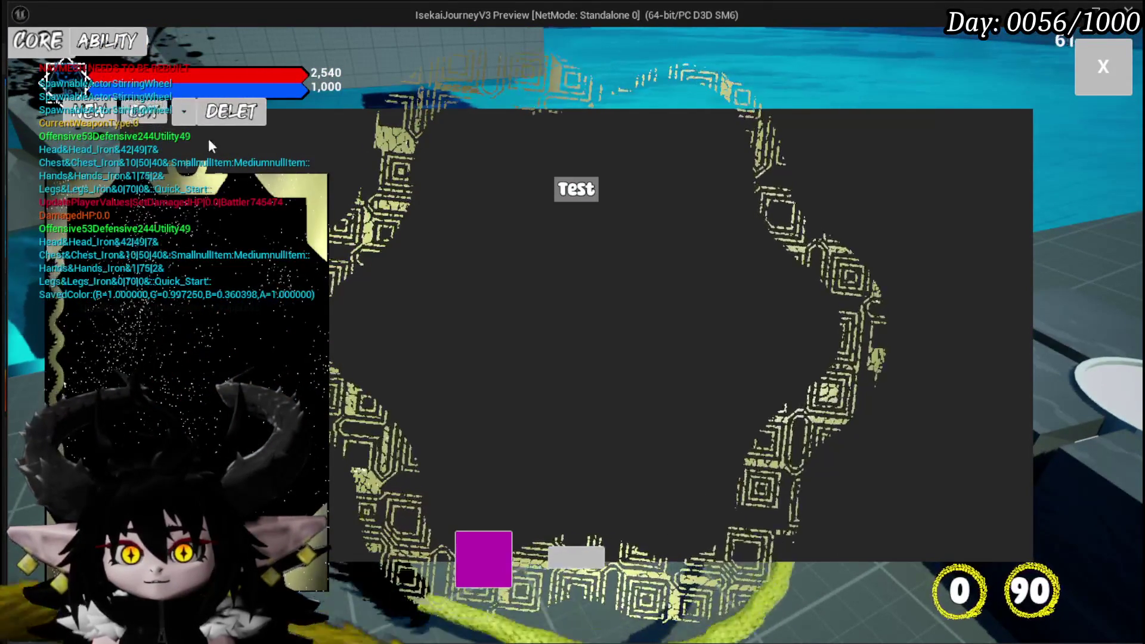
click(185, 114)
click(221, 170)
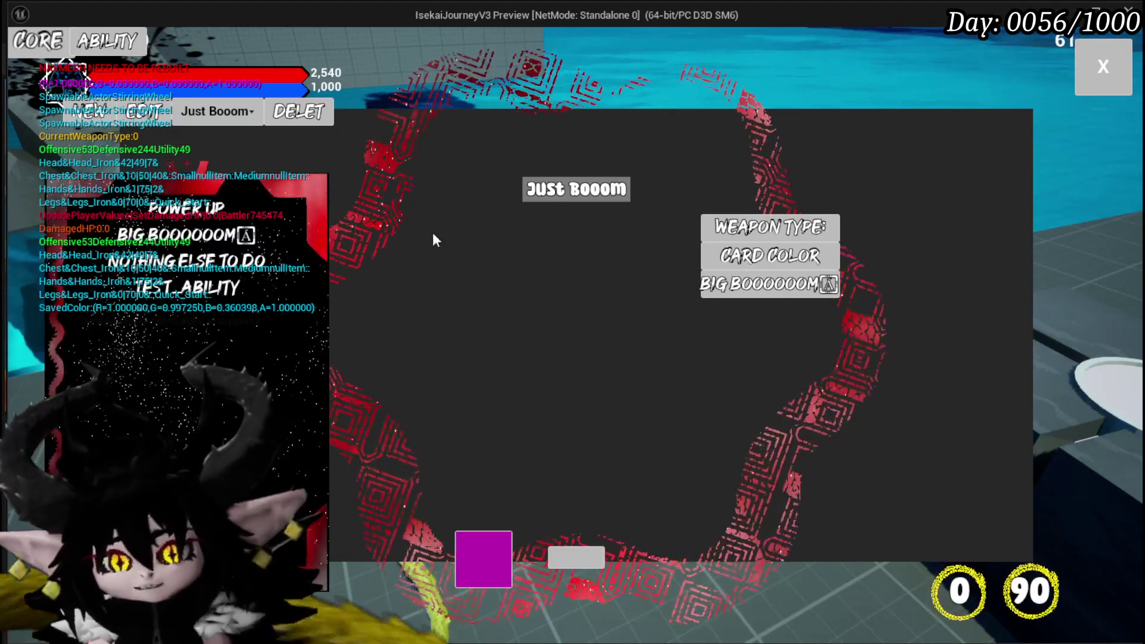
click(197, 291)
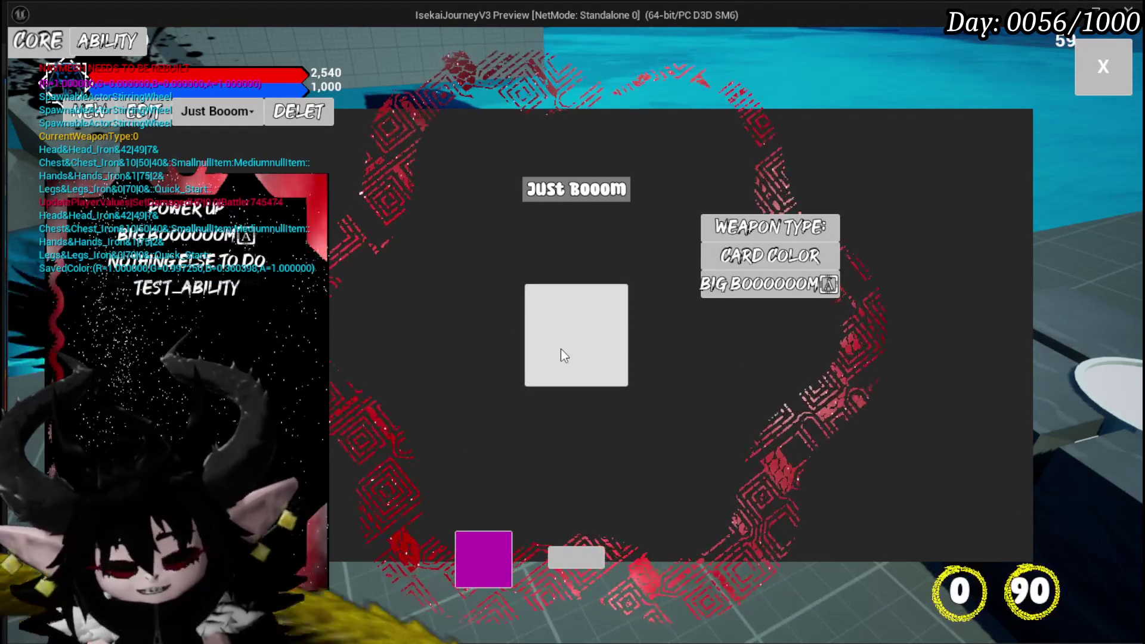
End the play session and switch WP_Edit_Core to its Designer view
key(alt+Tab)
key(Escape)
click(22, 58)
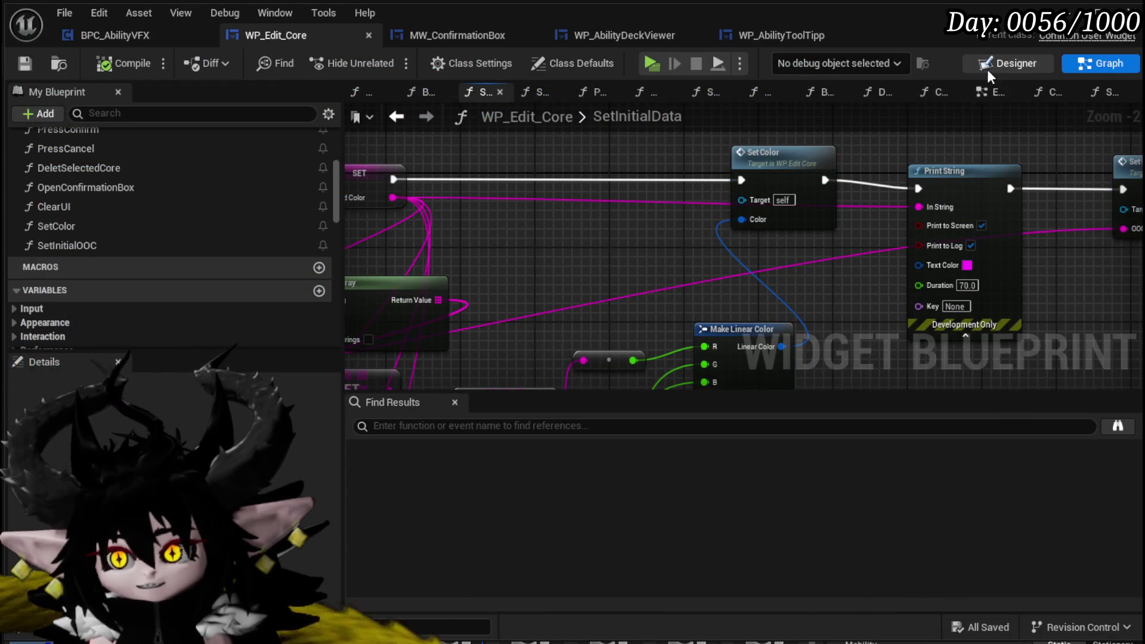
click(986, 69)
scroll(509, 296, up, 2)
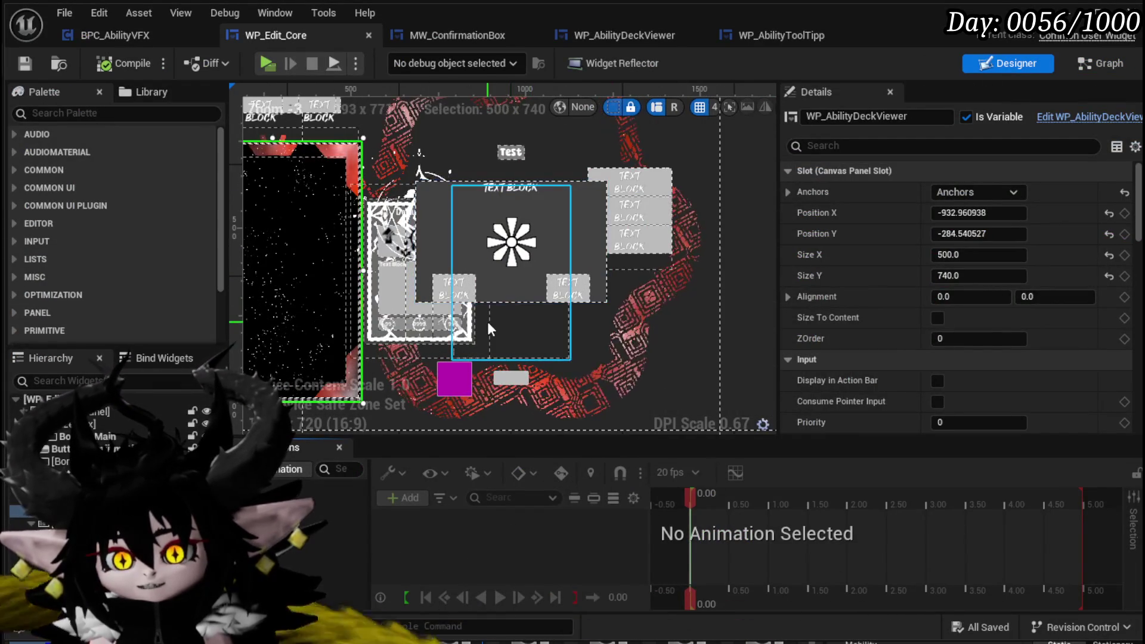
Select the spinner image inside MW_ConfirmationBox in the Designer and delete it
click(522, 325)
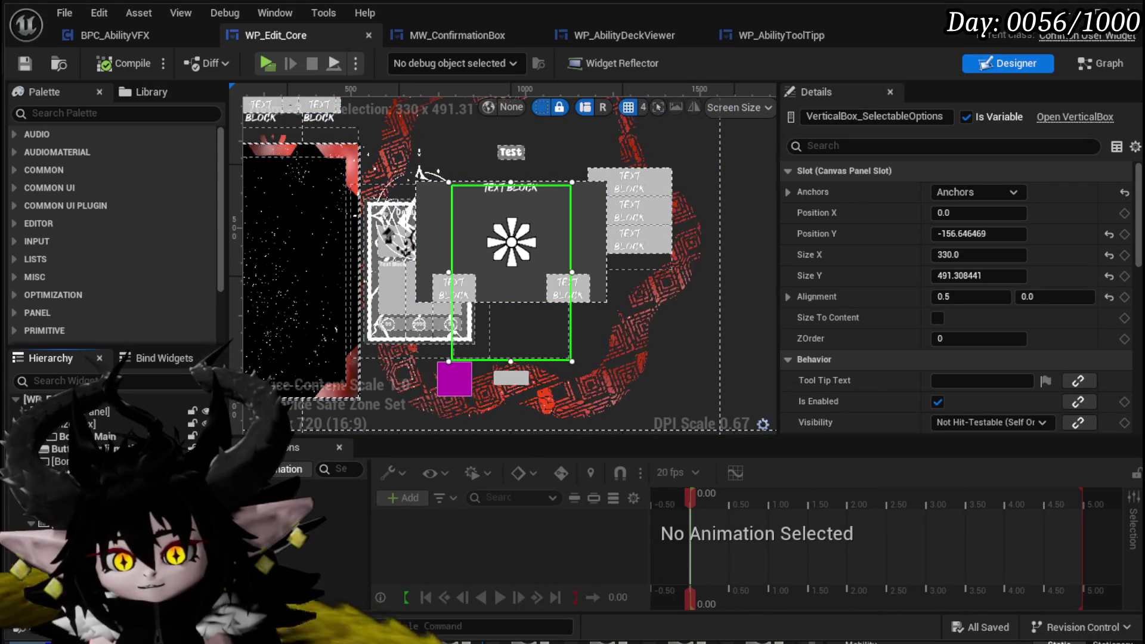
click(290, 106)
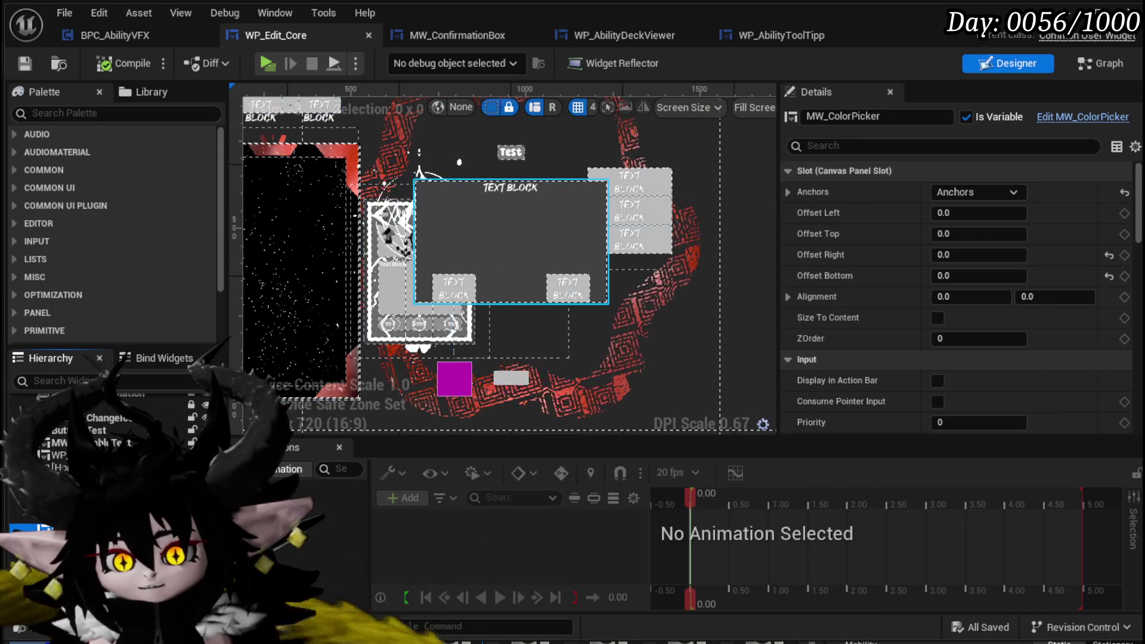
click(510, 238)
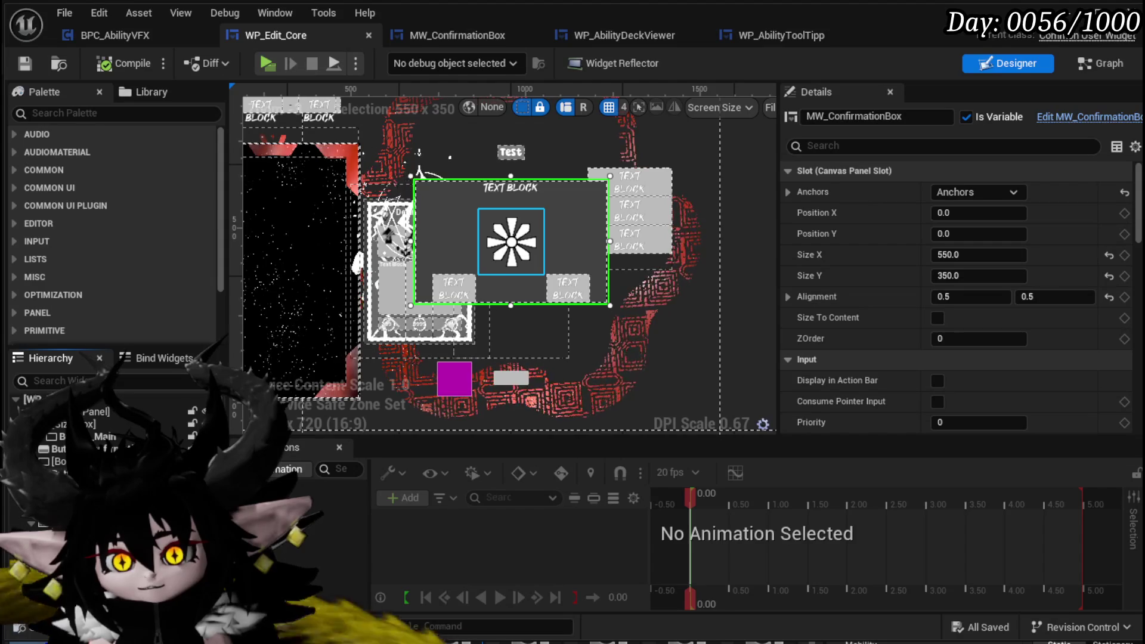
click(511, 241)
key(Delete)
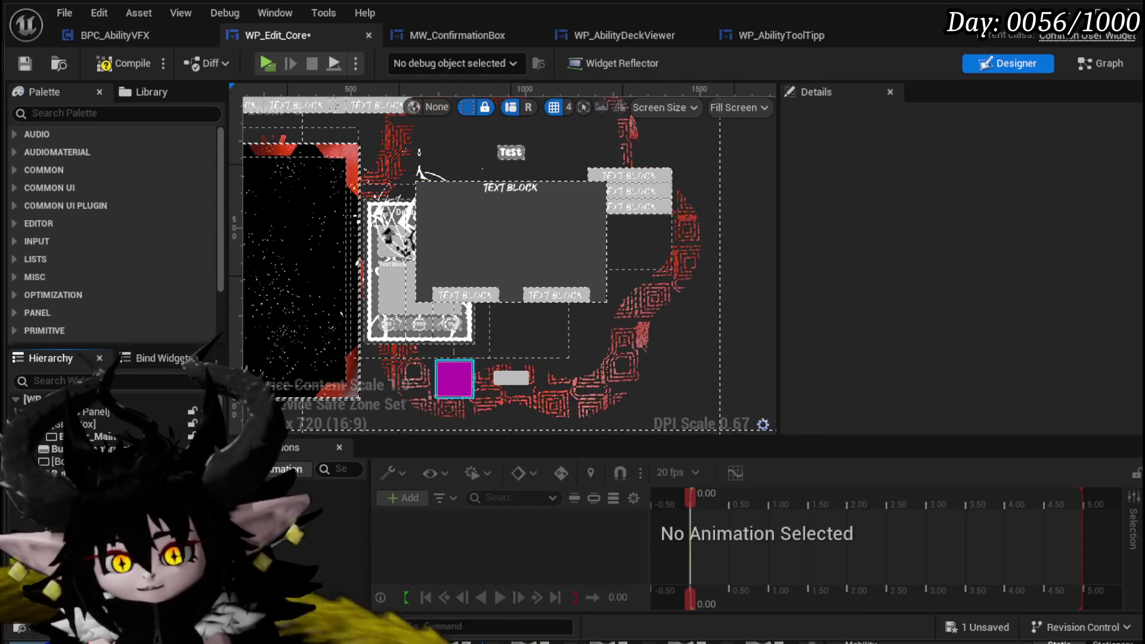
Compile and save WP_Edit_Core, deleting the stale Button_ChangeIcon event nodes flagged by the warning
click(123, 59)
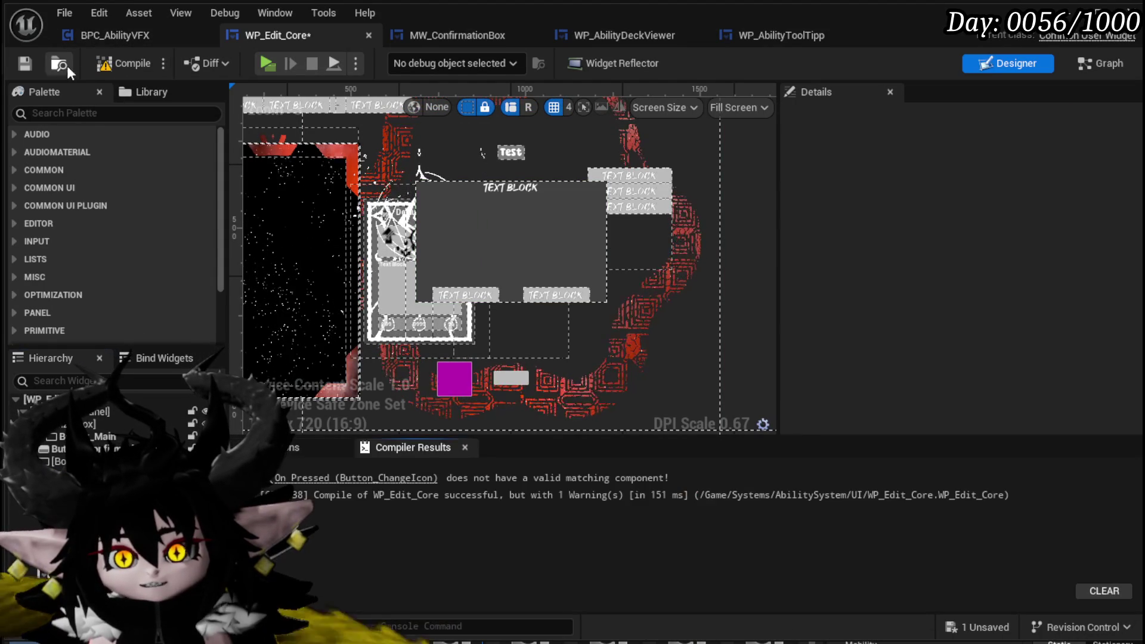
key(ctrl+s)
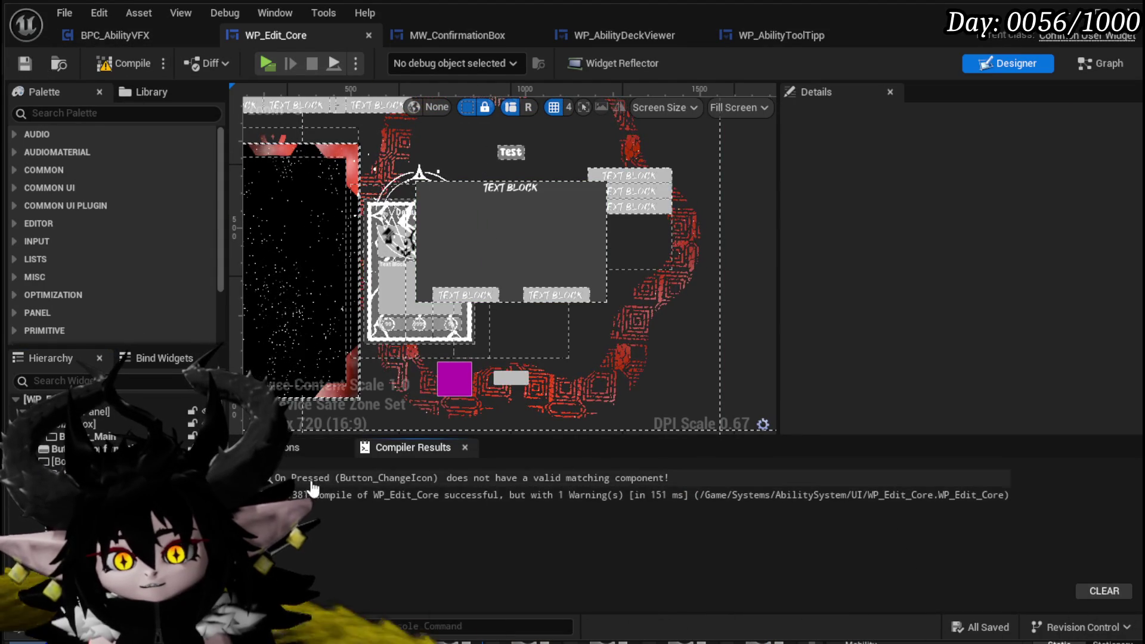
click(310, 480)
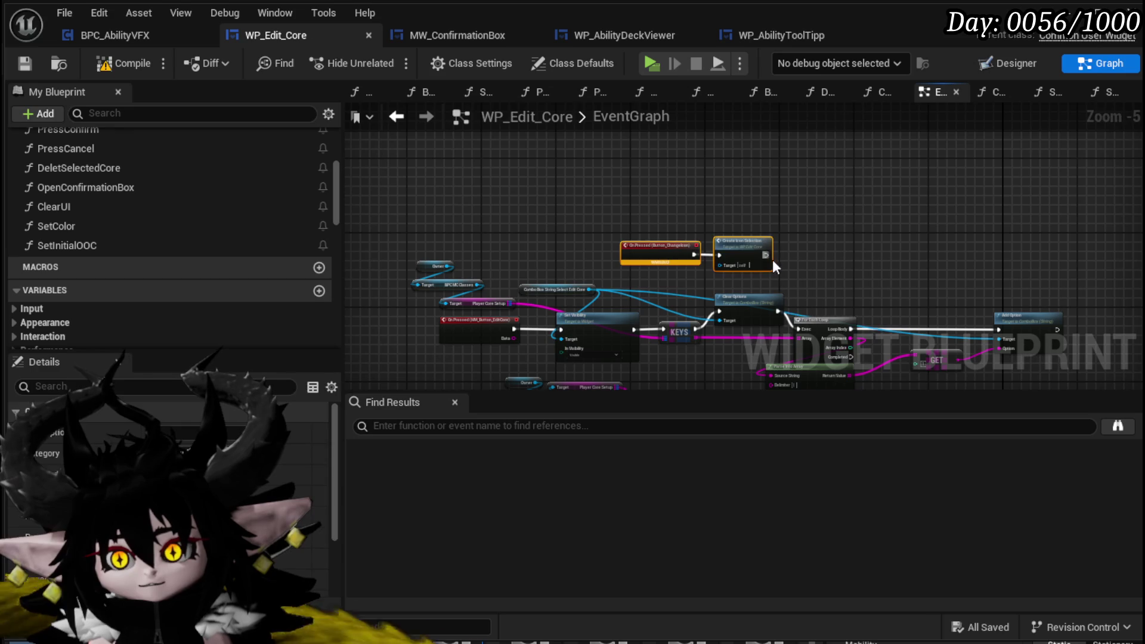
key(Delete)
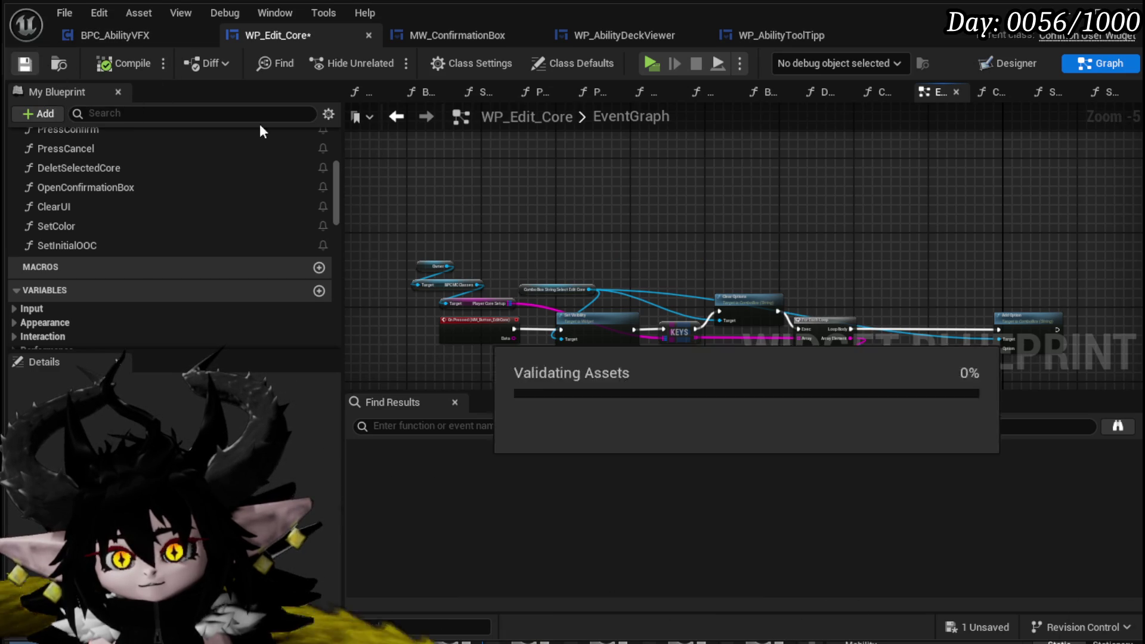
Move the EventGraph tab to the front and select the Test name text field in the Designer
drag(953, 83, 370, 93)
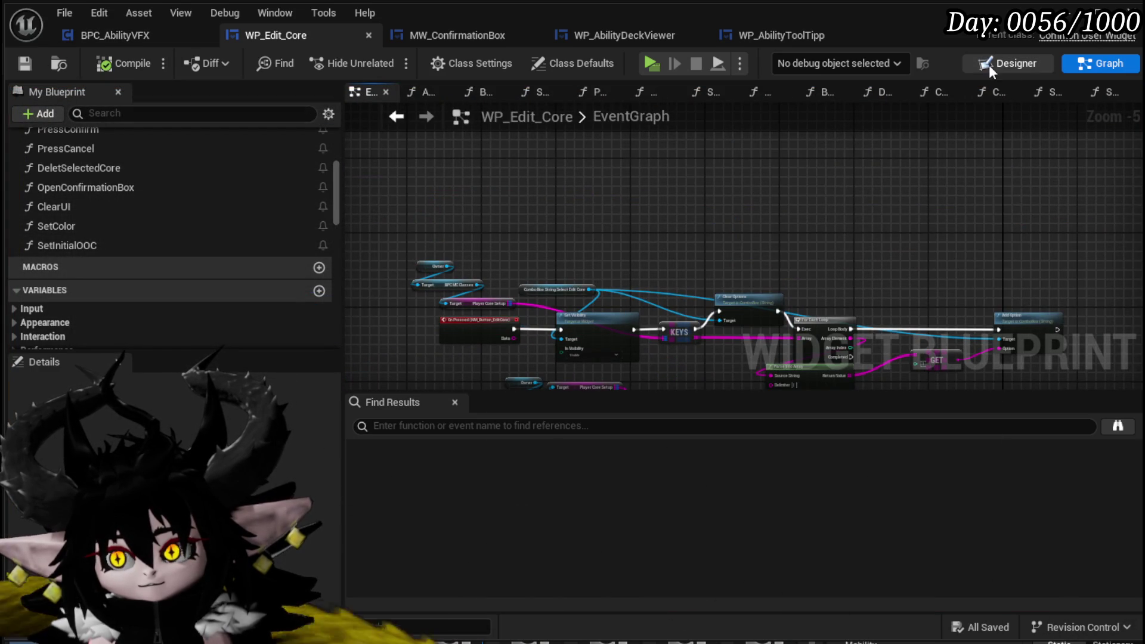
click(1000, 65)
scroll(510, 194, up, 2)
click(511, 226)
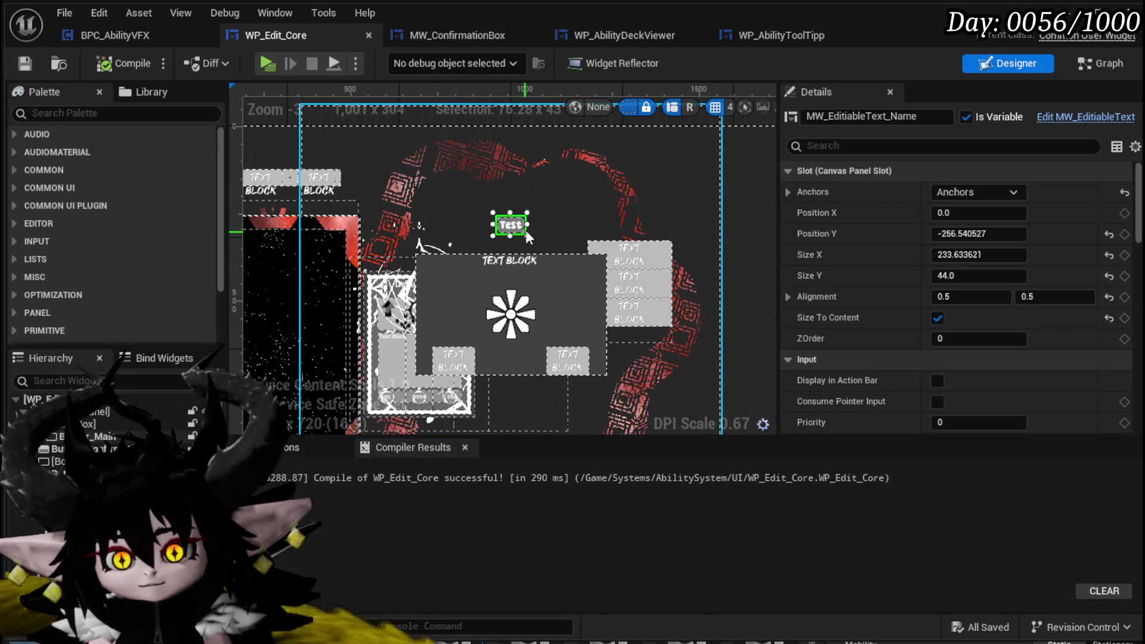
scroll(950, 303, down, 15)
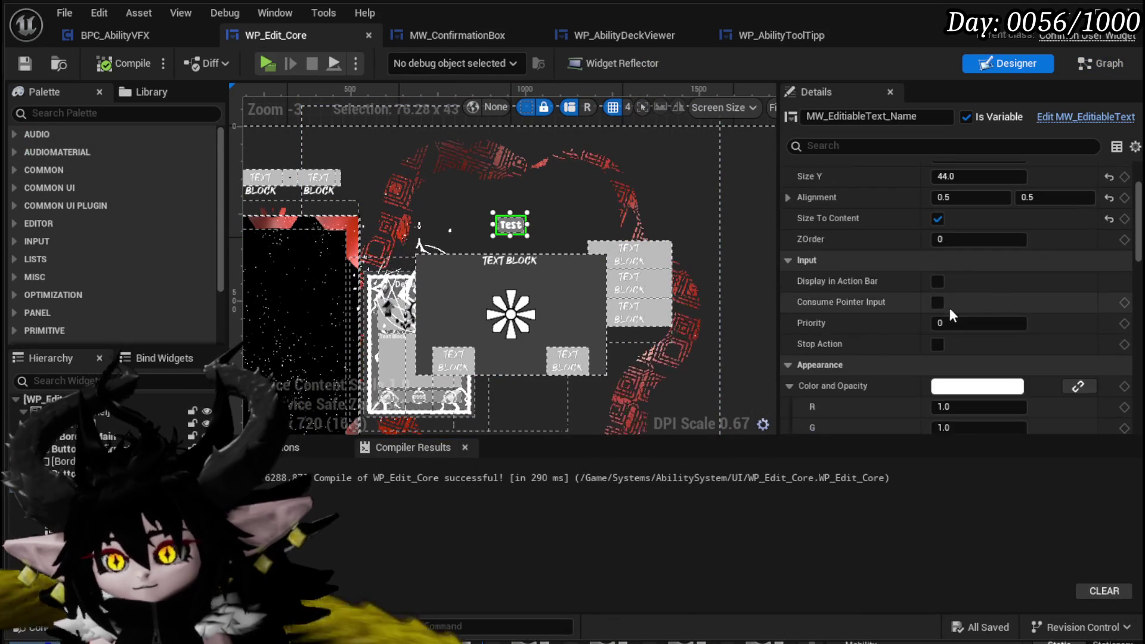
scroll(949, 301, down, 10)
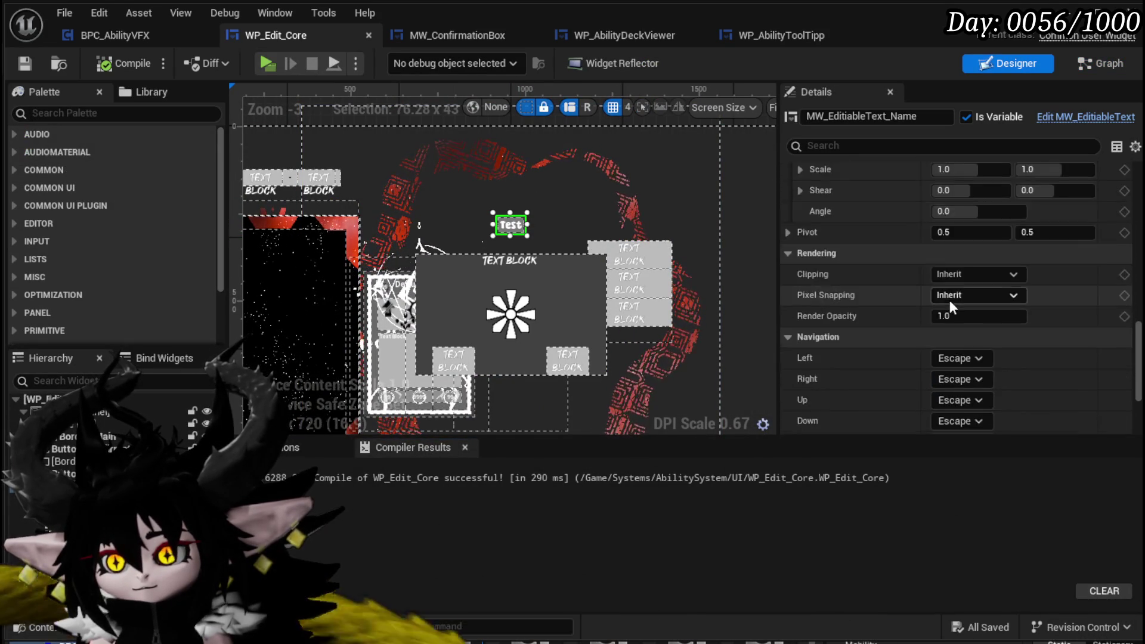
scroll(949, 299, up, 10)
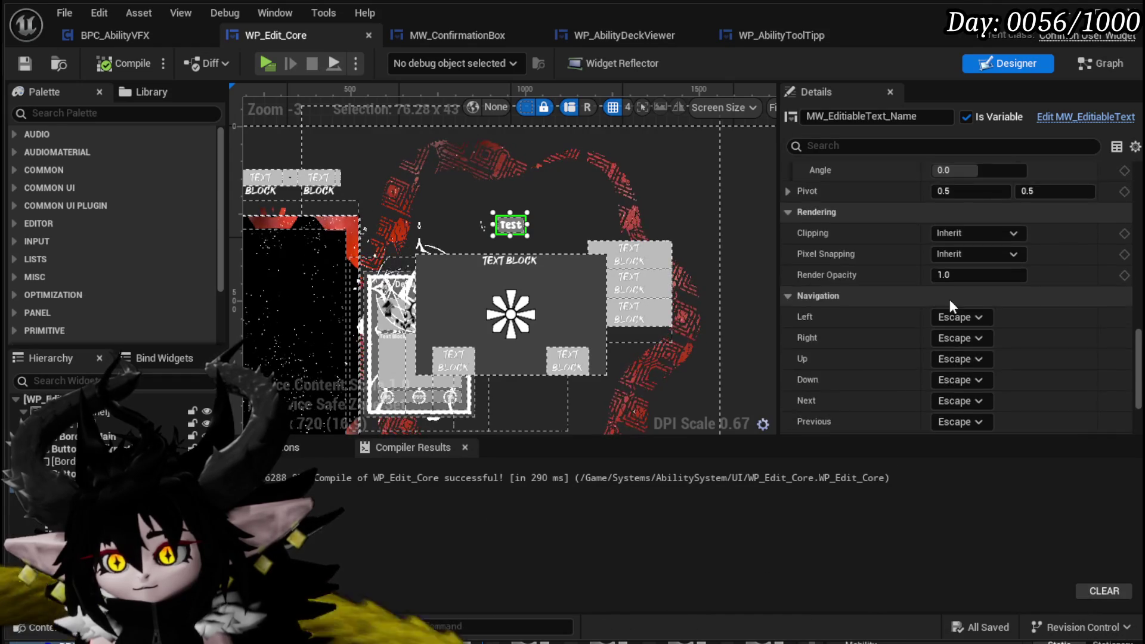
scroll(952, 338, up, 4)
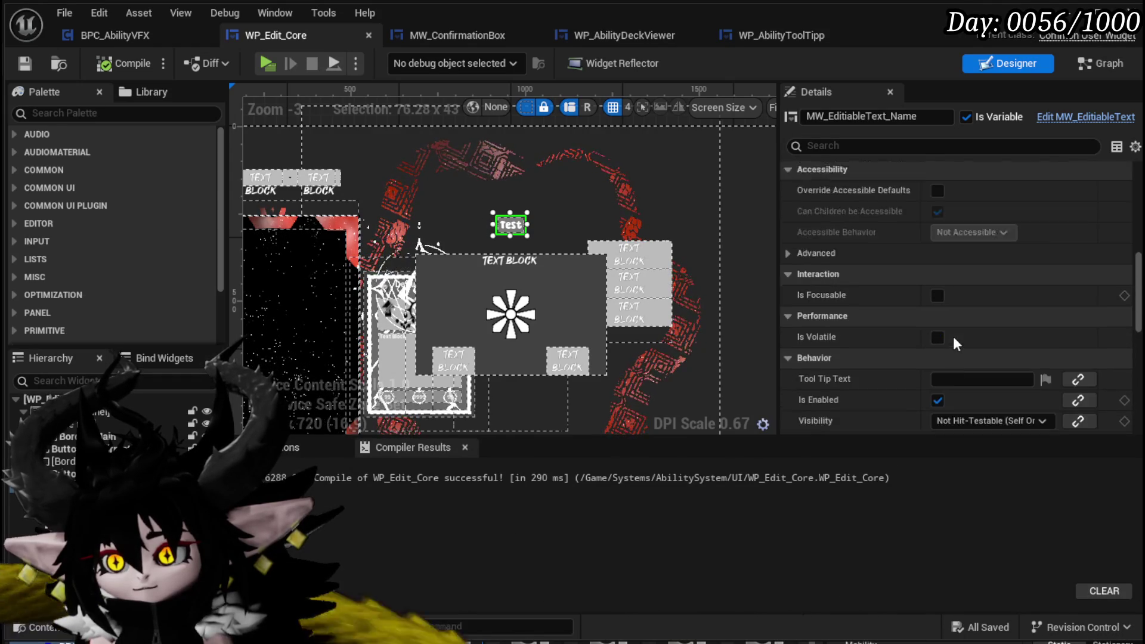
scroll(952, 335, up, 6)
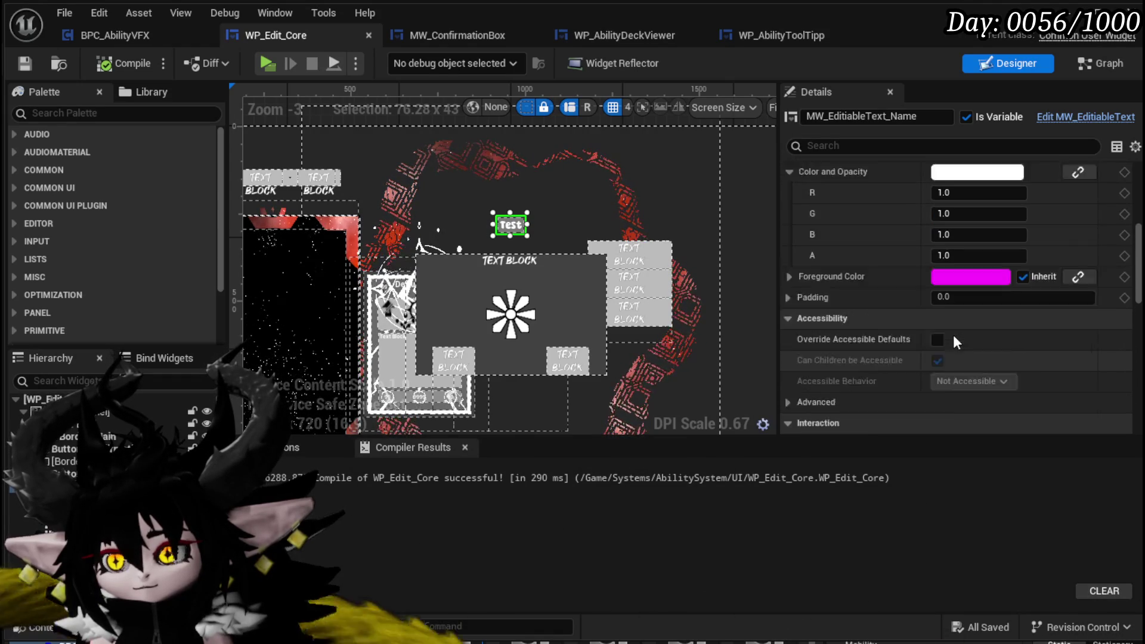
scroll(952, 334, down, 10)
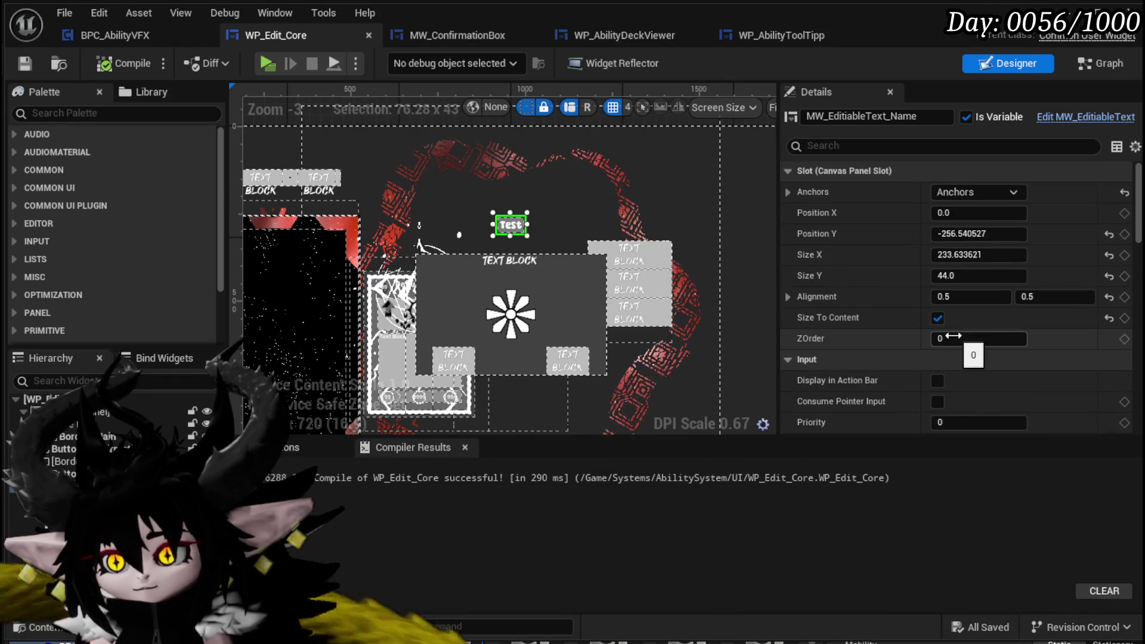
scroll(921, 319, down, 10)
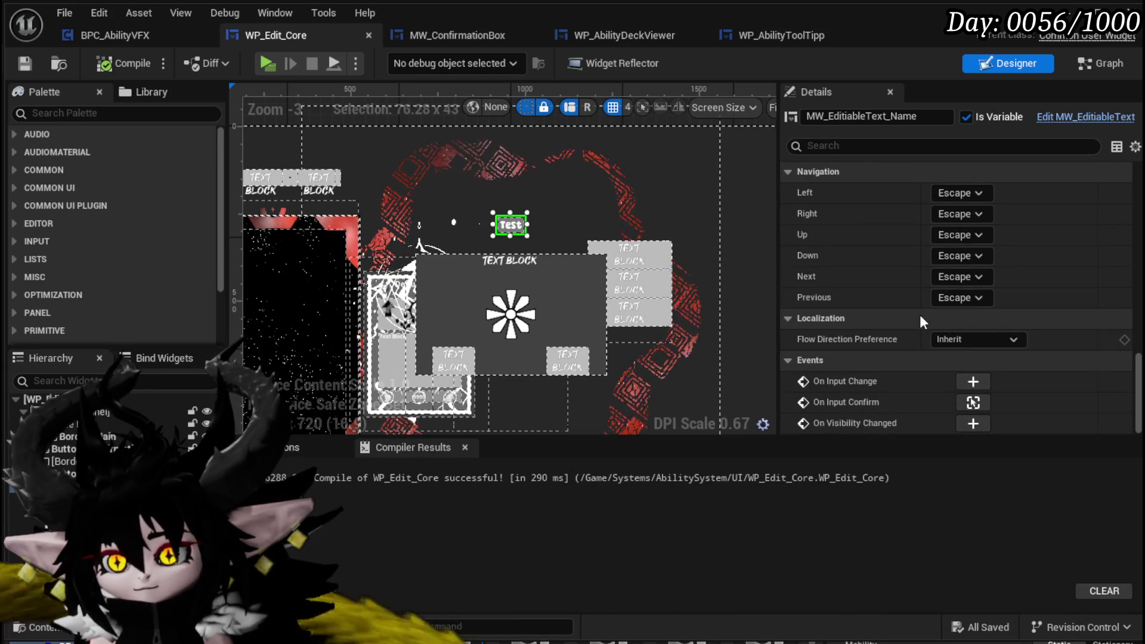
scroll(920, 317, up, 8)
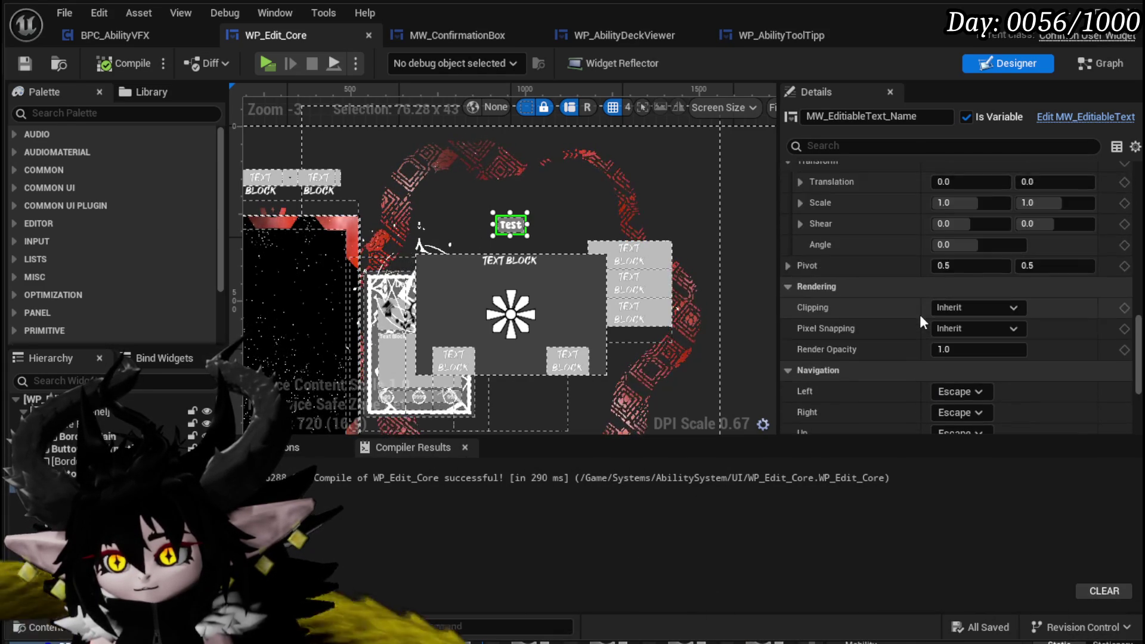
scroll(919, 313, up, 3)
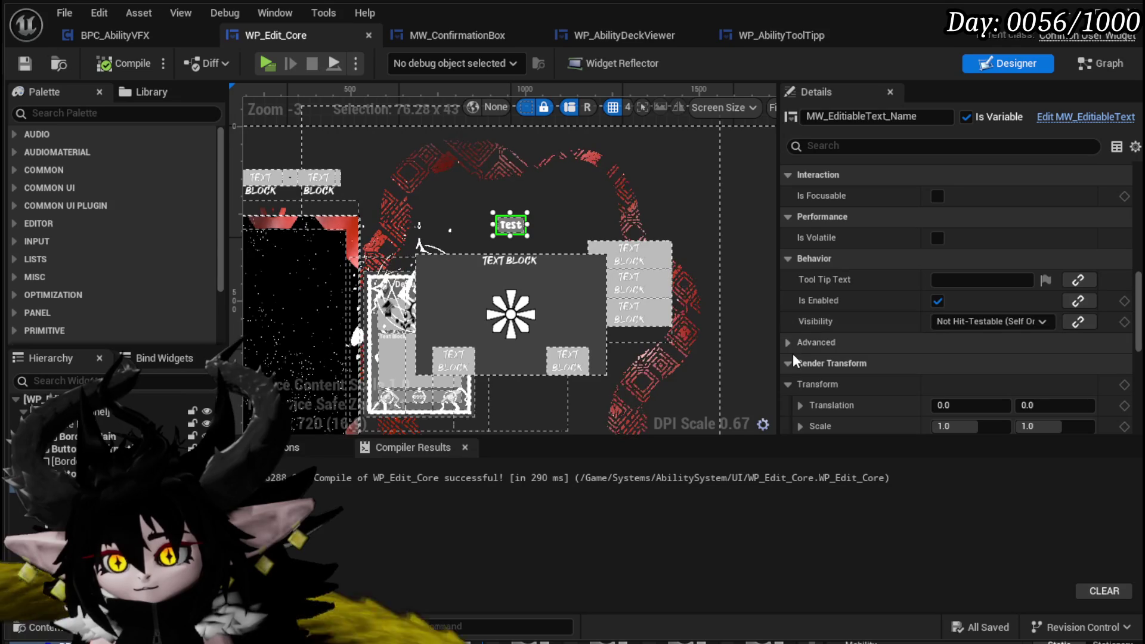
scroll(802, 342, up, 4)
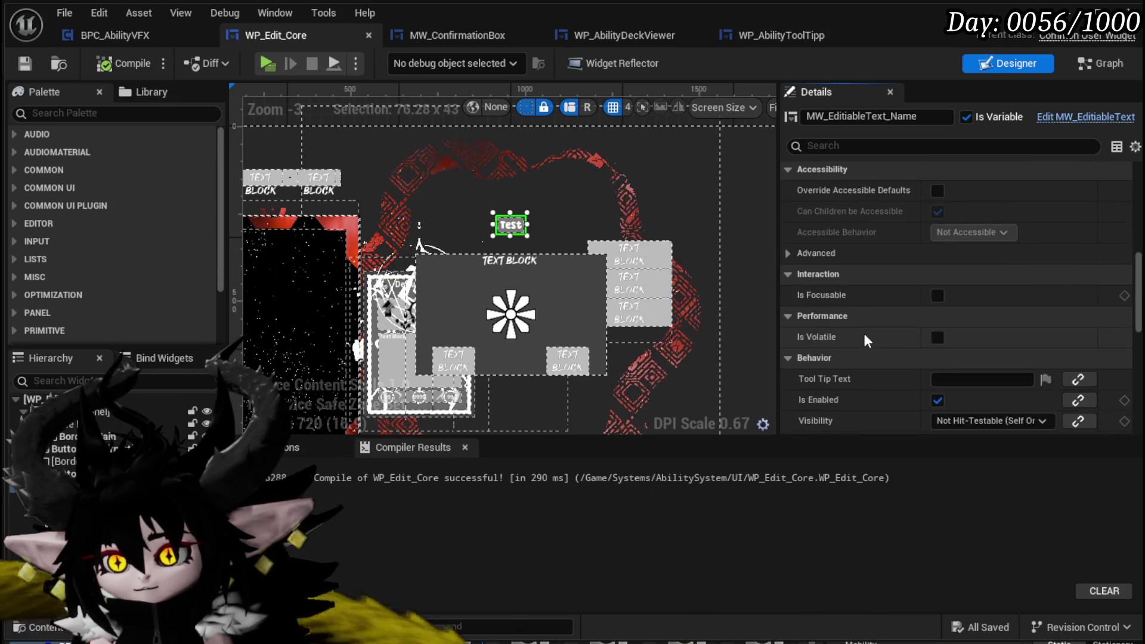
scroll(864, 334, up, 6)
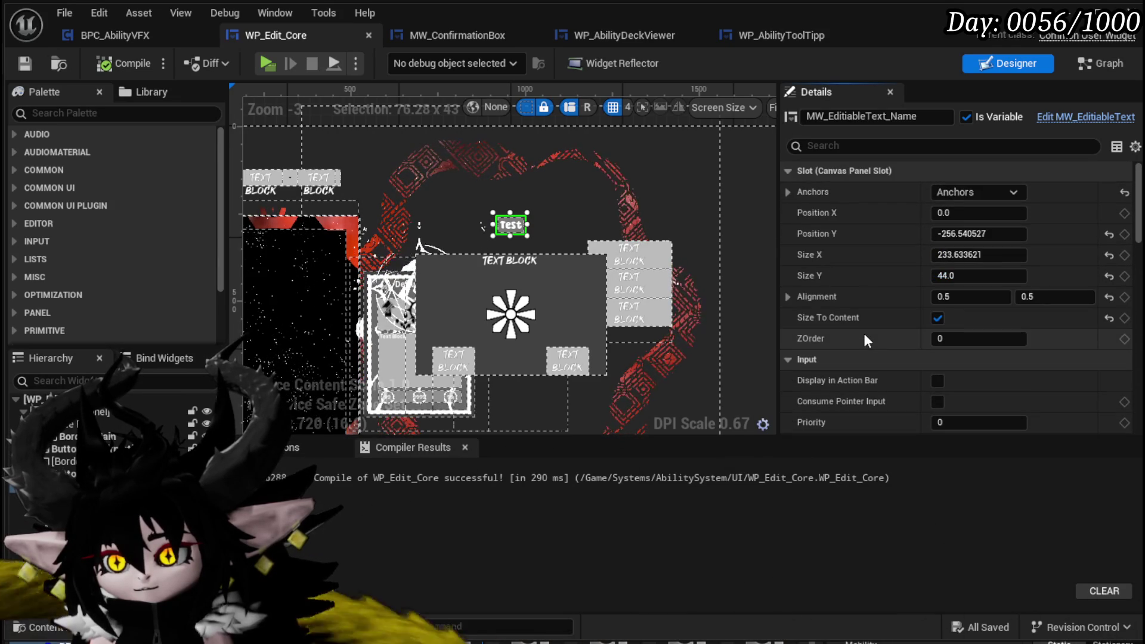
scroll(863, 331, down, 5)
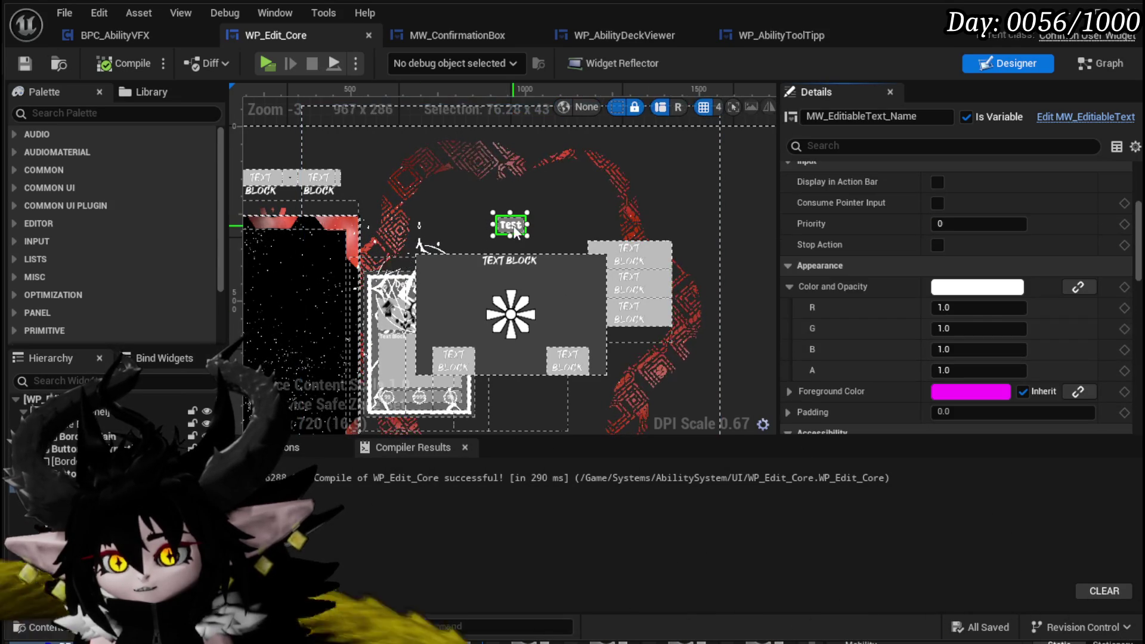
scroll(956, 288, down, 10)
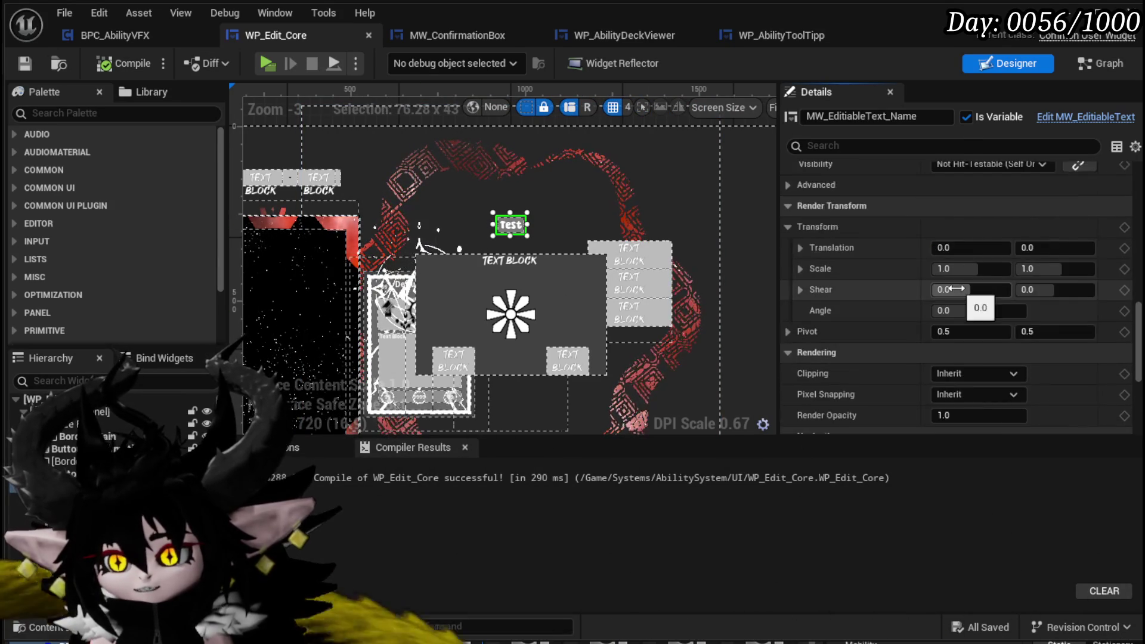
scroll(957, 288, down, 3)
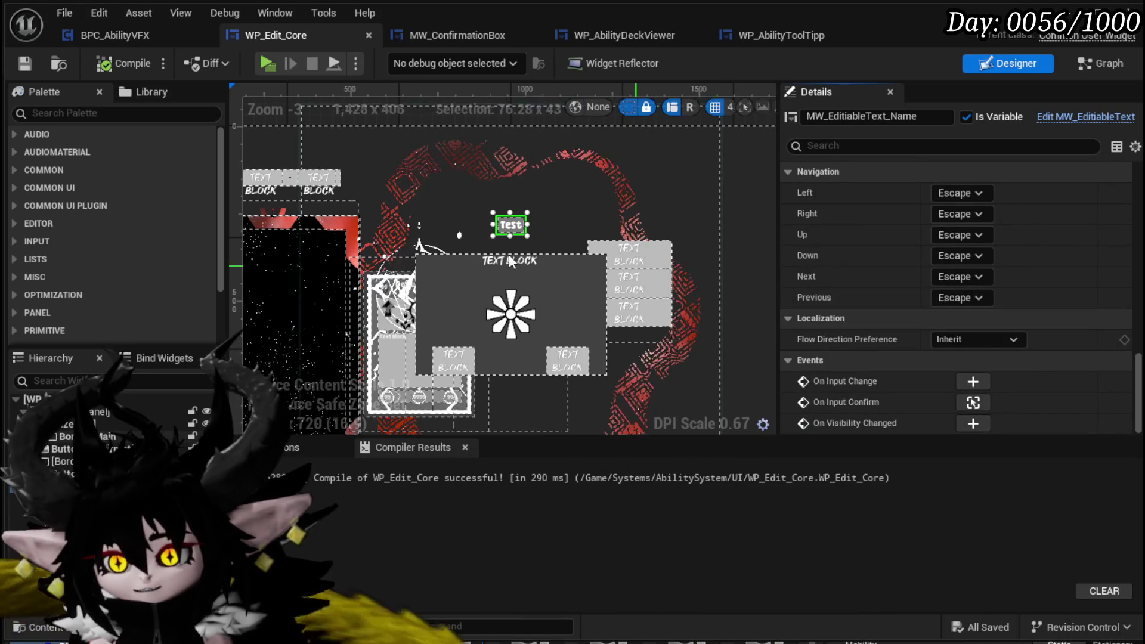
mouse_move(484, 209)
mouse_down()
mouse_move(431, 195)
mouse_move(485, 121)
mouse_up()
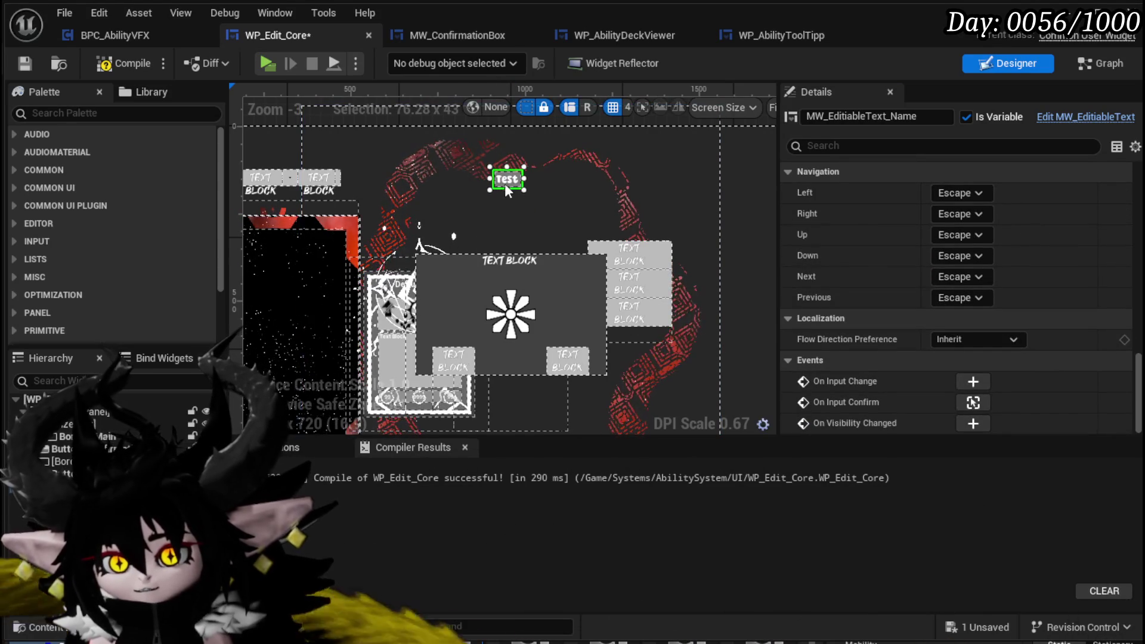
Place the name text field at Position X 0, Y -370 and compile the blueprint
drag(508, 185, 512, 191)
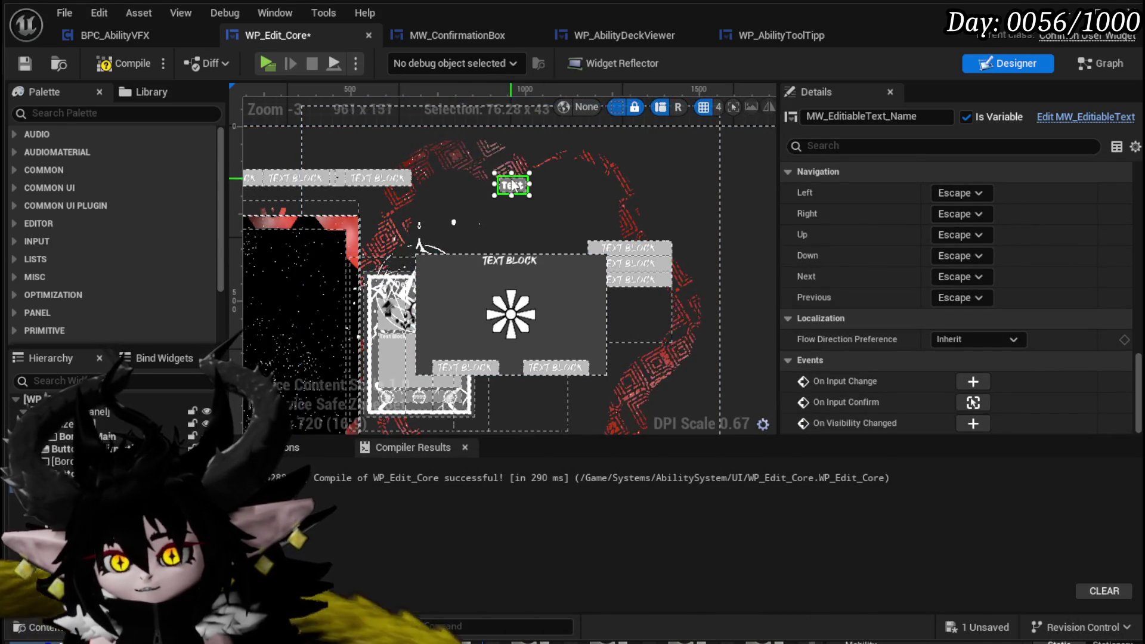
scroll(991, 232, up, 10)
scroll(991, 232, up, 10)
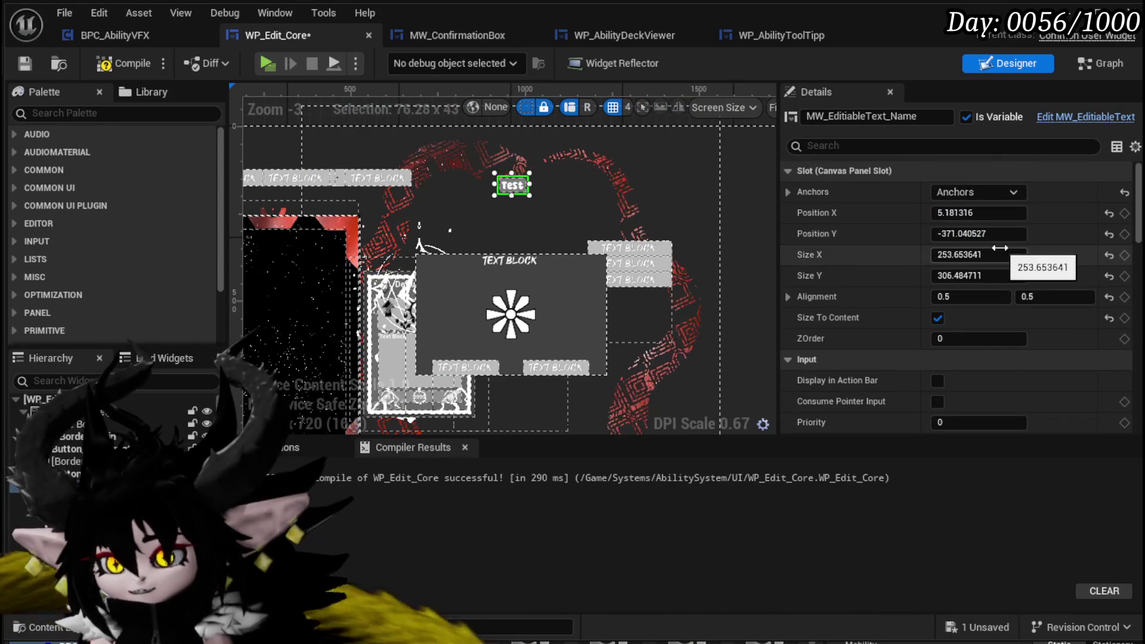
click(999, 213)
text(0)
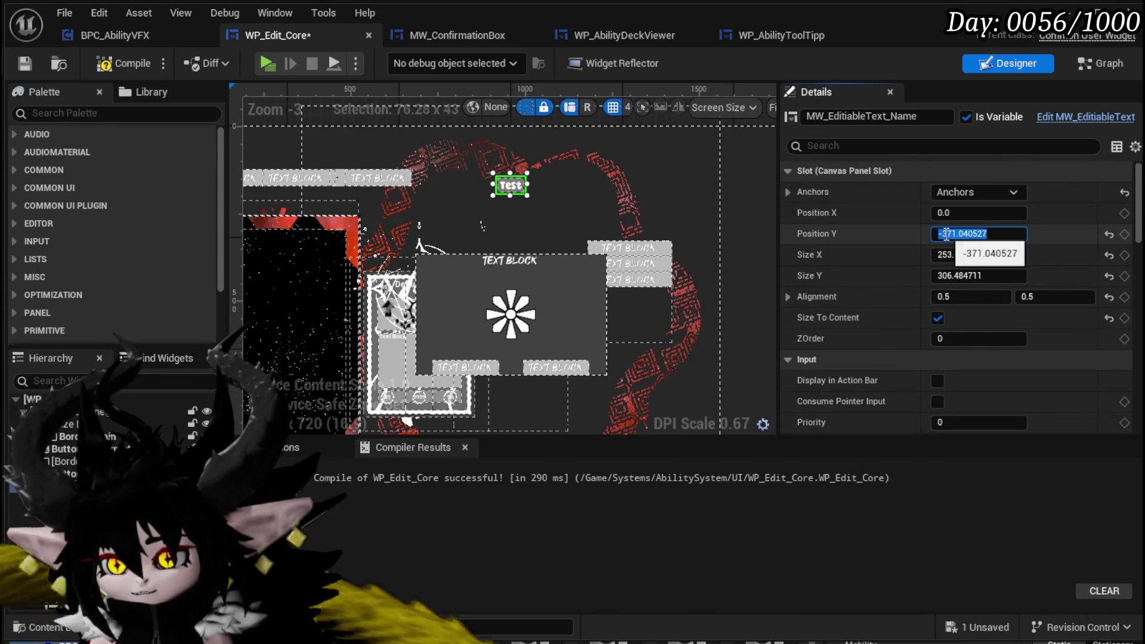
text(-370)
key(Return)
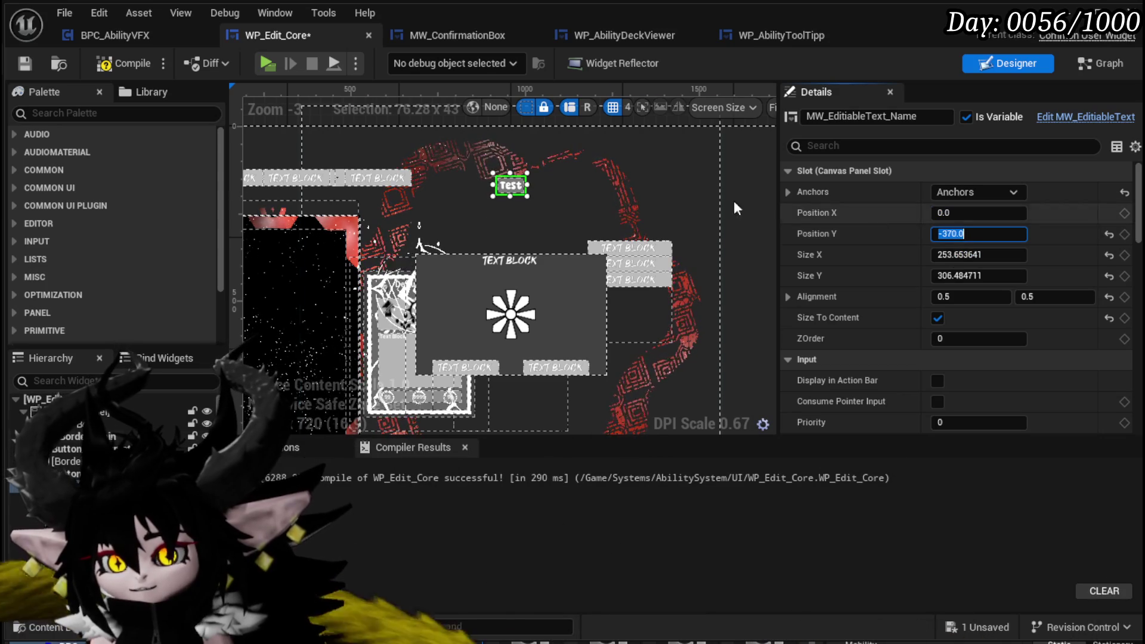
click(127, 66)
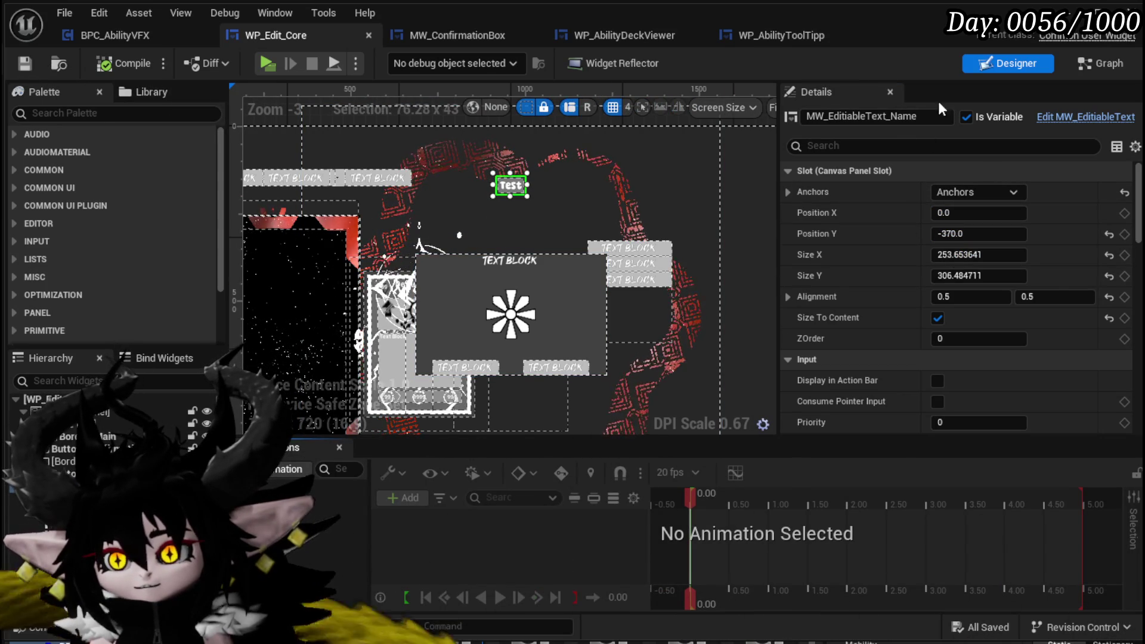
click(1097, 63)
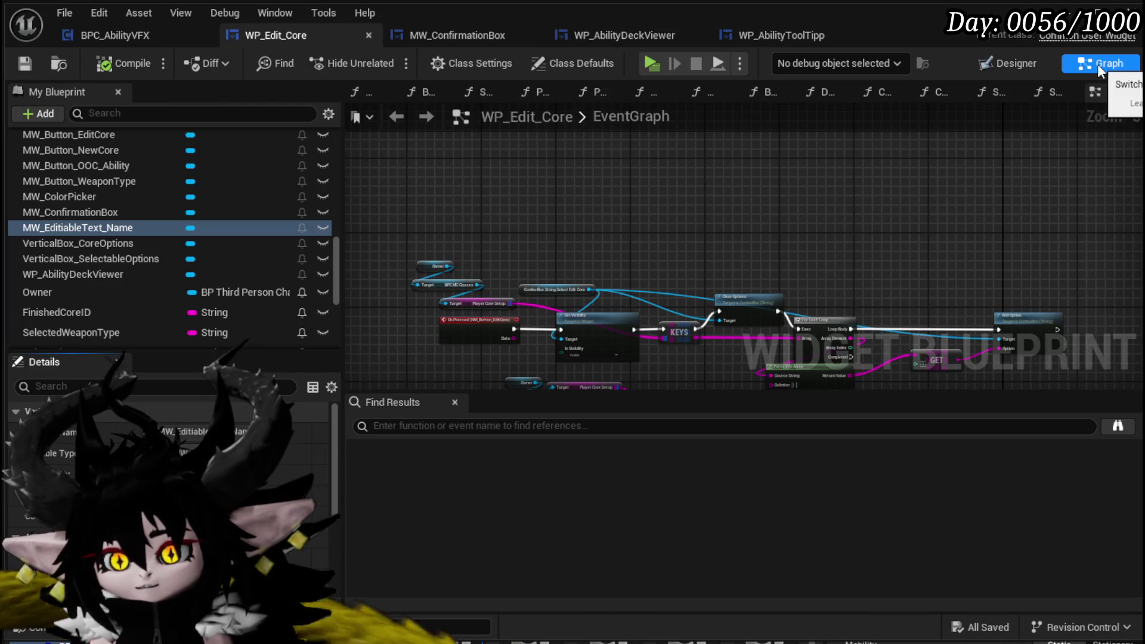
Set the name text field's Visibility to Collapsed in Details and compile the blueprint
click(1010, 63)
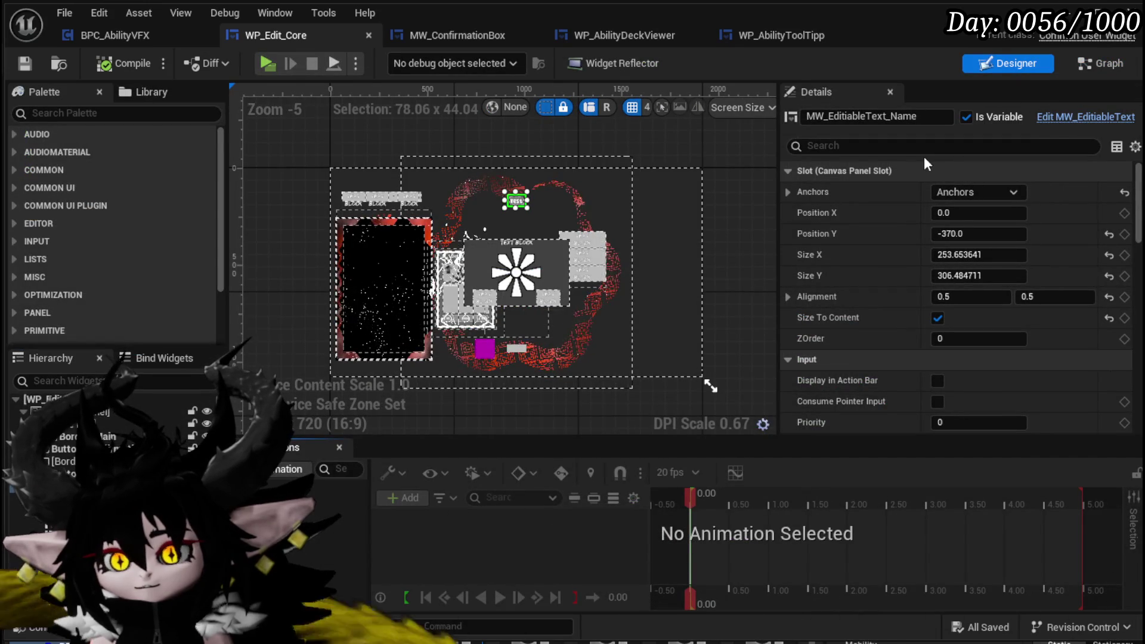
scroll(1083, 415, down, 10)
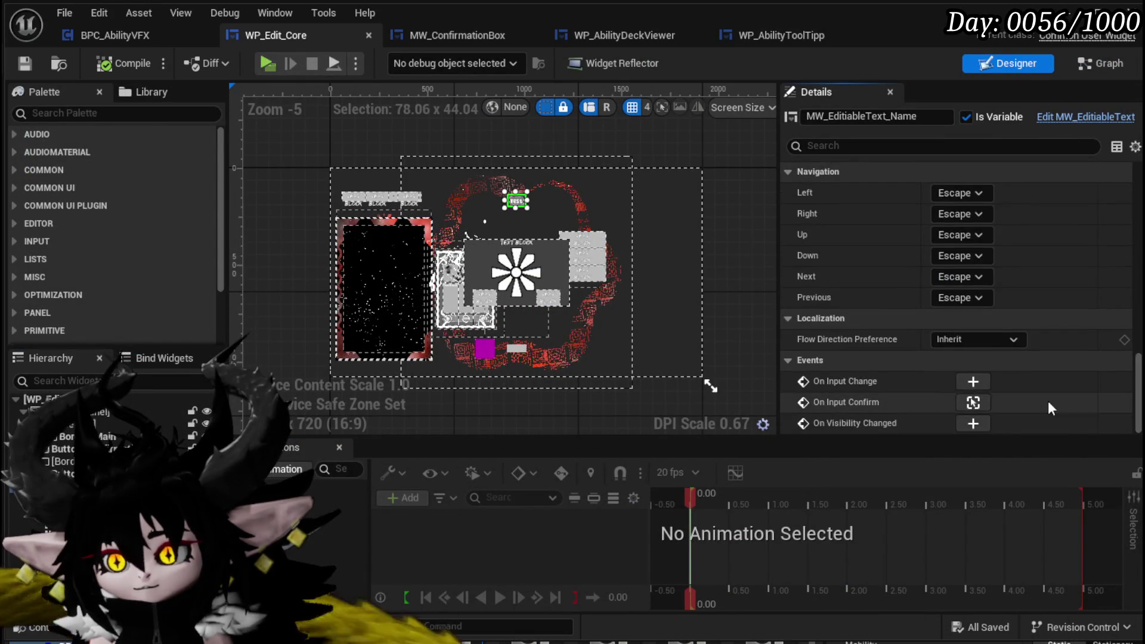
scroll(981, 292, up, 8)
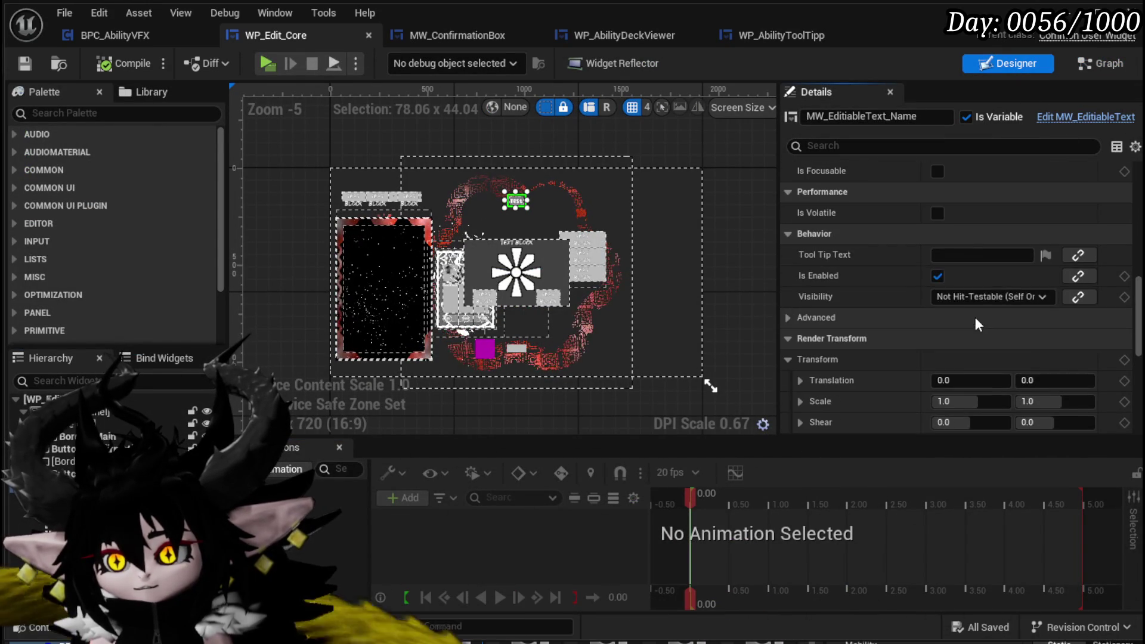
click(978, 297)
click(954, 318)
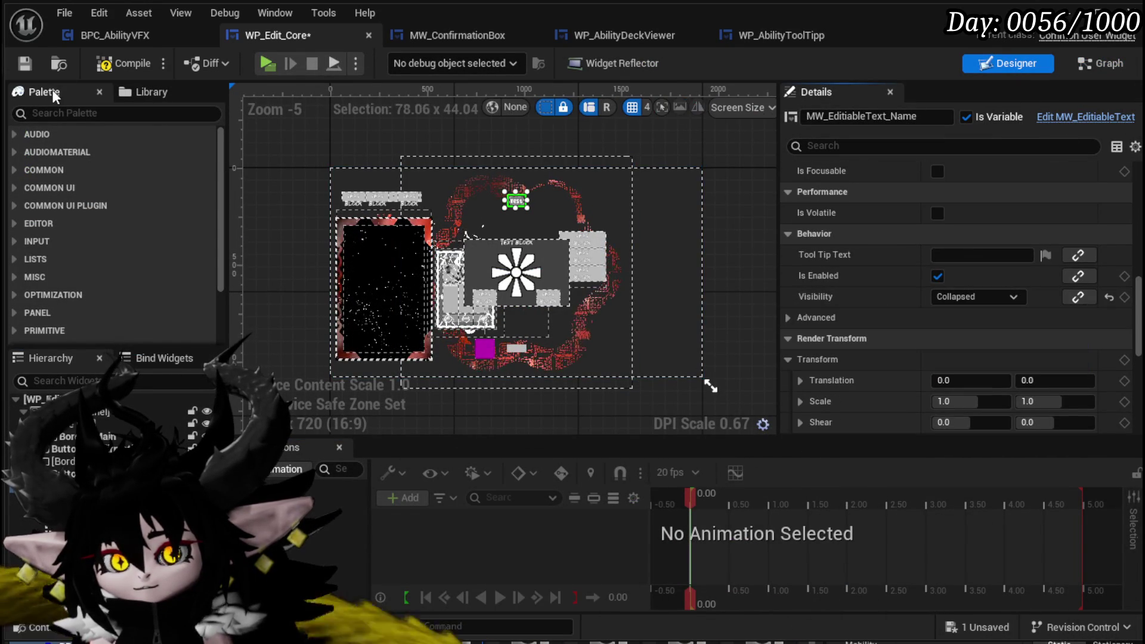
click(109, 61)
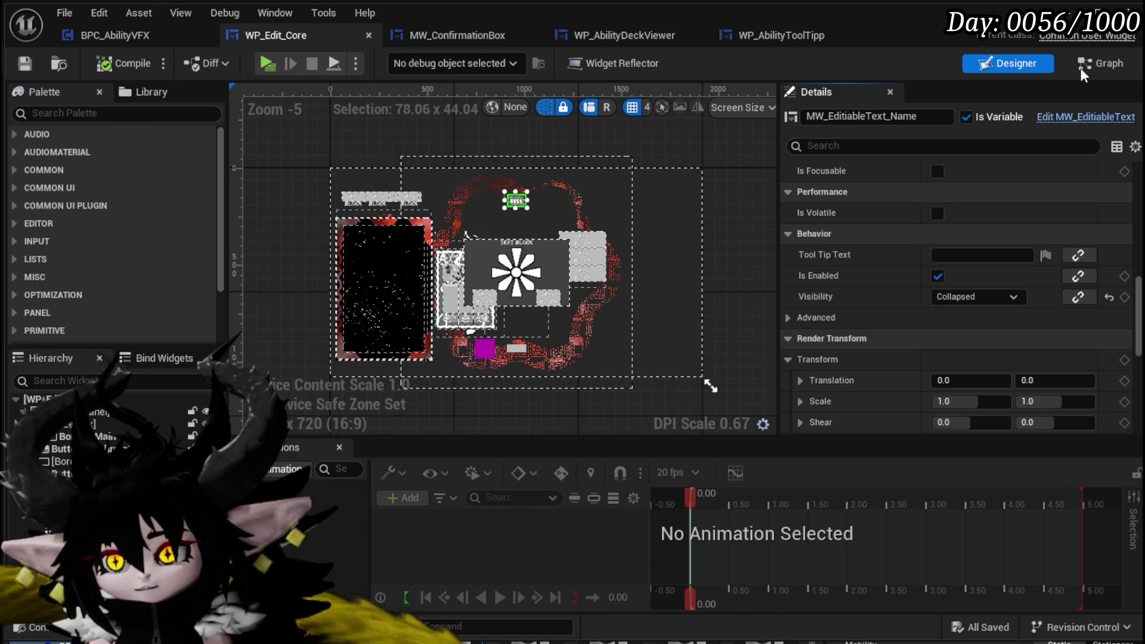
key(shift+F4)
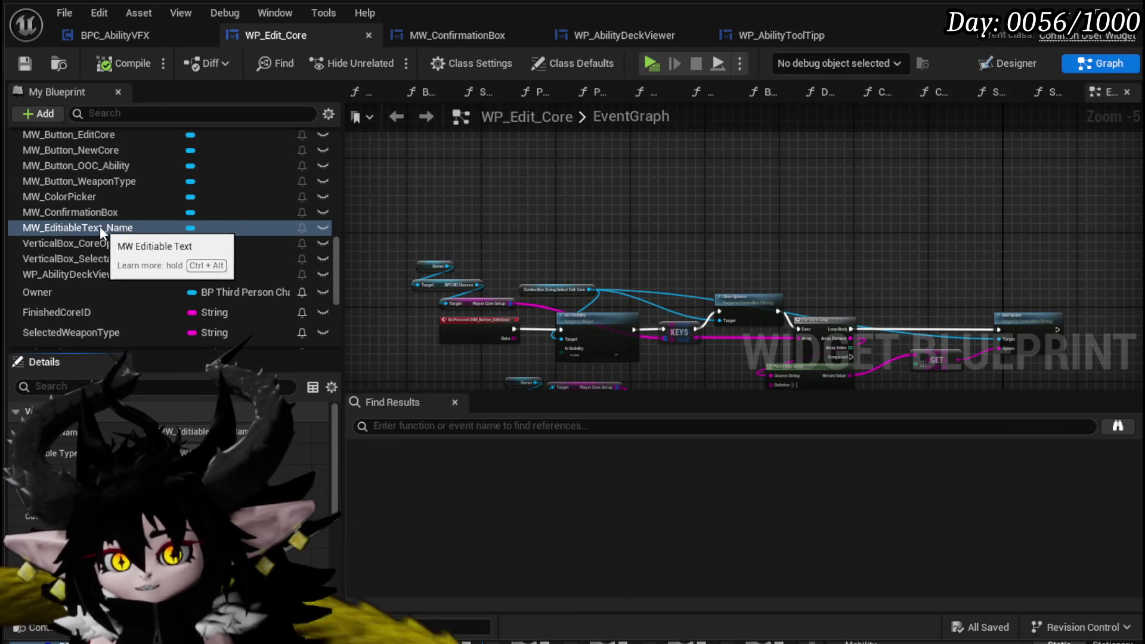
drag(590, 263, 603, 160)
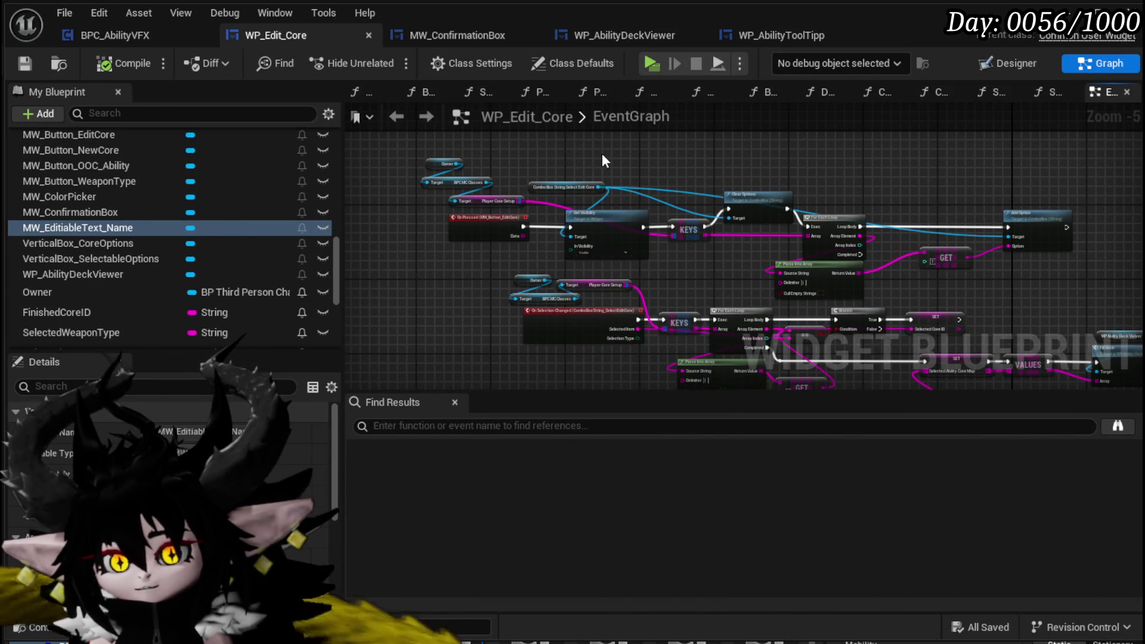
mouse_move(453, 331)
mouse_down()
mouse_move(434, 217)
mouse_move(442, 115)
mouse_up()
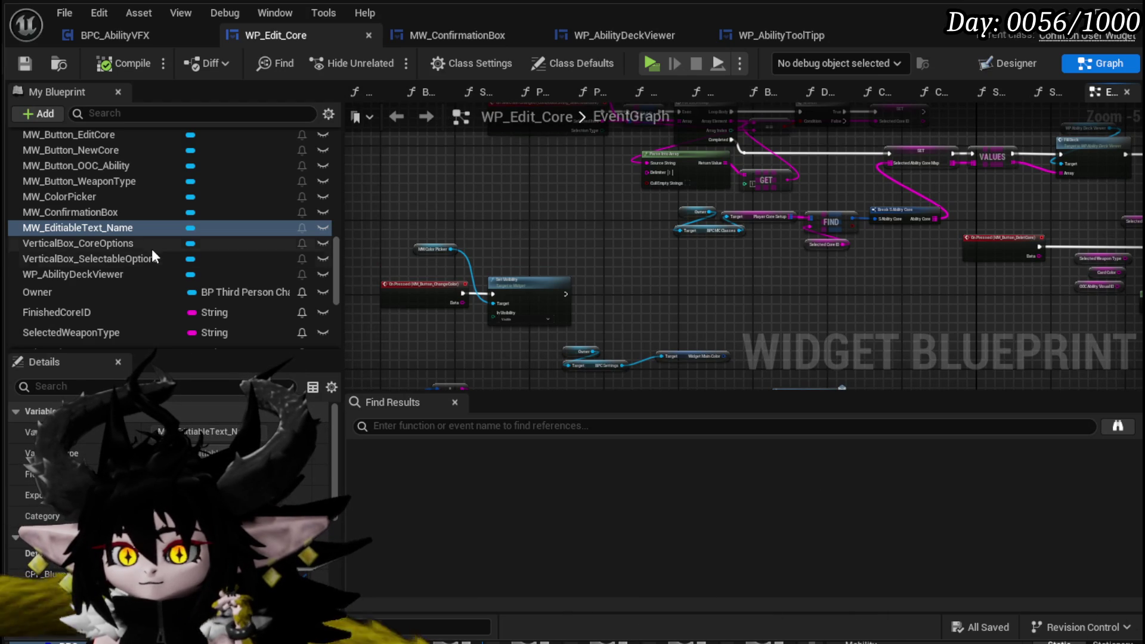
scroll(152, 248, down, 3)
scroll(149, 249, down, 5)
scroll(119, 255, up, 11)
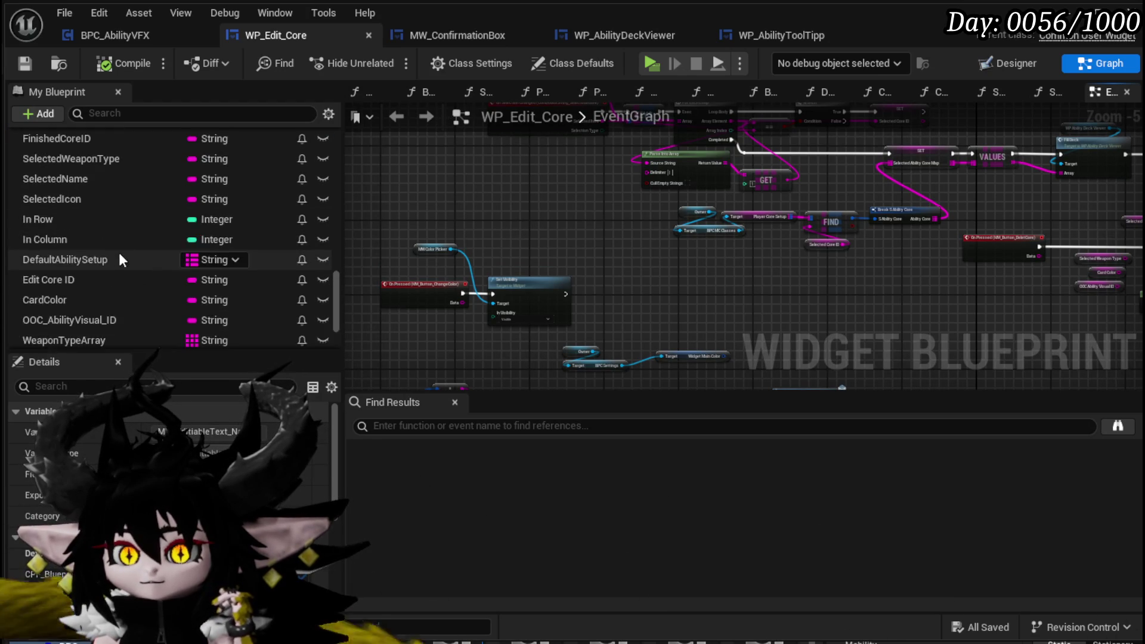
scroll(120, 245, up, 10)
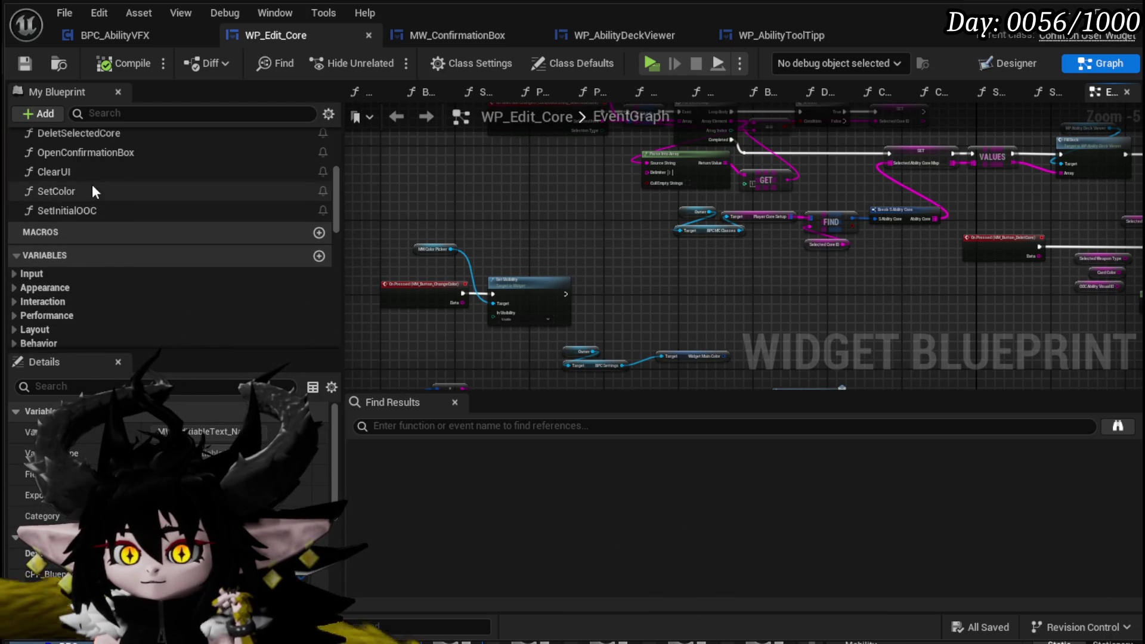
In ClearUI, wire an MW Editable Text Name getter into Set Visibility's target
double_click(92, 174)
scroll(107, 207, down, 8)
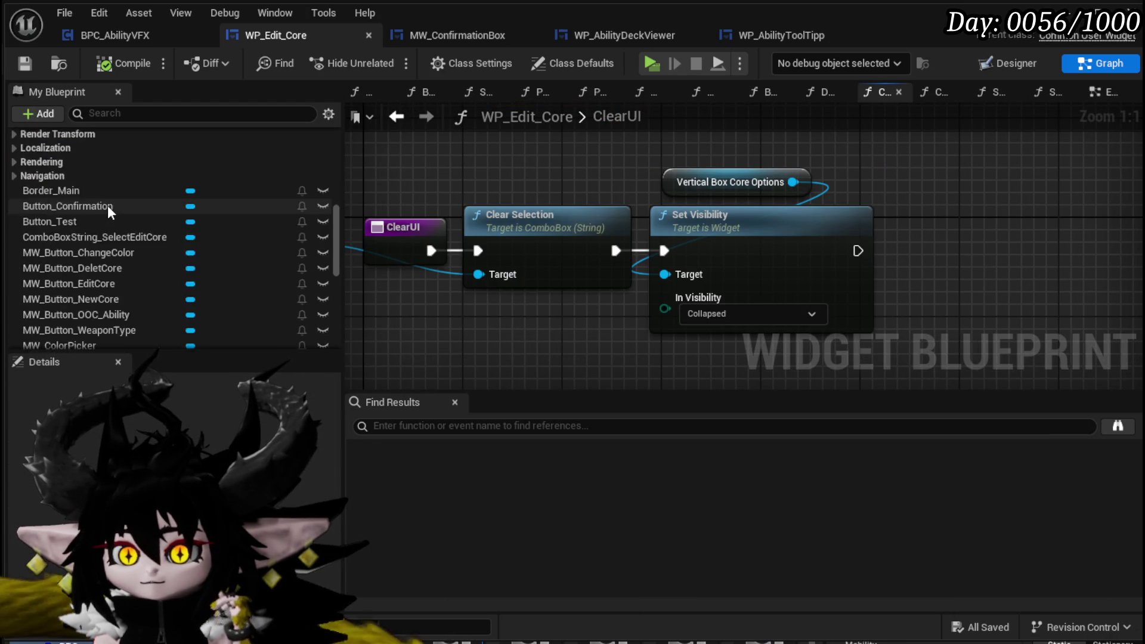
scroll(119, 206, down, 5)
scroll(130, 209, up, 7)
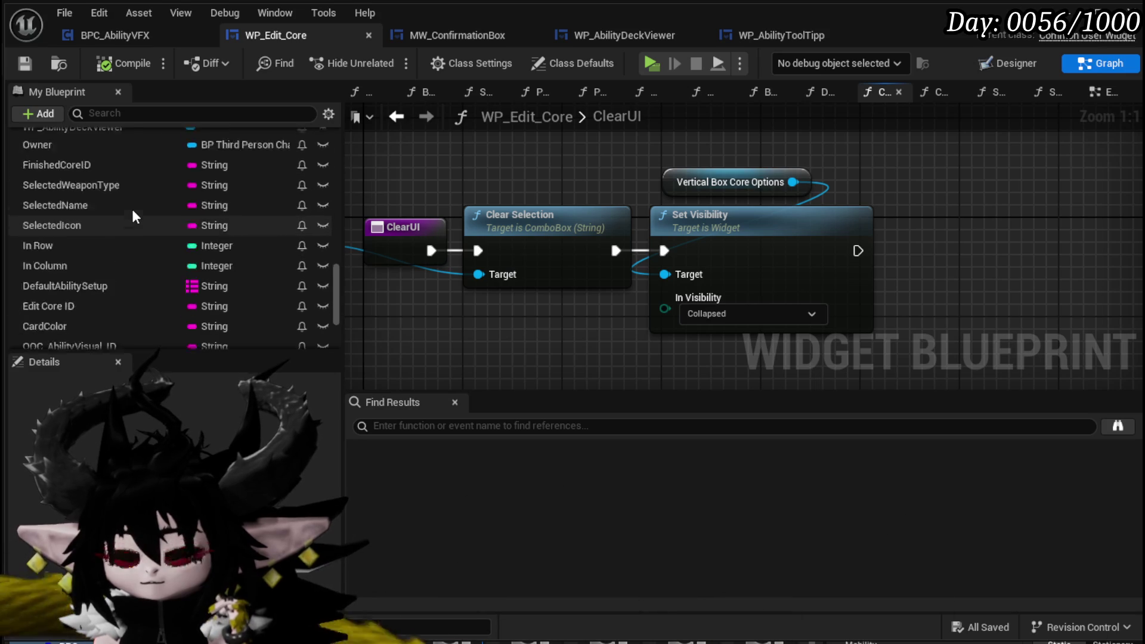
drag(123, 255, 568, 330)
click(596, 356)
drag(650, 331, 653, 288)
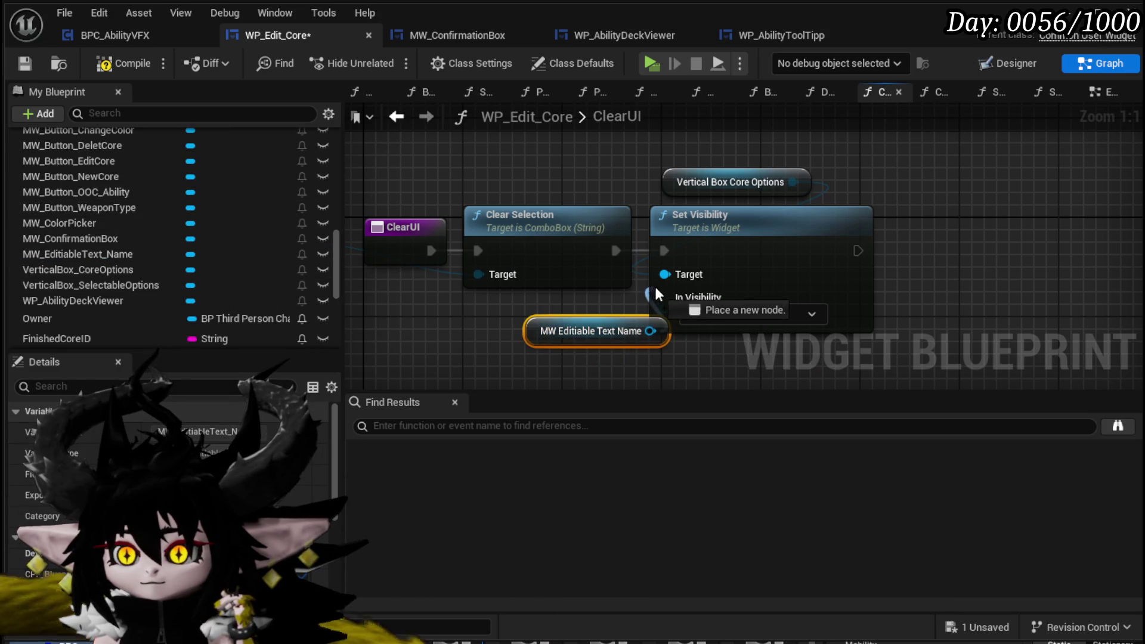
drag(605, 324, 667, 134)
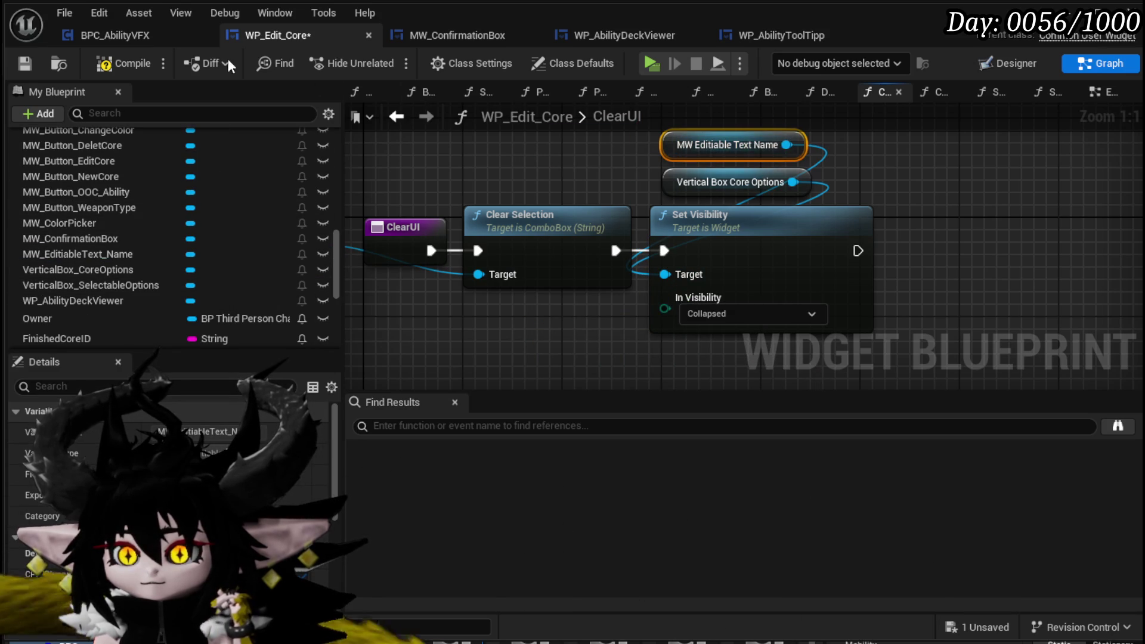
Compile and save WP_Edit_Core, then open the SetInitialData function graph
click(117, 63)
click(27, 63)
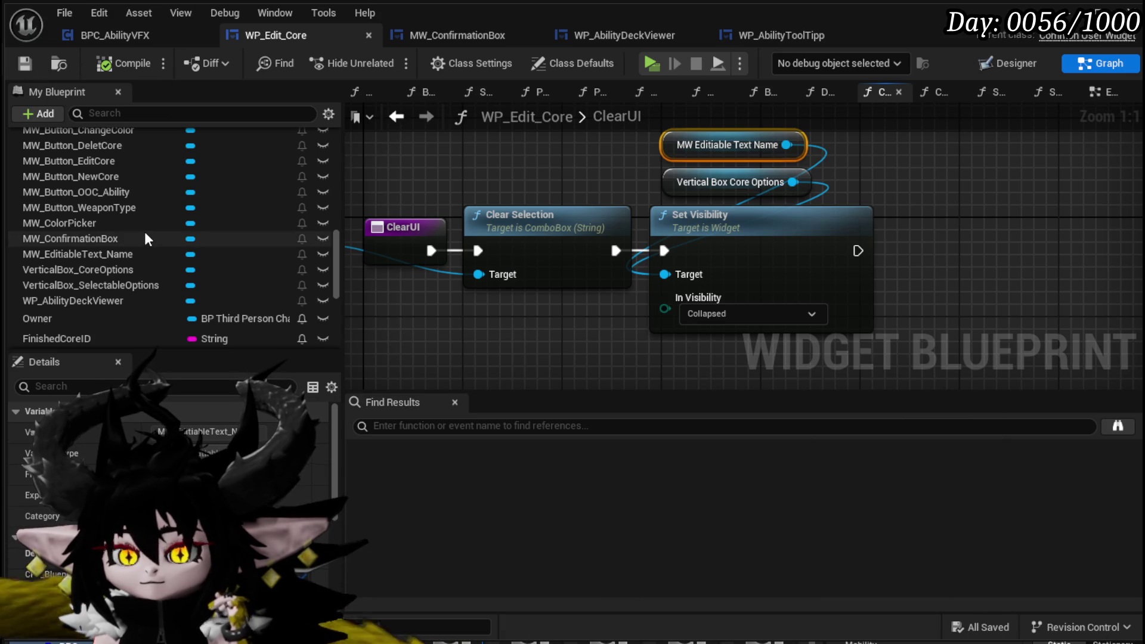
scroll(144, 237, up, 10)
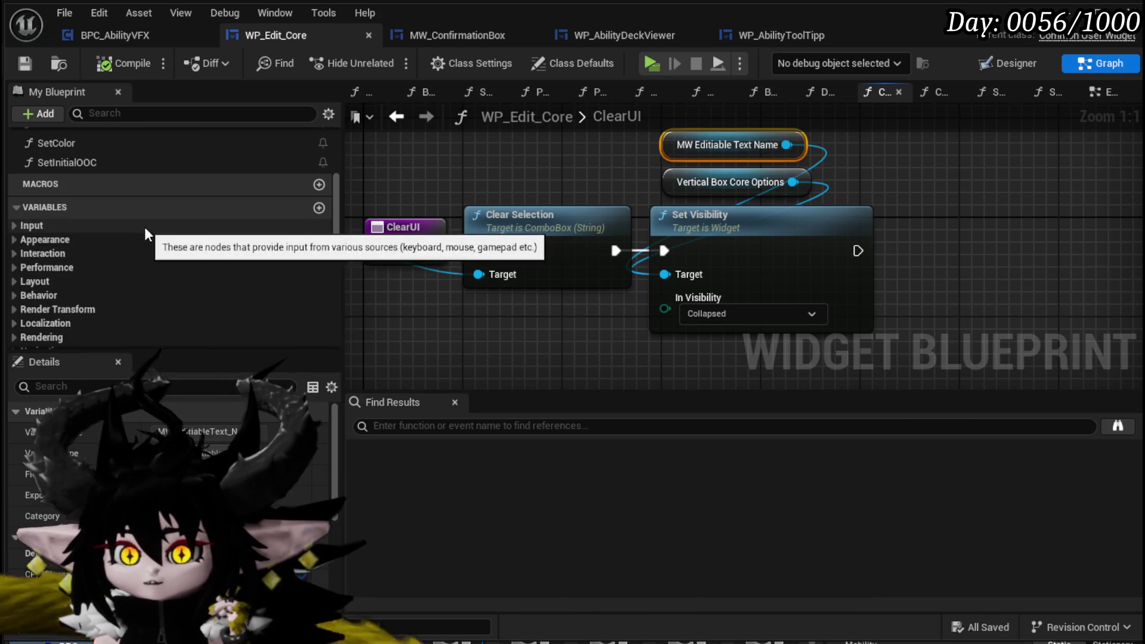
scroll(144, 227, up, 5)
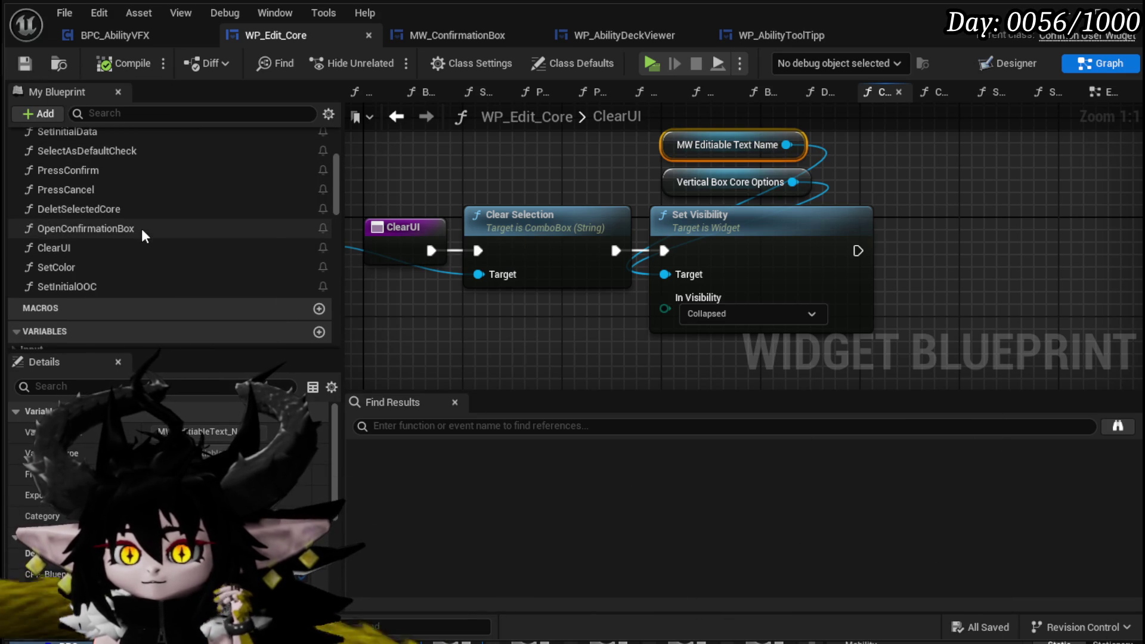
scroll(142, 228, up, 5)
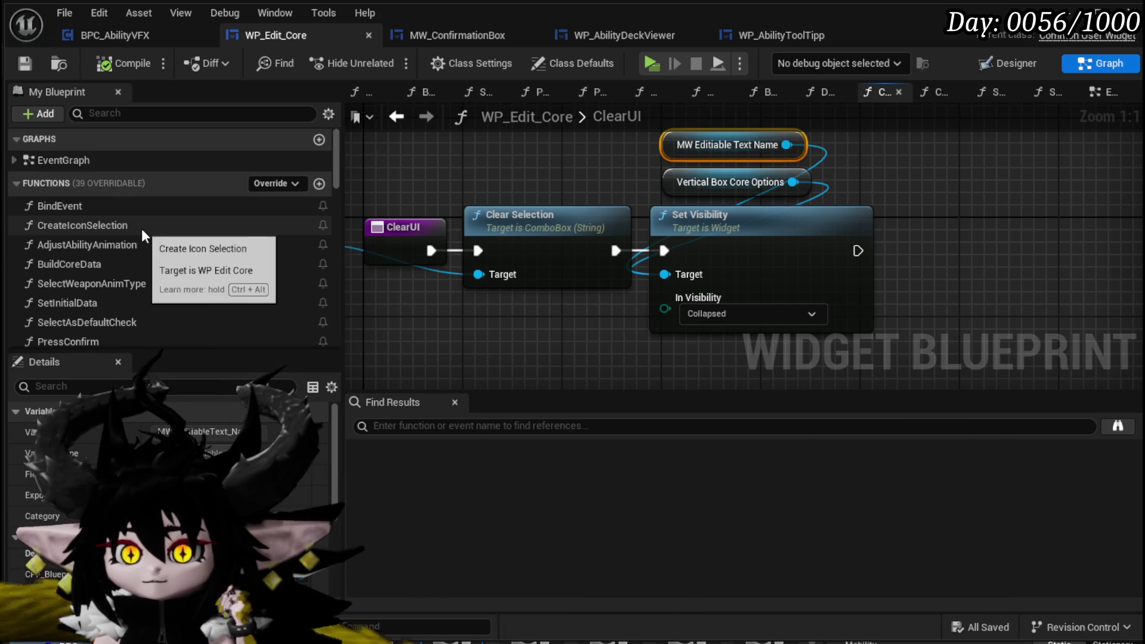
scroll(140, 233, down, 1)
double_click(109, 275)
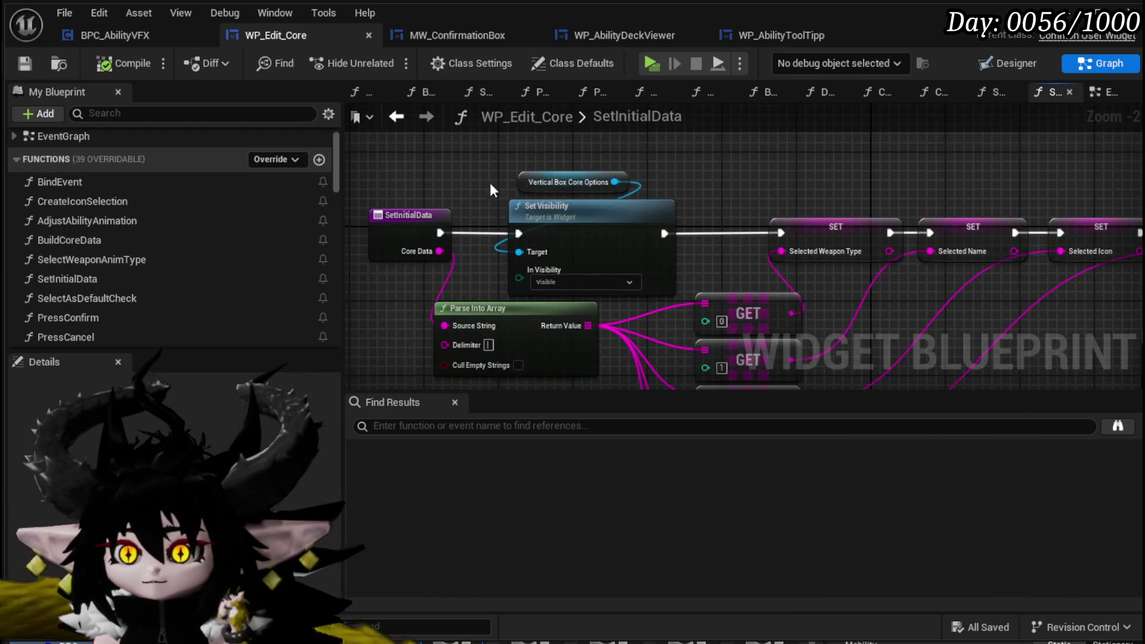
Wire an MW_EditableText_Name getter into SetInitialData's Set Visibility target, then launch a standalone preview
scroll(131, 278, down, 5)
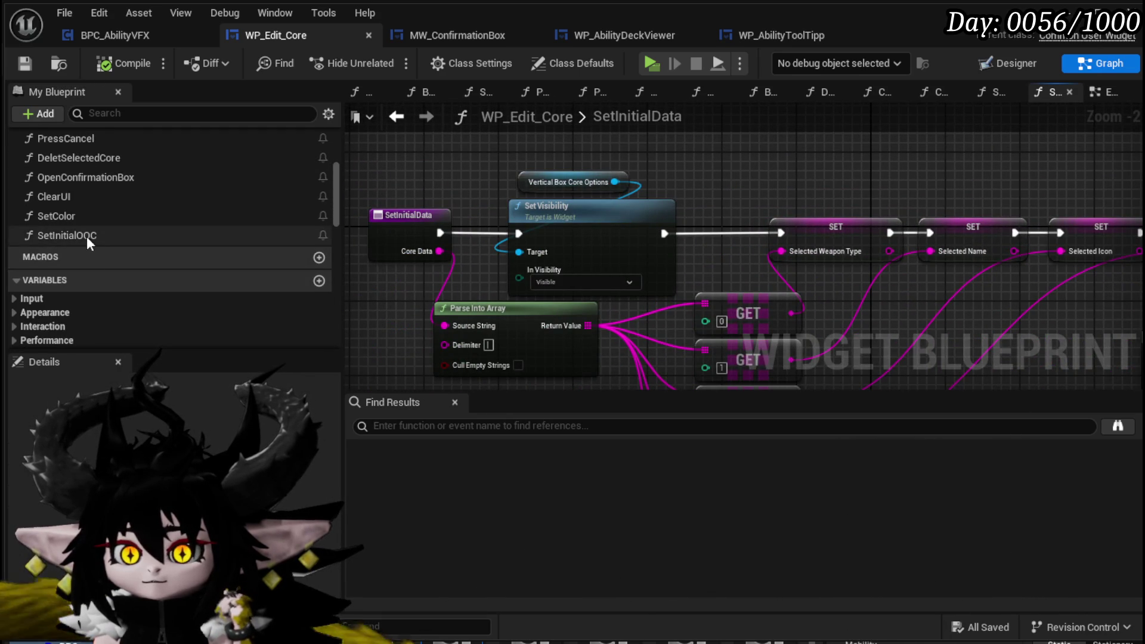
scroll(101, 250, down, 3)
scroll(113, 265, down, 5)
scroll(159, 287, down, 2)
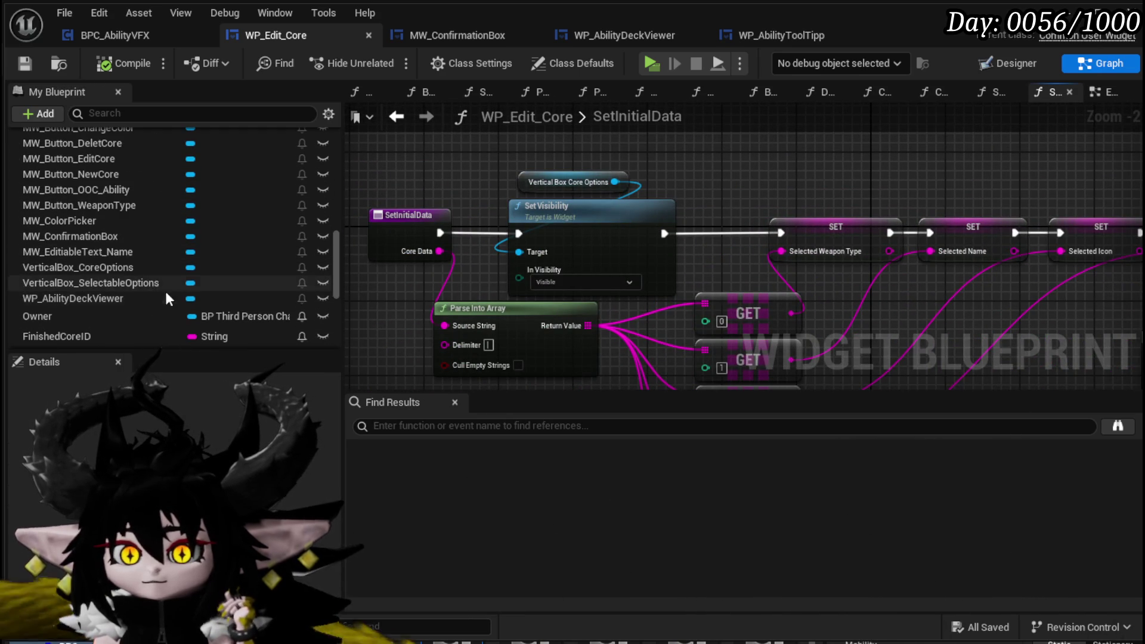
drag(528, 153, 530, 154)
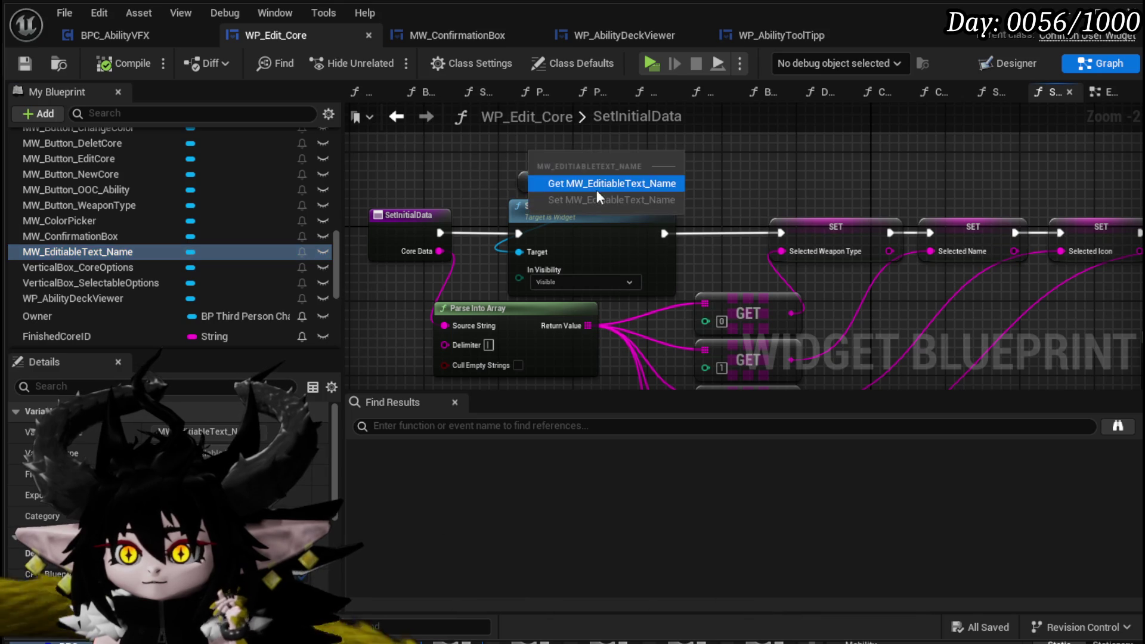
click(590, 180)
drag(620, 154, 499, 237)
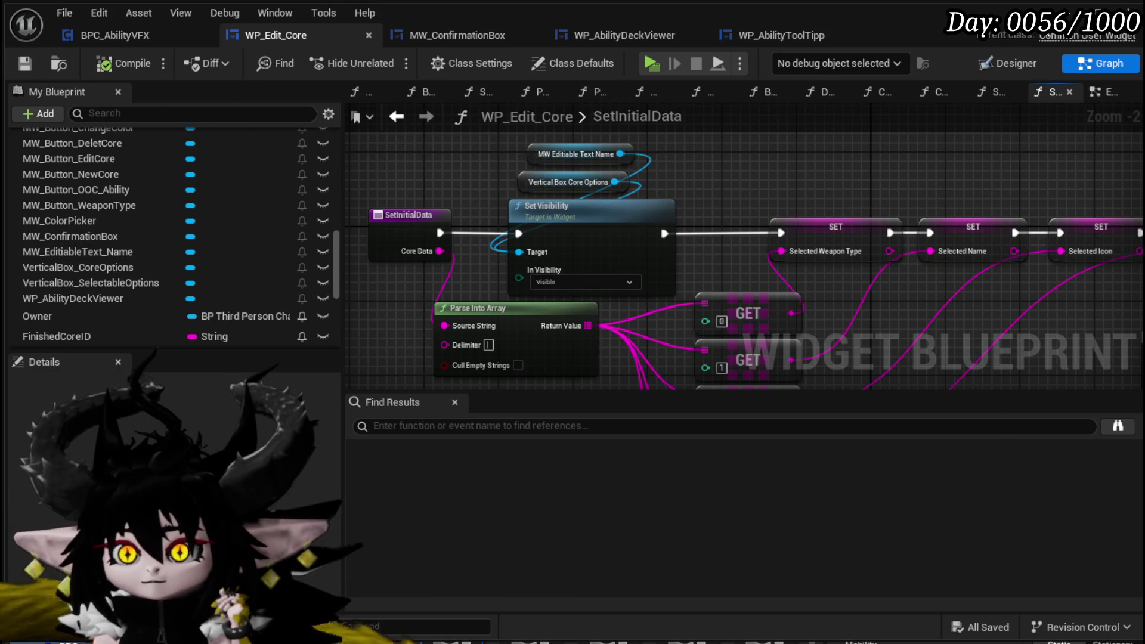
click(1092, 12)
click(376, 56)
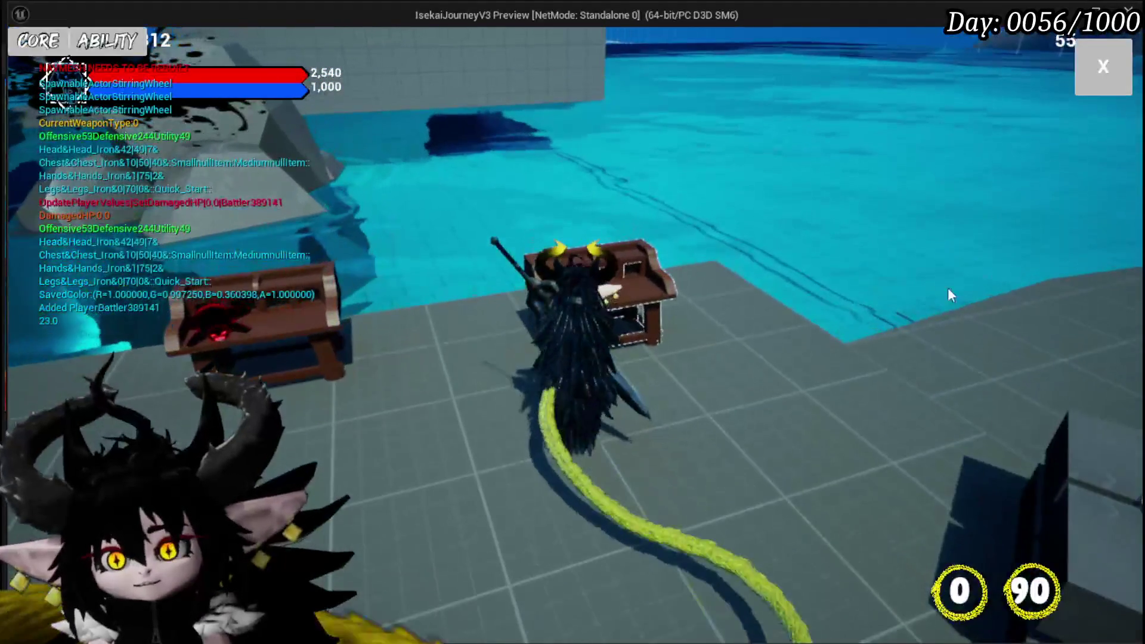
In the preview, load the SingleTargetSustain core, delete it with confirmation, then exit with Esc
key(e)
click(38, 41)
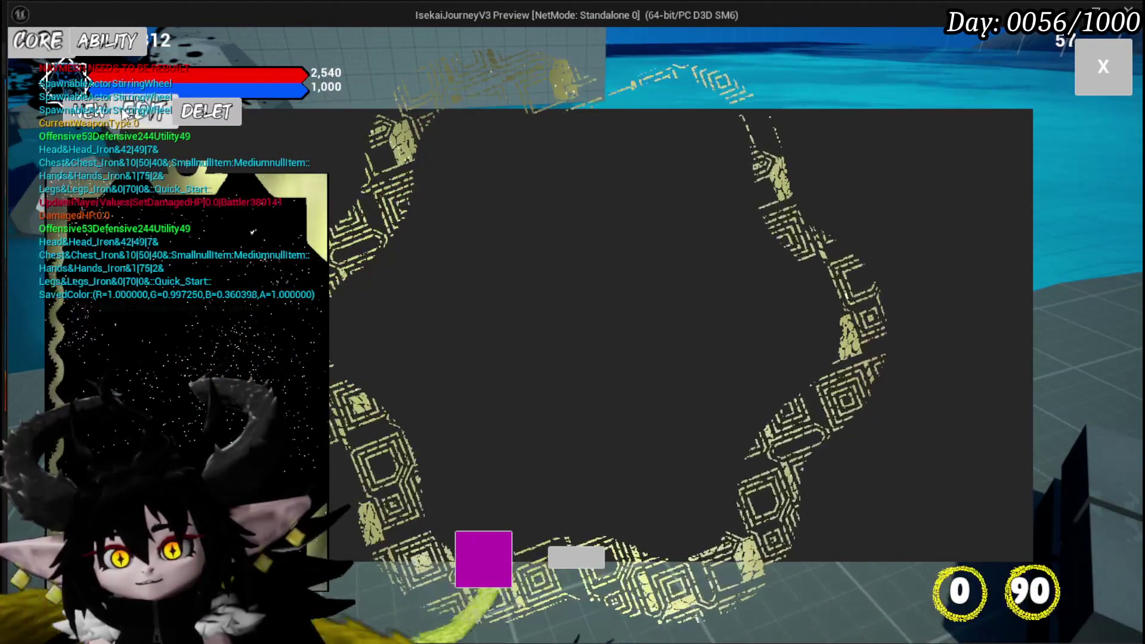
click(184, 112)
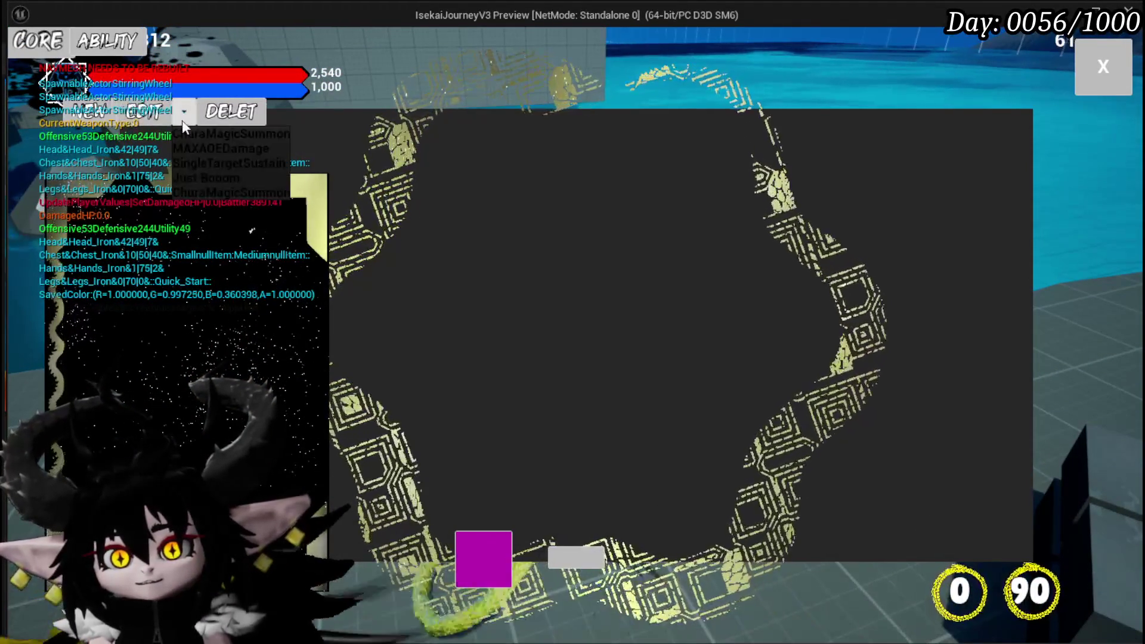
click(231, 162)
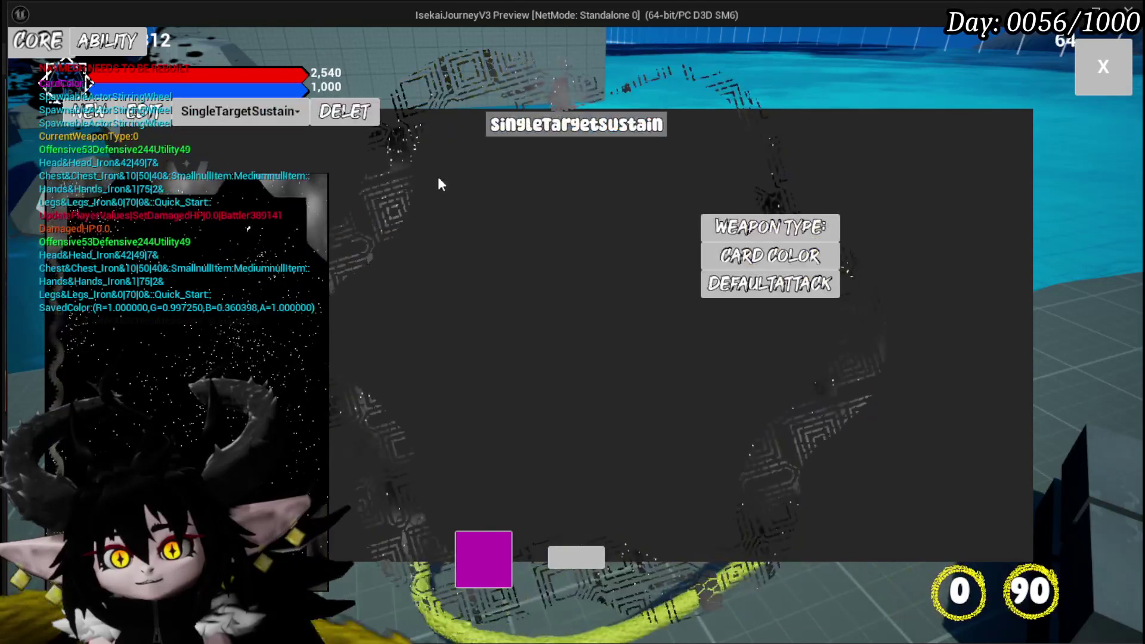
click(366, 115)
click(490, 418)
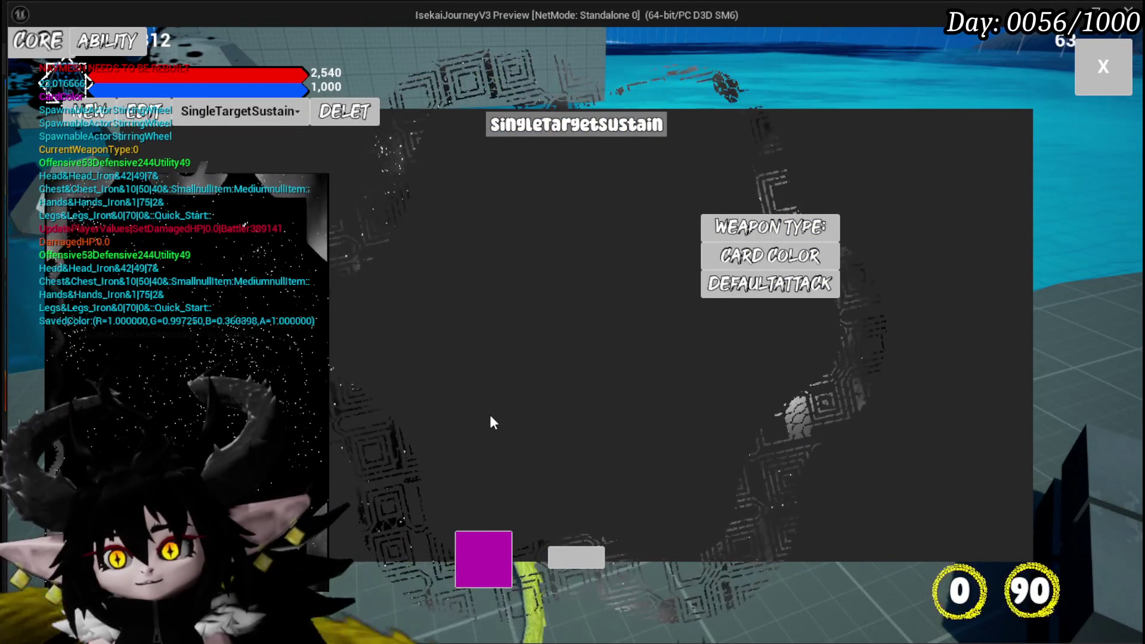
key(Escape)
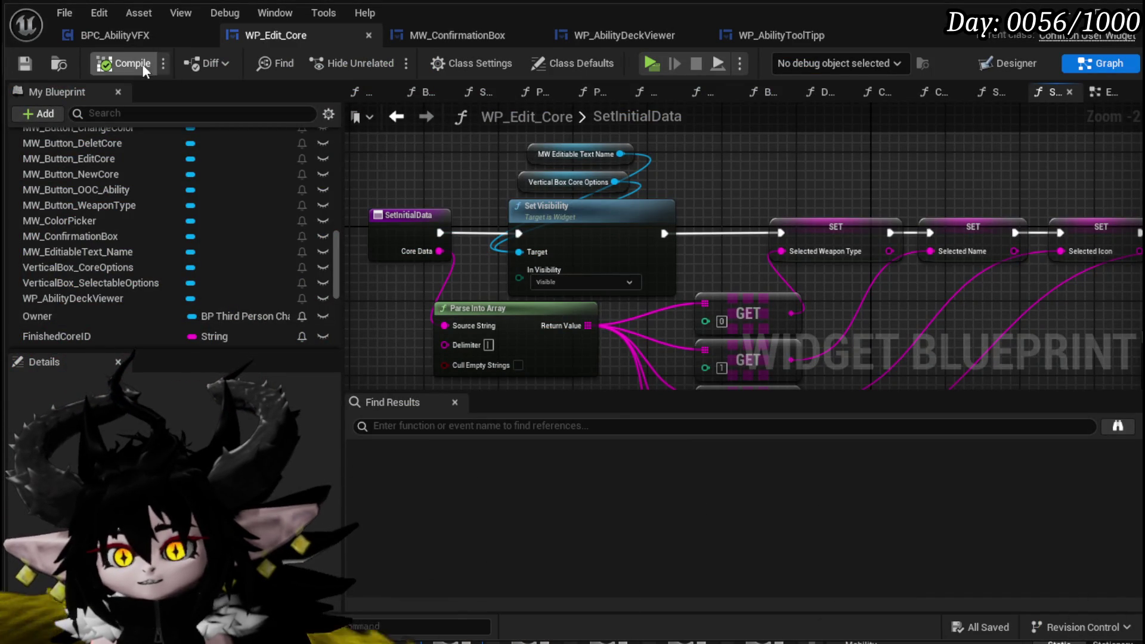
Pan around SetInitialData's graph and nudge the Set Initial OOC node slightly up-left
scroll(853, 167, down, 2)
mouse_move(652, 166)
mouse_down()
mouse_move(378, 148)
mouse_move(140, 150)
mouse_up()
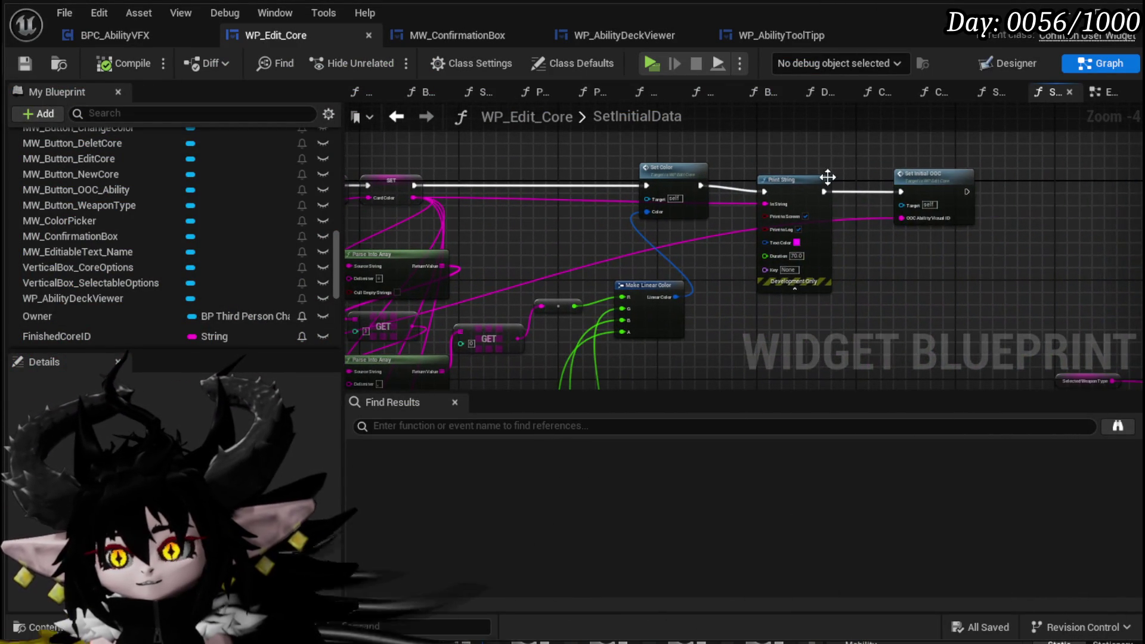
click(788, 177)
drag(930, 174, 905, 167)
mouse_move(418, 179)
mouse_down()
mouse_move(629, 173)
mouse_move(334, 156)
mouse_move(585, 153)
mouse_up()
scroll(149, 226, up, 5)
scroll(149, 227, up, 2)
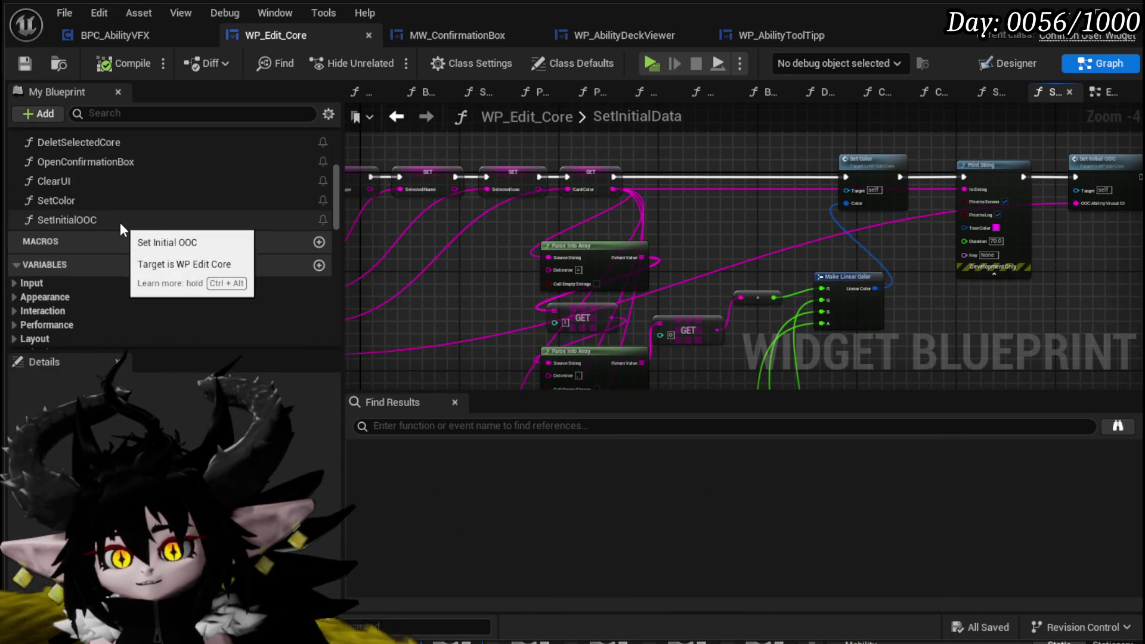
Look over the SetInitialOOC and OpenConfirmationBox function graphs
double_click(120, 221)
scroll(683, 233, down, 4)
scroll(683, 232, up, 2)
scroll(683, 231, down, 2)
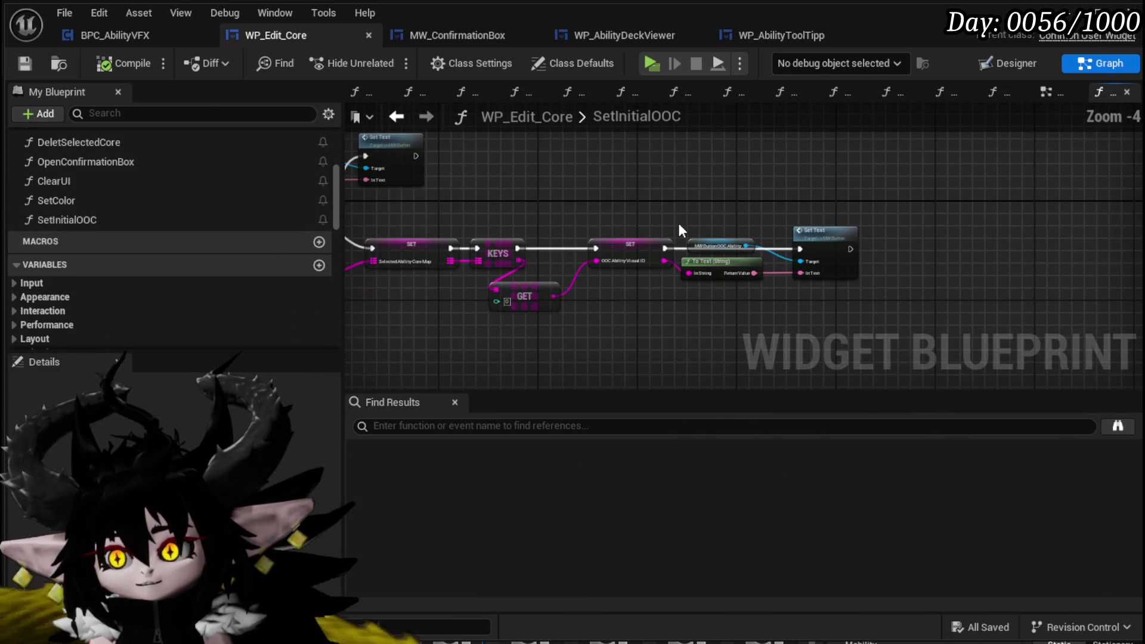
double_click(113, 162)
drag(628, 300, 868, 297)
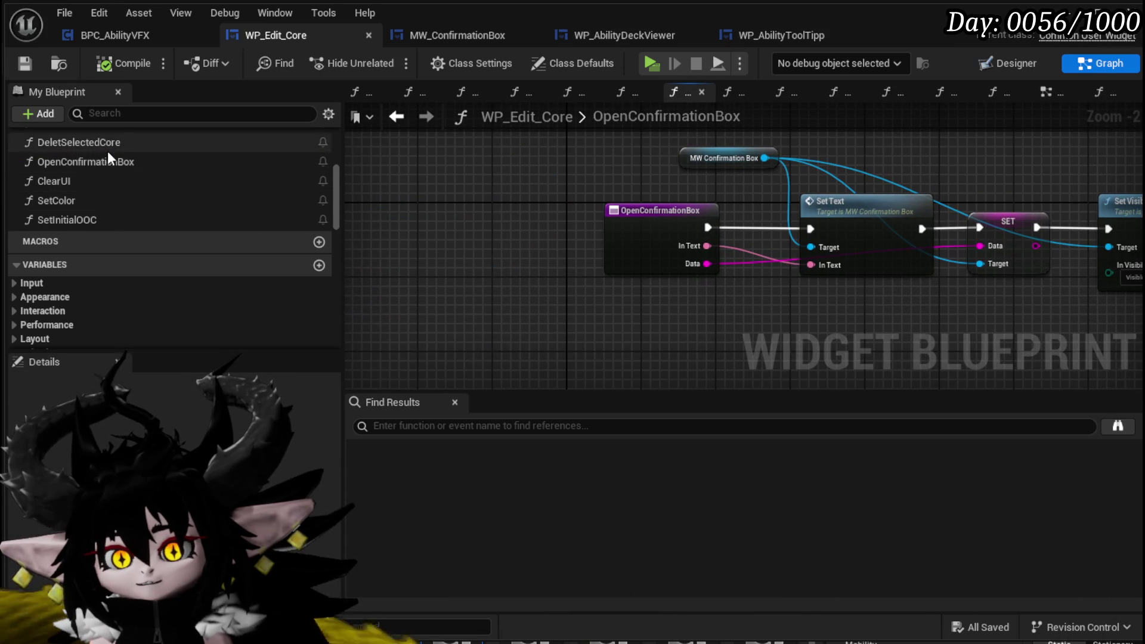
Bring up the PressConfirm graph with its Delet Selected Core call
scroll(113, 178, up, 3)
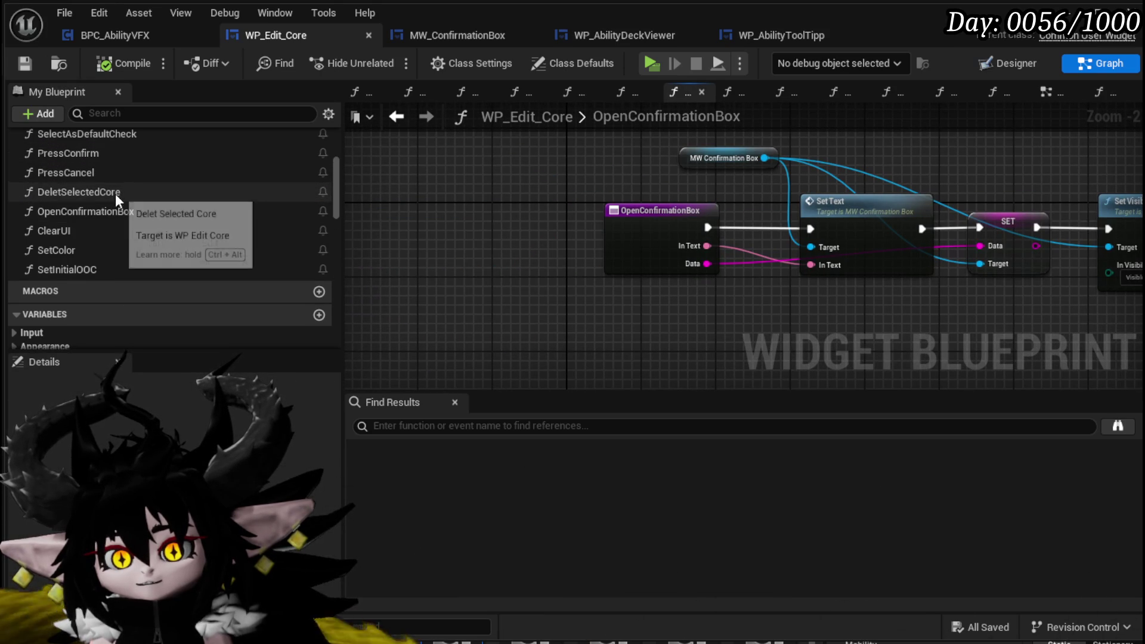
double_click(68, 154)
drag(542, 327, 764, 230)
scroll(180, 241, down, 5)
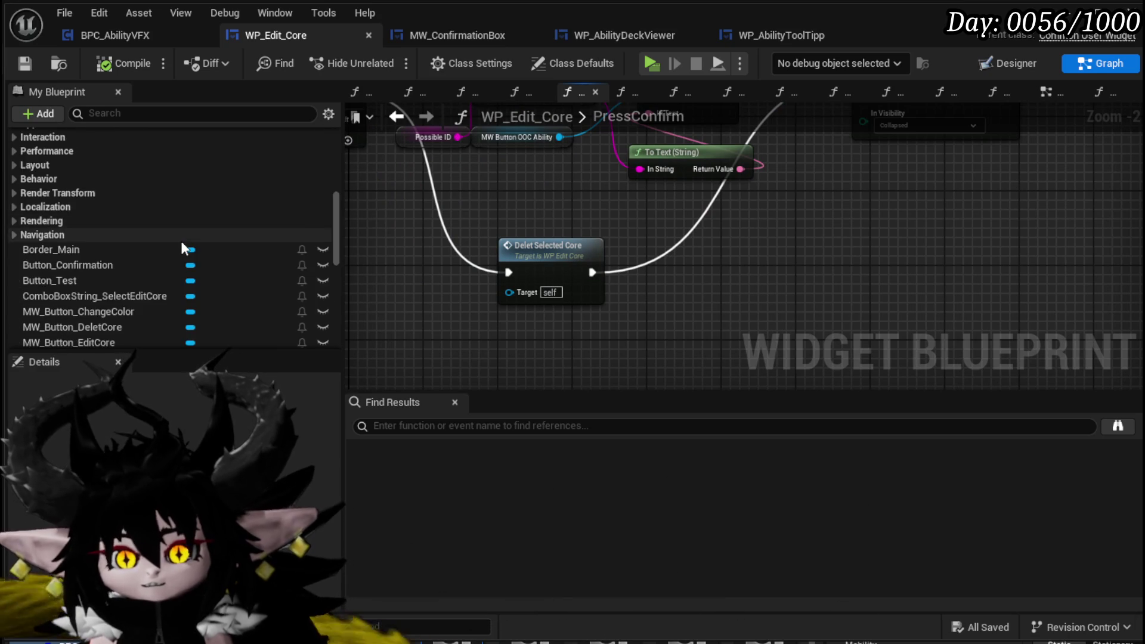
Duplicate the Set Visibility node and chain it after Delet Selected Core
scroll(181, 248, down, 3)
drag(882, 144, 763, 251)
mouse_move(803, 202)
mouse_down()
mouse_move(613, 342)
mouse_move(911, 205)
mouse_move(908, 170)
mouse_up()
drag(663, 334, 716, 263)
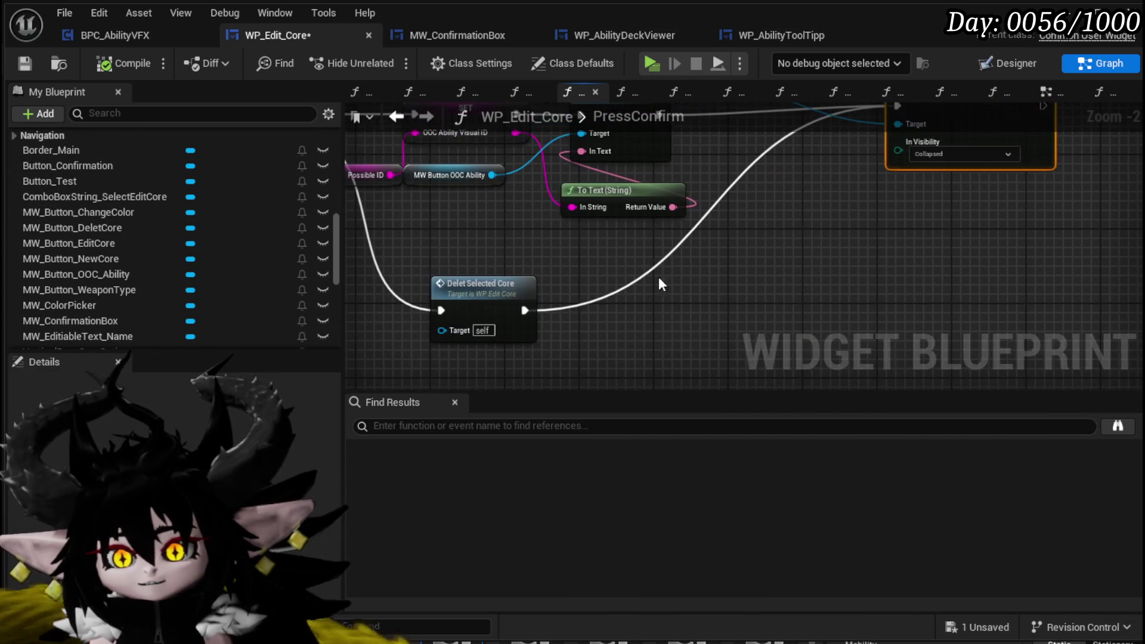
key(ctrl+c)
key(ctrl+v)
drag(525, 310, 654, 304)
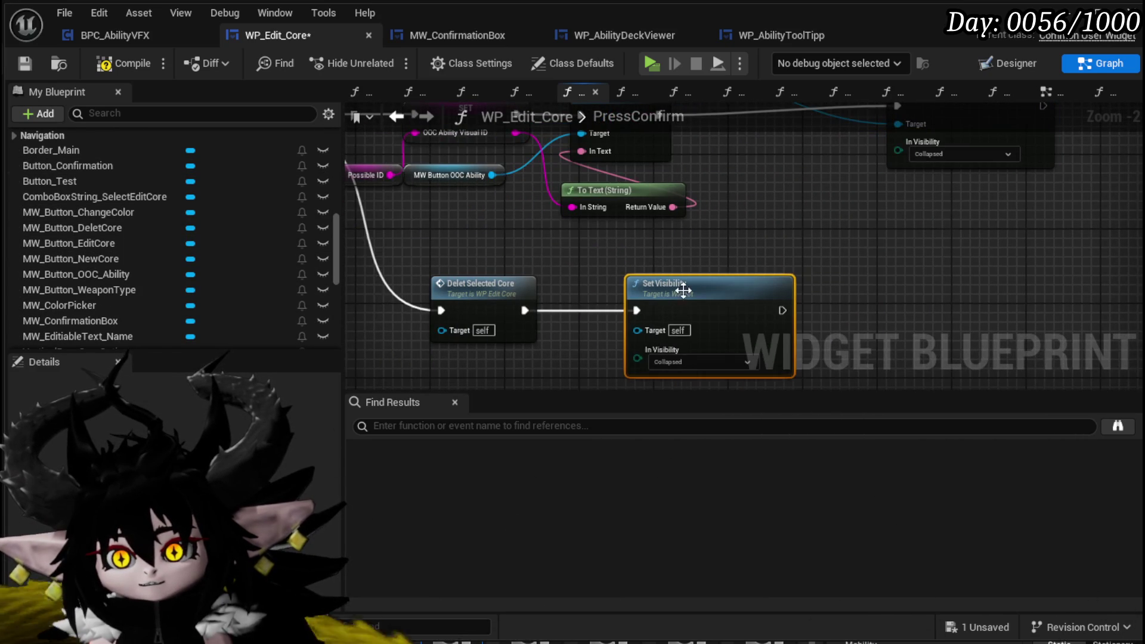
Plug MW Confirmation Box into the new Set Visibility's target and follow it with Clear UI
click(555, 177)
drag(496, 382, 524, 327)
key(ctrl+v)
mouse_move(616, 340)
mouse_down()
mouse_move(684, 298)
mouse_move(674, 299)
mouse_up()
drag(818, 274, 870, 275)
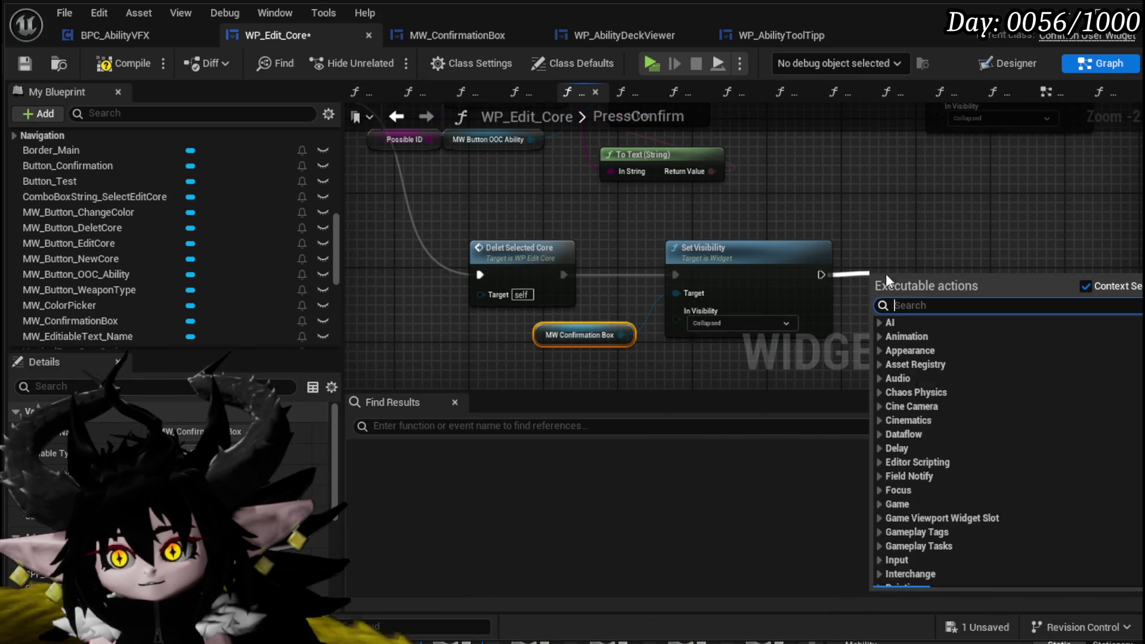
text(clear)
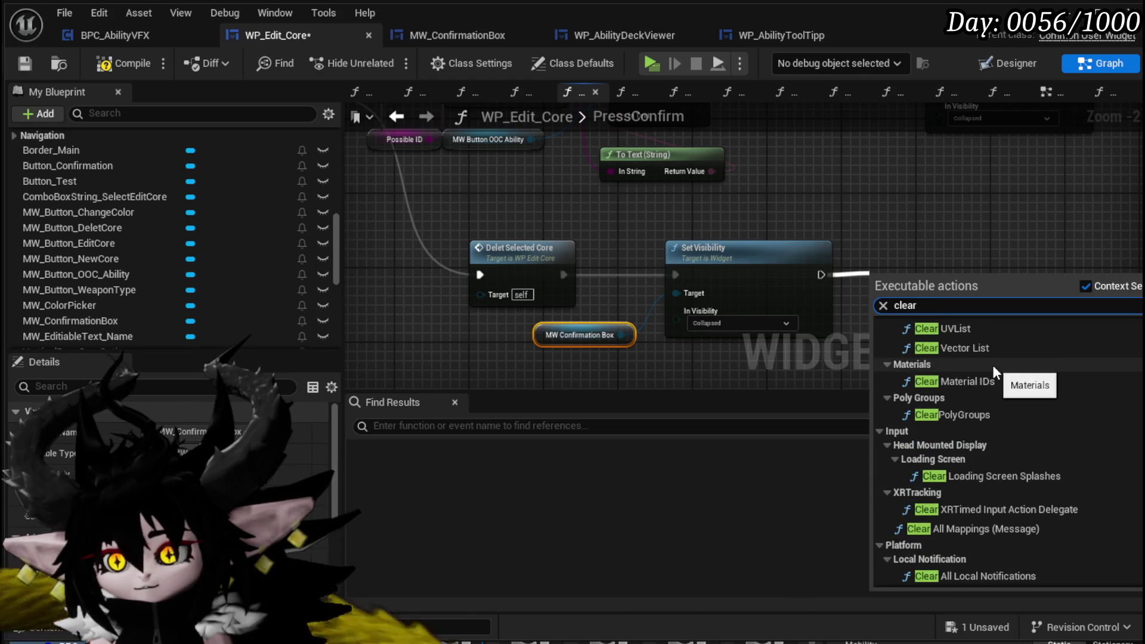
text( ui)
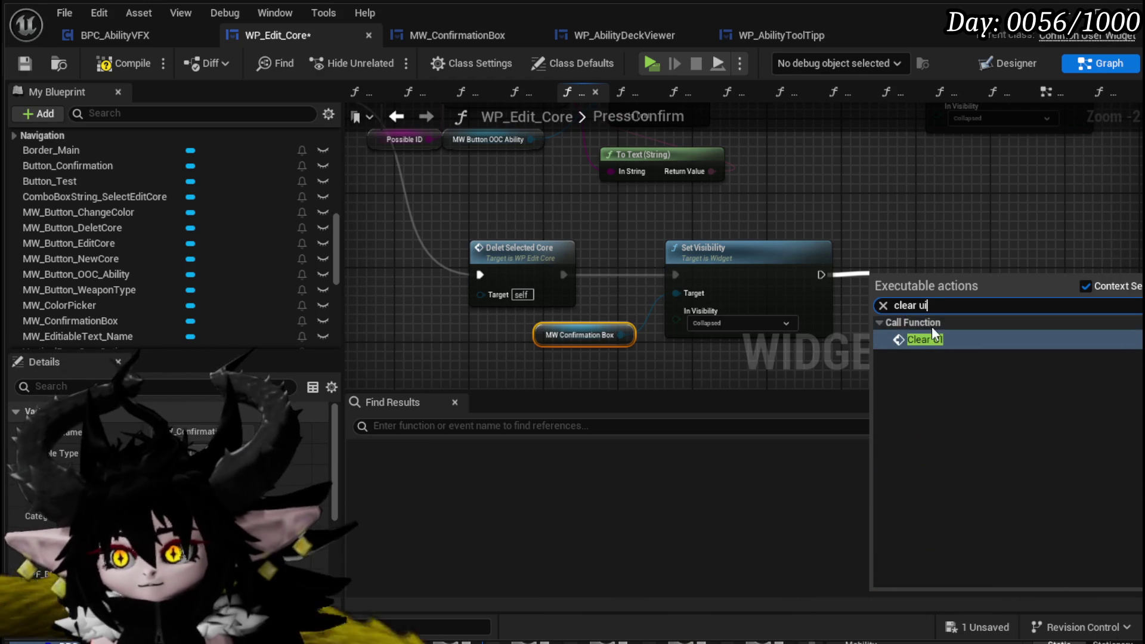
click(929, 337)
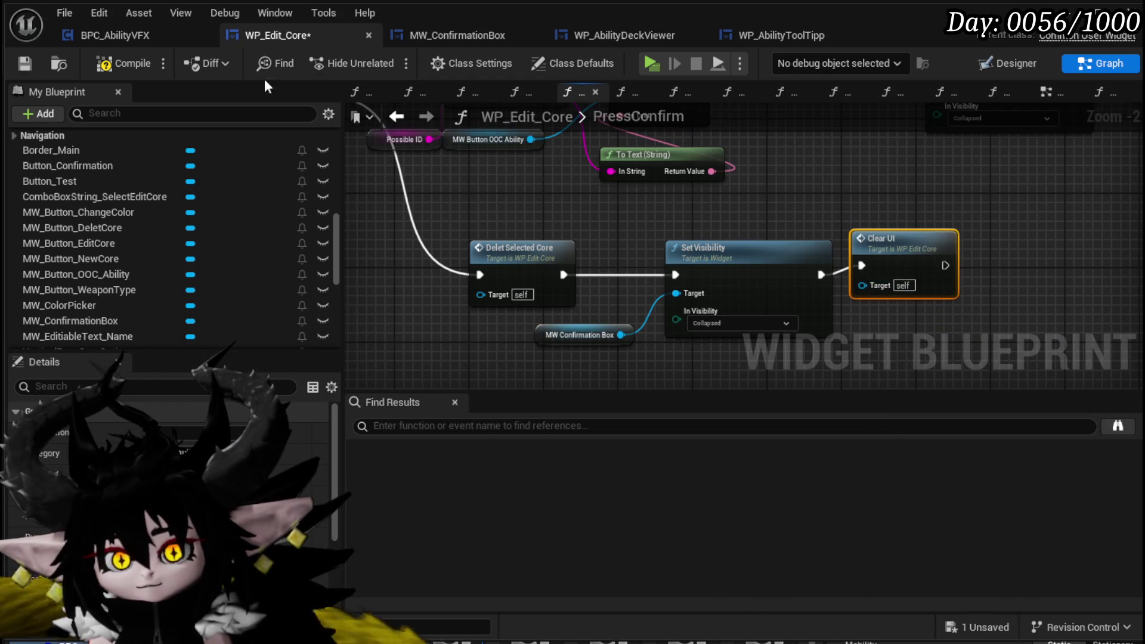
Compile and save the WP_Edit_Core blueprint
click(124, 63)
click(24, 63)
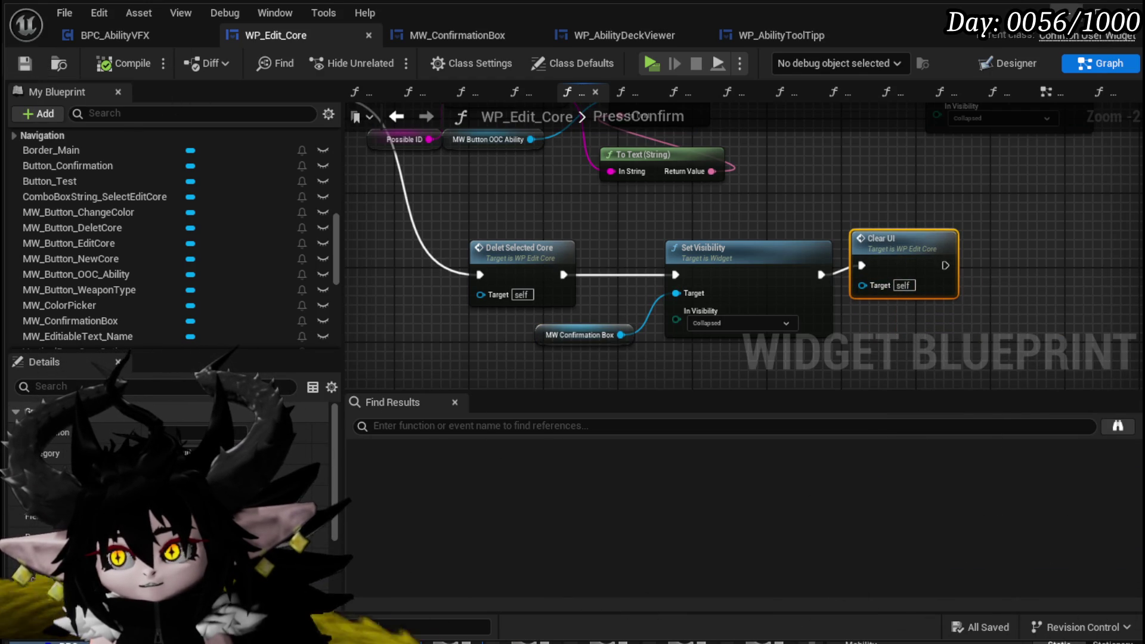
key(alt+Tab)
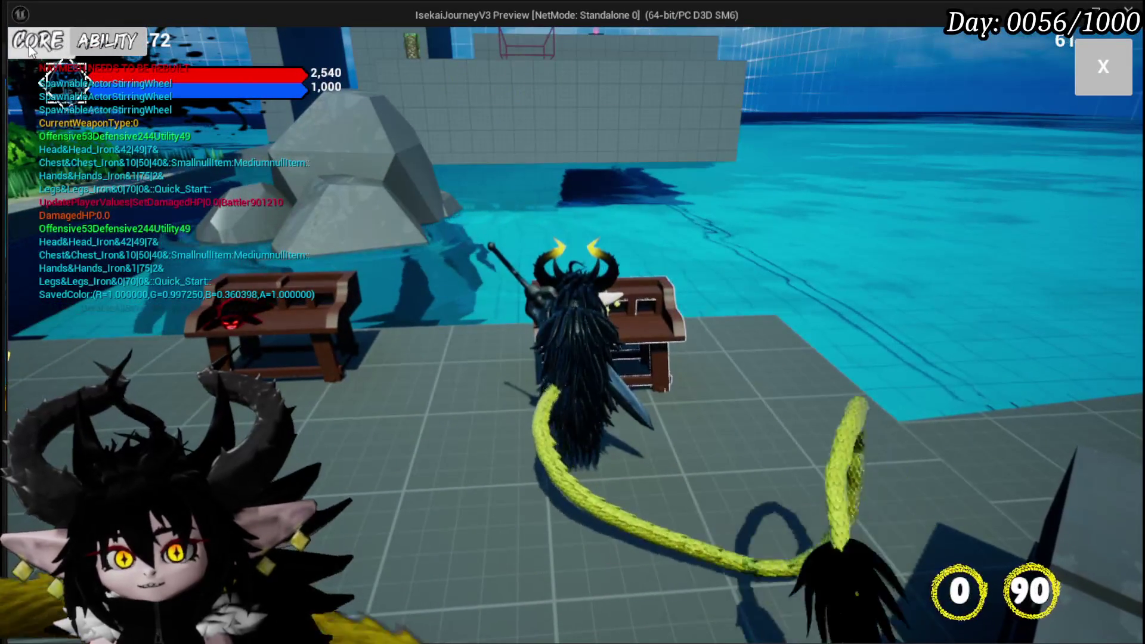
In the running game, load SingleTargetSustain, delete it and confirm, then stop the preview
key(e)
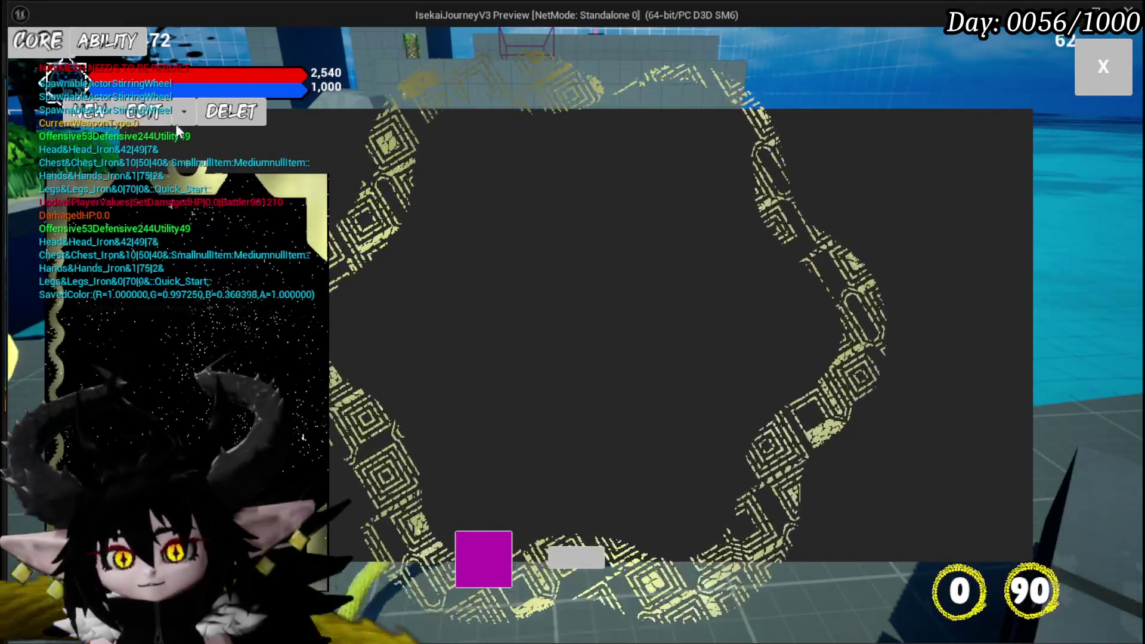
click(180, 114)
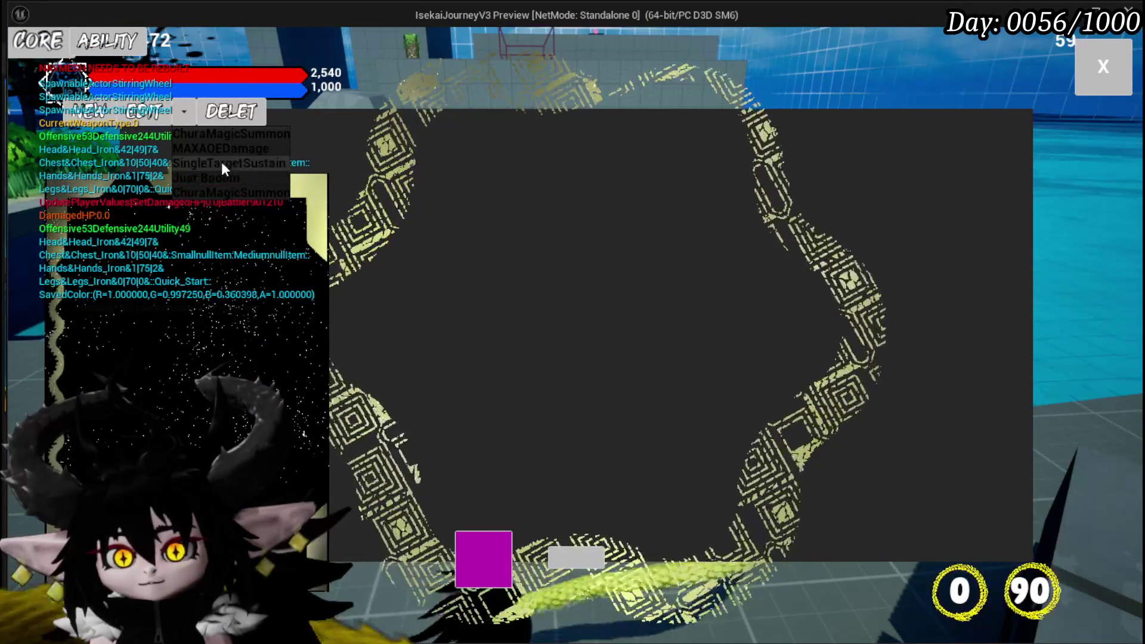
click(220, 162)
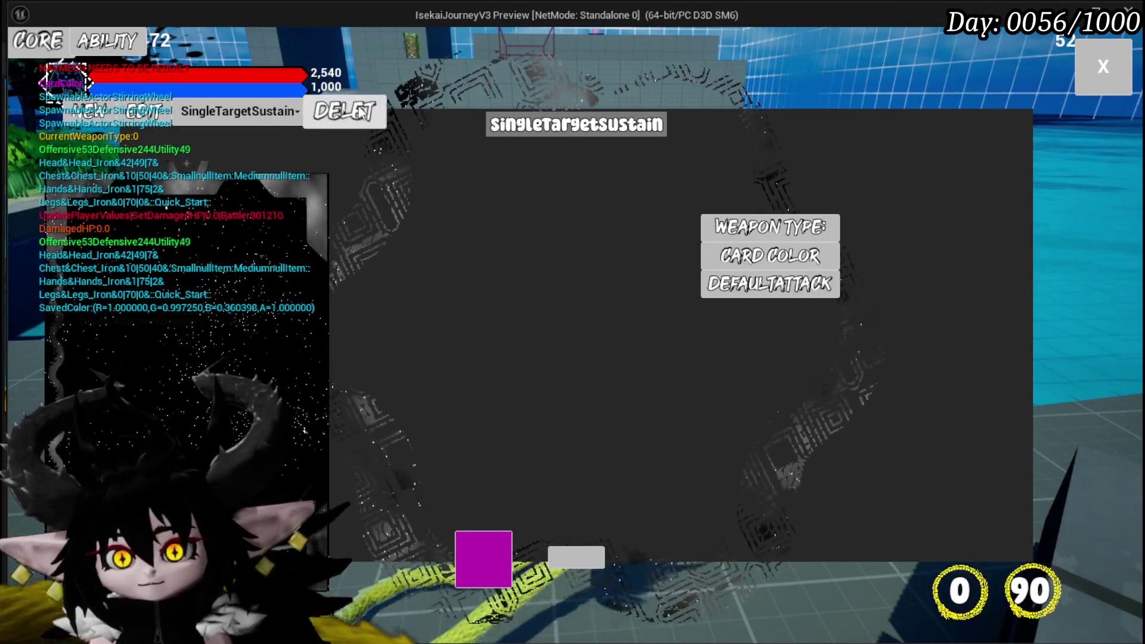
click(344, 111)
click(491, 423)
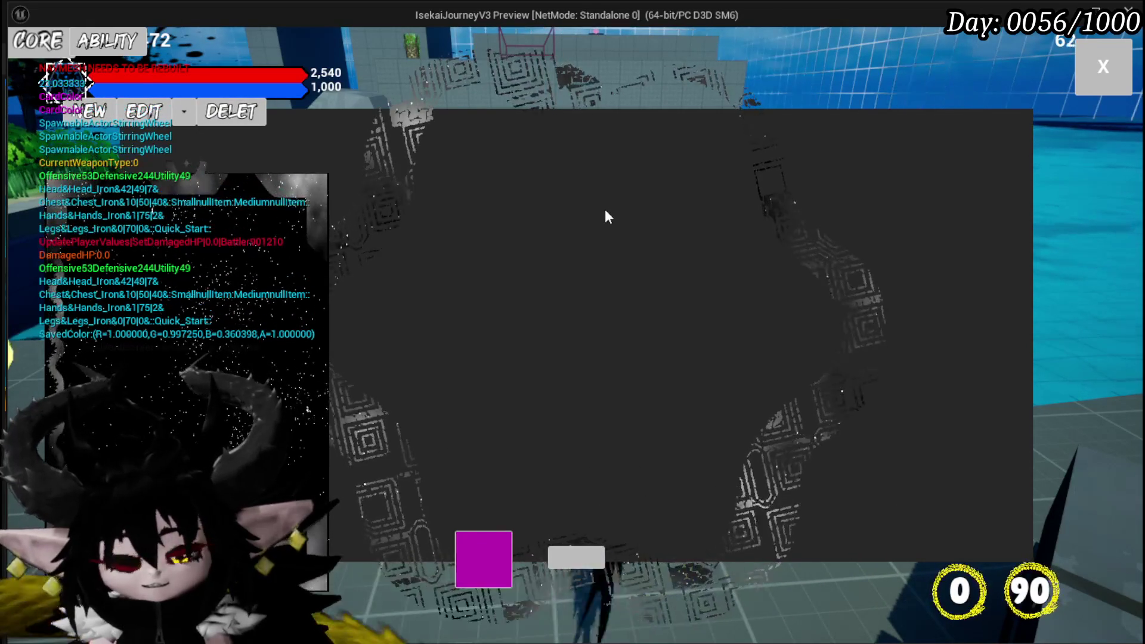
key(Escape)
Save the level and look over the FillDeck graph in WP_AbilityDeckViewer
click(22, 59)
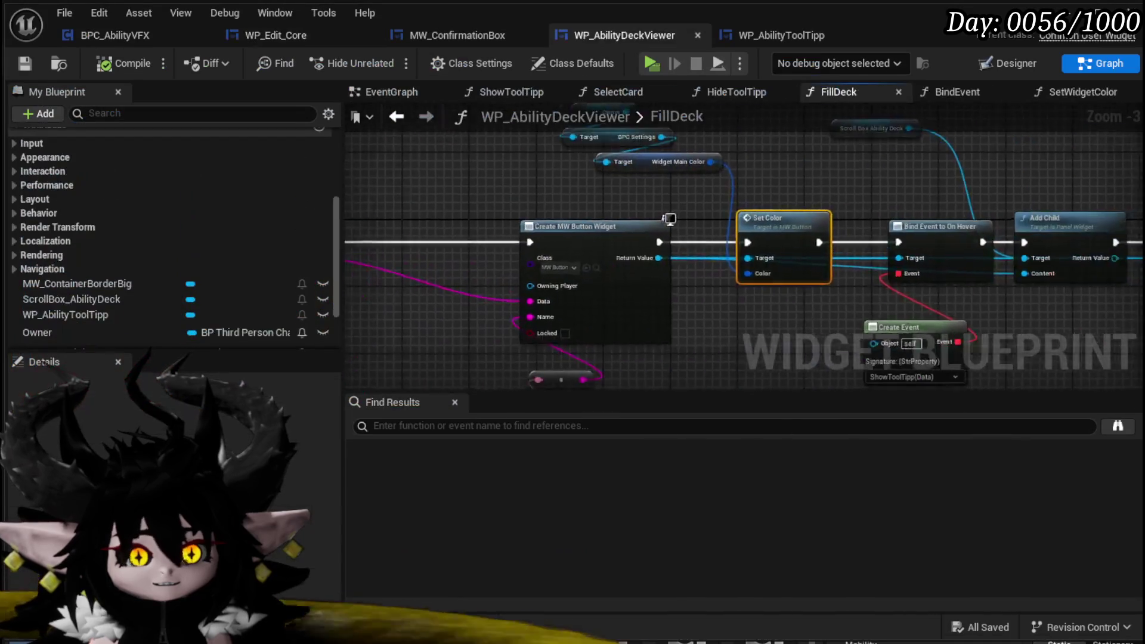
scroll(671, 277, up, 3)
scroll(667, 213, down, 3)
drag(628, 300, 721, 291)
mouse_move(647, 280)
mouse_down()
mouse_move(605, 224)
mouse_move(558, 230)
mouse_move(966, 230)
mouse_move(577, 234)
mouse_move(478, 261)
mouse_up()
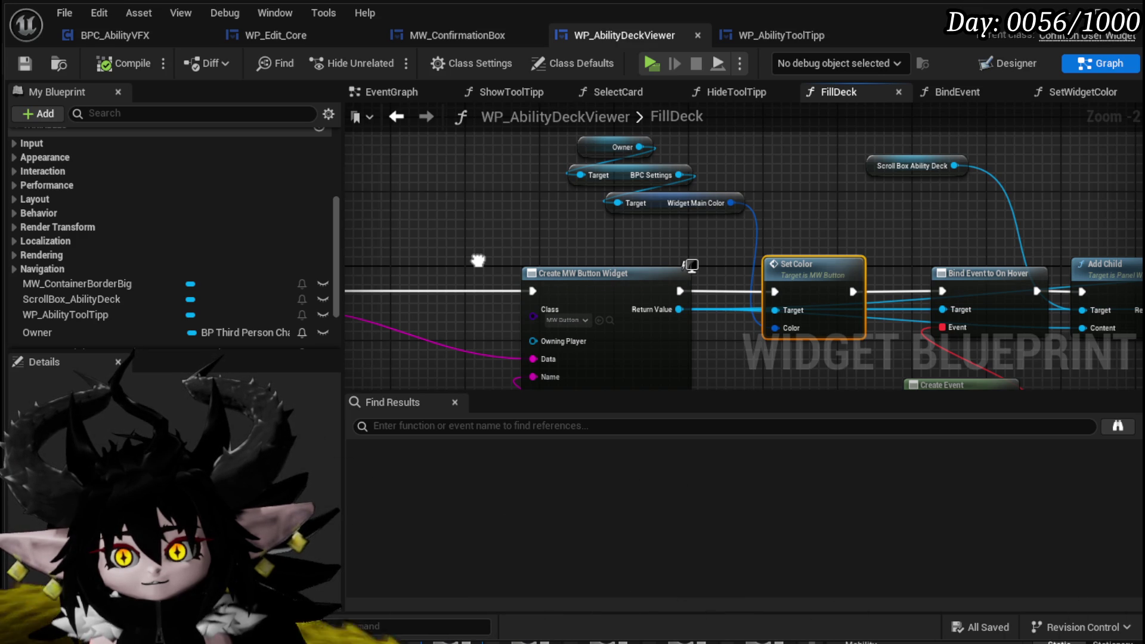
Inspect FillDeck's Owner, BPC Settings and Widget Main Color getters, then return to WP_Edit_Core
mouse_move(600, 203)
mouse_down()
mouse_move(713, 154)
mouse_move(899, 172)
mouse_move(619, 225)
mouse_move(410, 222)
mouse_up()
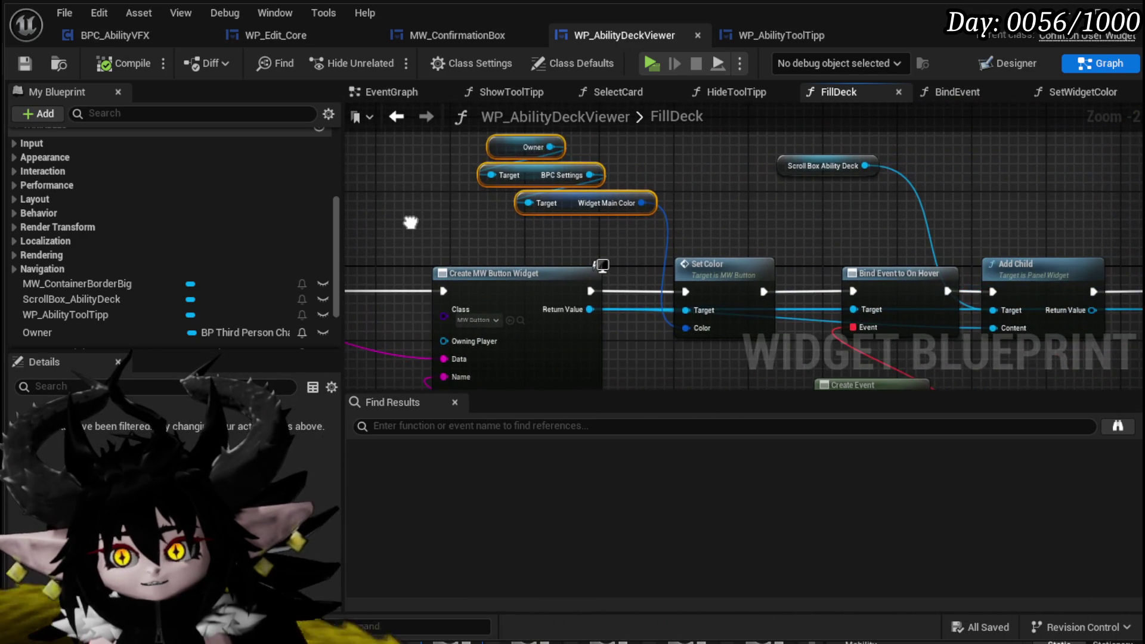
click(410, 223)
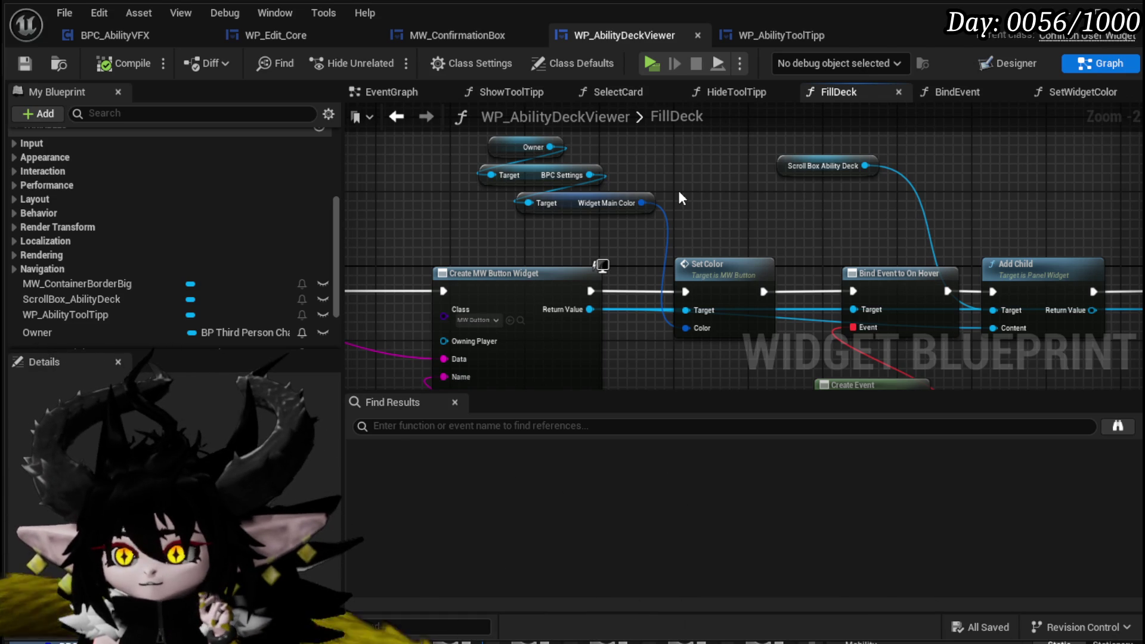
drag(435, 225, 656, 140)
click(632, 148)
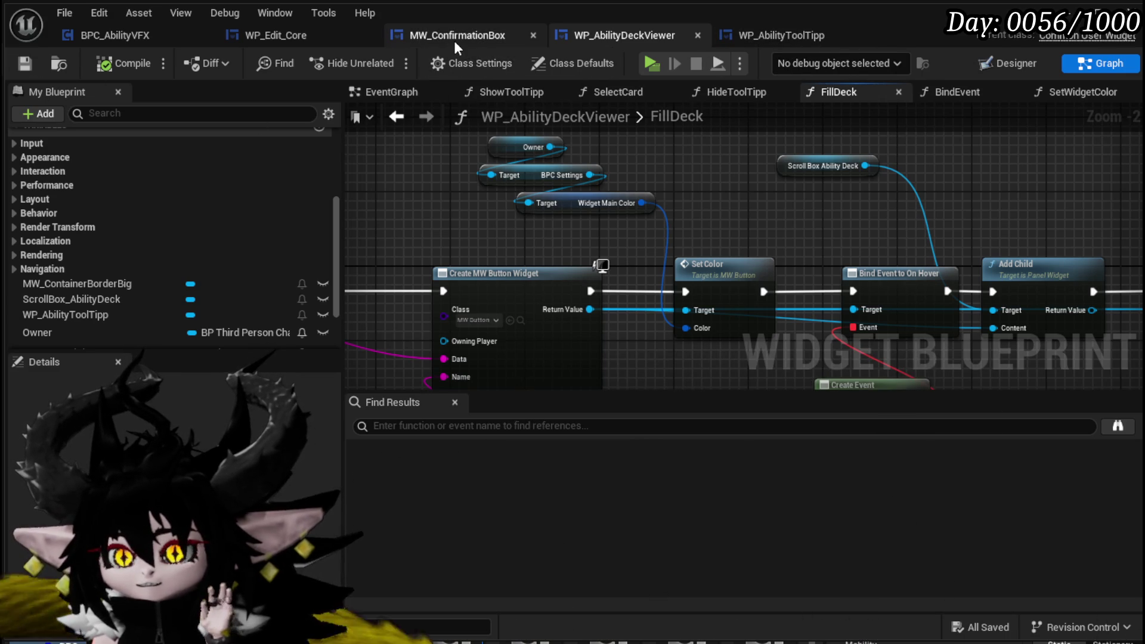
click(309, 31)
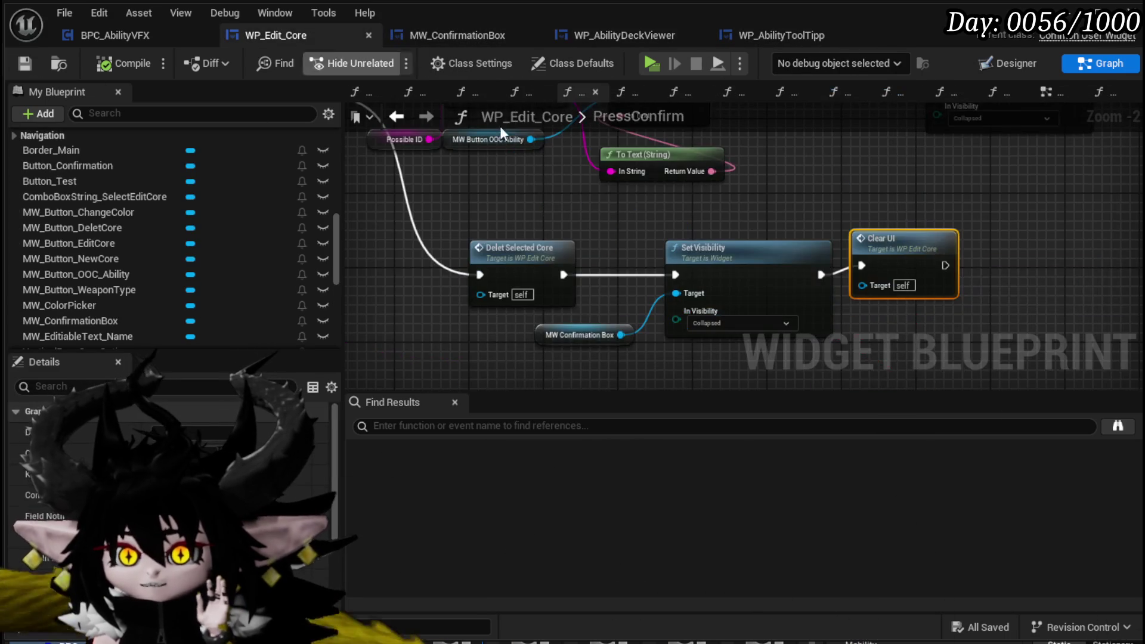
Save WP_Edit_Core, glance at the Designer, and switch the graph view to EventGraph
drag(829, 285, 867, 293)
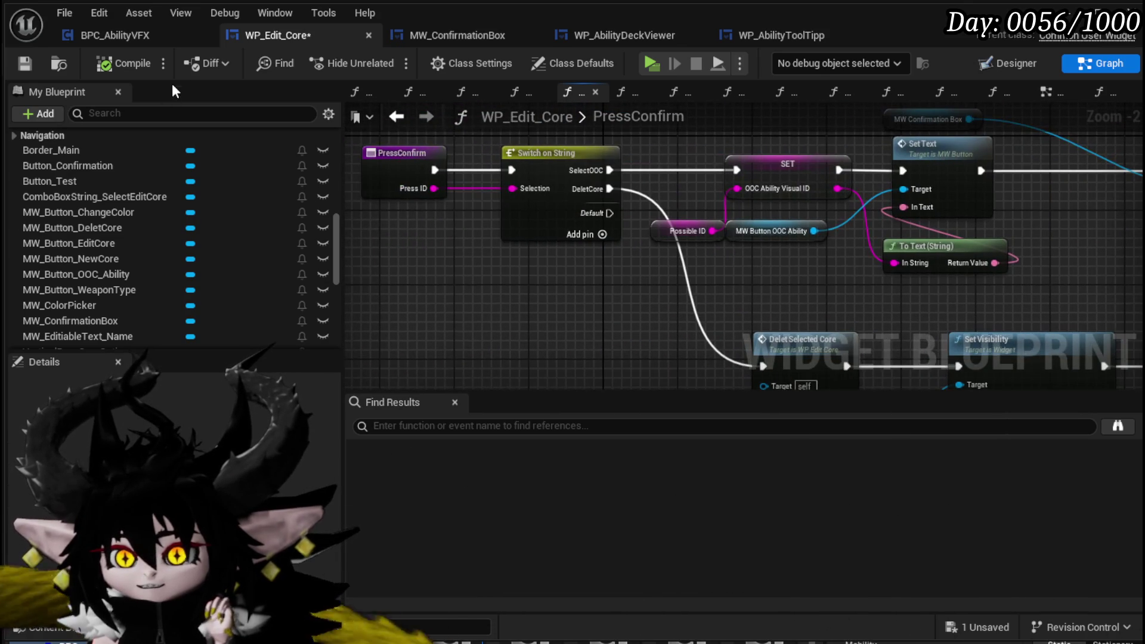
click(26, 64)
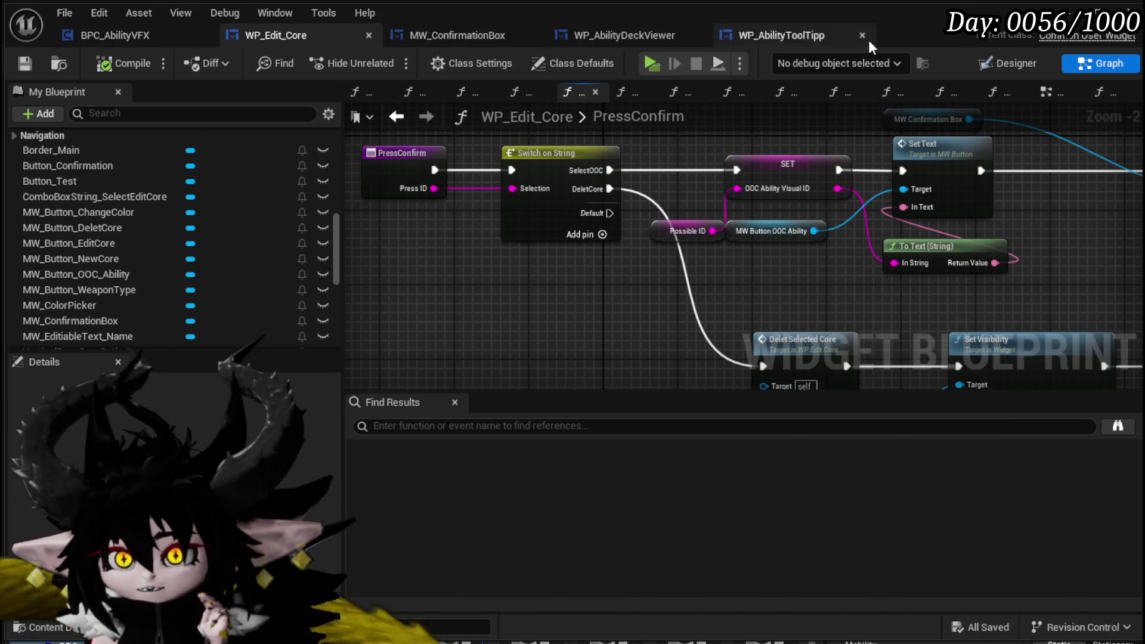
click(1008, 66)
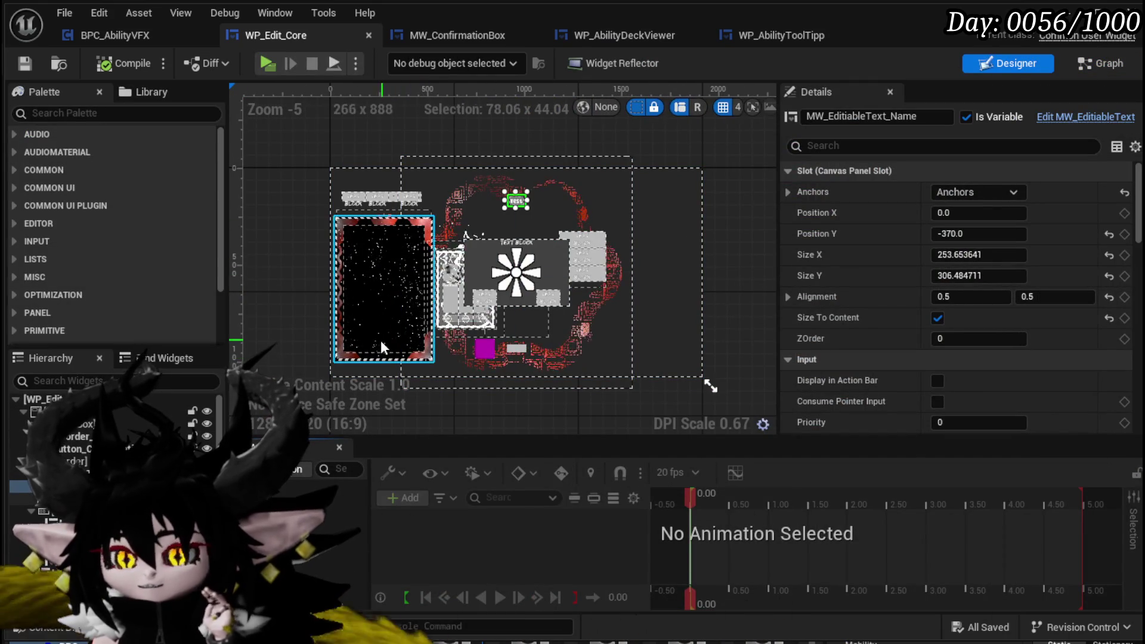
click(1100, 64)
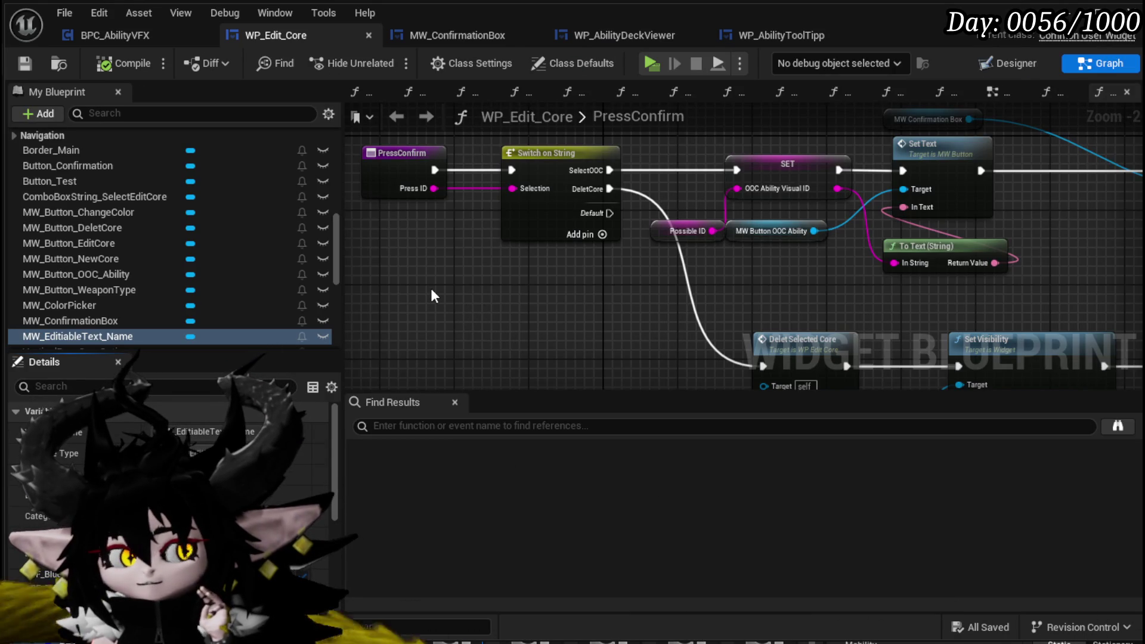
click(1000, 89)
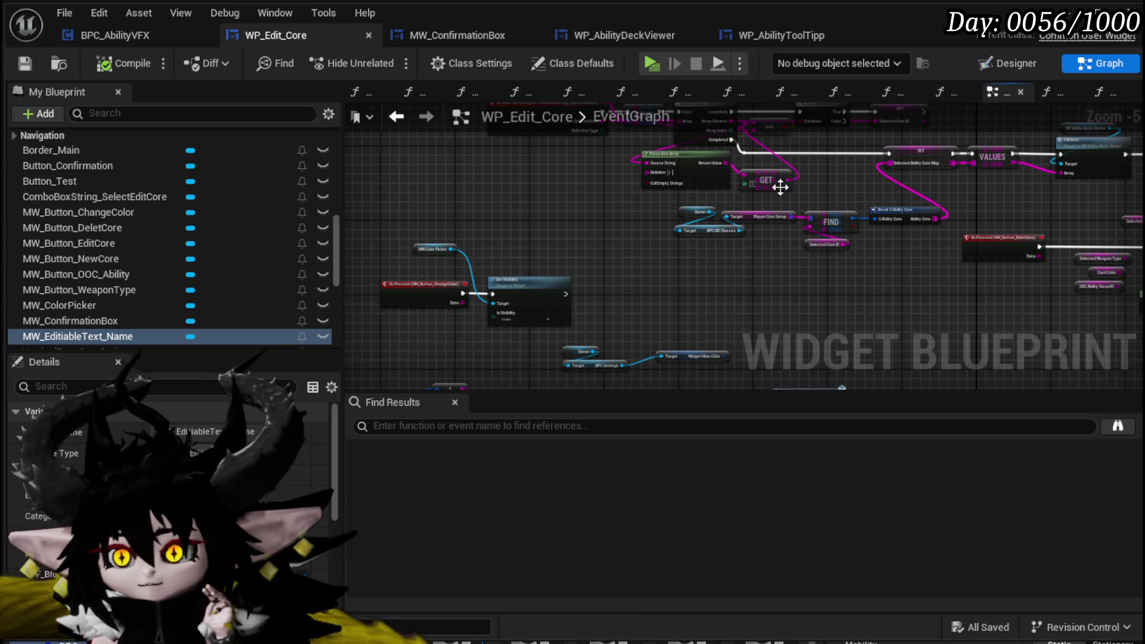
scroll(124, 246, up, 10)
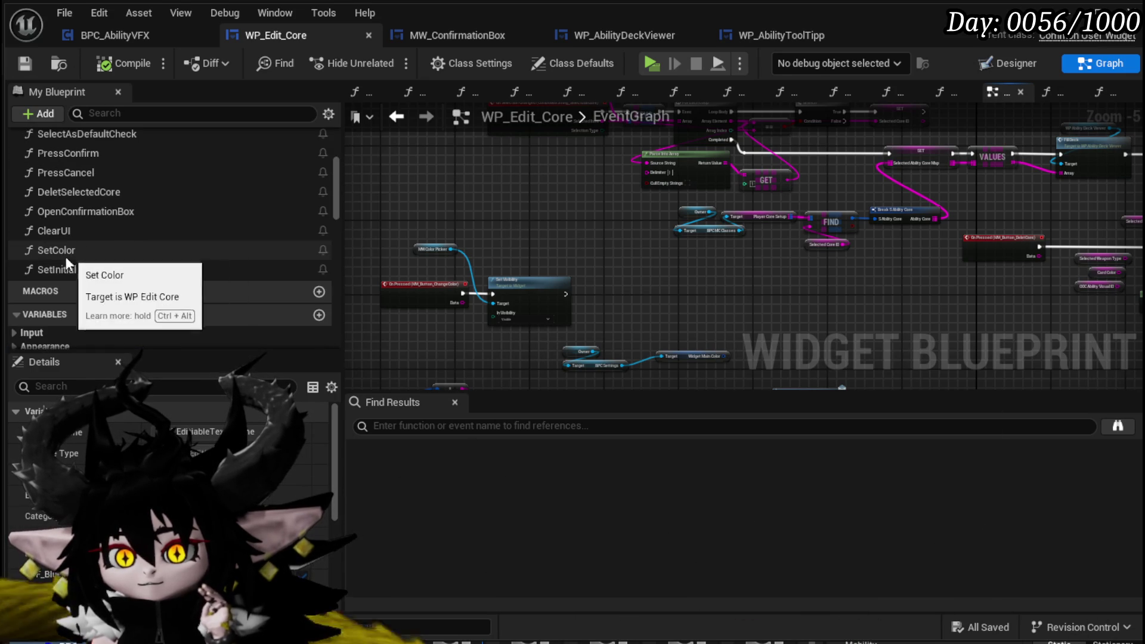
Open ClearUI and reposition the Combo Box String Select Edit Core getter node
double_click(54, 231)
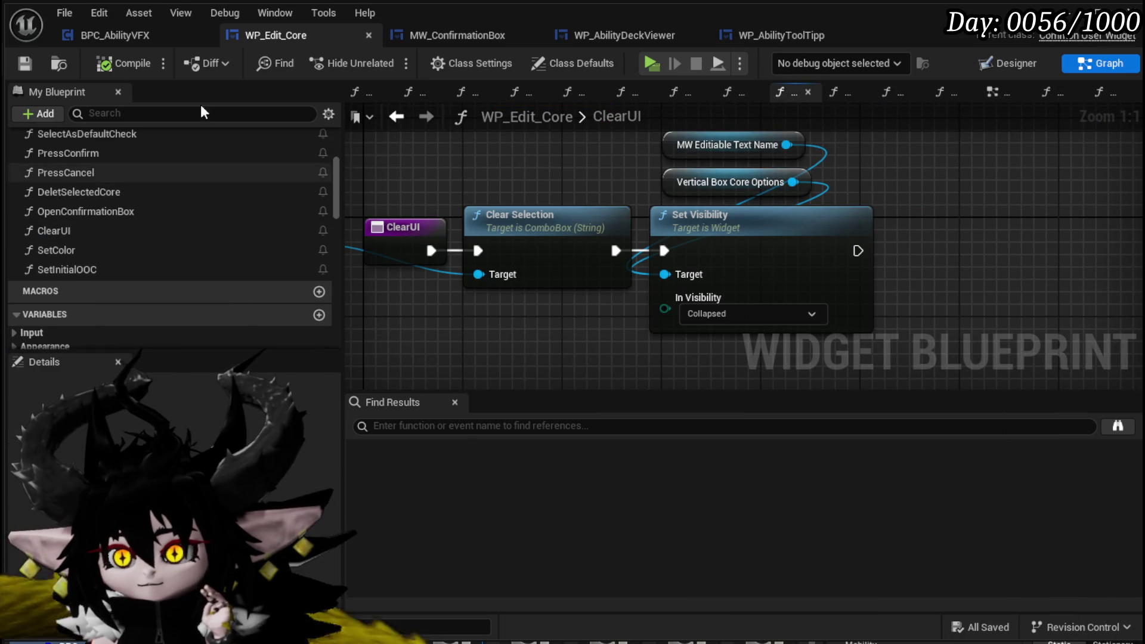
scroll(163, 245, up, 3)
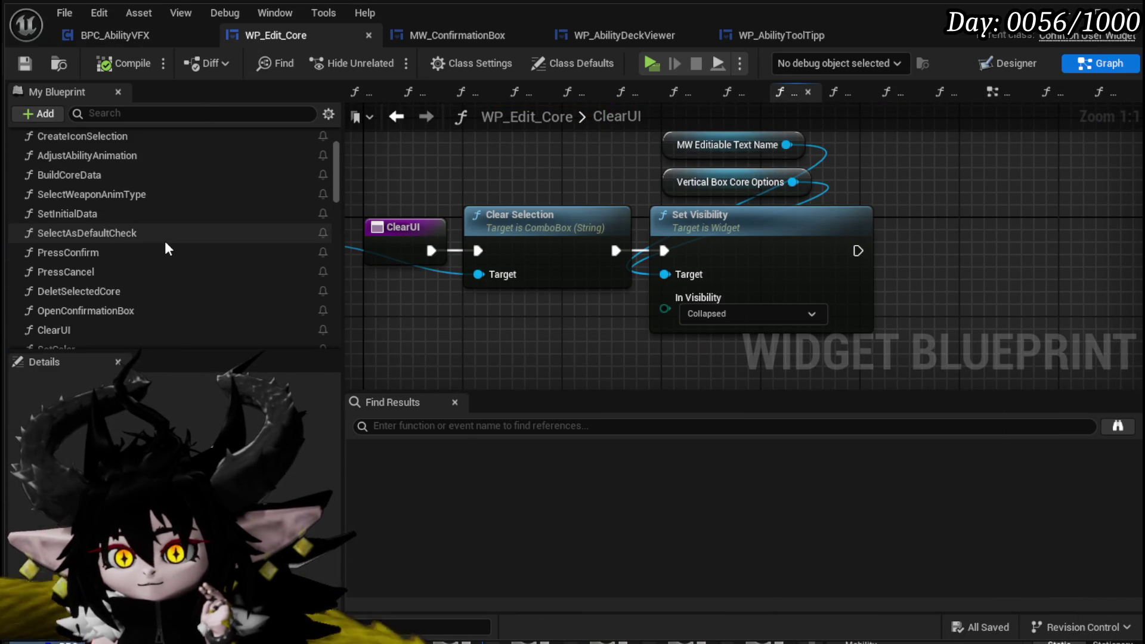
scroll(173, 239, down, 1)
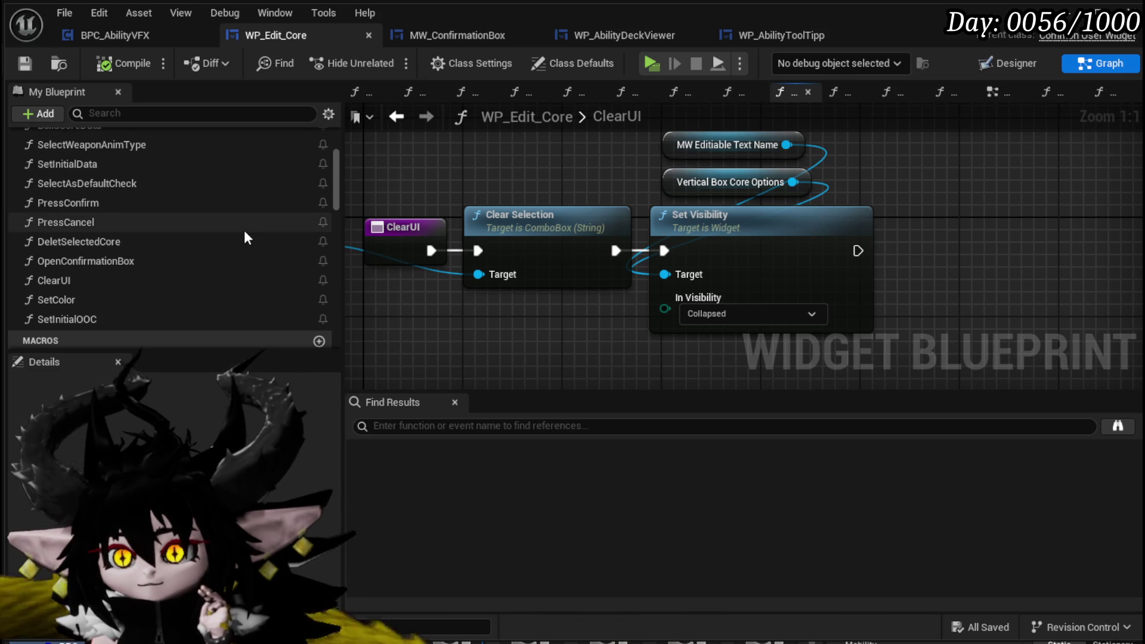
drag(462, 254, 632, 270)
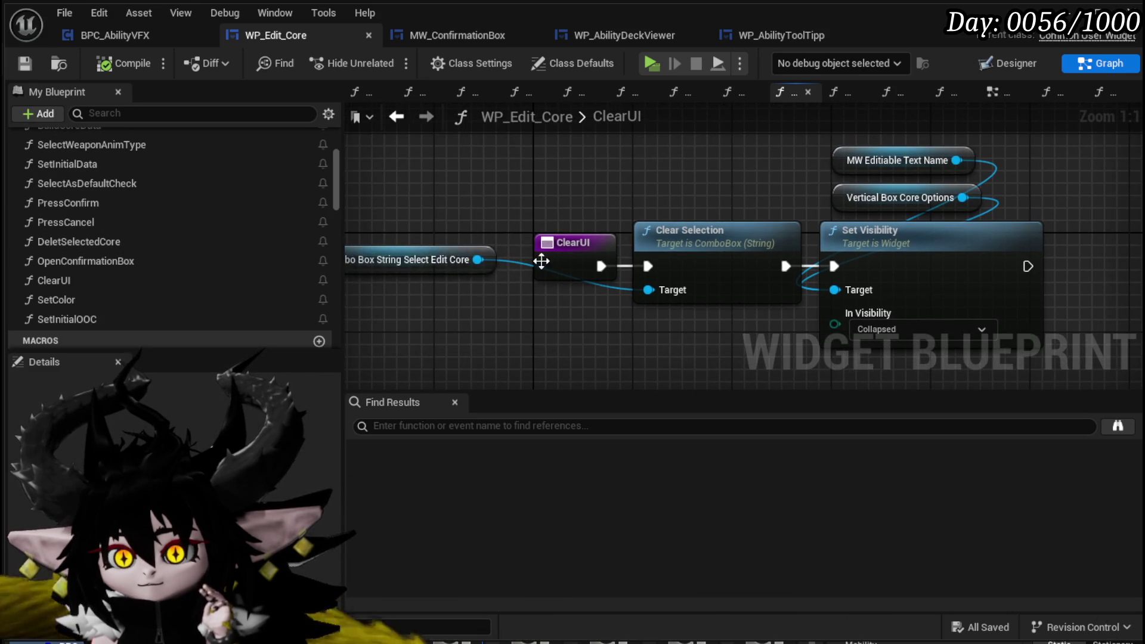
drag(416, 267, 722, 203)
mouse_move(654, 176)
mouse_down()
mouse_move(471, 178)
mouse_move(574, 384)
mouse_up()
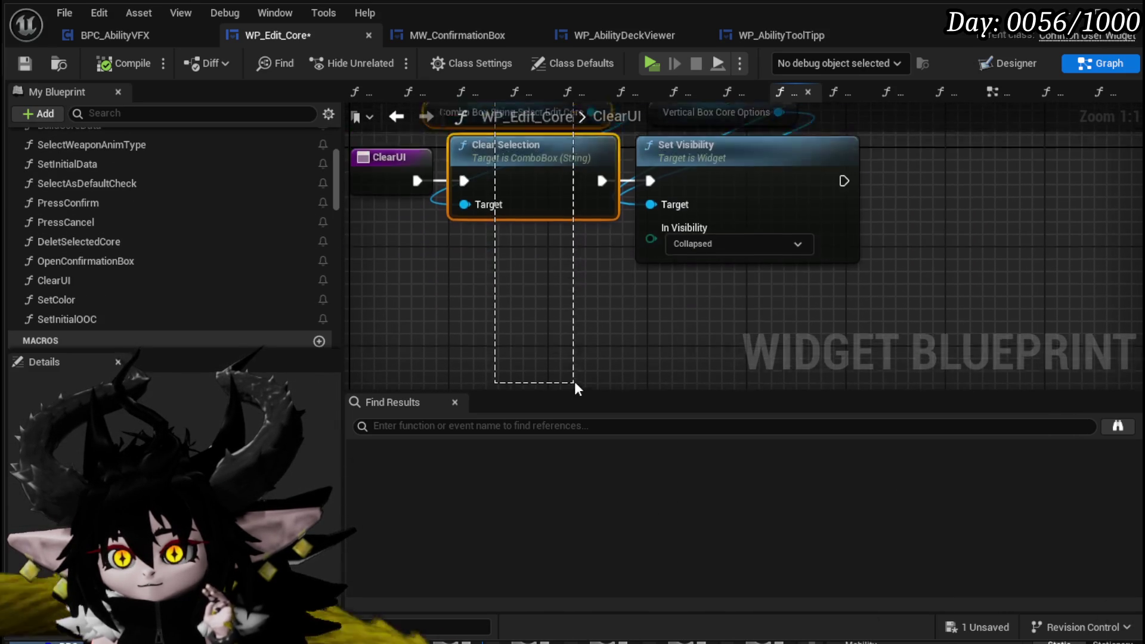
drag(622, 312, 825, 142)
click(825, 142)
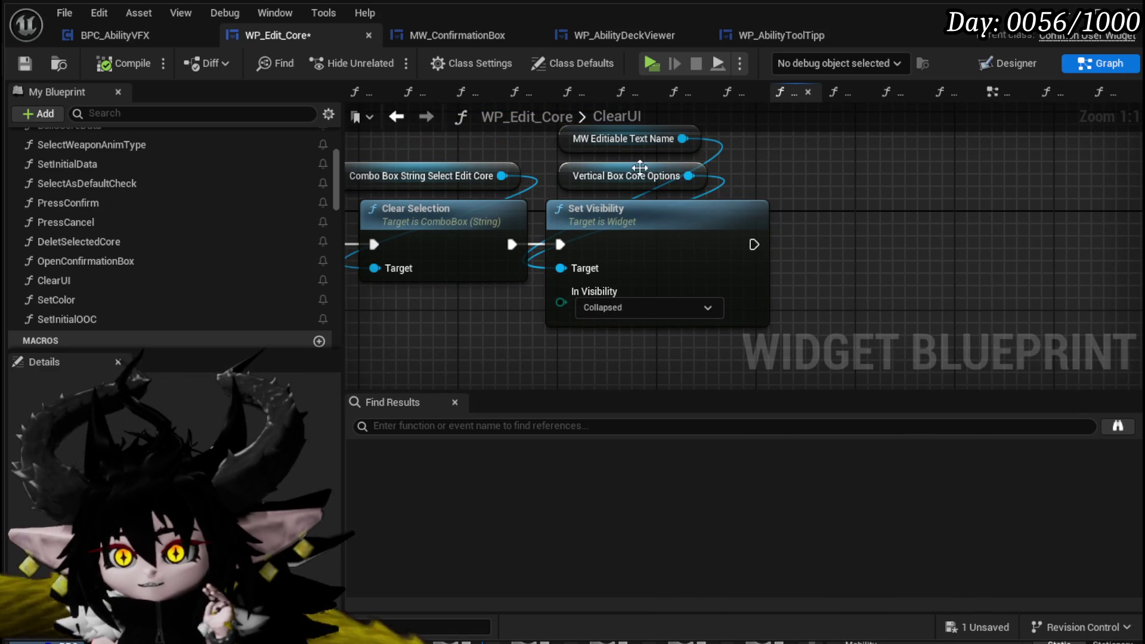
scroll(298, 201, up, 3)
scroll(299, 200, down, 3)
scroll(299, 199, down, 15)
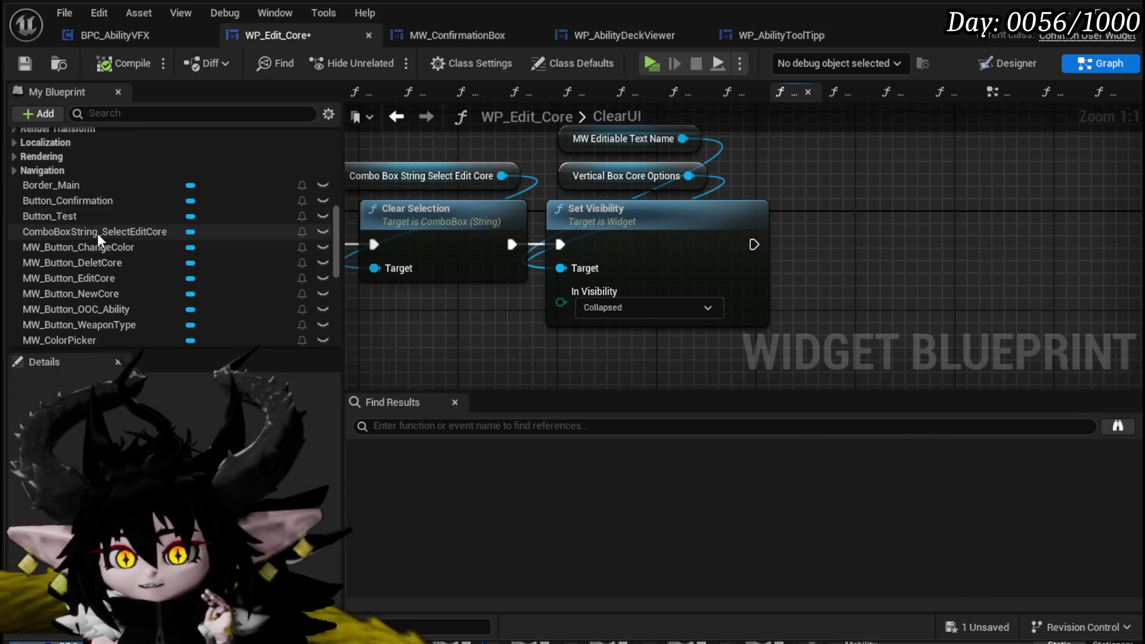
Wire MW Button Delet Core and Button Test getters into Set Visibility's Target
drag(116, 265, 409, 259)
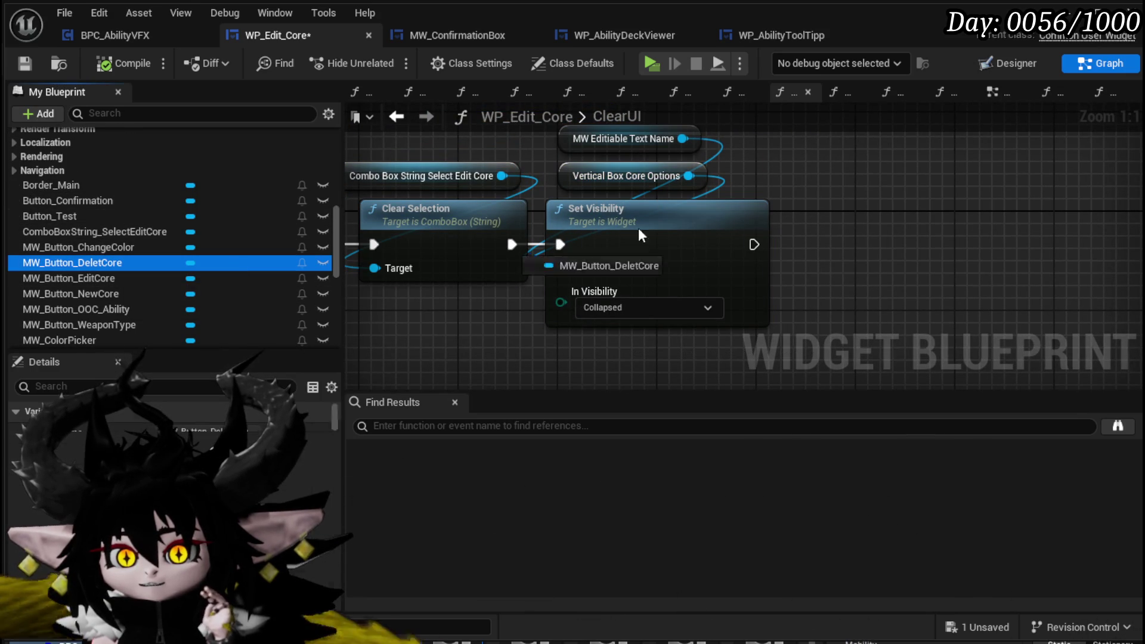
mouse_move(771, 158)
mouse_down()
mouse_move(821, 188)
mouse_move(776, 156)
mouse_up()
drag(884, 163, 556, 269)
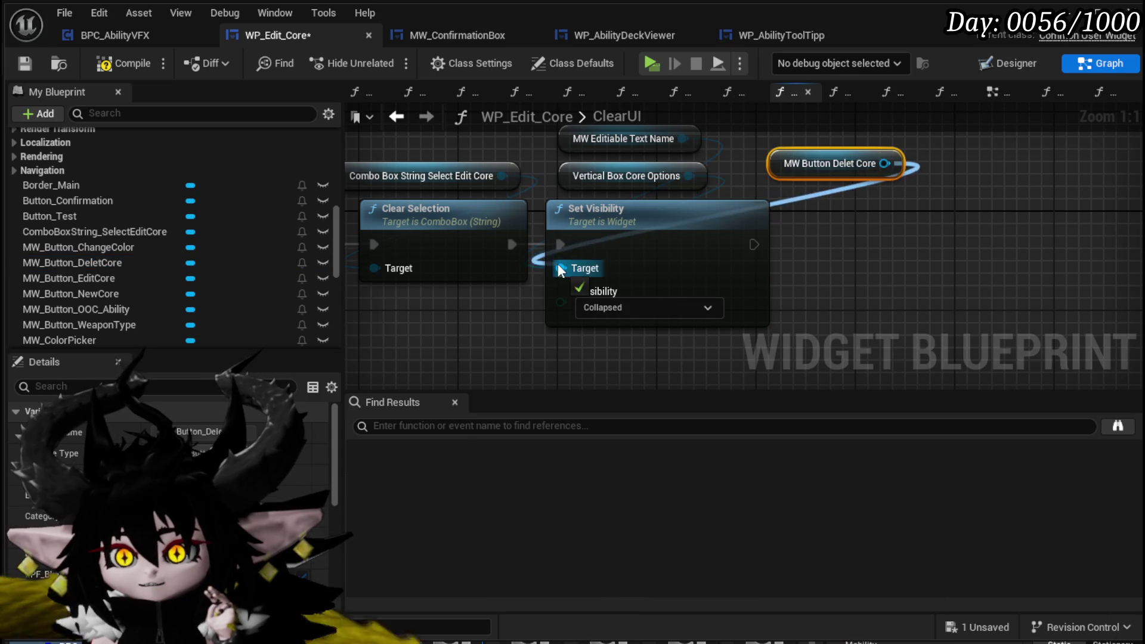
mouse_move(88, 216)
mouse_down()
mouse_move(875, 223)
mouse_move(867, 239)
mouse_move(870, 229)
mouse_move(642, 274)
mouse_up()
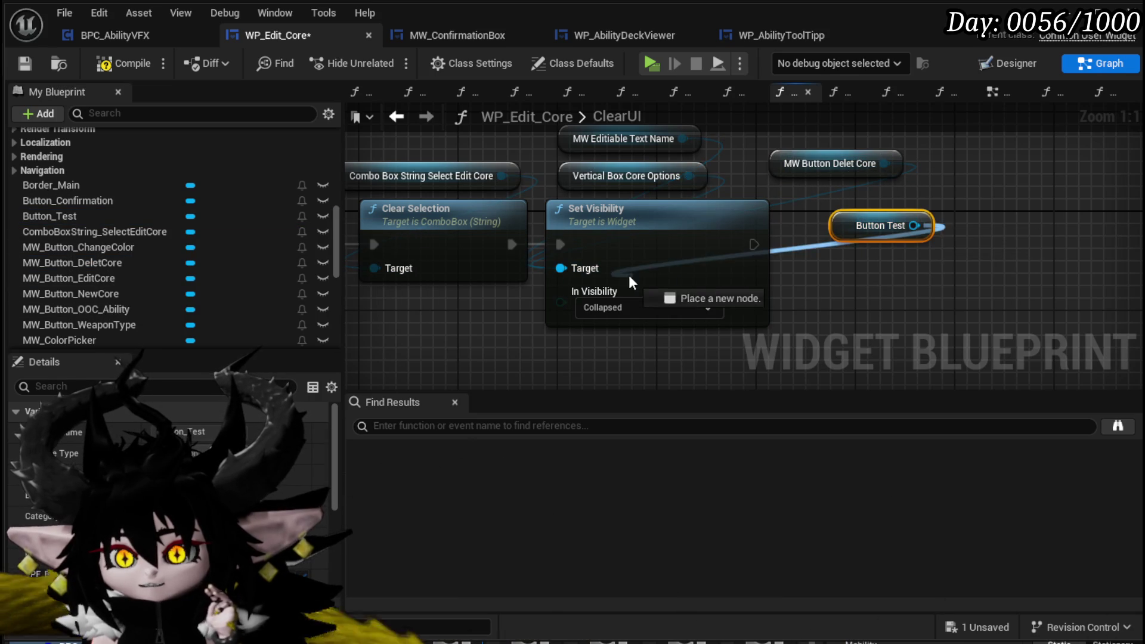
drag(574, 268, 574, 267)
Wire a Button Confirmation getter into Set Visibility's Target and save WP_Edit_Core
drag(80, 199, 706, 273)
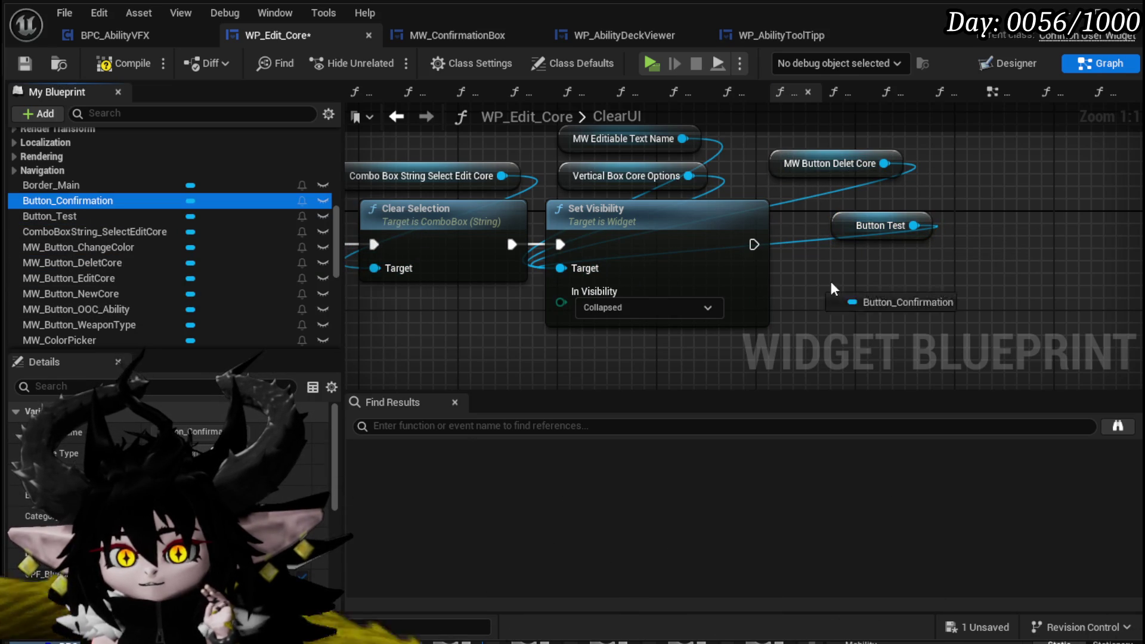
drag(820, 250, 821, 258)
click(871, 279)
drag(928, 262, 560, 268)
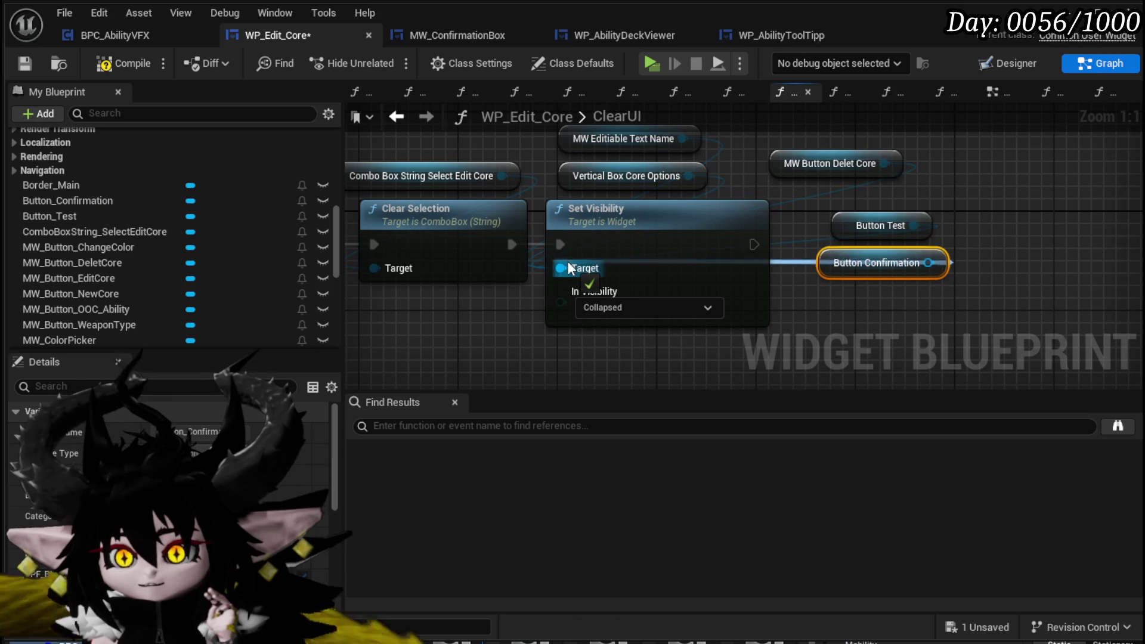
click(838, 304)
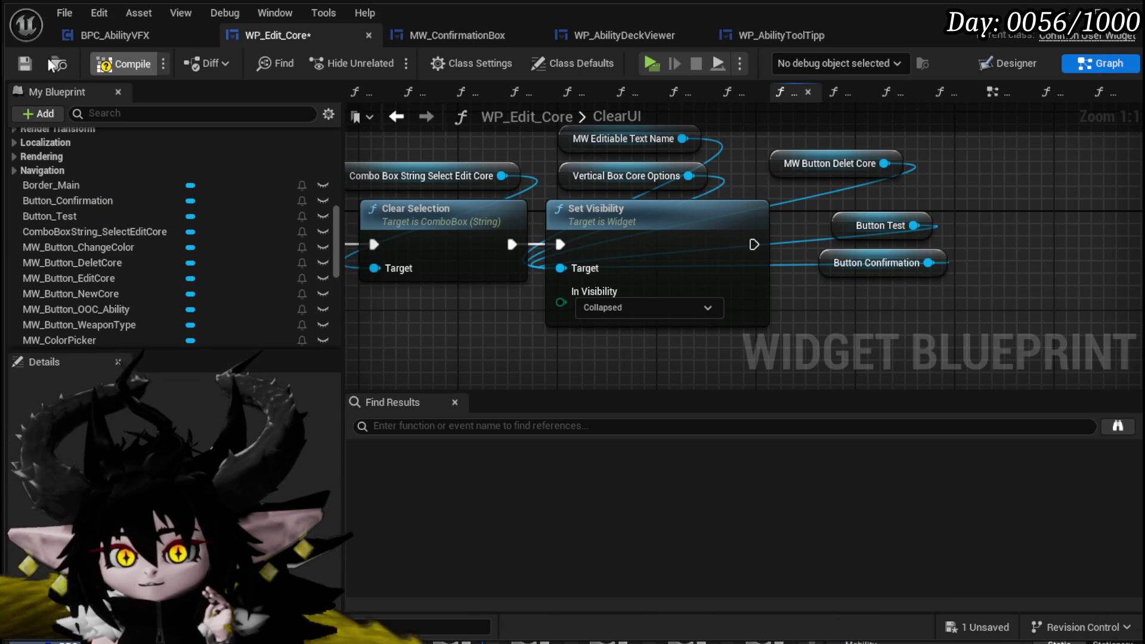
click(23, 63)
scroll(123, 293, down, 3)
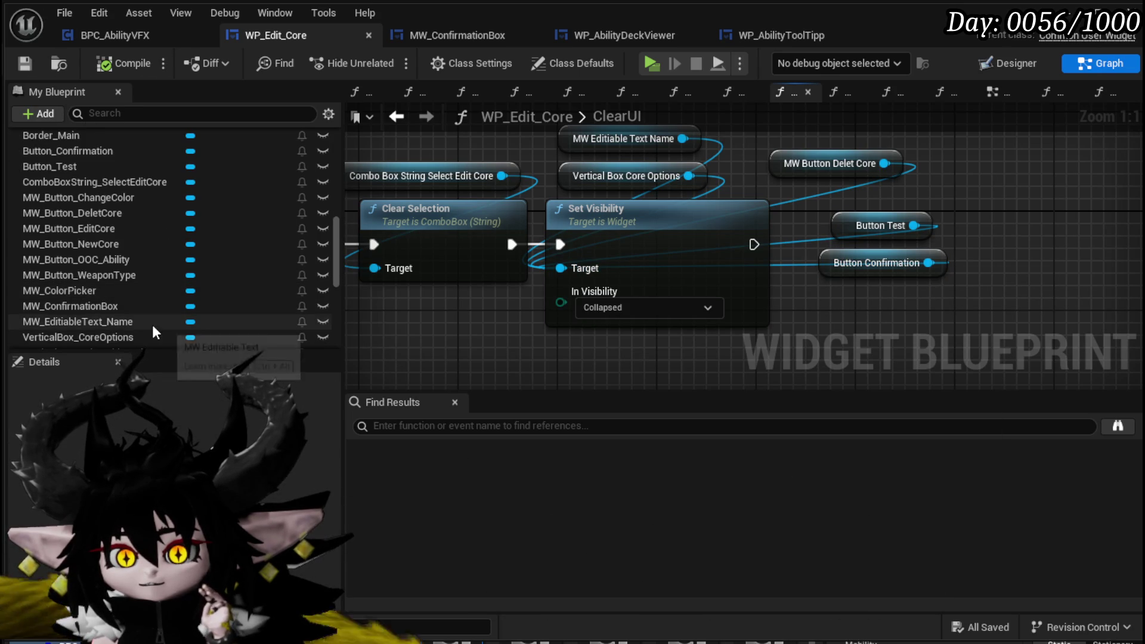
Wire a WP_AbilityDeckViewer getter into ClearUI's Set Visibility target
click(117, 319)
drag(818, 293, 818, 301)
click(861, 317)
drag(911, 300, 560, 267)
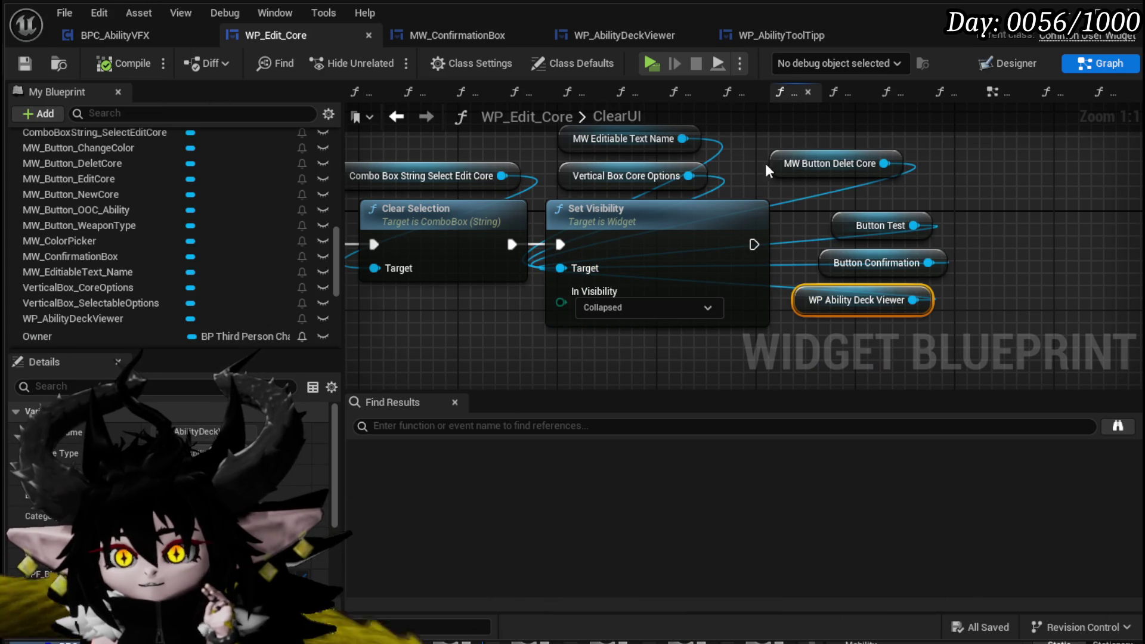
Marquee-select Set Visibility with all its getter nodes, then add a new function
drag(831, 206, 663, 198)
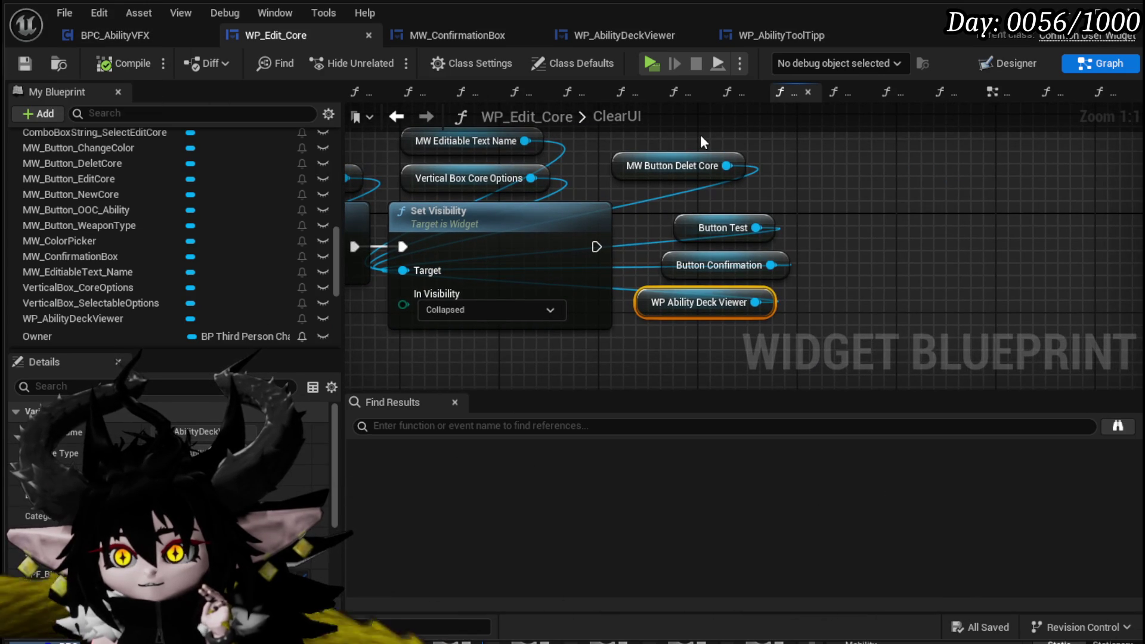
drag(701, 139, 820, 312)
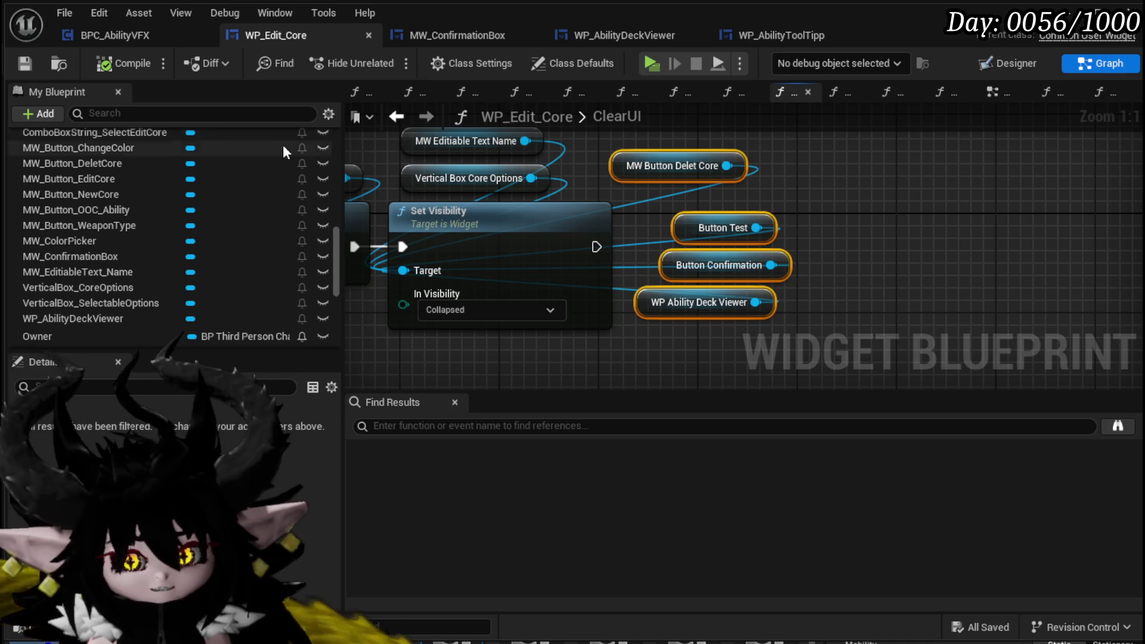
scroll(195, 202, up, 5)
mouse_move(698, 215)
mouse_down()
mouse_move(752, 276)
mouse_move(712, 254)
mouse_move(708, 230)
mouse_up()
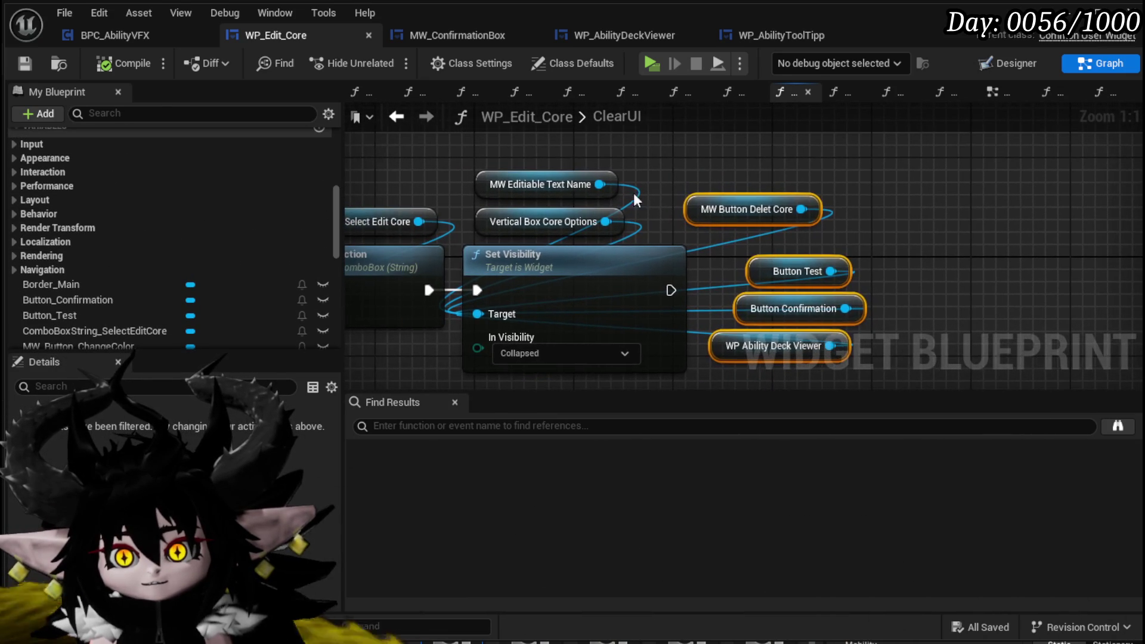
mouse_move(534, 142)
mouse_down()
mouse_move(746, 277)
mouse_move(810, 349)
mouse_up()
scroll(210, 182, up, 10)
click(321, 179)
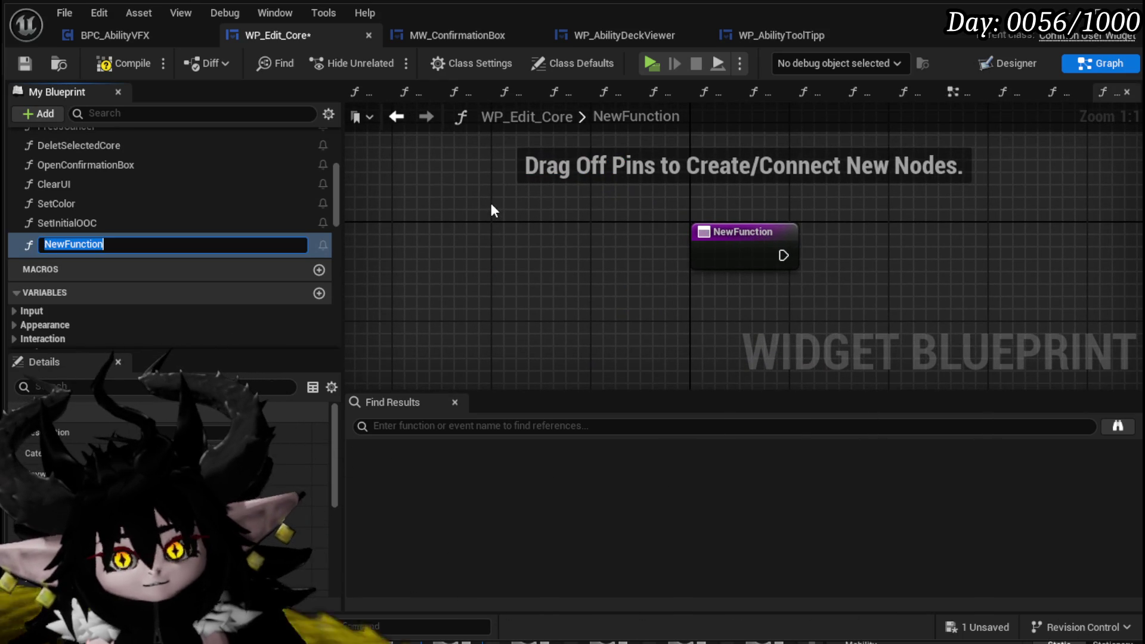
Create an OpenUI function whose pasted Set Visibility sets the core widgets to Visible, then compile and save
text(Ope)
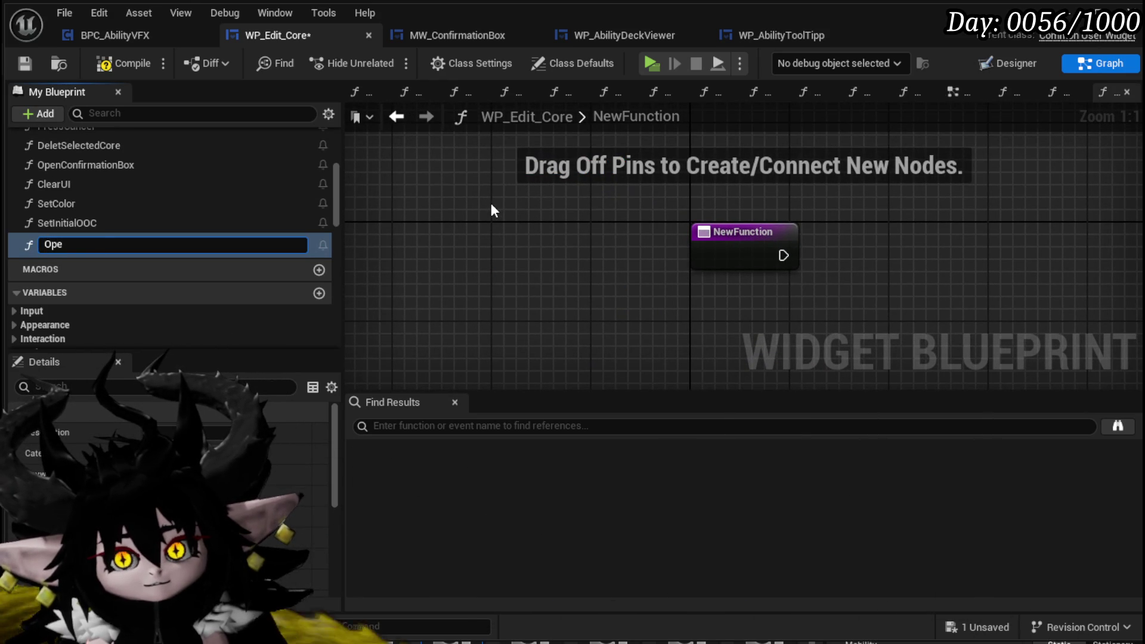
text(nUI)
key(Return)
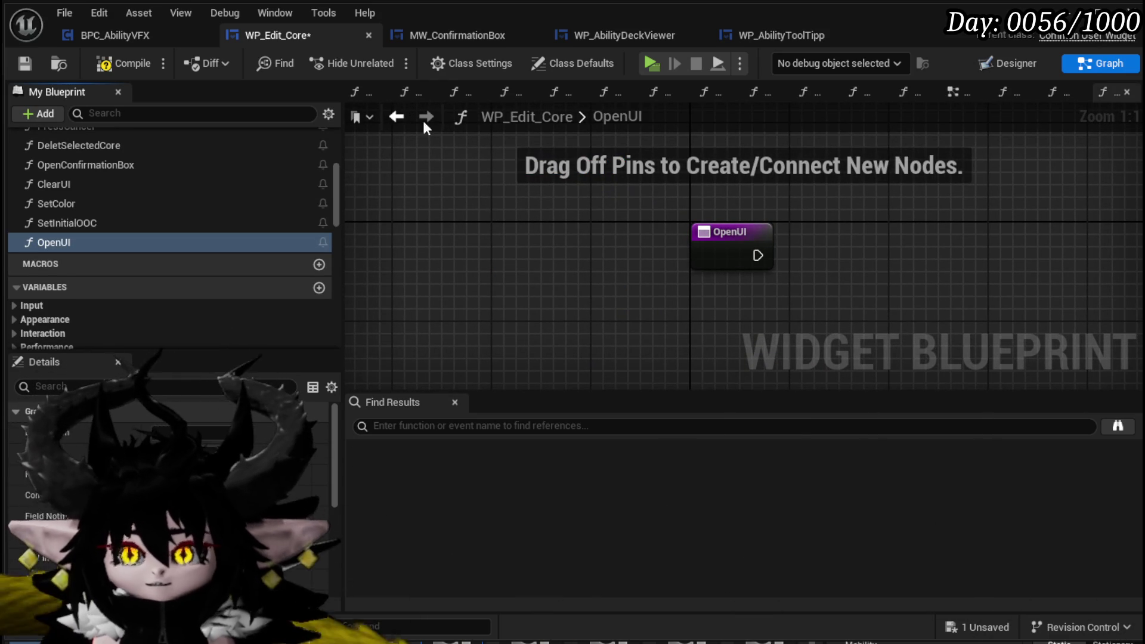
key(ctrl+v)
drag(534, 168, 658, 245)
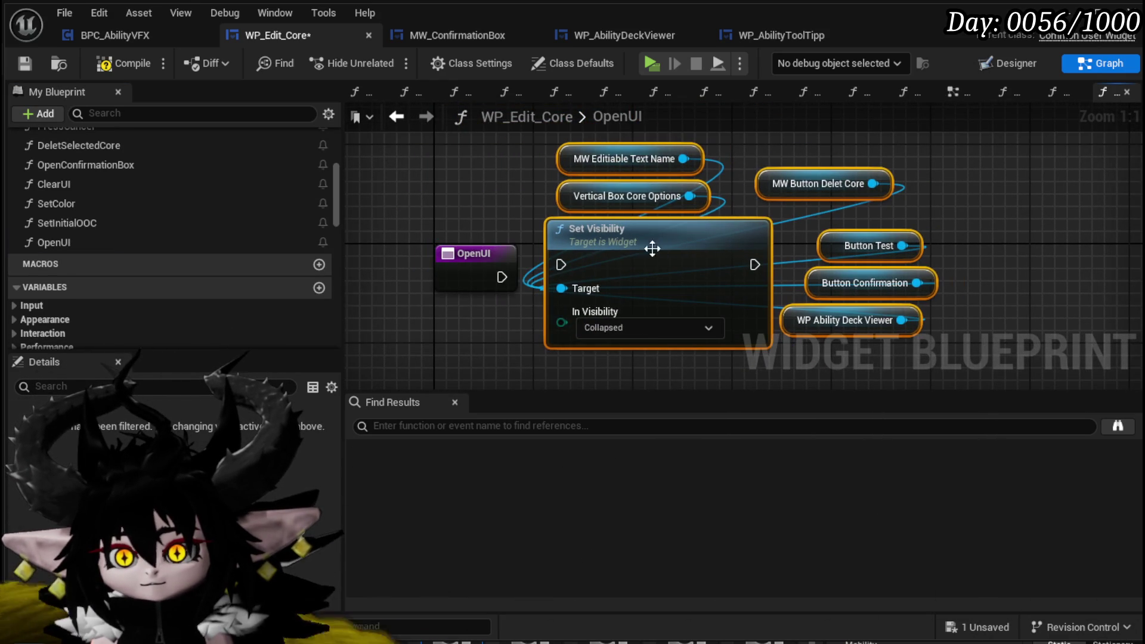
drag(501, 277, 561, 264)
click(609, 327)
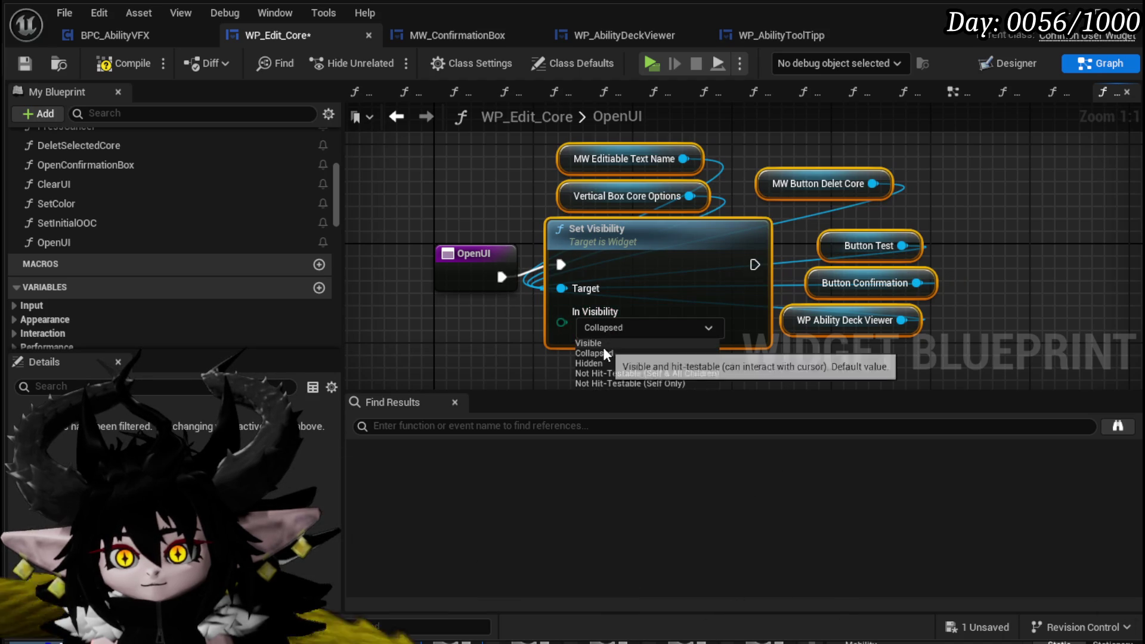
click(600, 341)
click(444, 338)
click(124, 63)
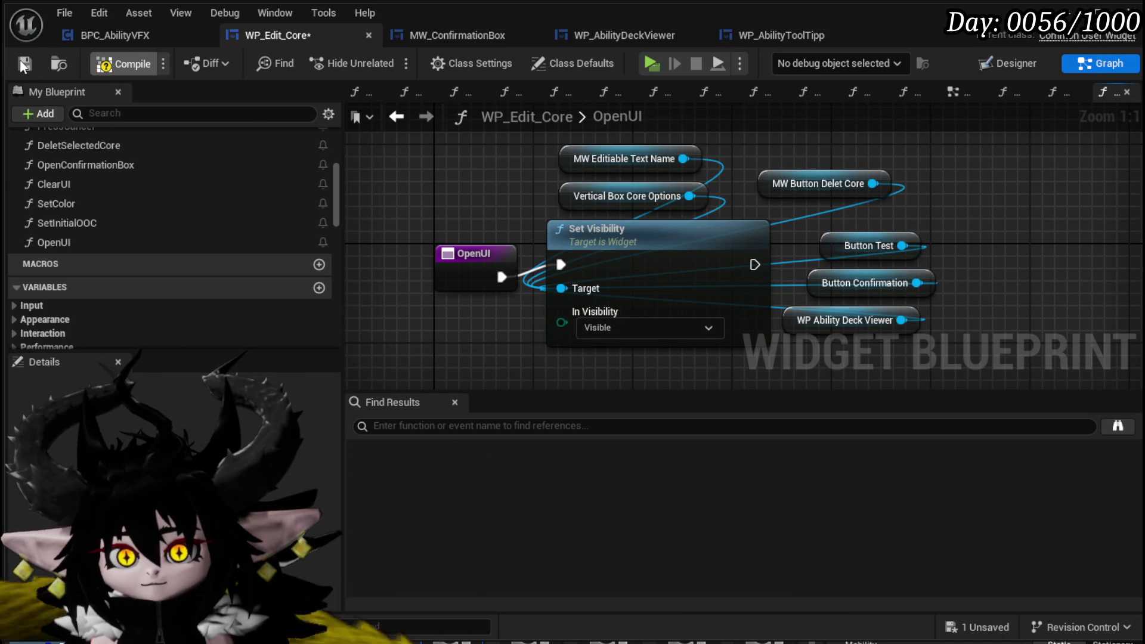
click(24, 64)
Chain a second Set Visibility targeting Button Test after the first, then compile and save
mouse_move(946, 230)
mouse_down()
mouse_move(777, 228)
mouse_move(757, 249)
mouse_move(848, 249)
mouse_up()
text(S)
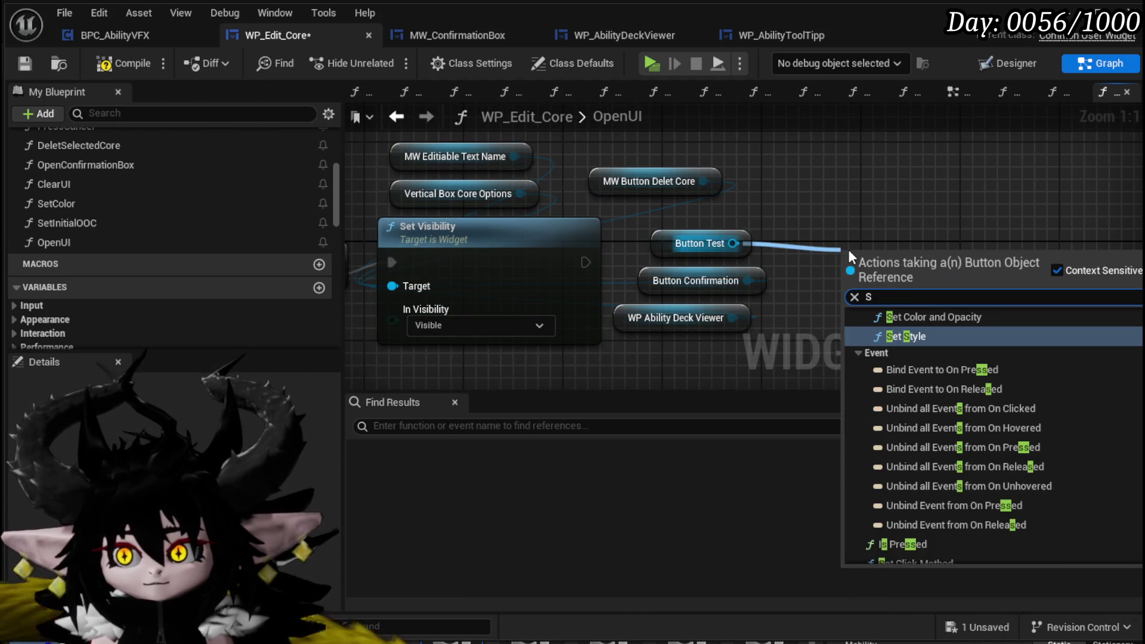
click(442, 230)
key(ctrl+c)
key(ctrl+v)
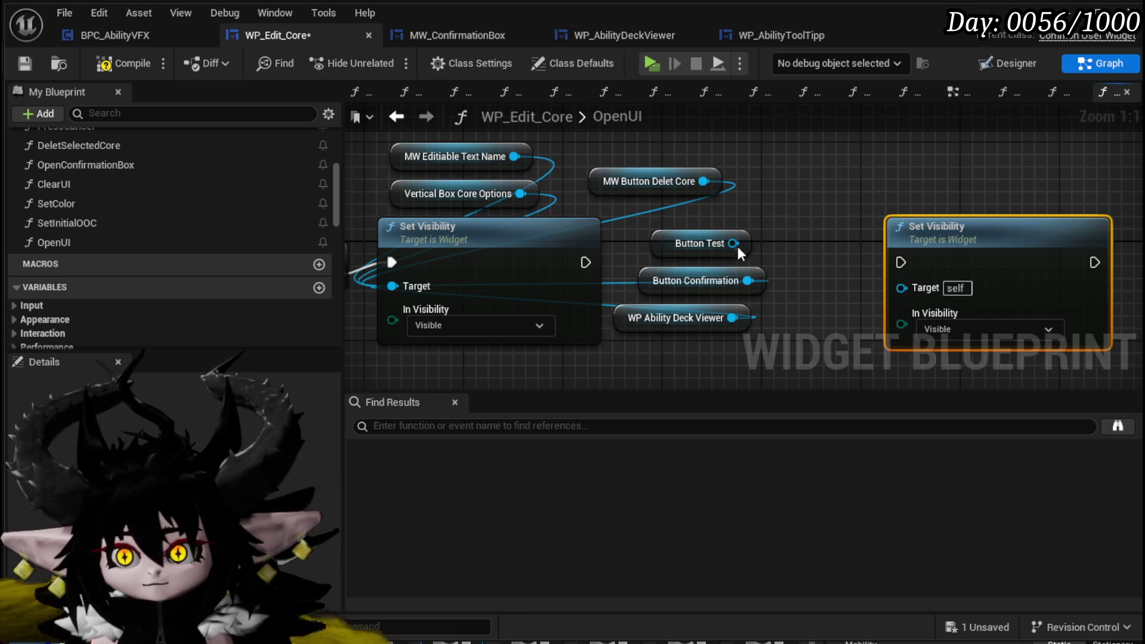
mouse_move(747, 243)
mouse_down()
mouse_move(975, 179)
mouse_move(883, 243)
mouse_up()
mouse_move(963, 182)
mouse_down()
mouse_move(975, 194)
mouse_move(901, 288)
mouse_up()
mouse_move(585, 262)
mouse_down()
mouse_move(912, 261)
mouse_move(901, 263)
mouse_up()
click(878, 238)
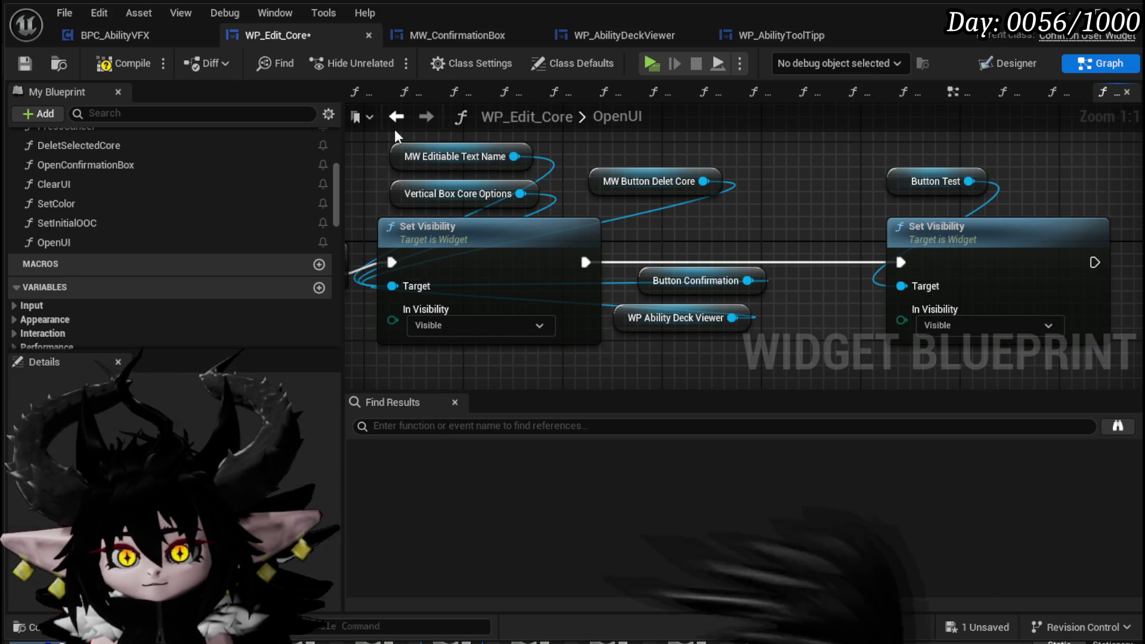
click(26, 65)
scroll(99, 216, up, 3)
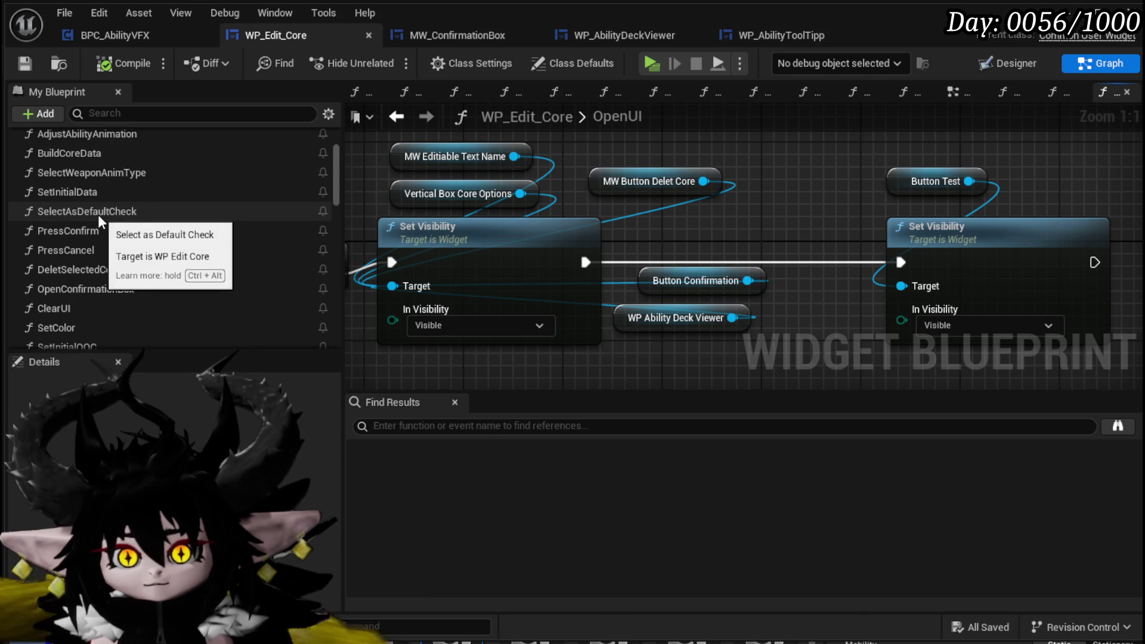
double_click(87, 191)
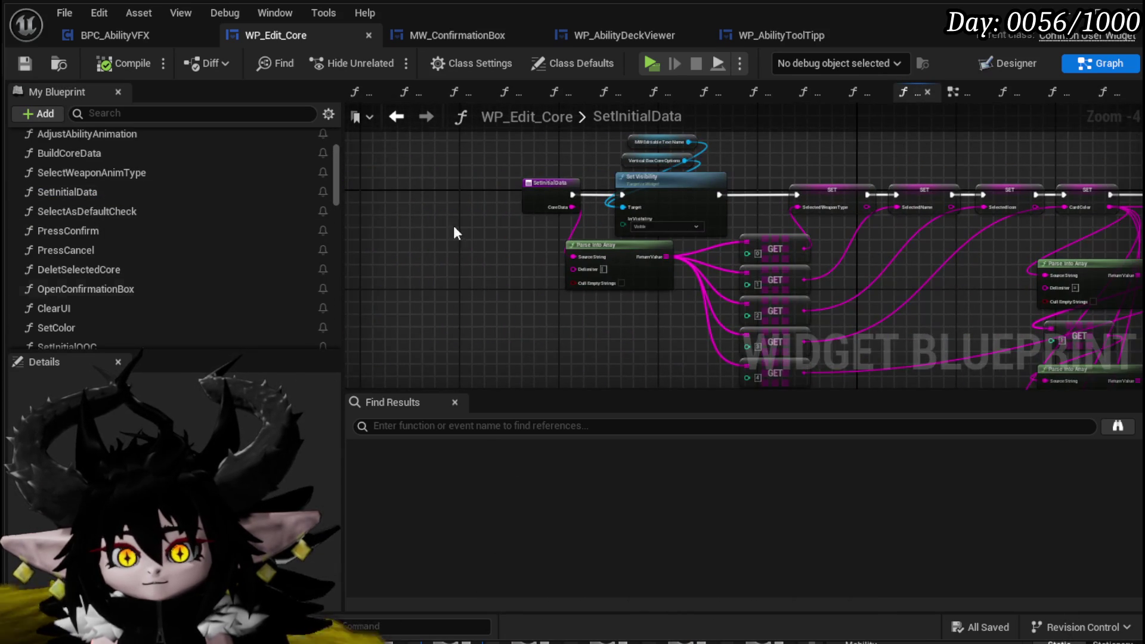
Replace SetInitialData's old Set Visibility nodes with an Open UI call between entry and SET, then compile
scroll(552, 183, up, 3)
drag(525, 184, 635, 271)
key(Delete)
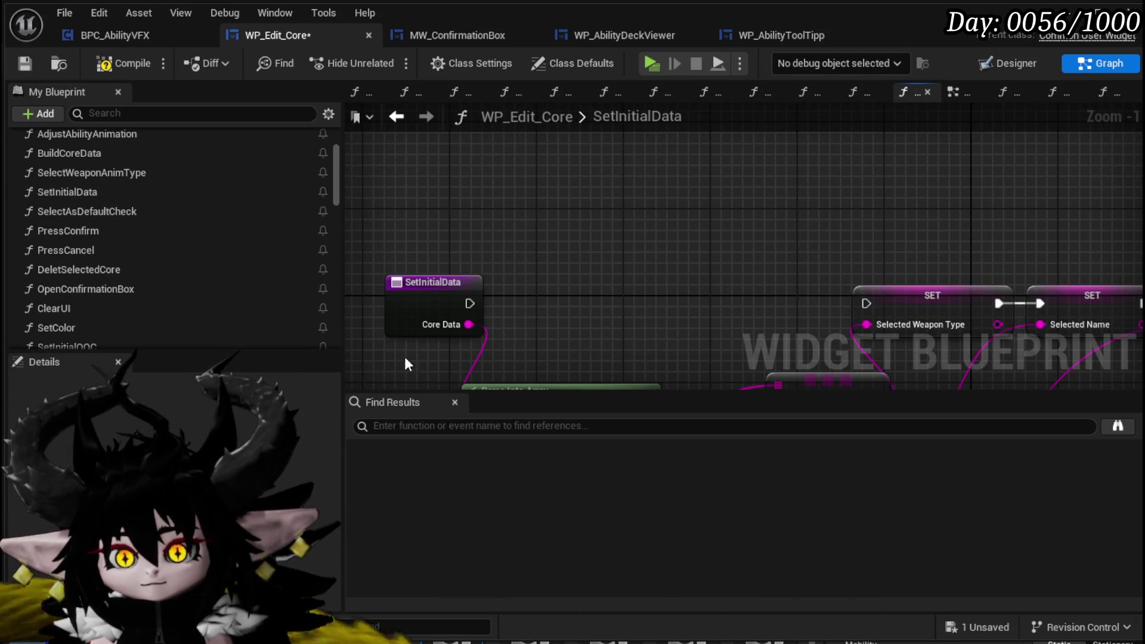
scroll(128, 295, down, 3)
mouse_move(89, 267)
mouse_down()
mouse_move(700, 244)
mouse_move(573, 236)
mouse_up()
mouse_move(486, 301)
mouse_down()
mouse_move(501, 325)
mouse_move(582, 271)
mouse_move(650, 290)
mouse_up()
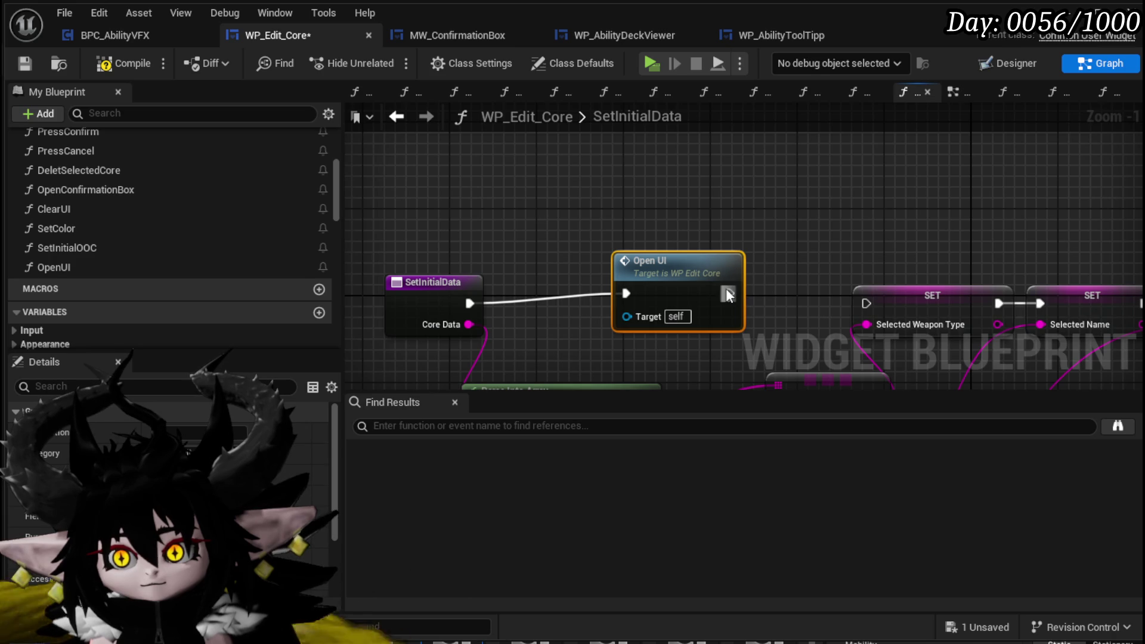
drag(884, 313, 868, 304)
click(24, 64)
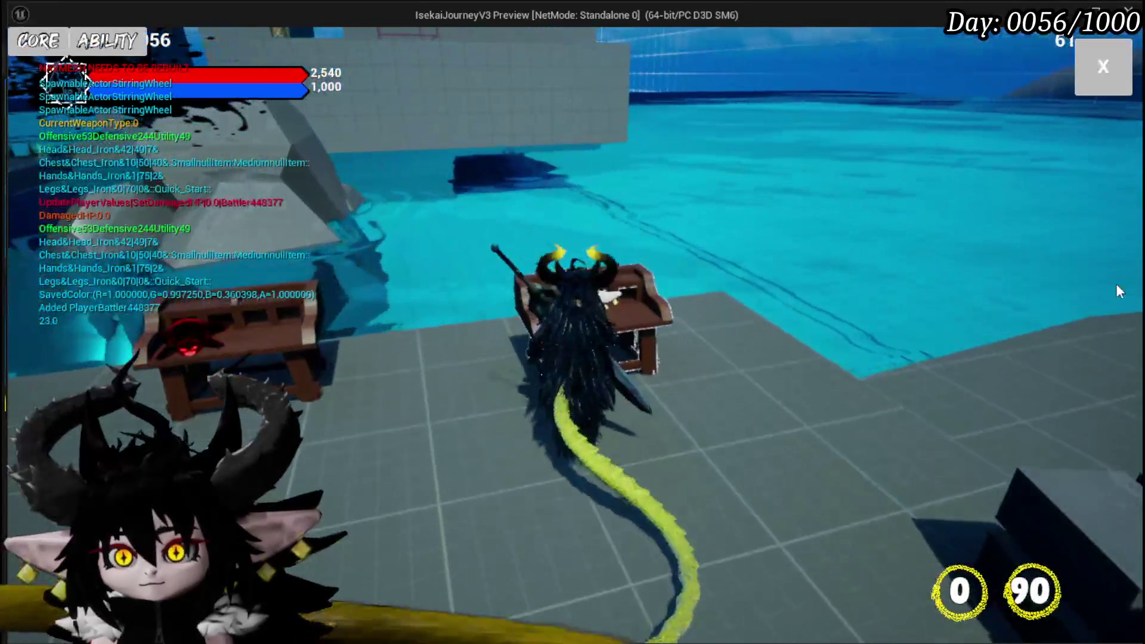
Close the in-game core editing window and stop the game preview with Esc
click(1119, 291)
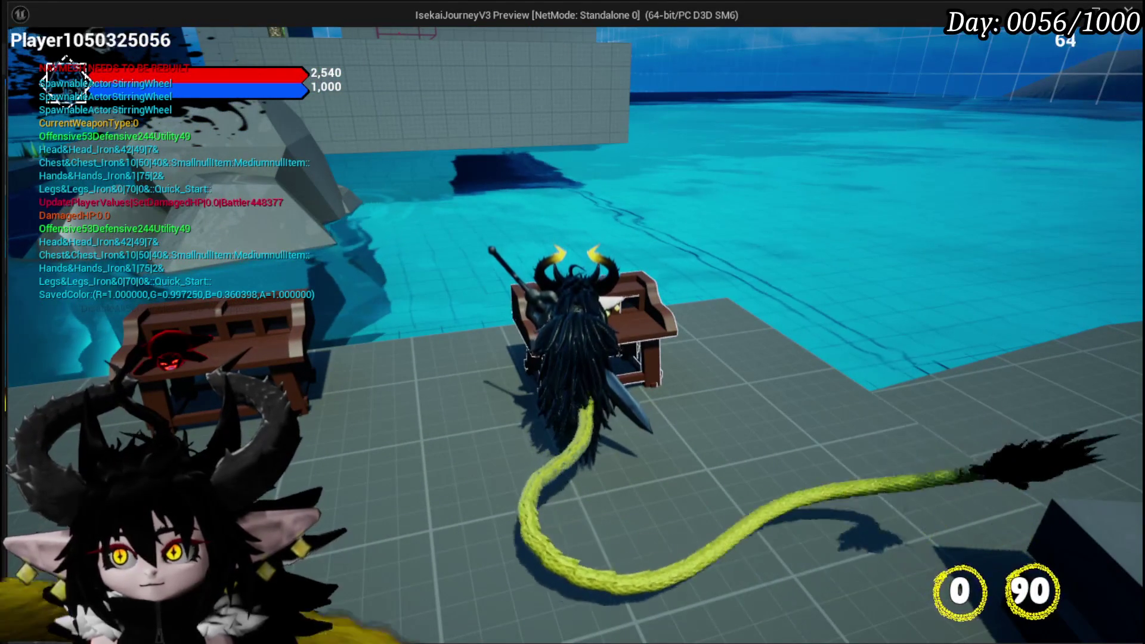
key(Escape)
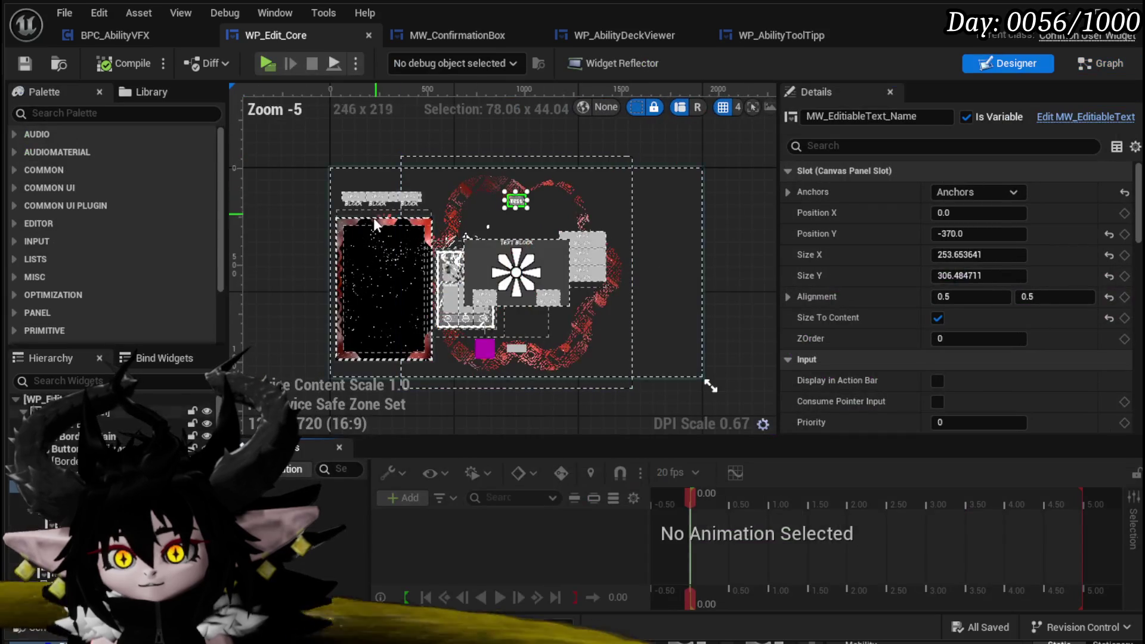
Set WP_AbilityDeckViewer and MW_Button_DeletCore visibility to Collapsed by default
click(377, 241)
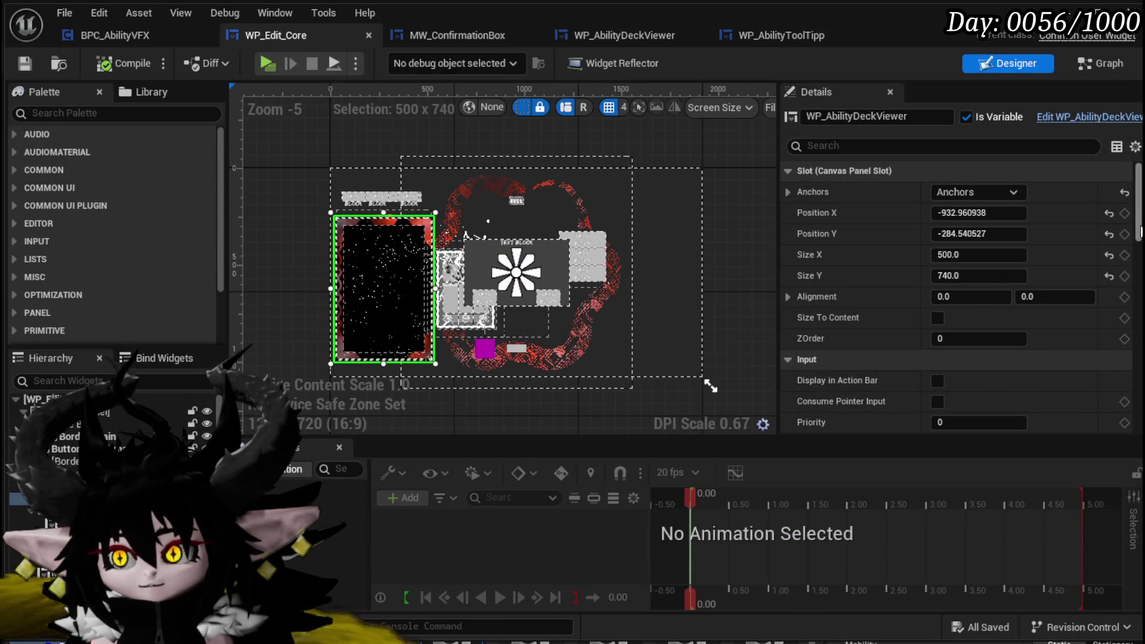
scroll(976, 334, down, 10)
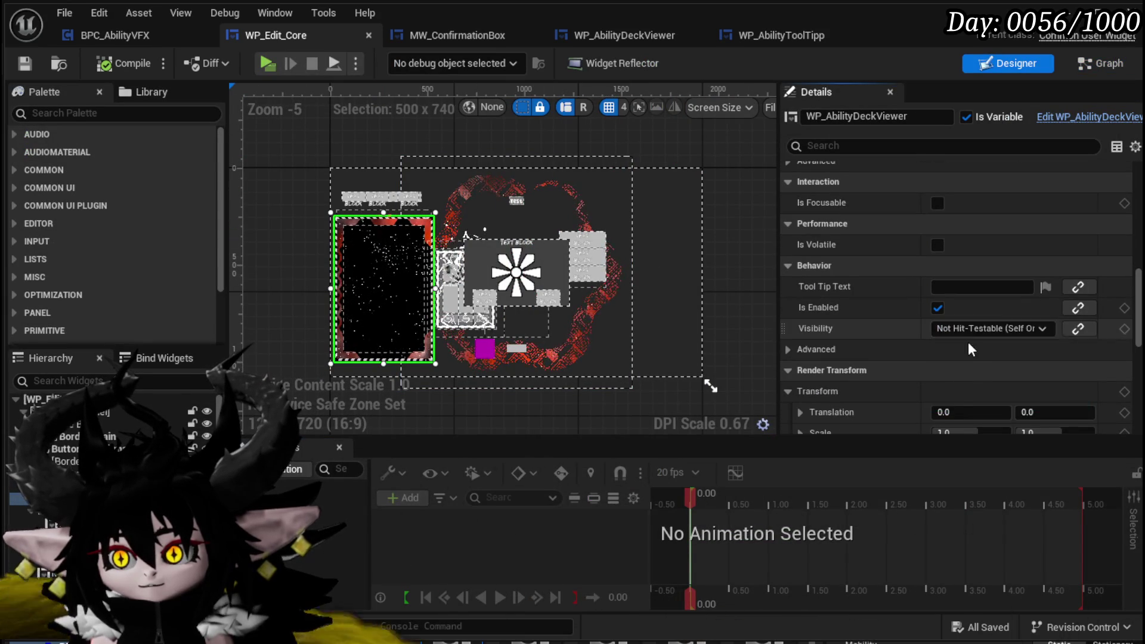
click(966, 329)
click(952, 352)
scroll(368, 174, up, 2)
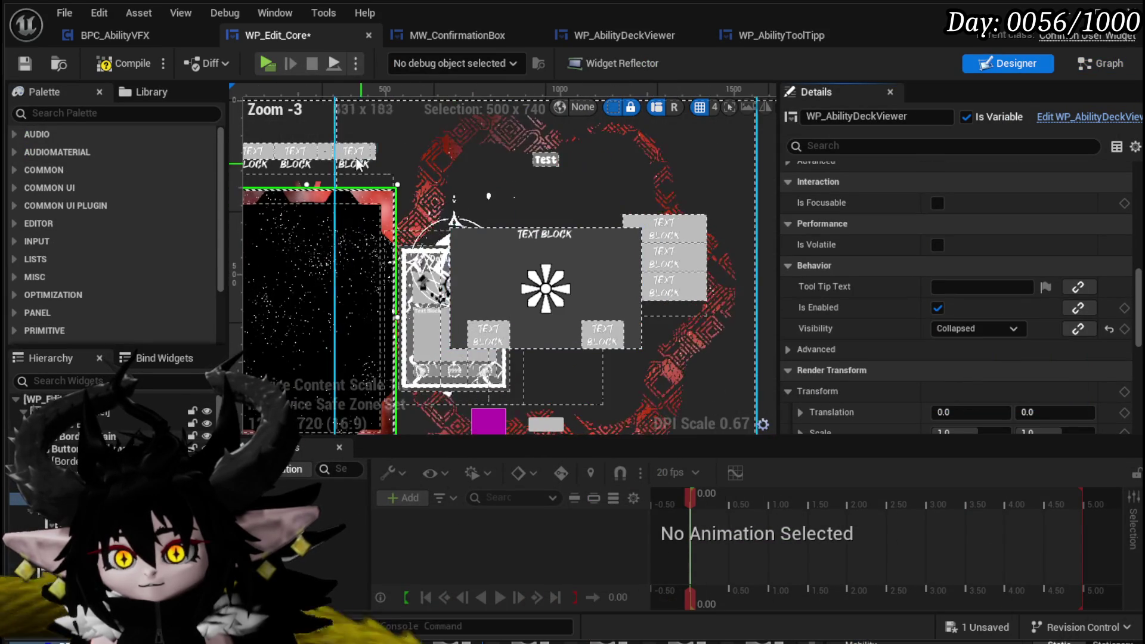
click(358, 156)
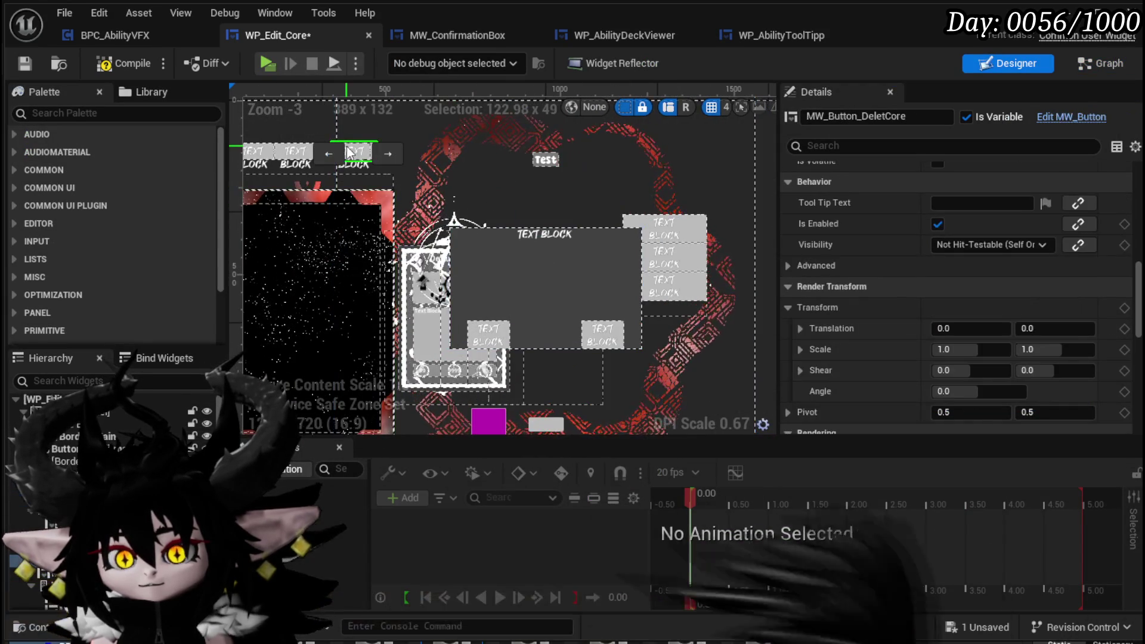
click(963, 249)
click(970, 276)
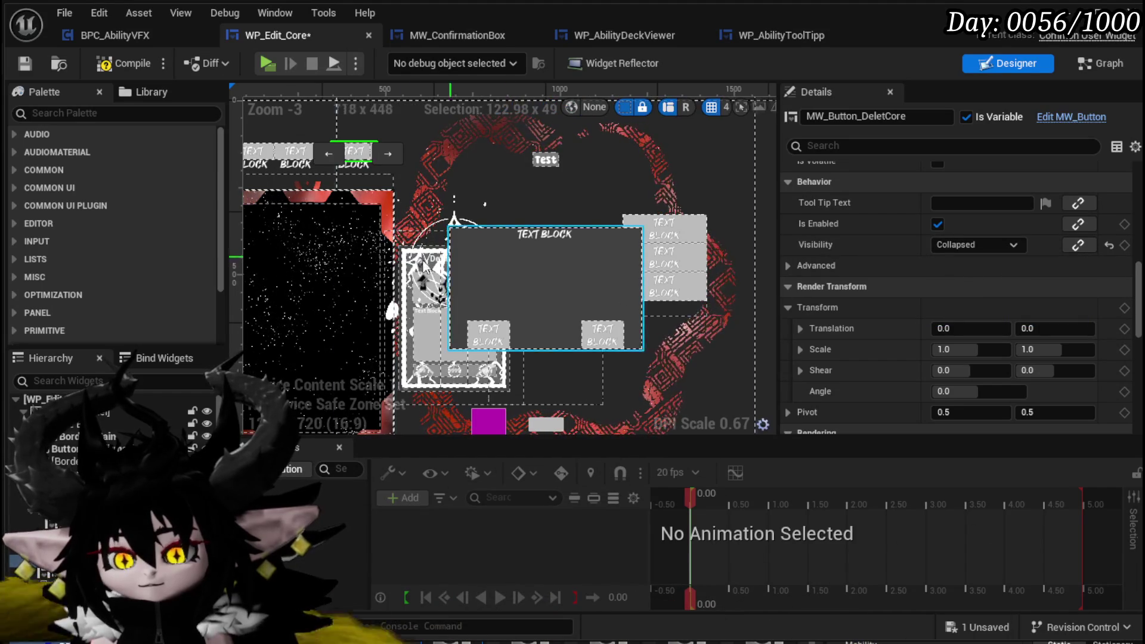
Set Button_Confirmation and Button_Test visibility to Collapsed, then compile the widget blueprint
click(551, 160)
scroll(465, 311, down, 1)
click(530, 395)
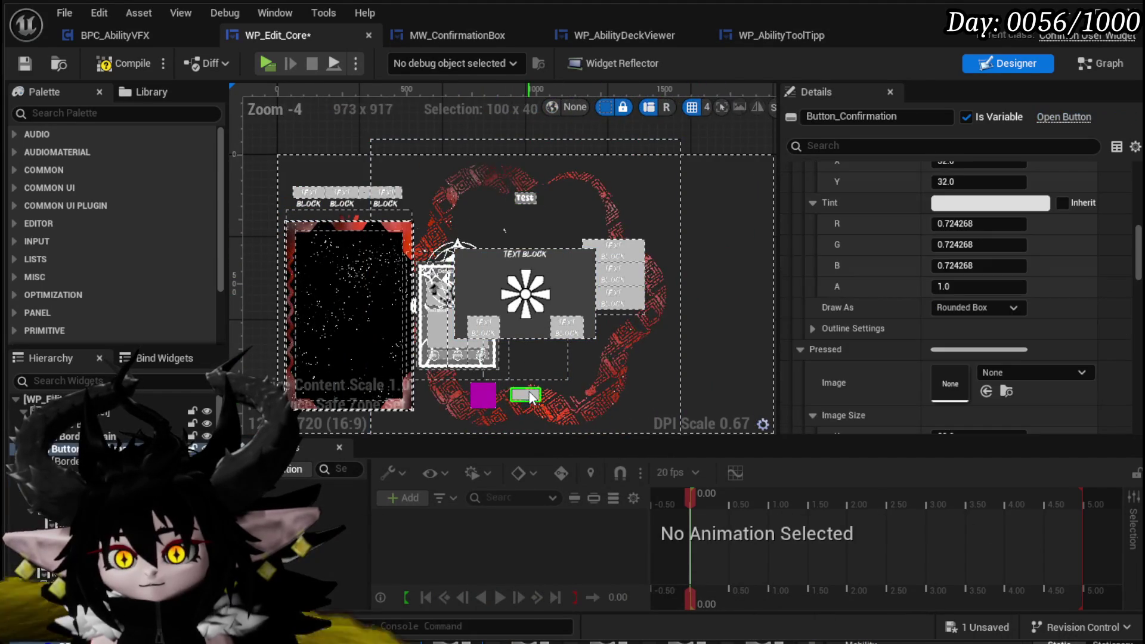
scroll(916, 270, down, 5)
scroll(916, 269, up, 4)
scroll(915, 263, down, 15)
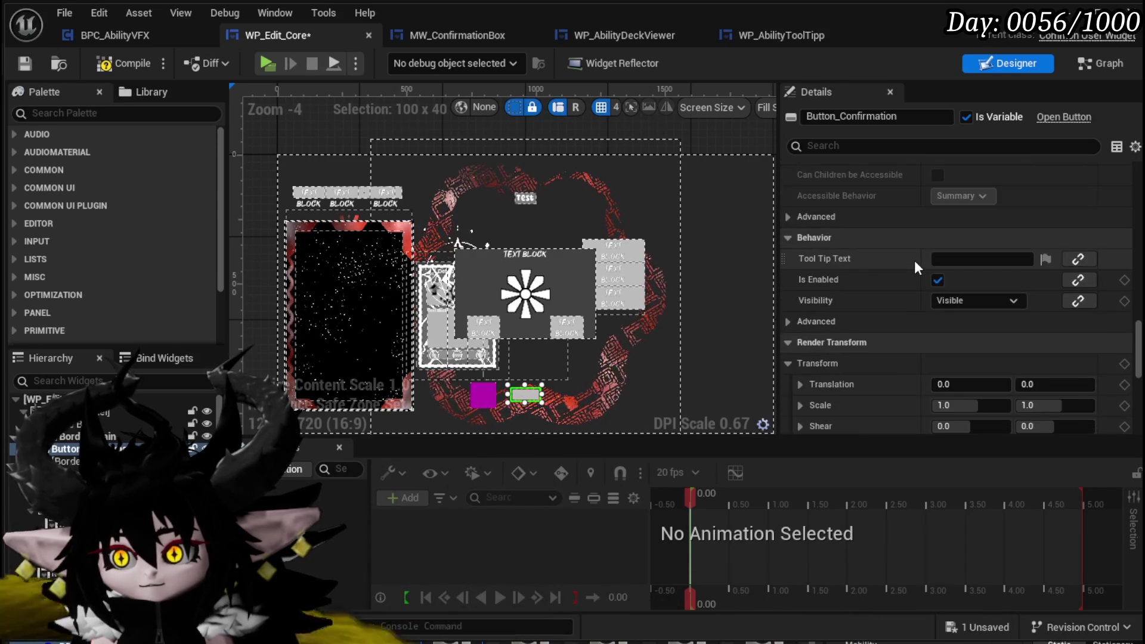
click(963, 298)
click(960, 326)
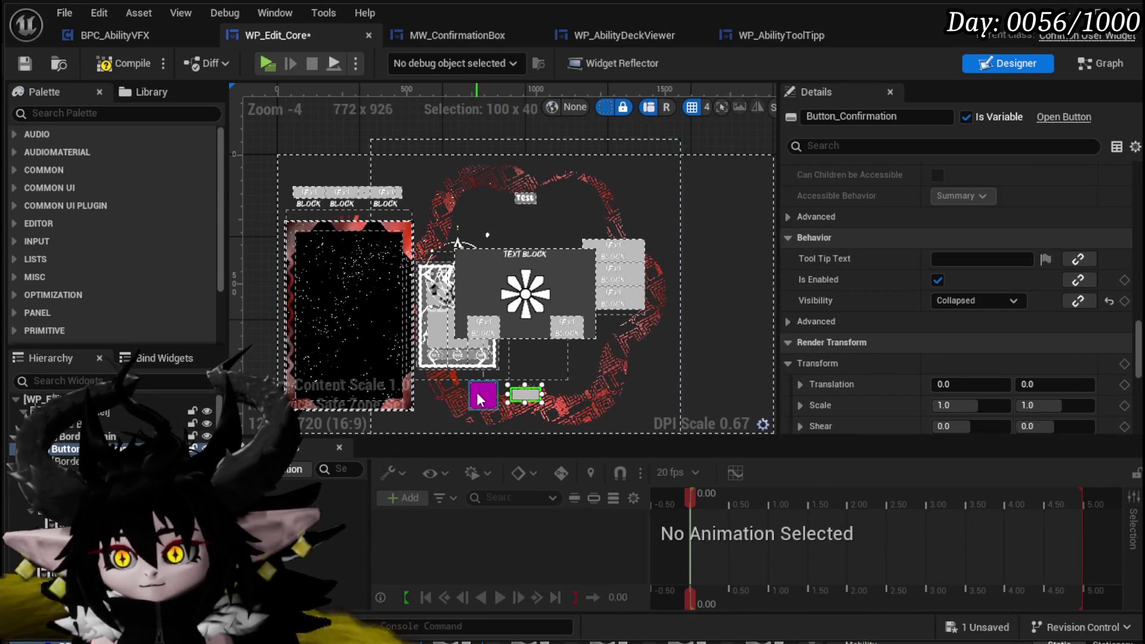
click(966, 300)
click(956, 330)
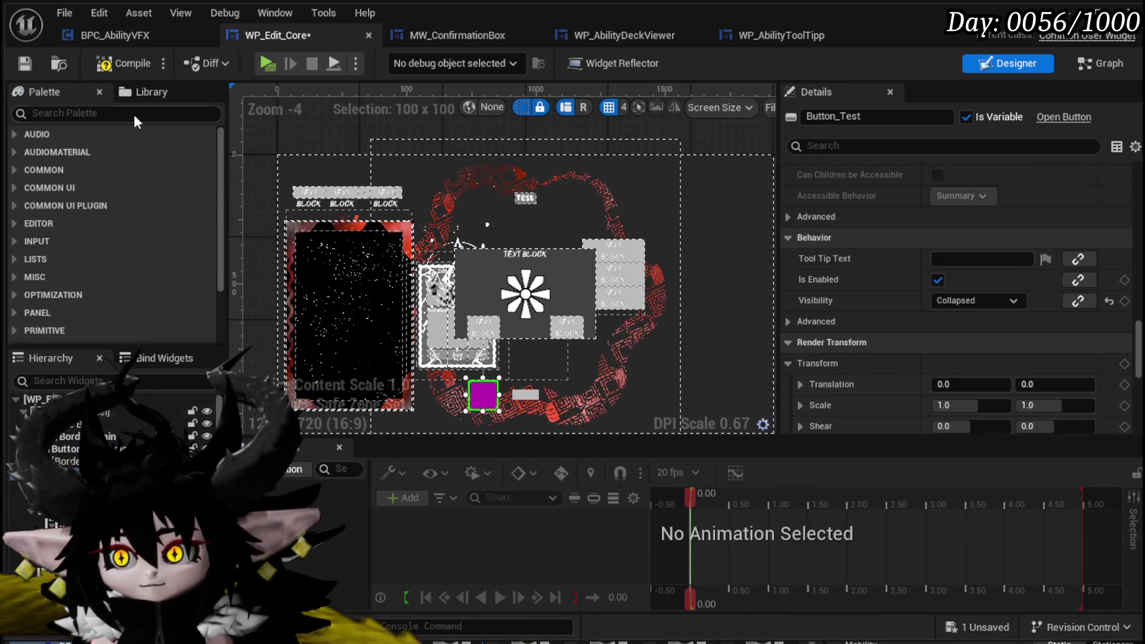
click(119, 63)
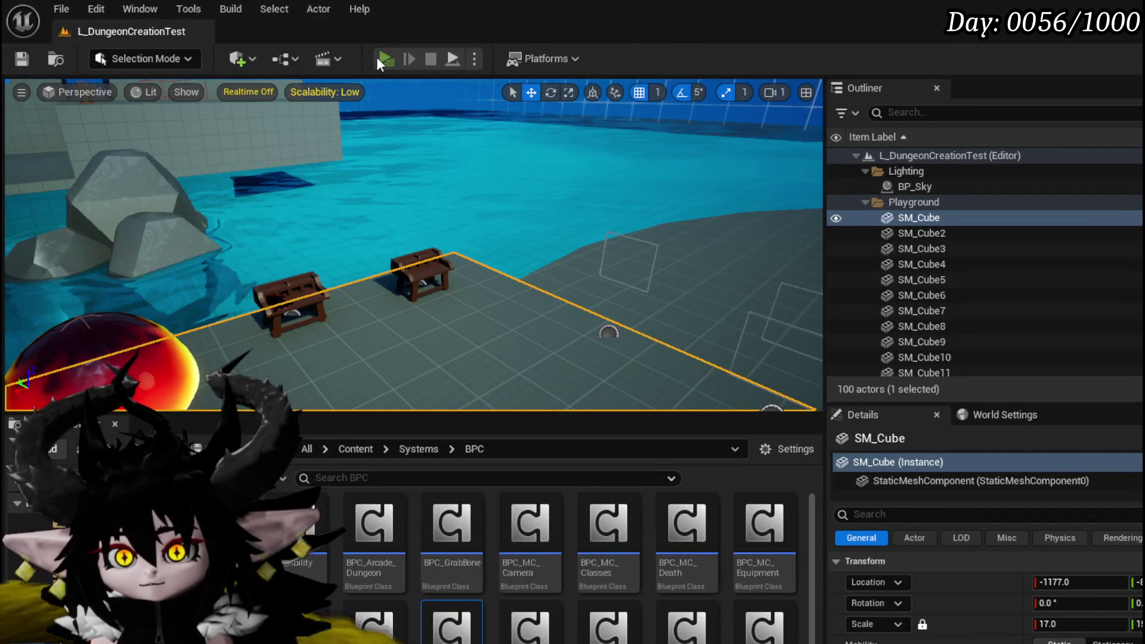
Launch the game, open core editing and load the ChuraMagicSummon core after browsing Just Booom
click(377, 56)
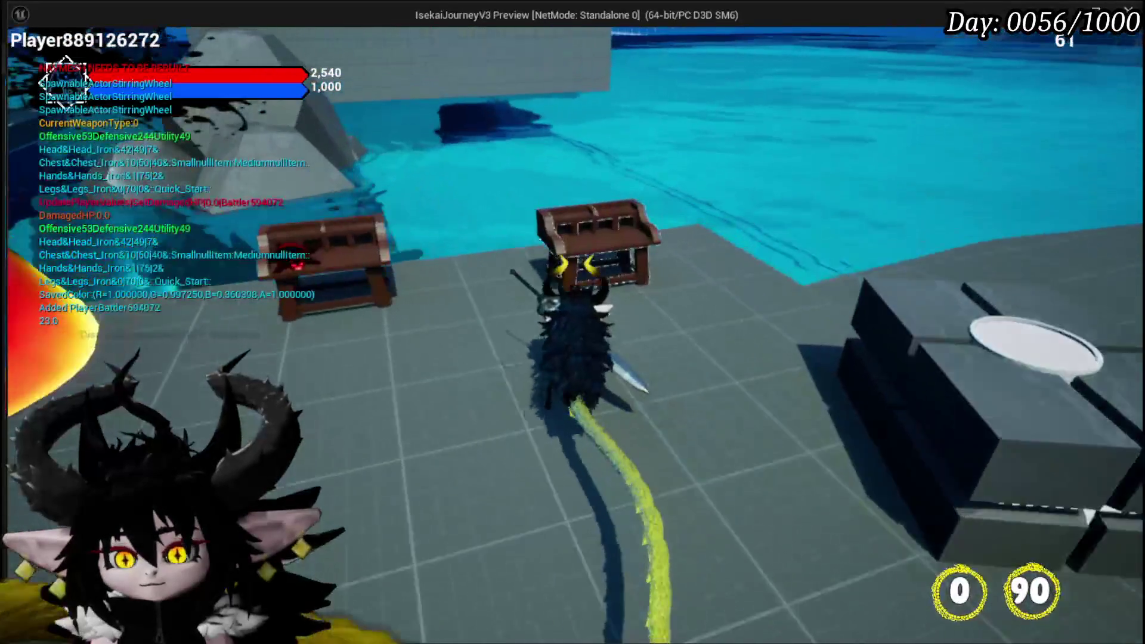
key(Tab)
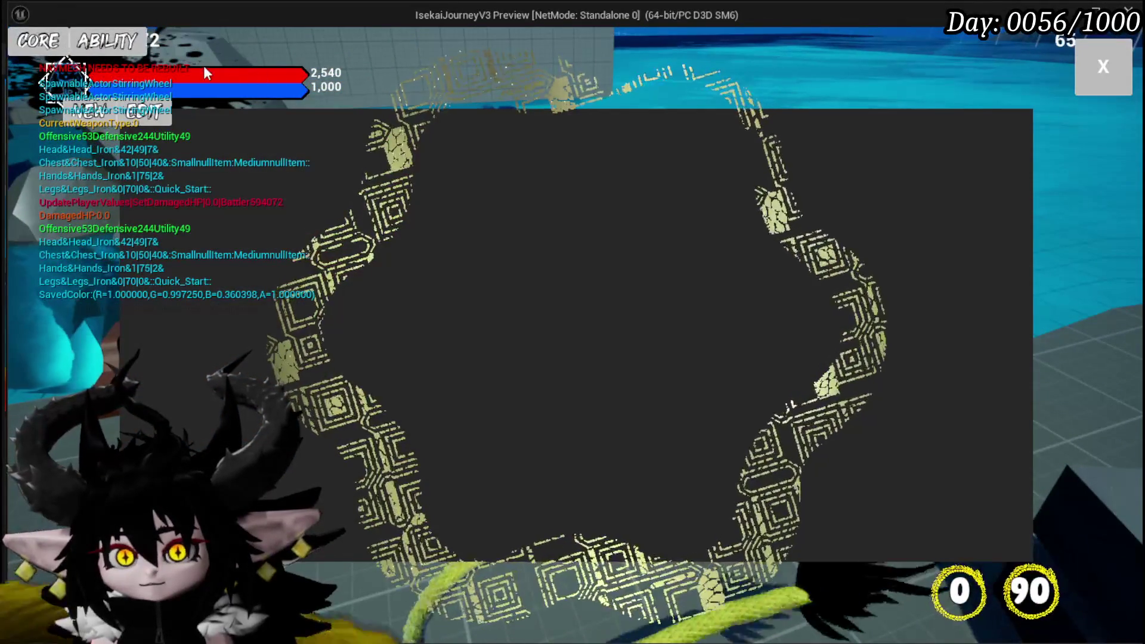
click(142, 115)
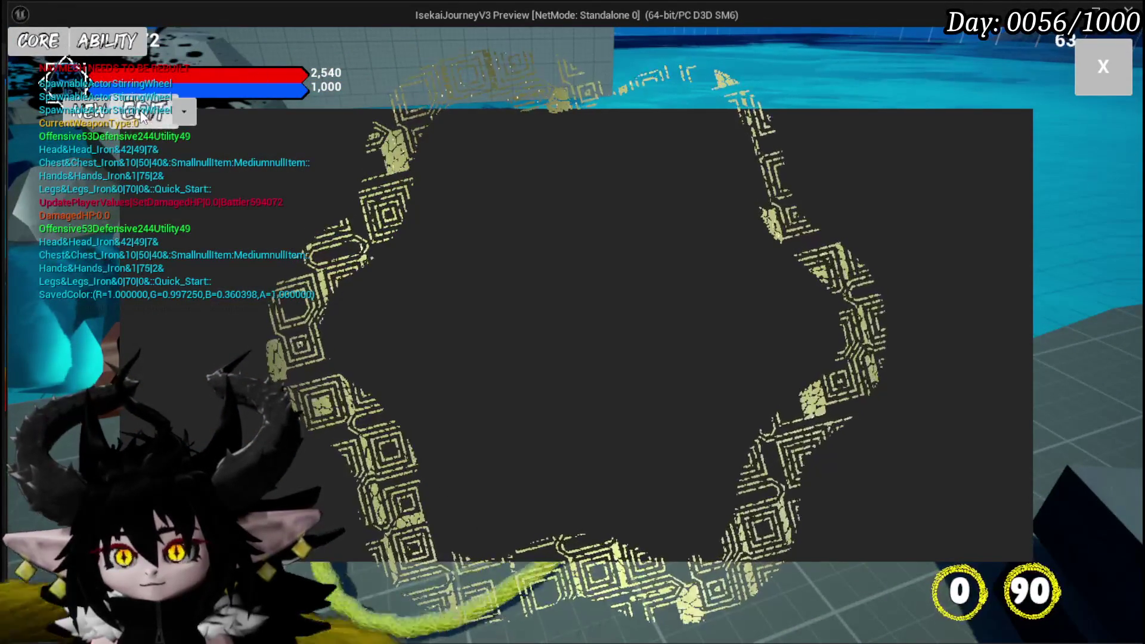
click(183, 112)
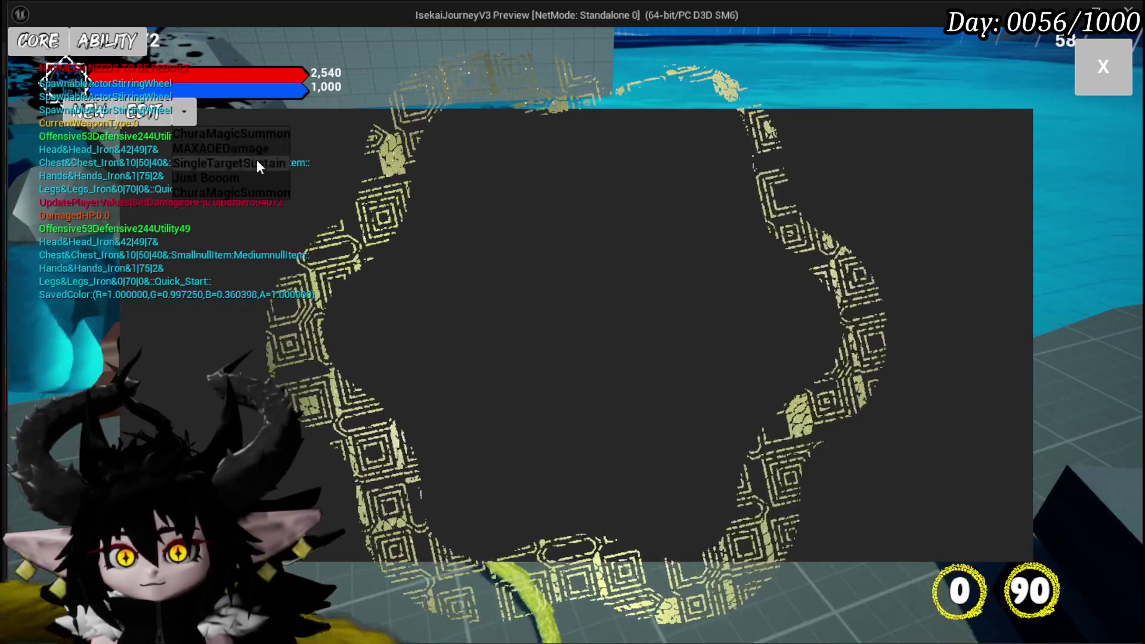
click(247, 137)
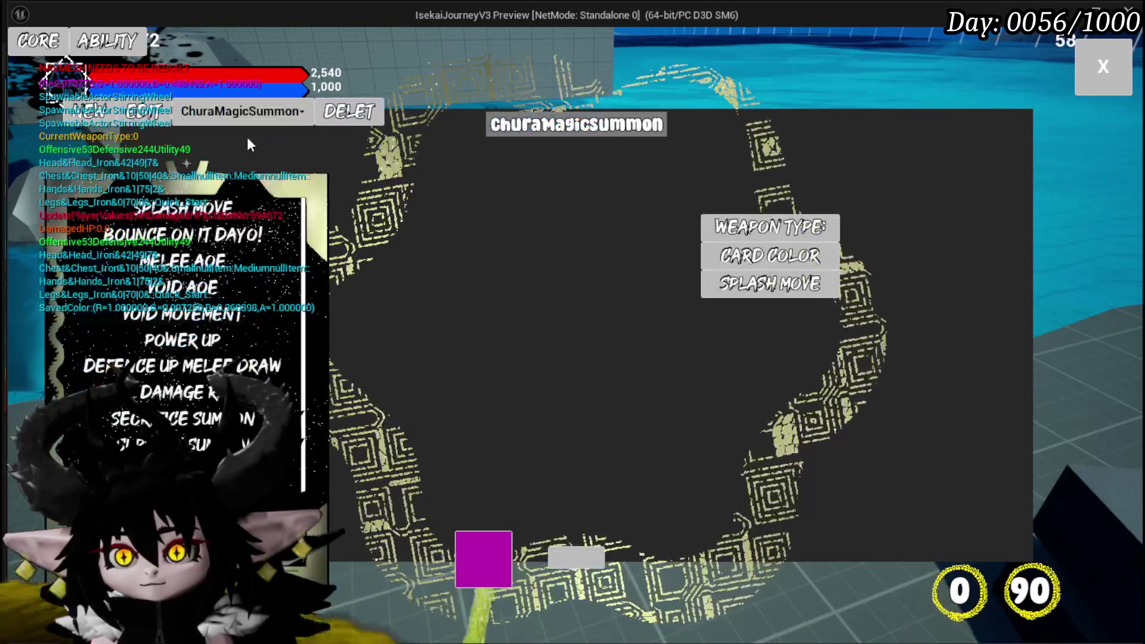
click(267, 113)
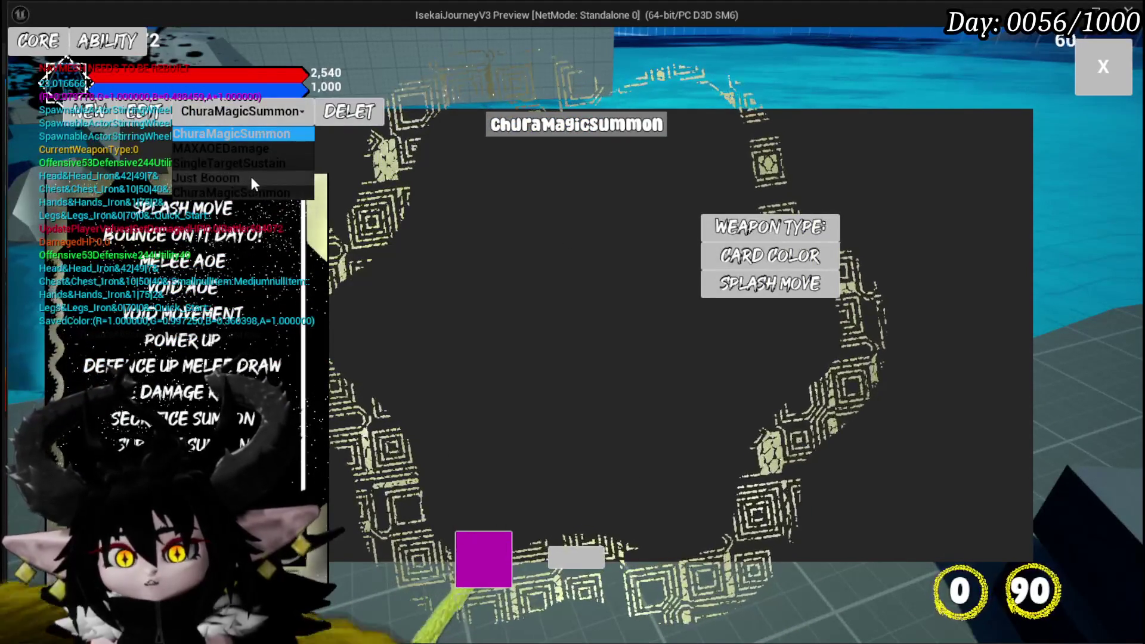
click(250, 179)
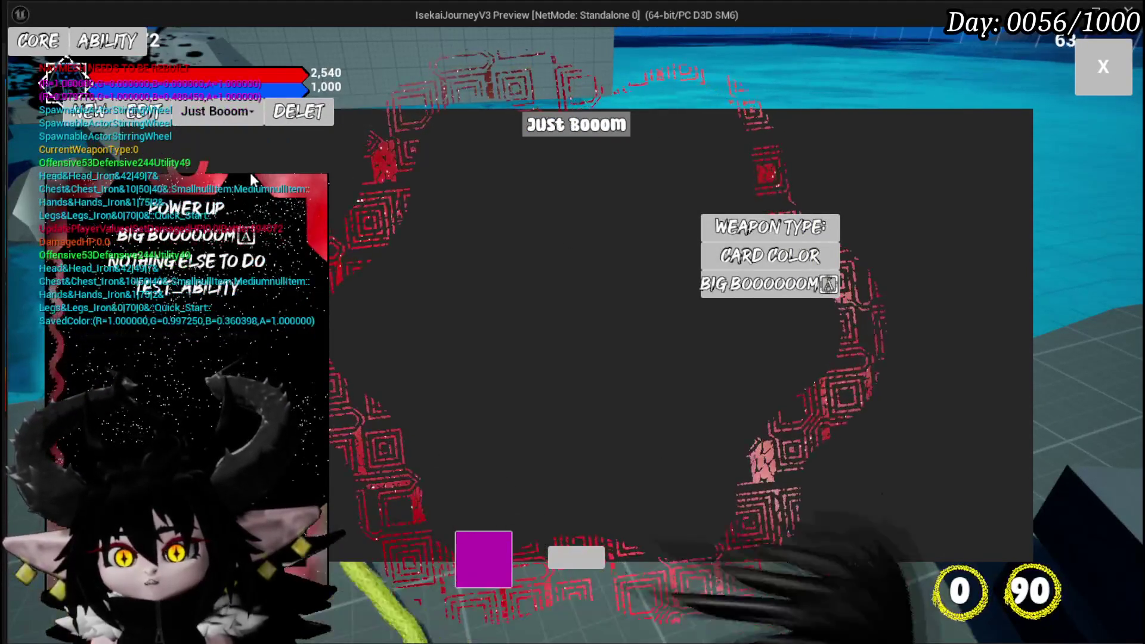
click(261, 119)
click(248, 137)
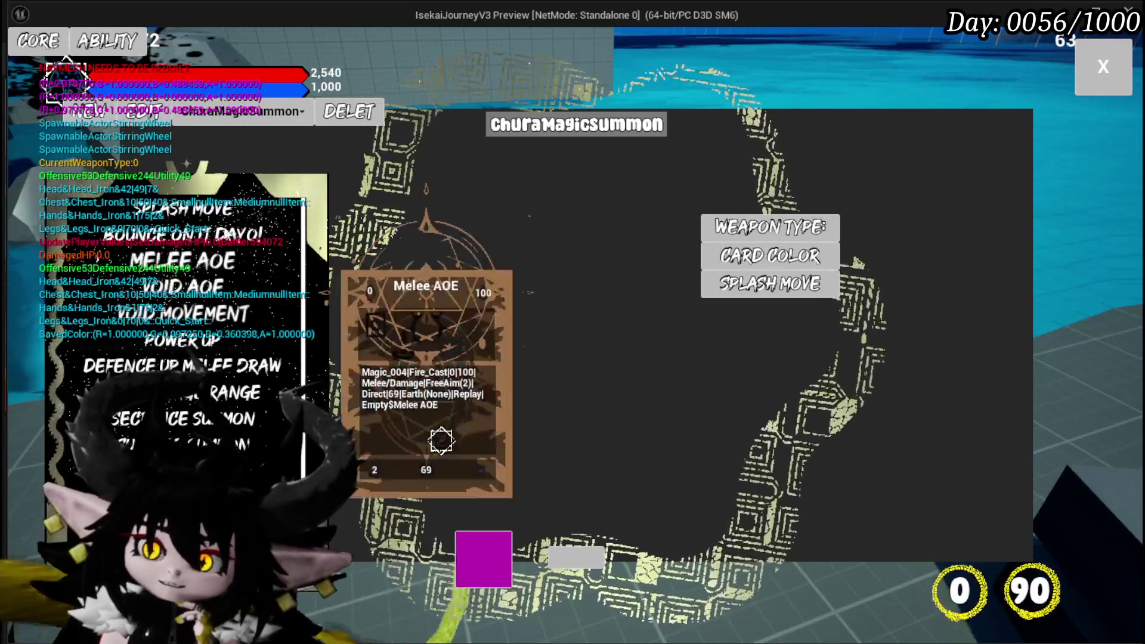
Select SingleTargetSustain, delete it with confirmation, and check the remaining saved cores
click(250, 113)
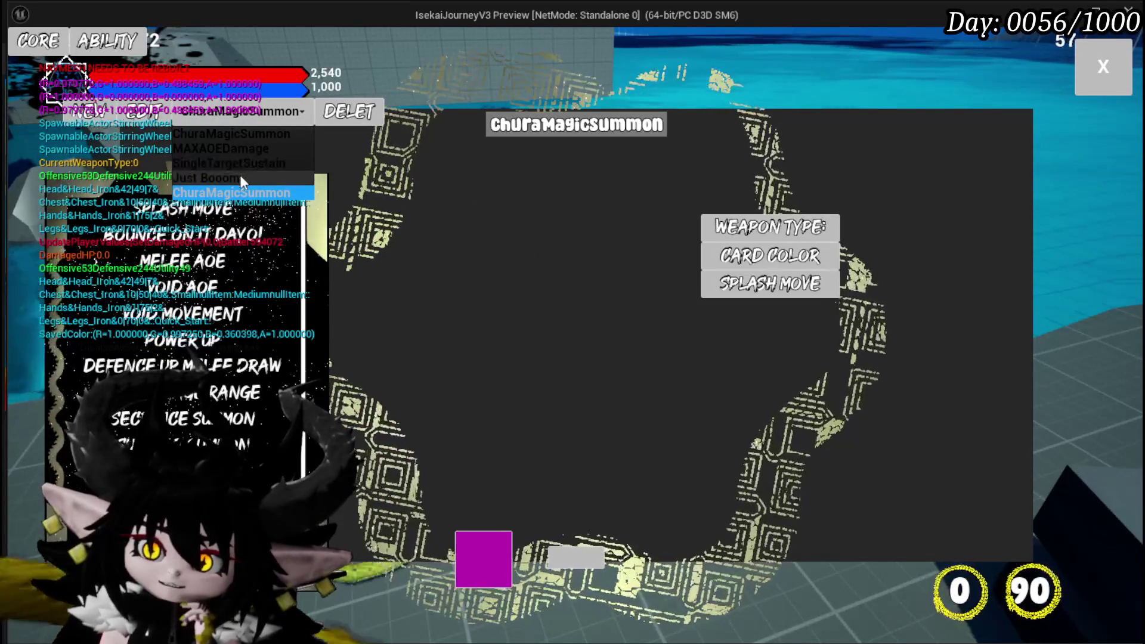
click(238, 163)
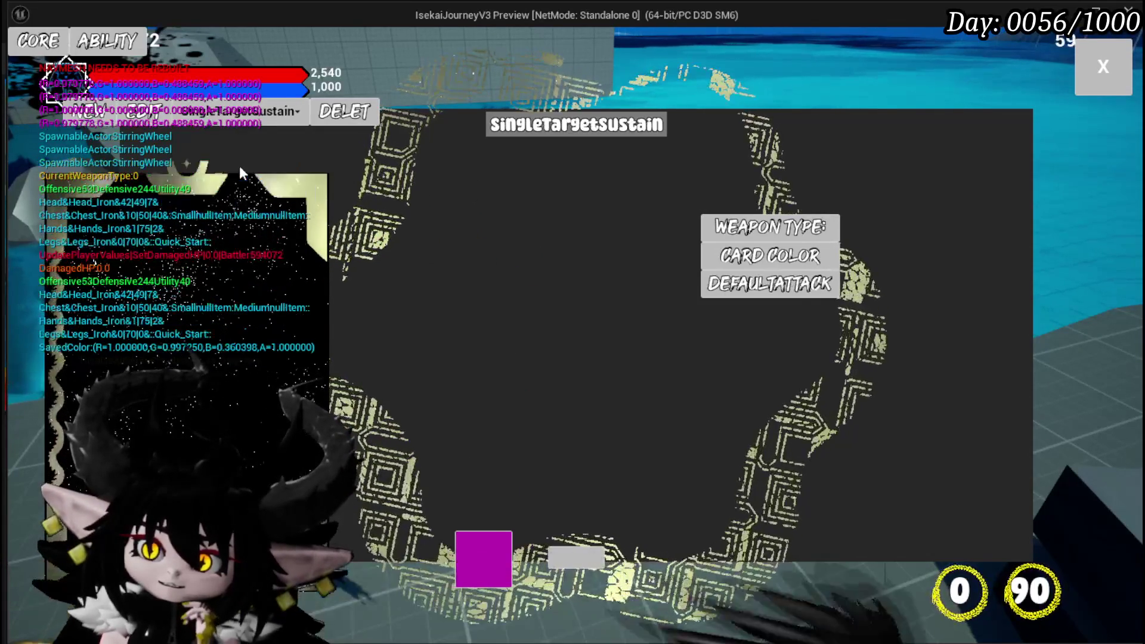
click(356, 113)
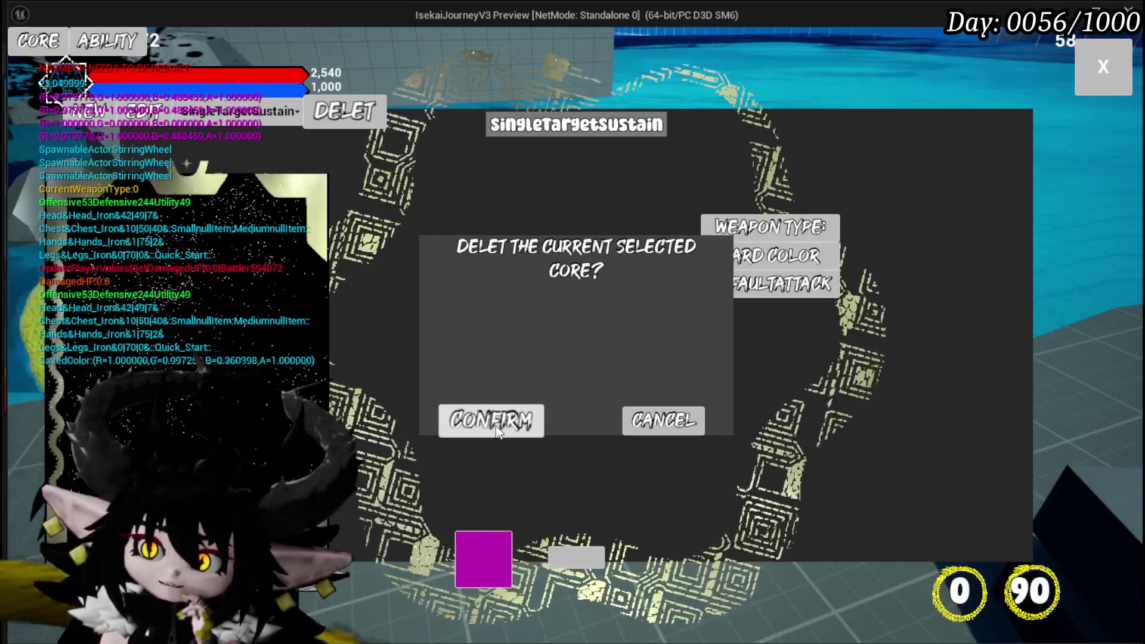
click(496, 427)
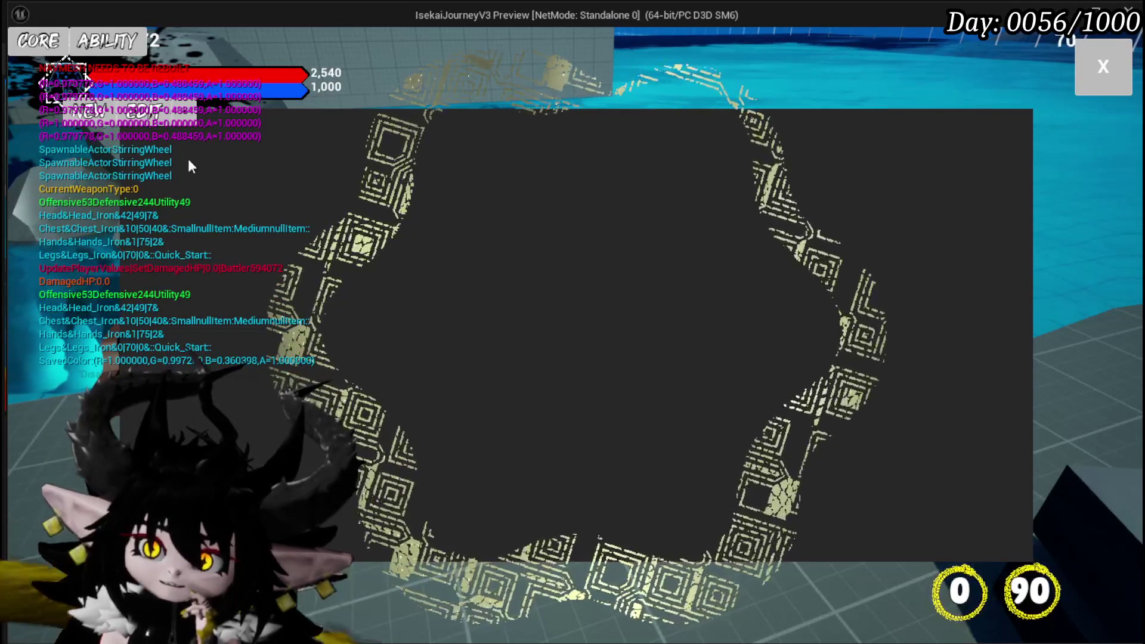
click(185, 117)
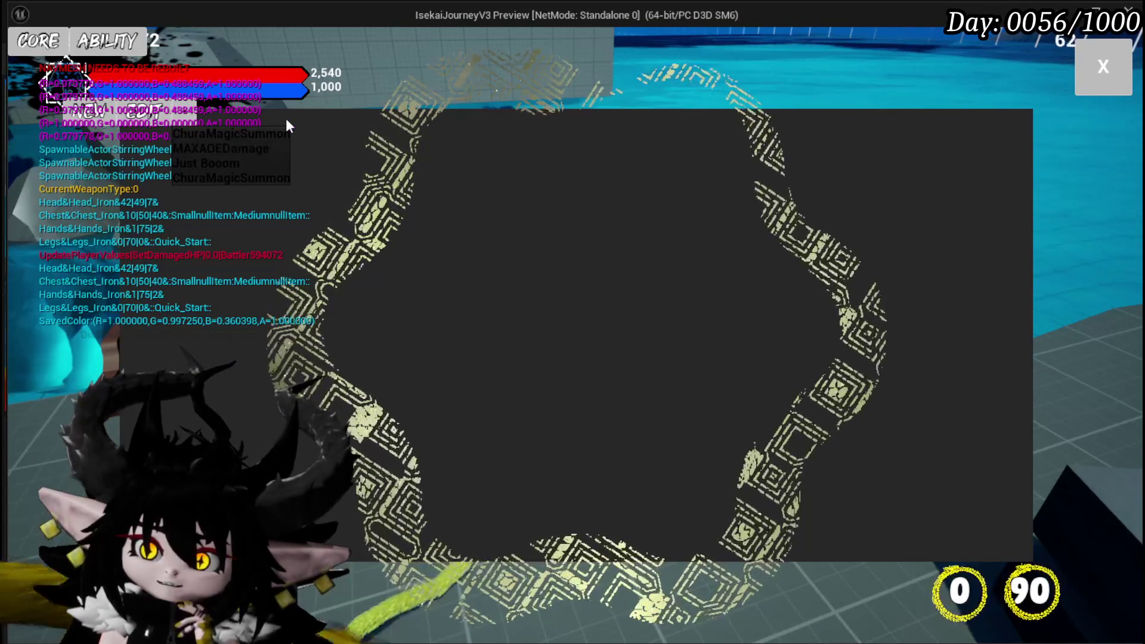
click(285, 118)
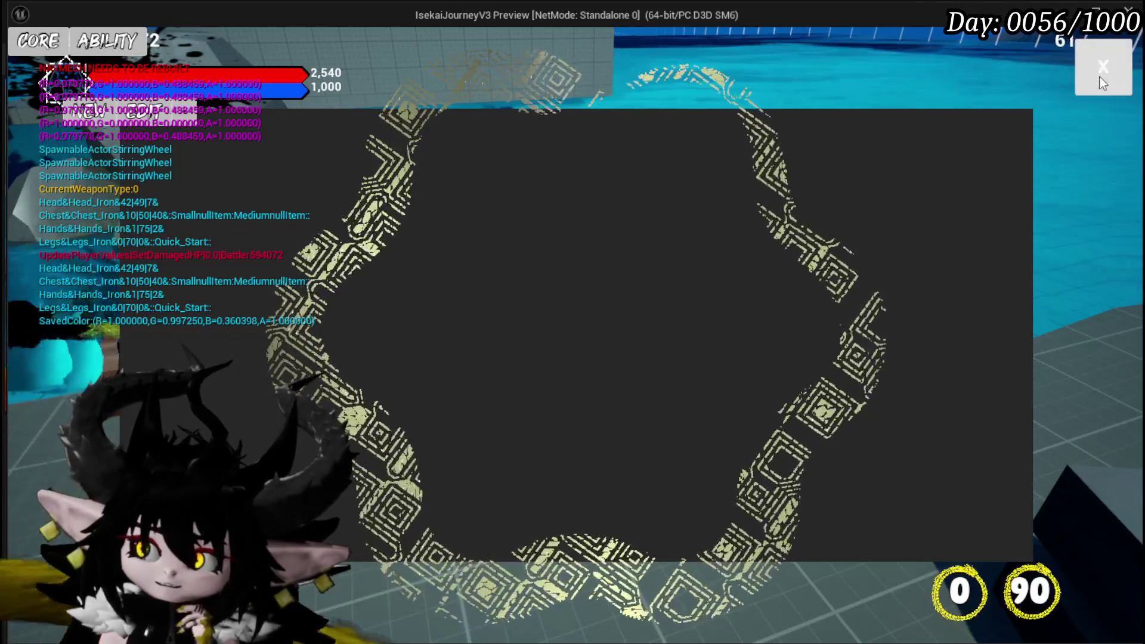
Close the core menu, browse the equipment abilities and inventory, save the game, and stop the preview
click(1080, 77)
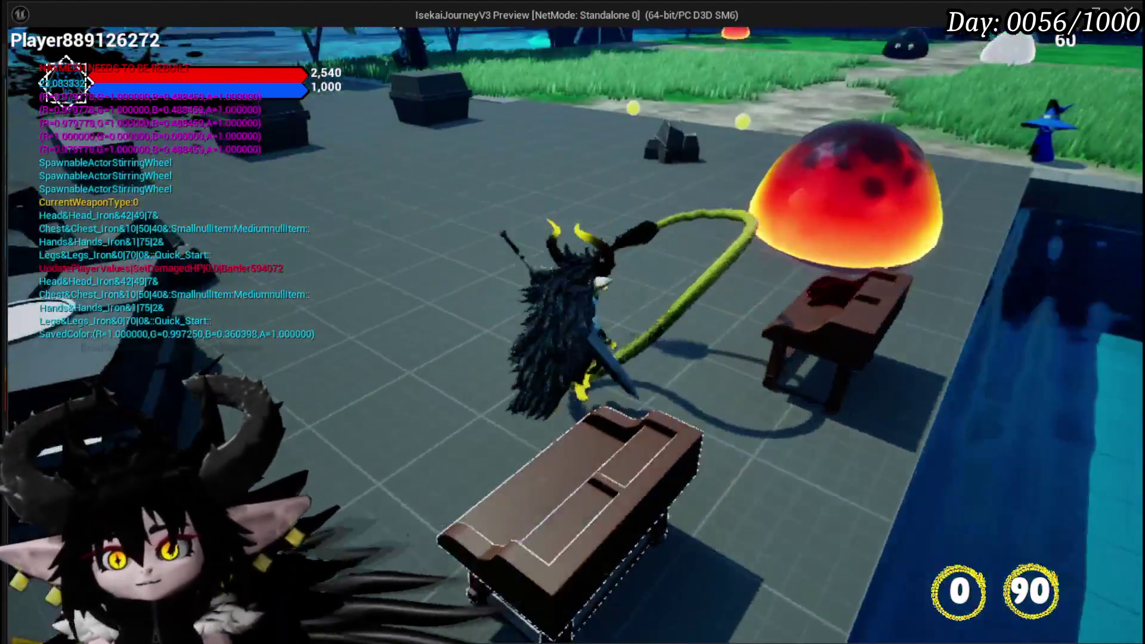
key(Tab)
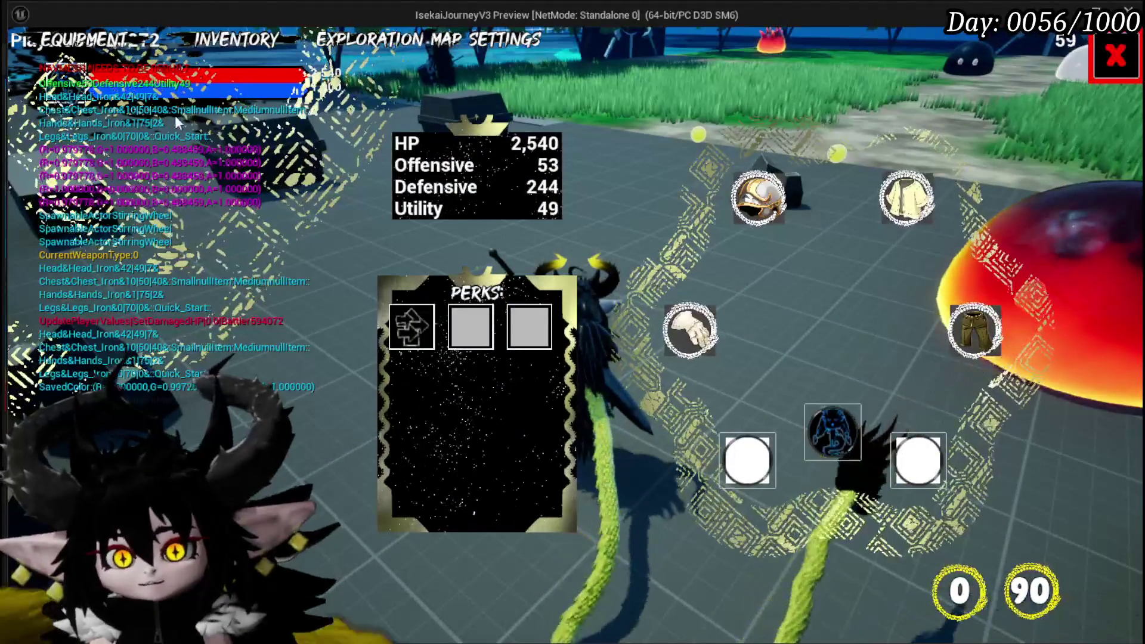
click(834, 430)
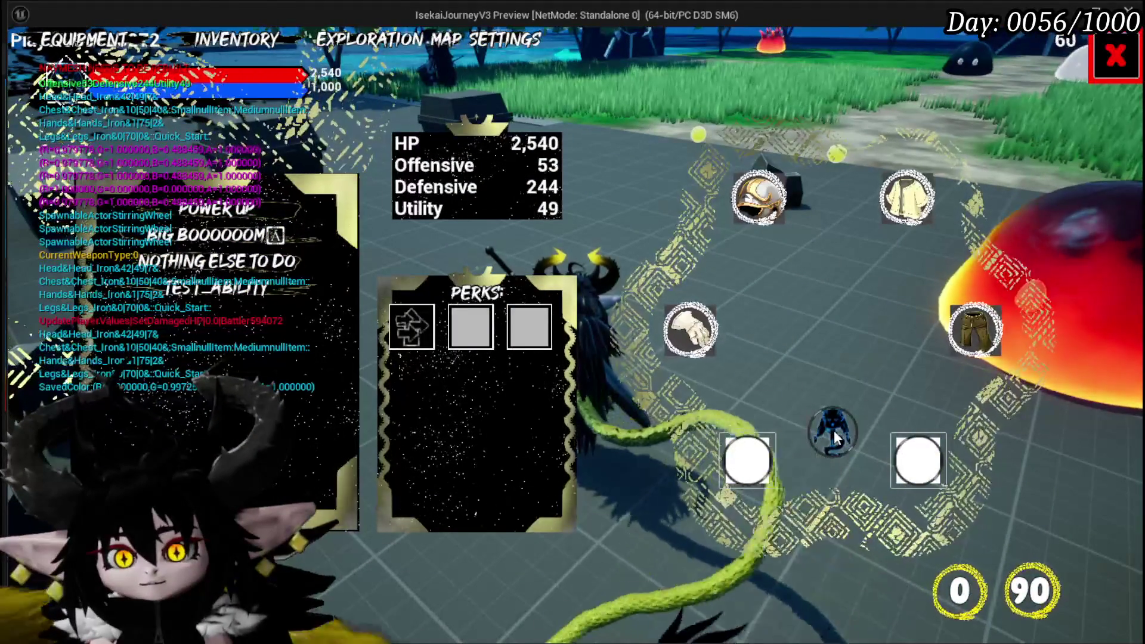
click(835, 437)
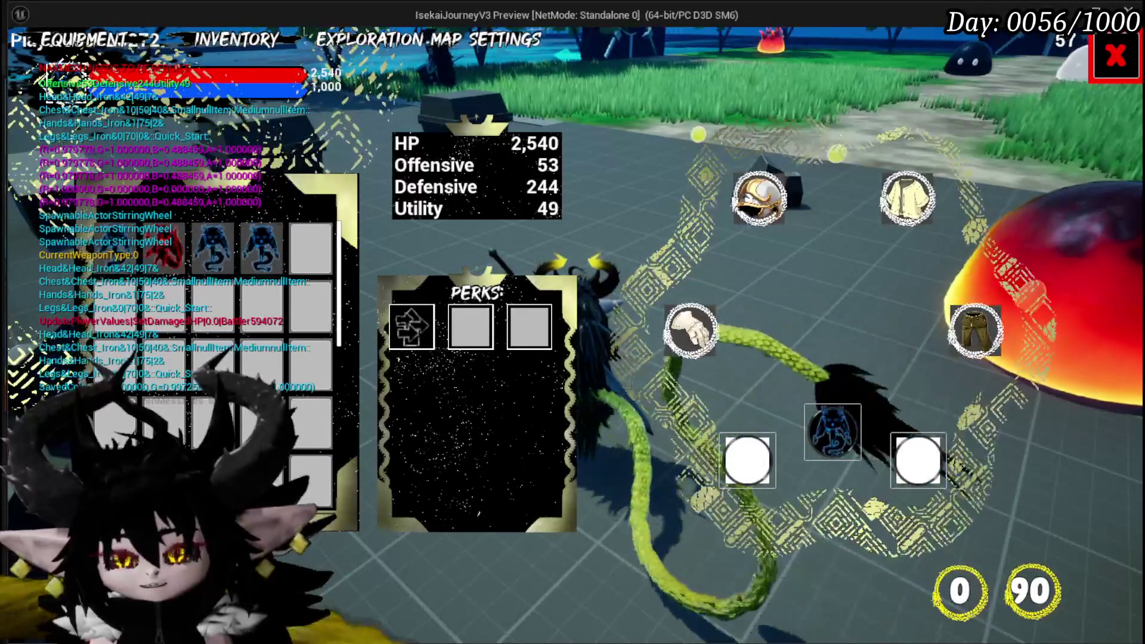
key(Escape)
key(Escape)
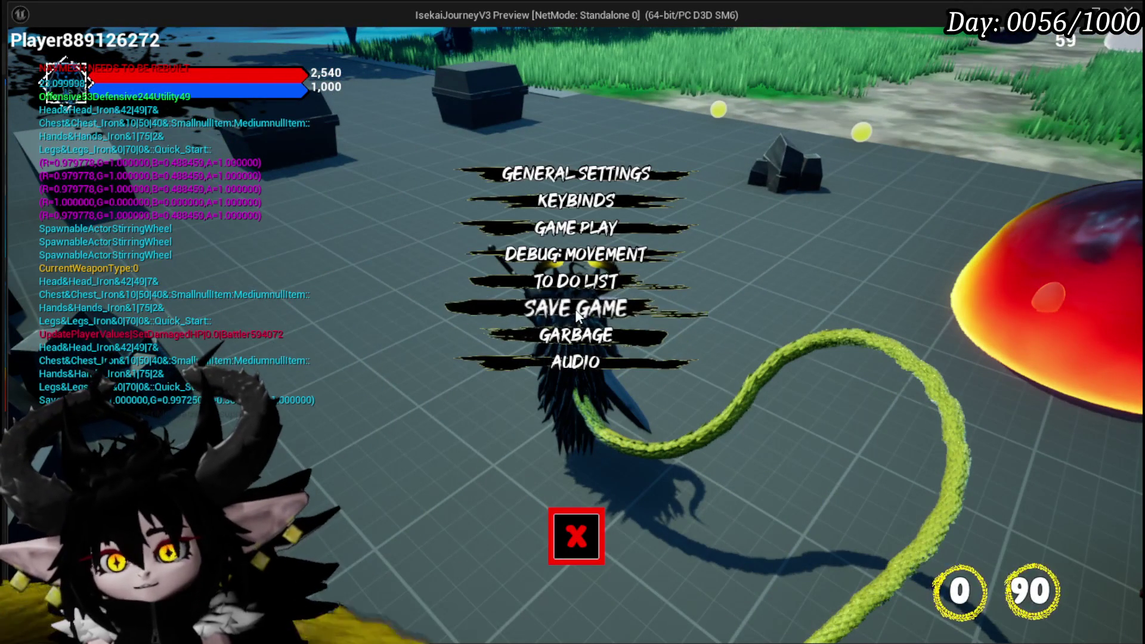
click(577, 315)
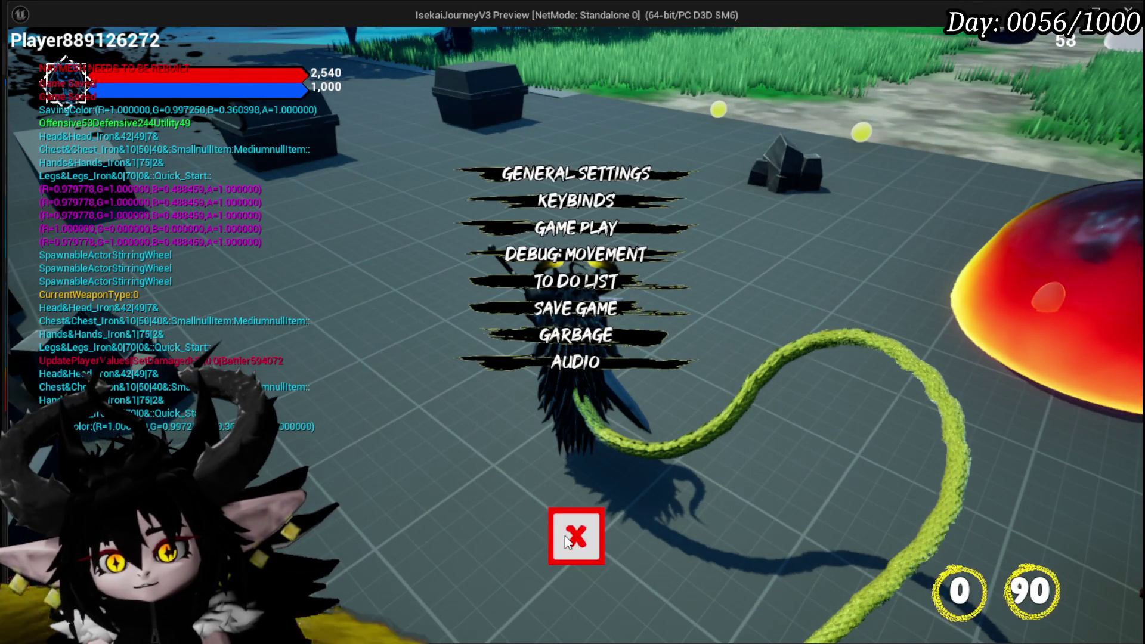
click(566, 541)
key(Escape)
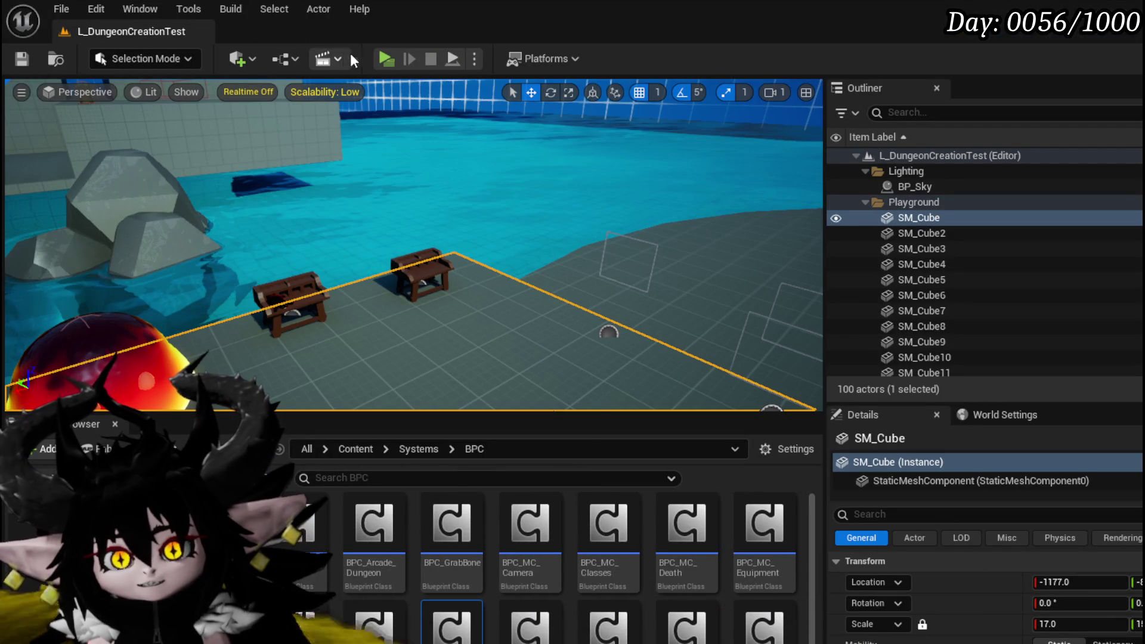
Relaunch the game preview with Alt+P and check the equipment screen
key(alt+p)
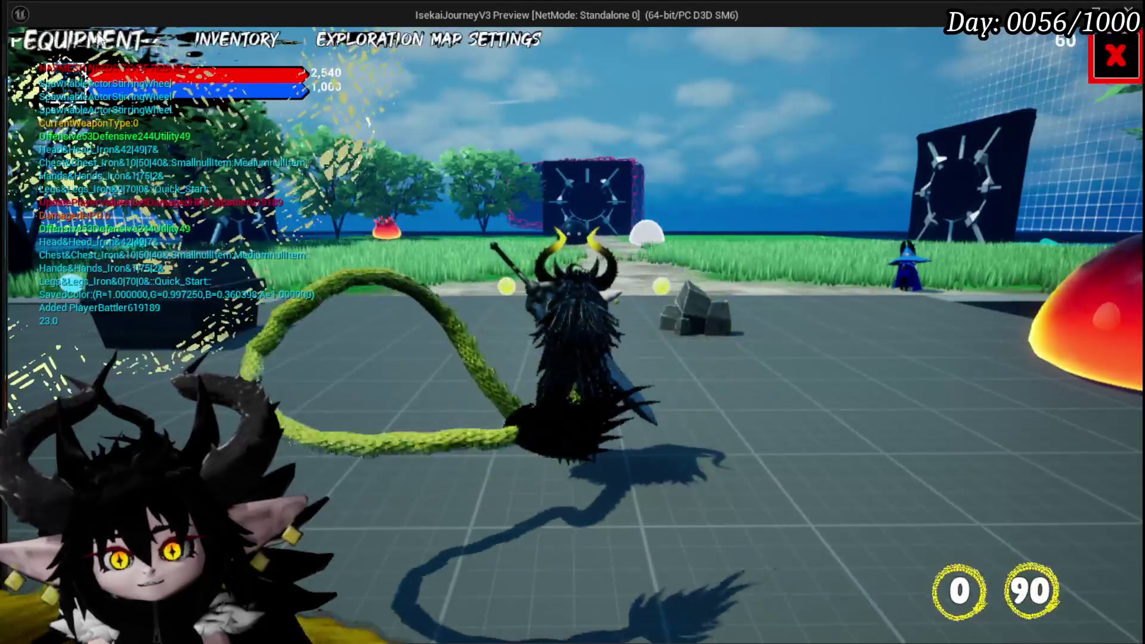
click(79, 39)
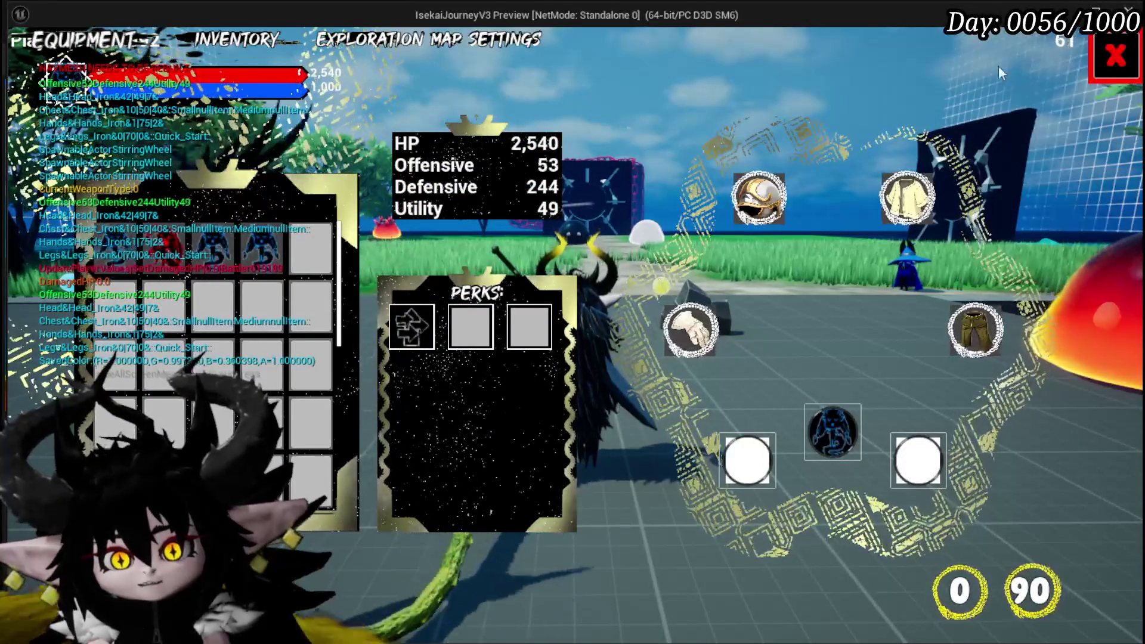
key(Escape)
key(Escape)
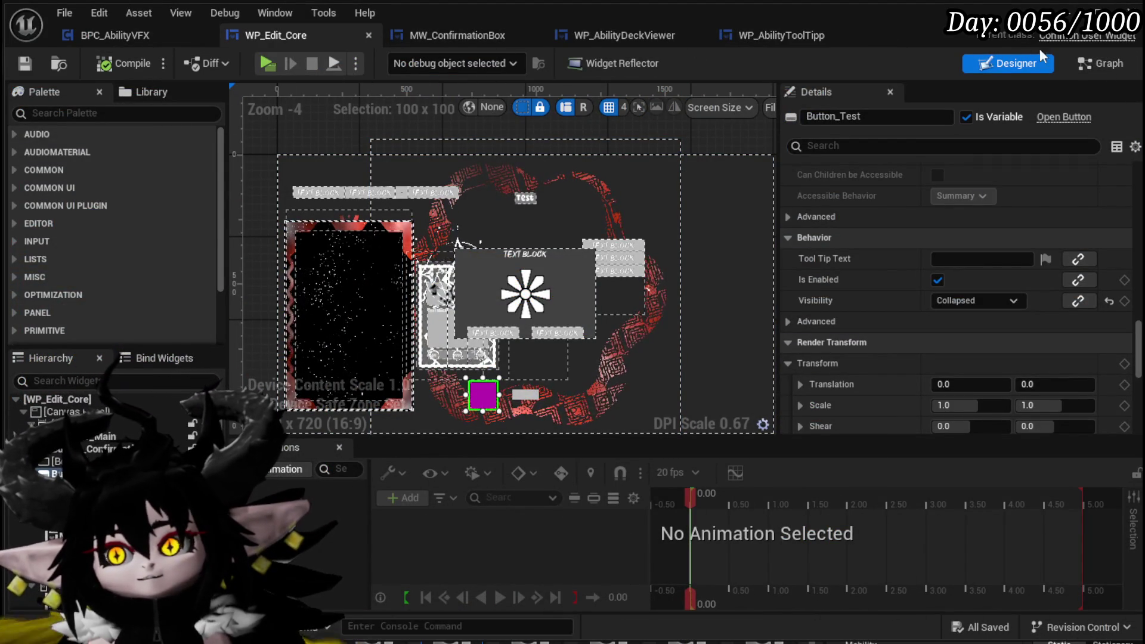
Straighten the Open UI node's wires in the graph and save WP_Edit_Core
click(1095, 65)
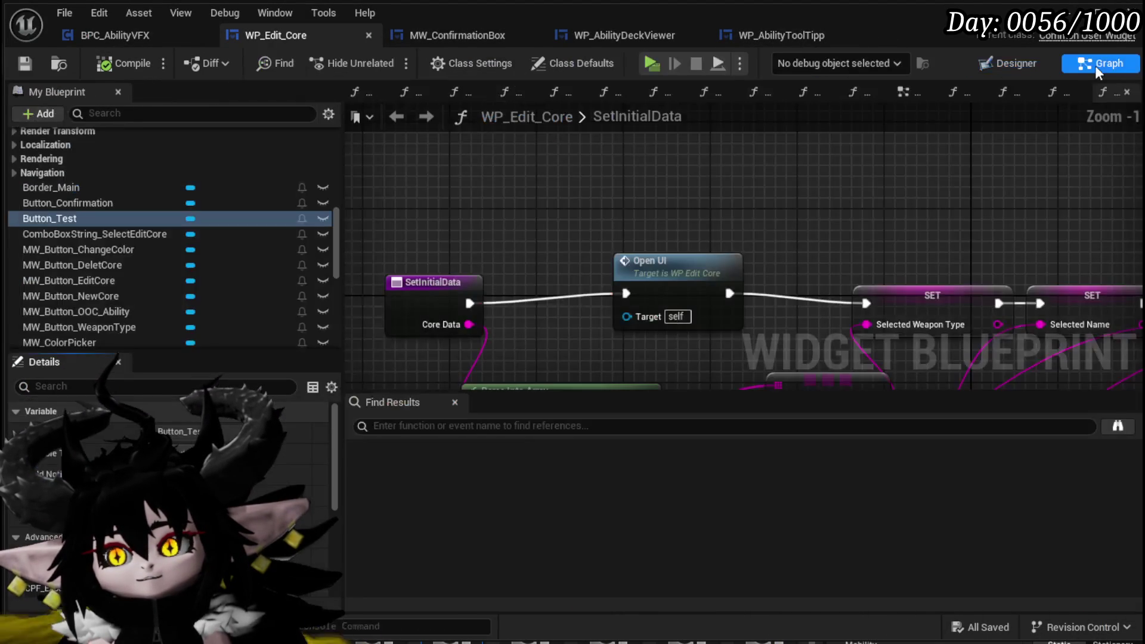
click(685, 280)
key(q)
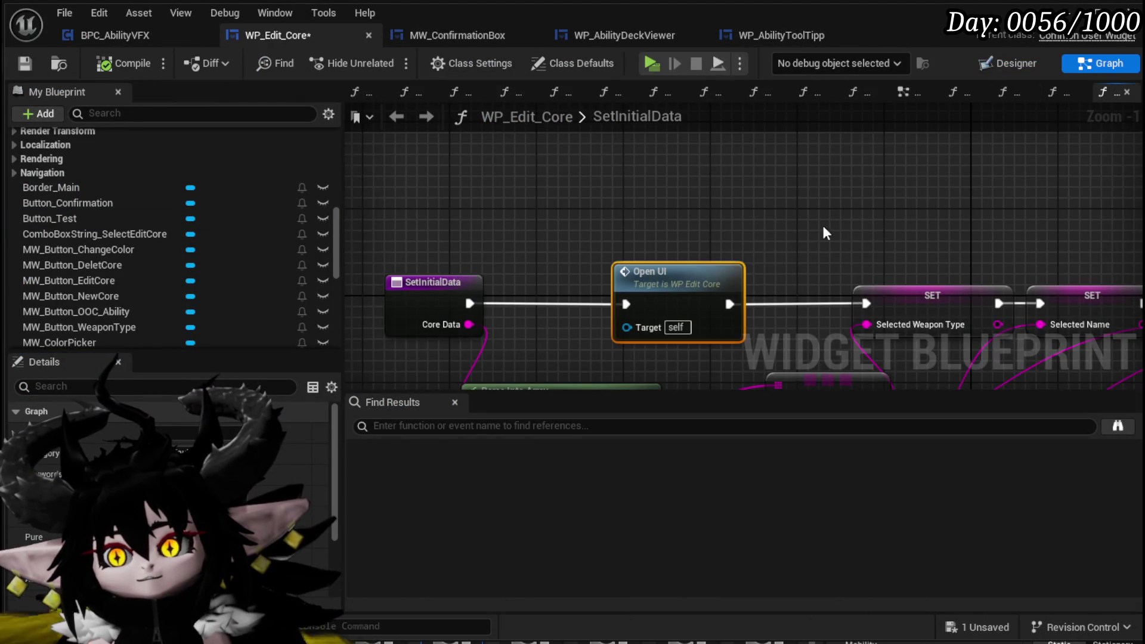
scroll(546, 159, down, 3)
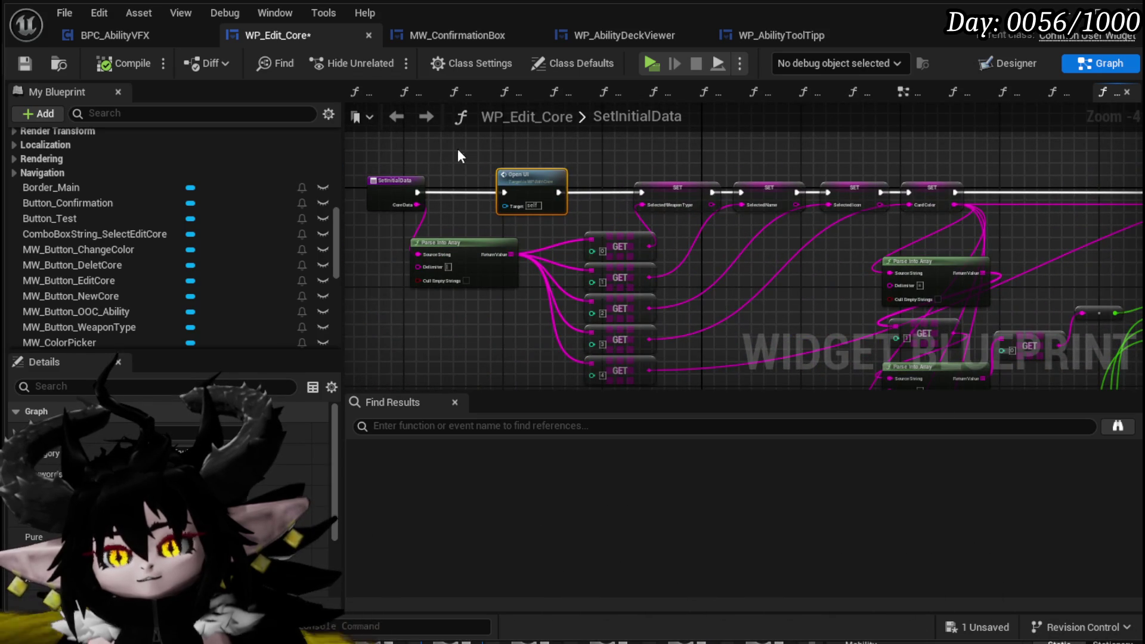
scroll(479, 152, down, 2)
drag(400, 138, 893, 317)
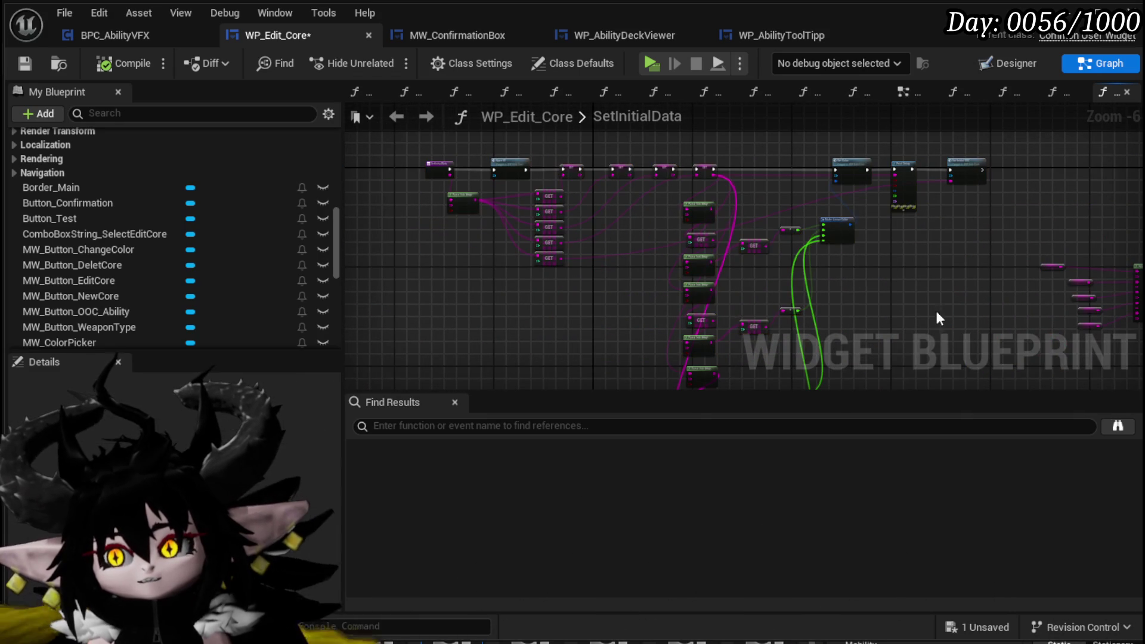
click(25, 63)
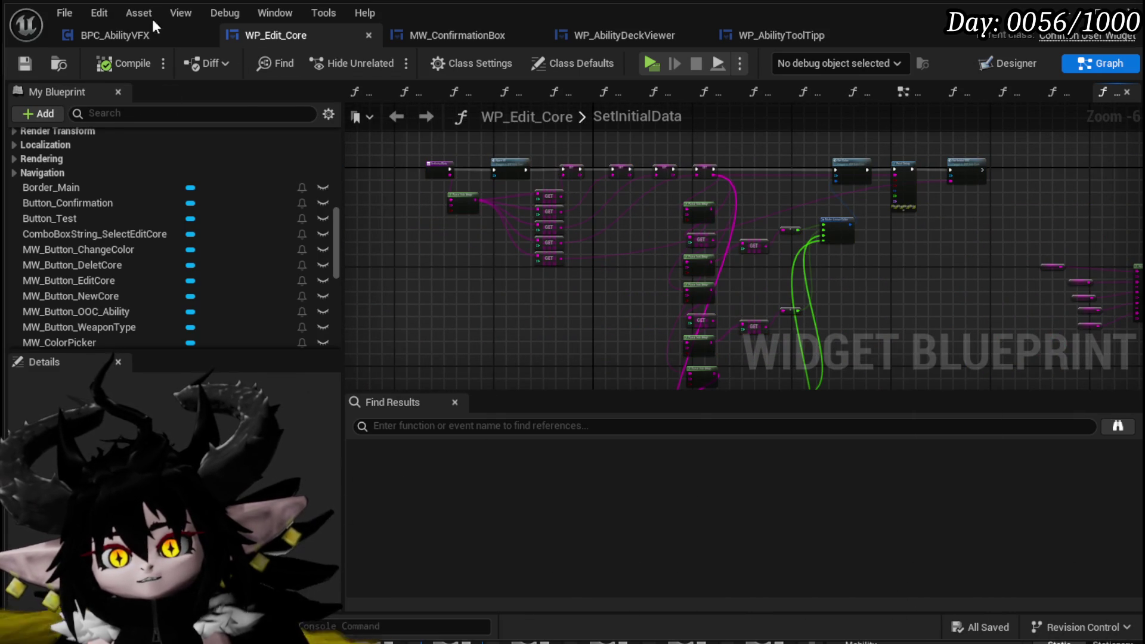
Review MW_ConfirmationBox's event graph and layout, close it, and open the PressConfirm function
click(128, 34)
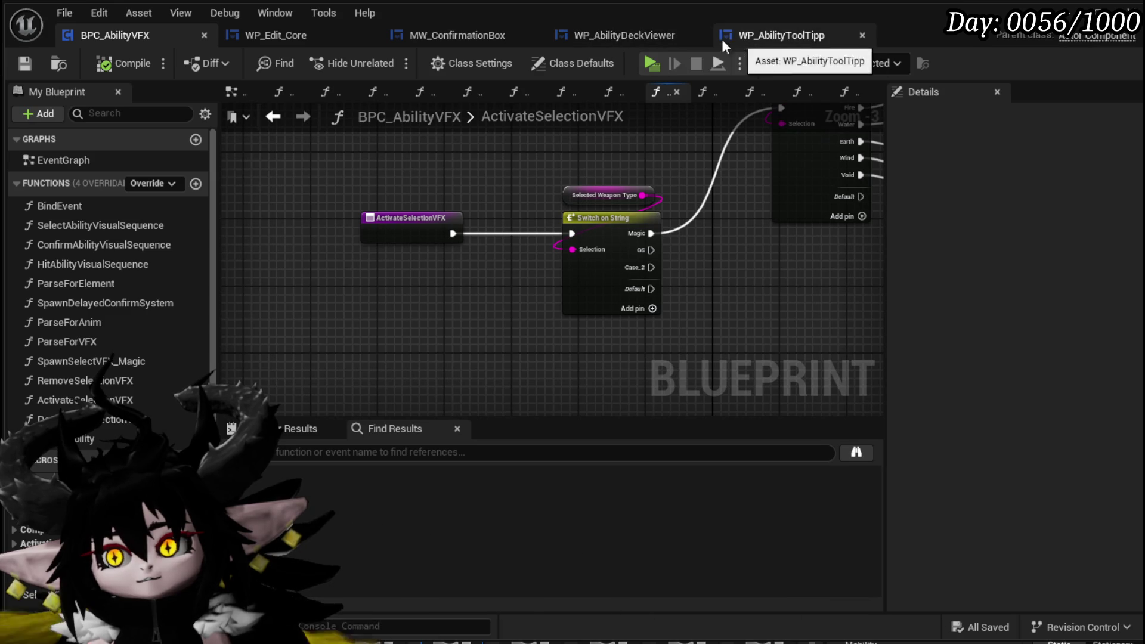
click(337, 36)
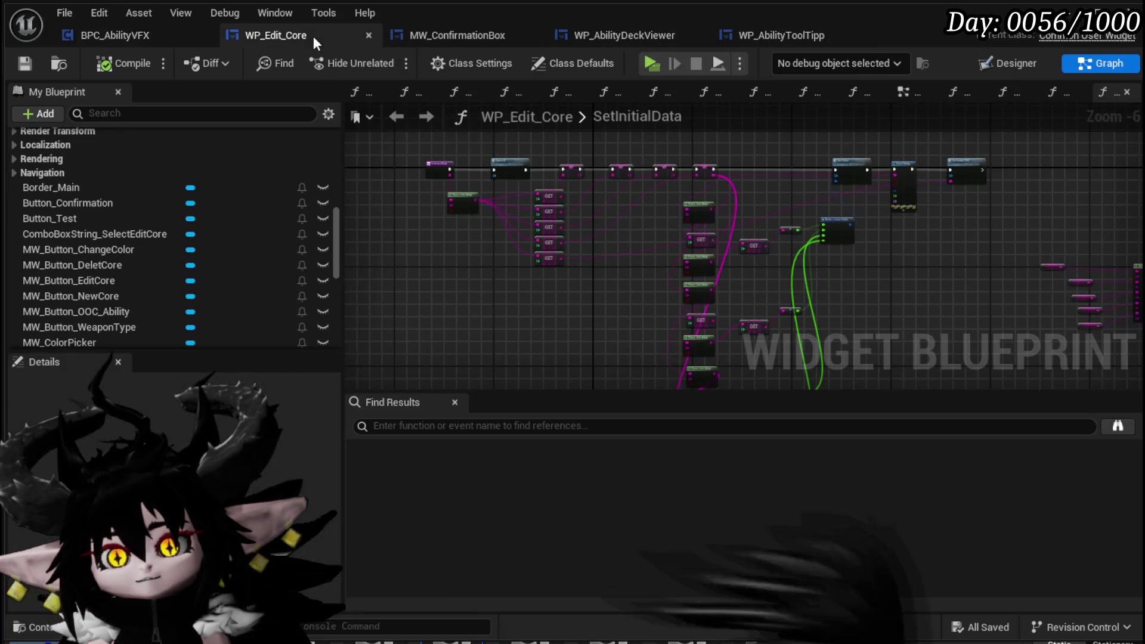
click(464, 38)
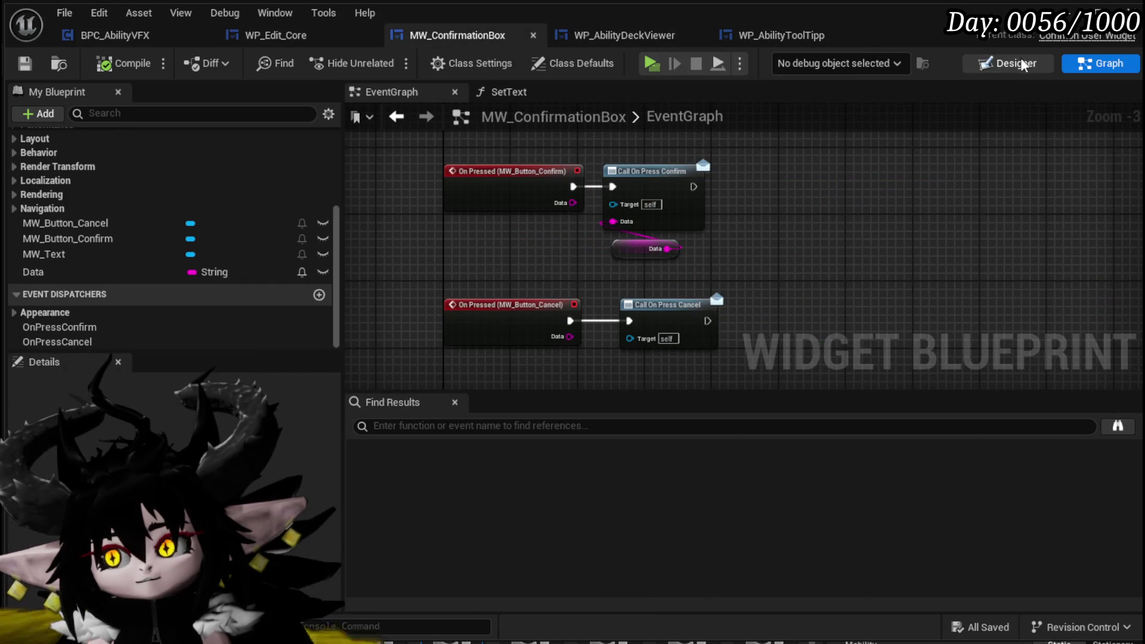
click(1016, 64)
scroll(582, 250, down, 5)
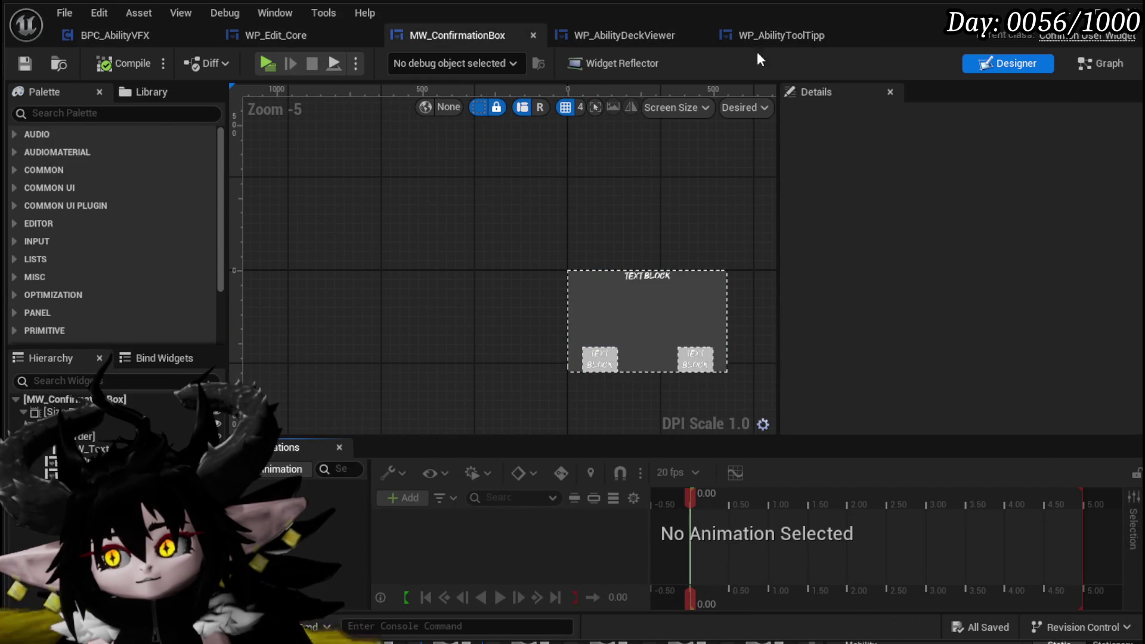
click(280, 35)
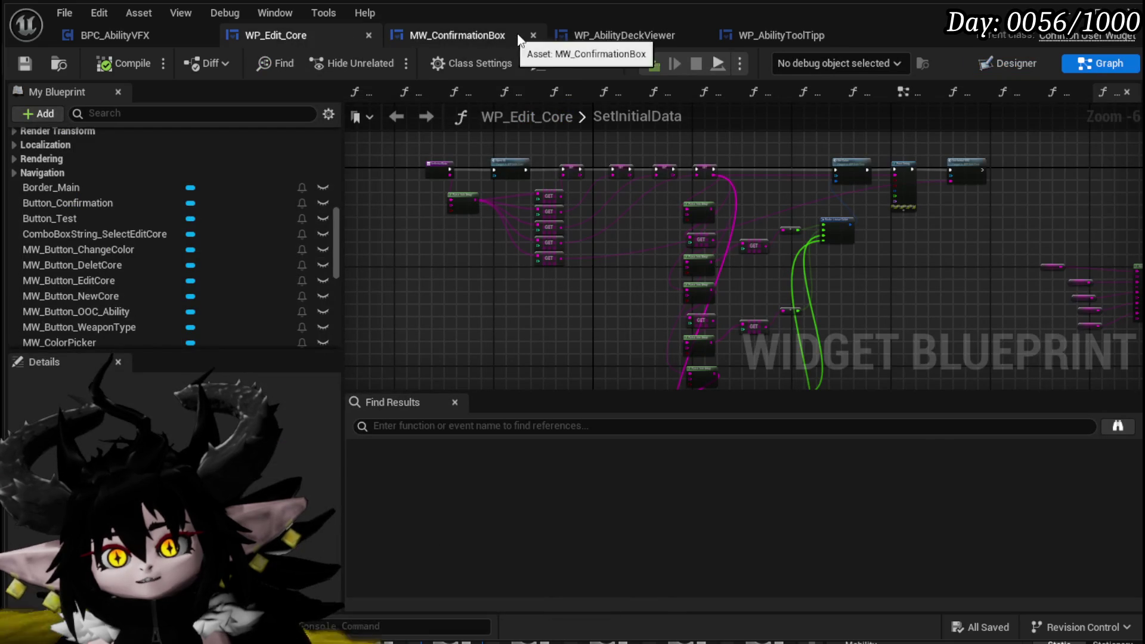
click(532, 35)
scroll(119, 156, up, 5)
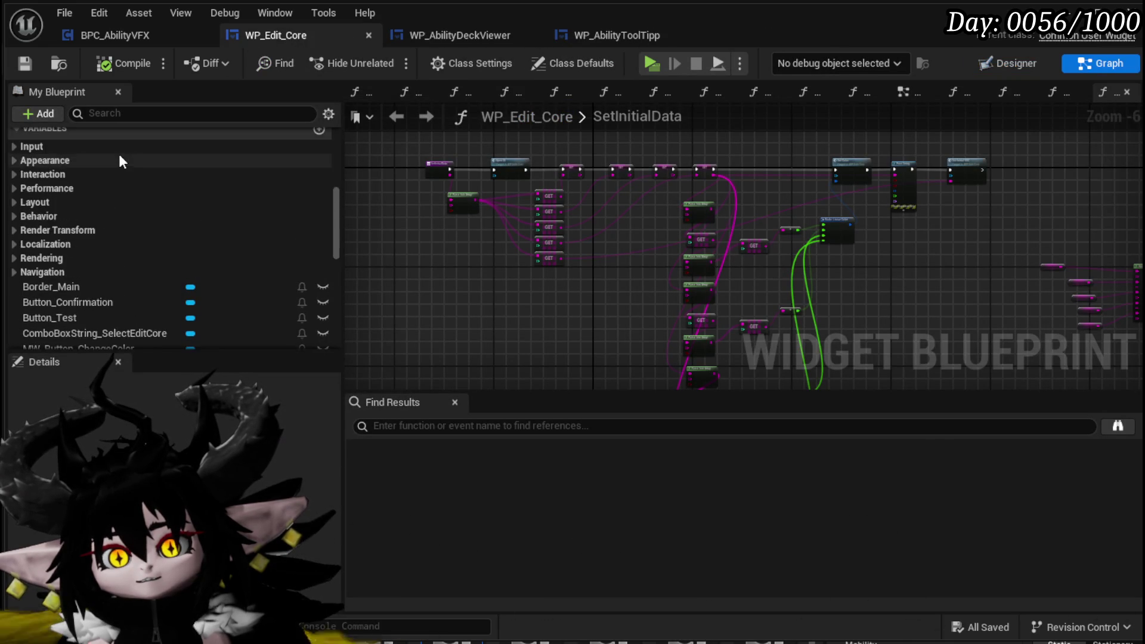
double_click(124, 169)
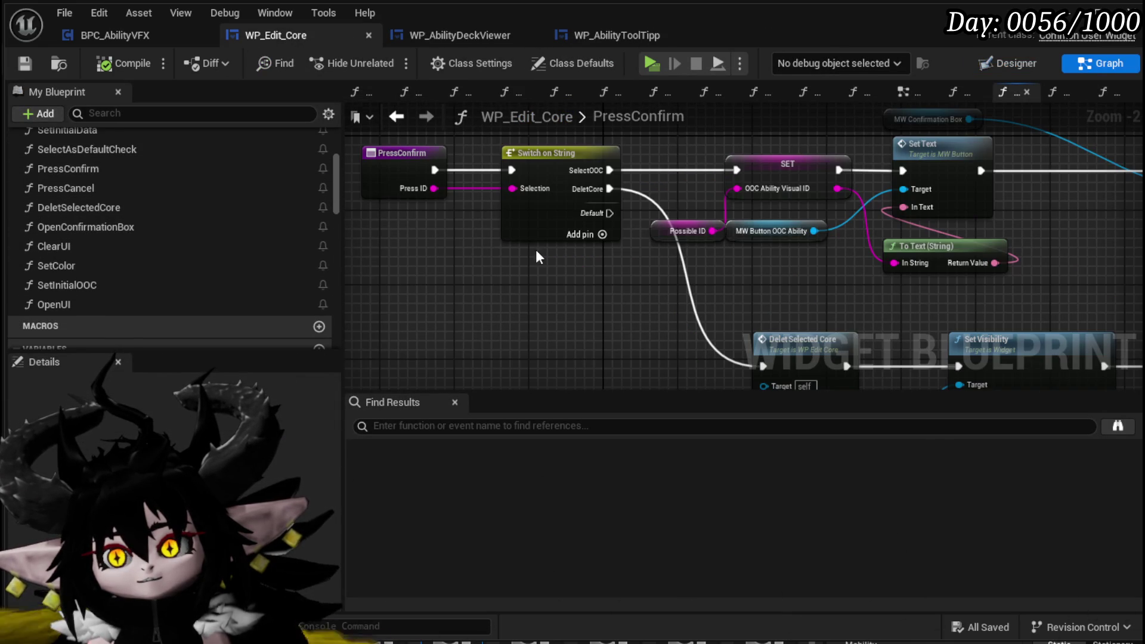
Add an OverwriteCore case to PressConfirm's Switch on String and save WP_Edit_Core
click(577, 235)
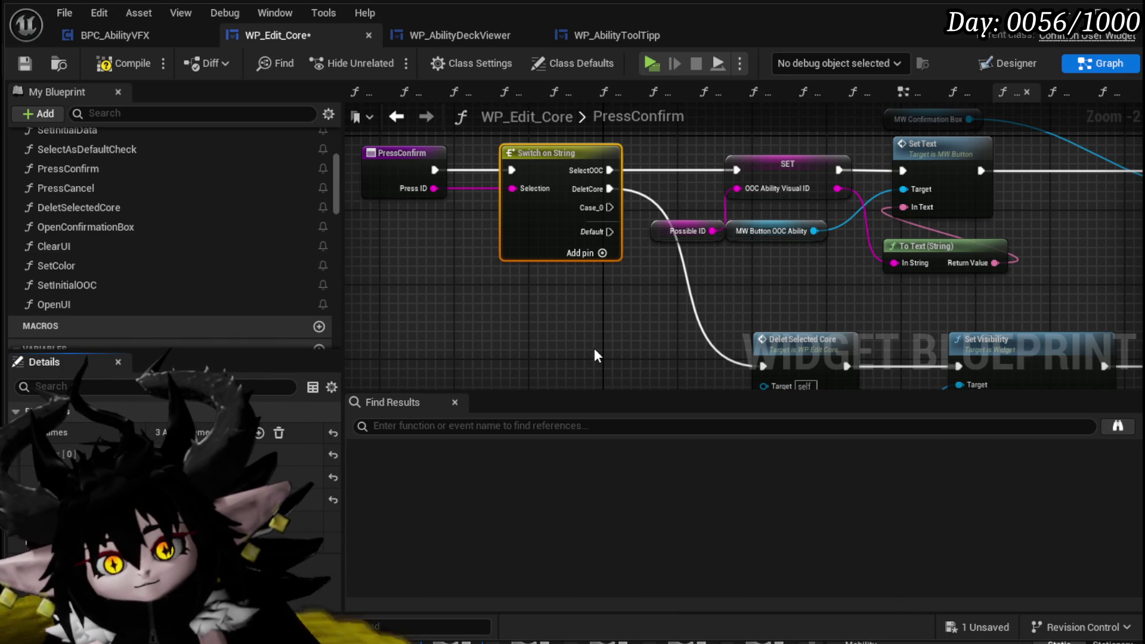
key(Return)
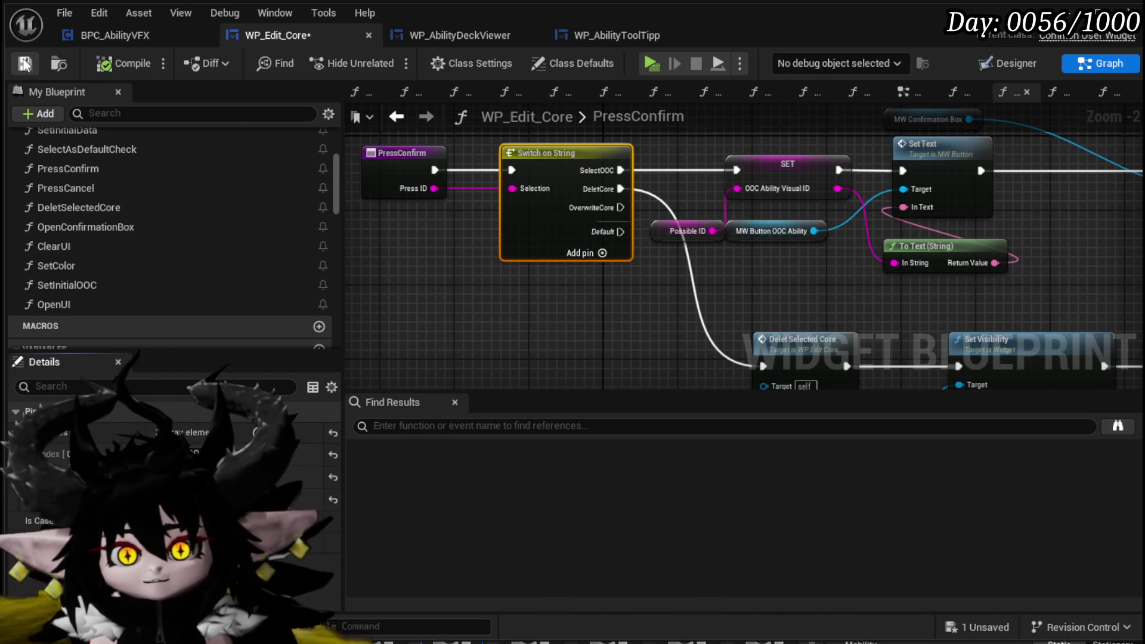
key(ctrl+s)
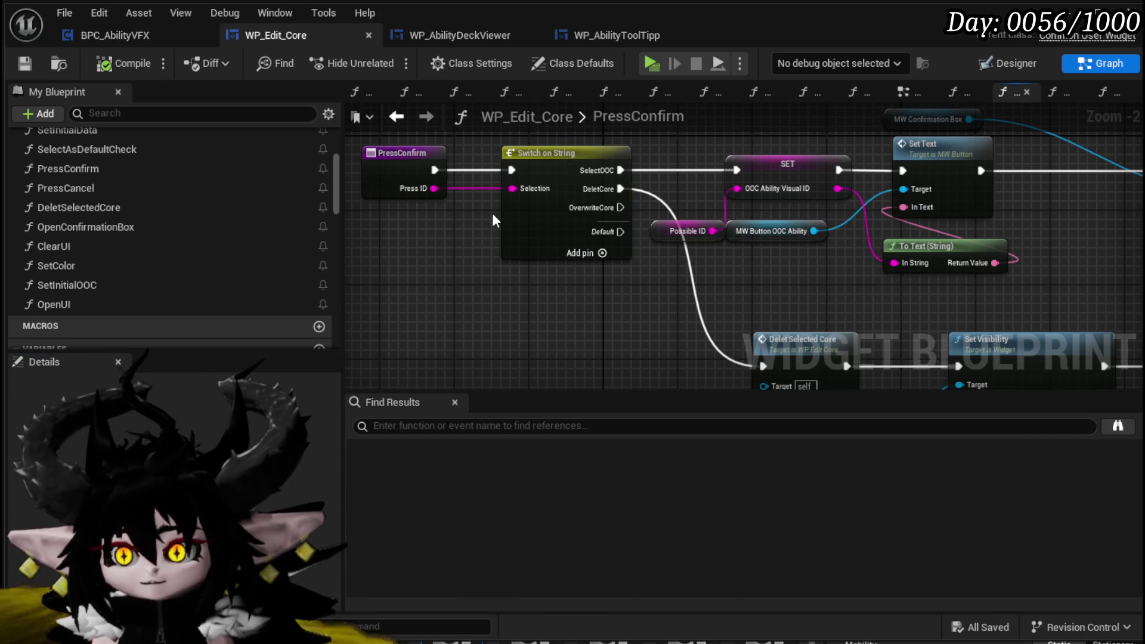
click(1004, 65)
scroll(516, 352, up, 3)
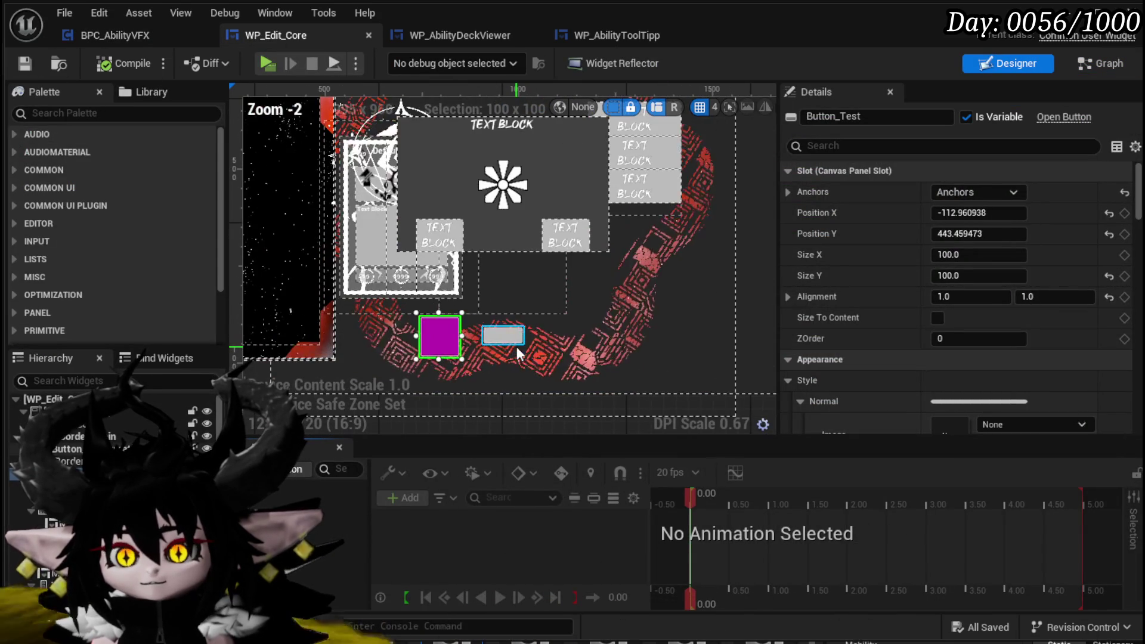
Create Button_Confirmation's On Pressed event and rearrange the existing nodes to make room
click(499, 332)
drag(1138, 203, 1112, 406)
click(973, 361)
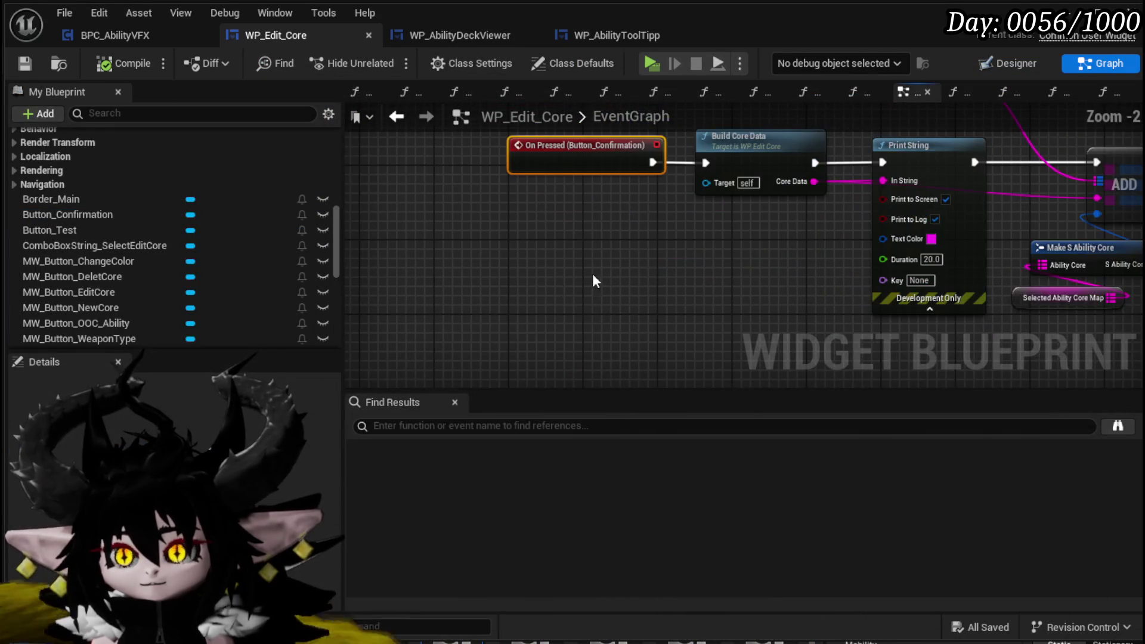
scroll(489, 310, down, 2)
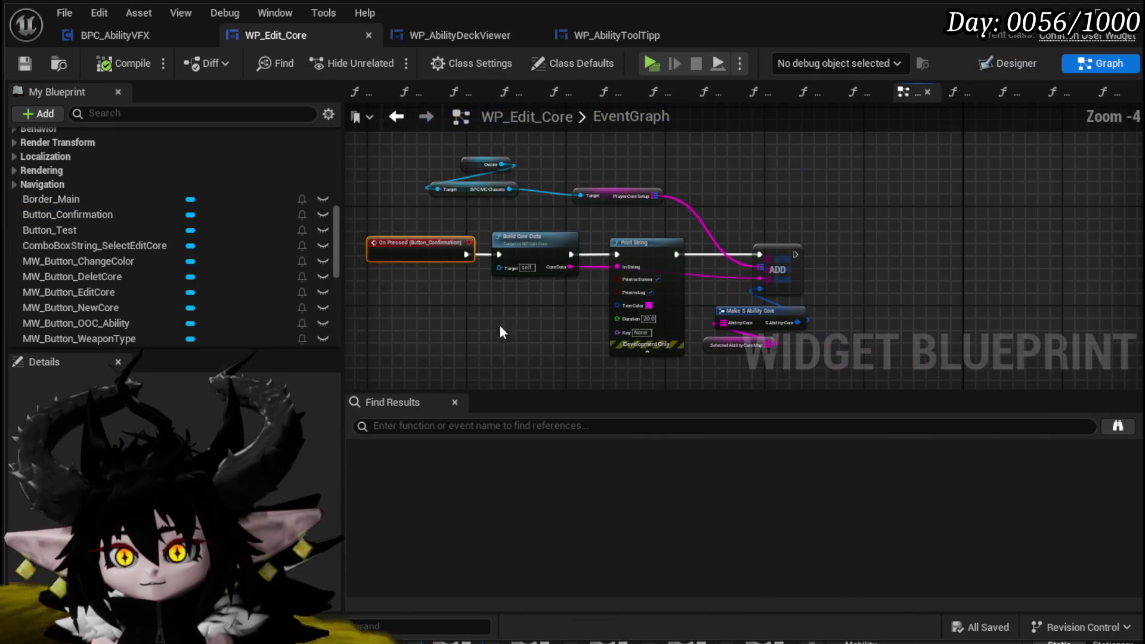
drag(754, 145, 755, 146)
drag(506, 237, 712, 236)
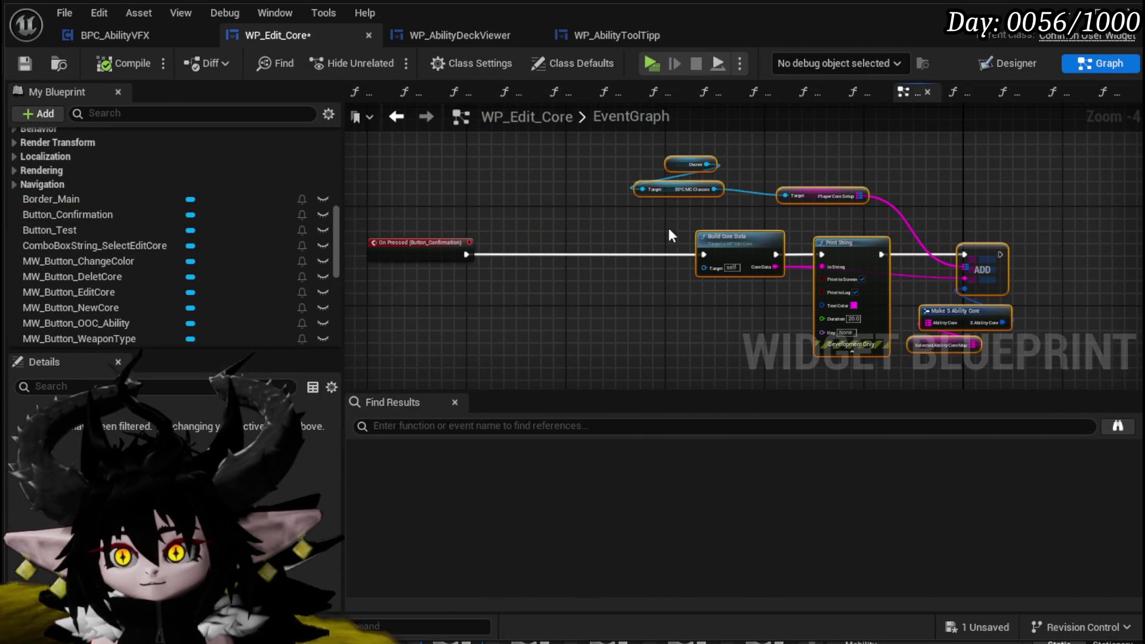
mouse_move(818, 198)
mouse_down()
mouse_move(656, 181)
mouse_move(633, 154)
mouse_move(720, 165)
mouse_up()
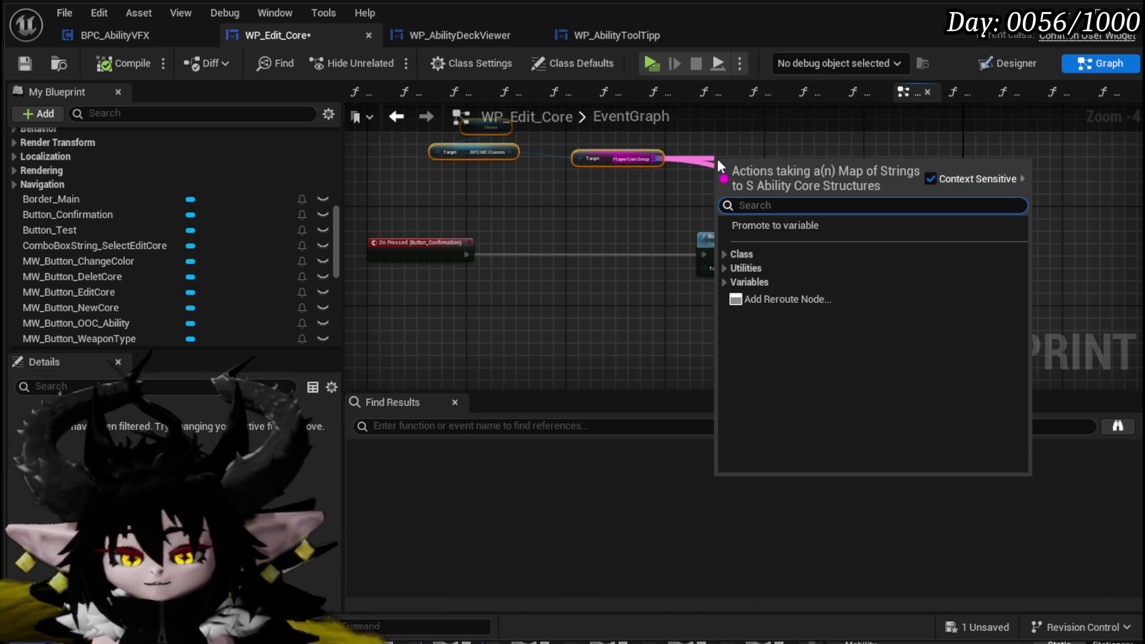
Add a Find on PlayerCoreSetup keyed by the SelectedCoreID variable
text(Find)
key(Return)
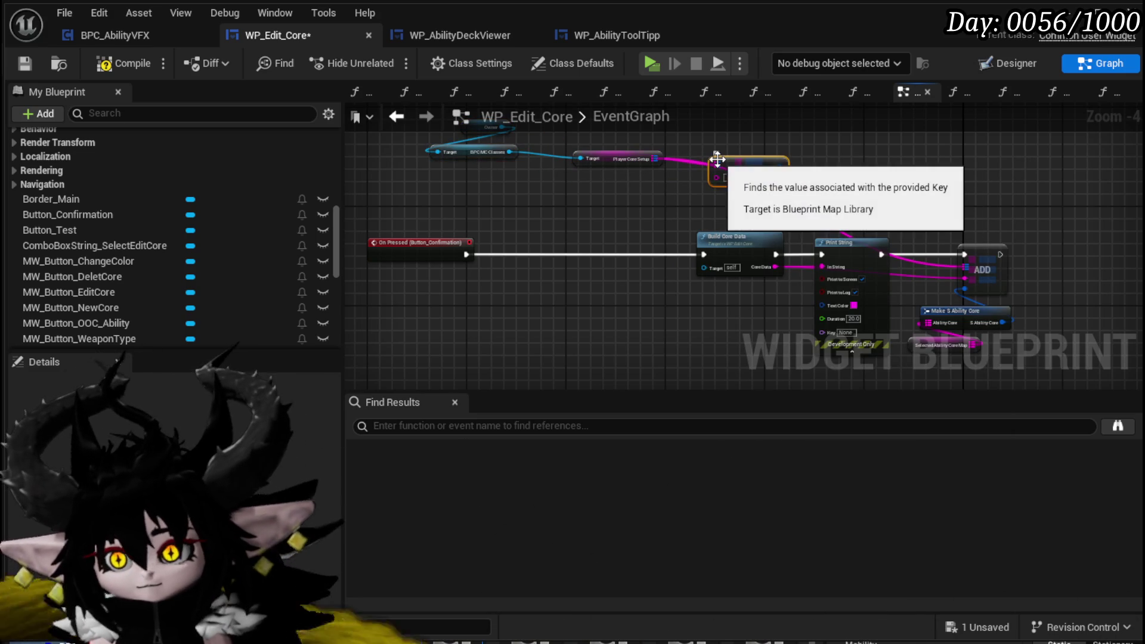
drag(732, 163, 571, 212)
scroll(600, 259, up, 3)
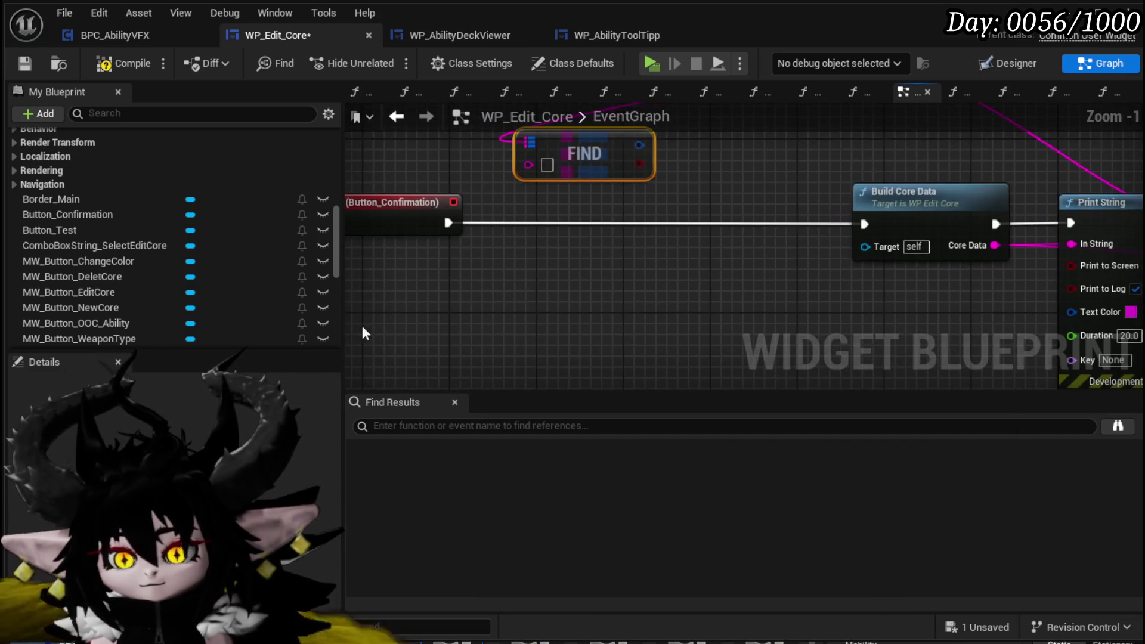
scroll(258, 255, down, 10)
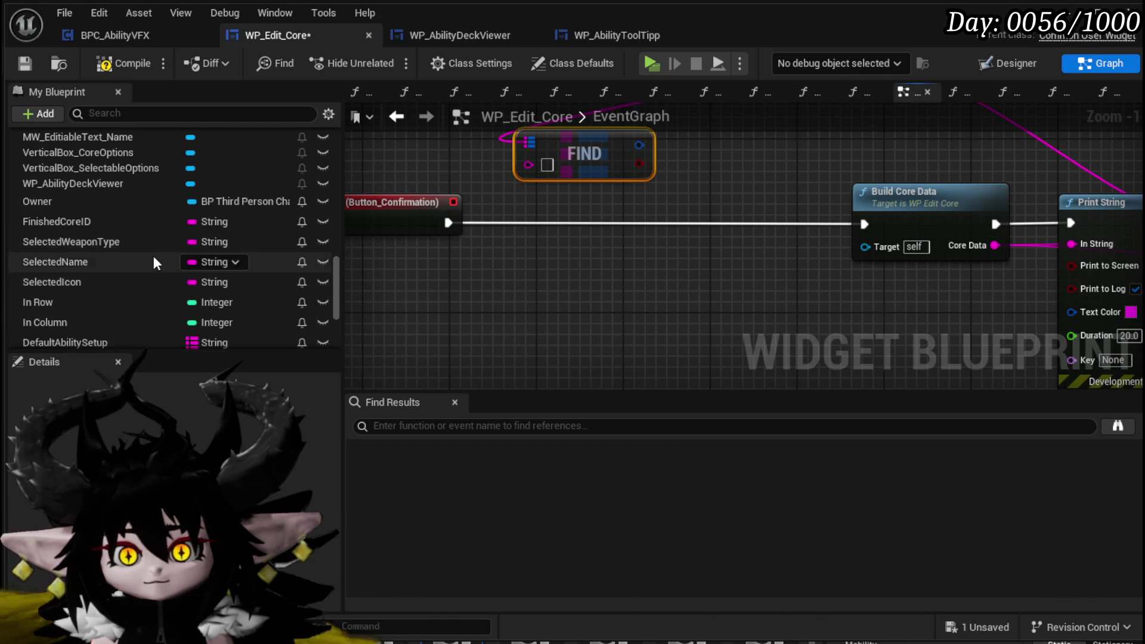
drag(85, 304, 456, 245)
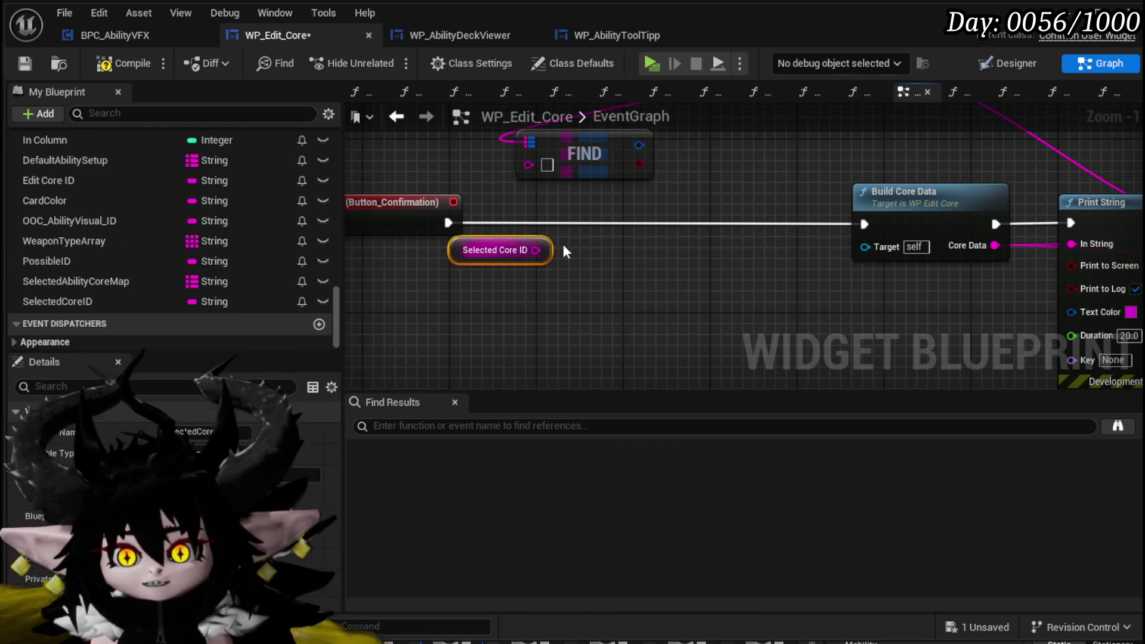
mouse_move(534, 253)
mouse_down()
mouse_move(534, 164)
mouse_move(635, 198)
mouse_up()
Branch on the Find result, run Build Core Data on False, and add Open Confirmation Box
drag(447, 223, 647, 223)
drag(738, 250, 542, 256)
drag(685, 214, 667, 228)
scroll(676, 227, down, 2)
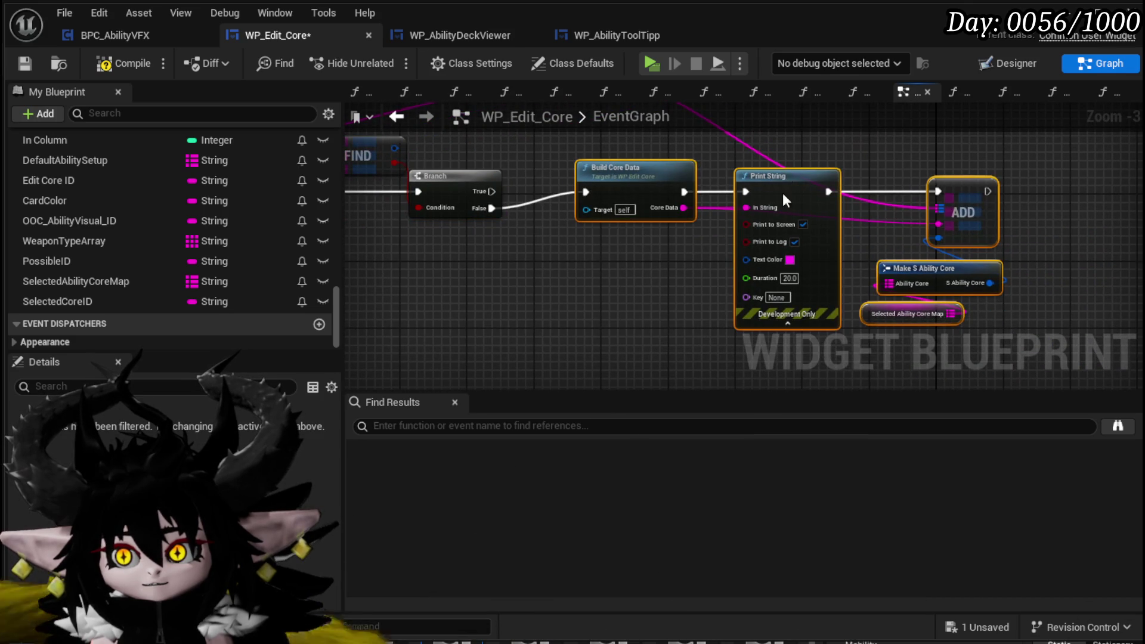
drag(791, 183, 766, 267)
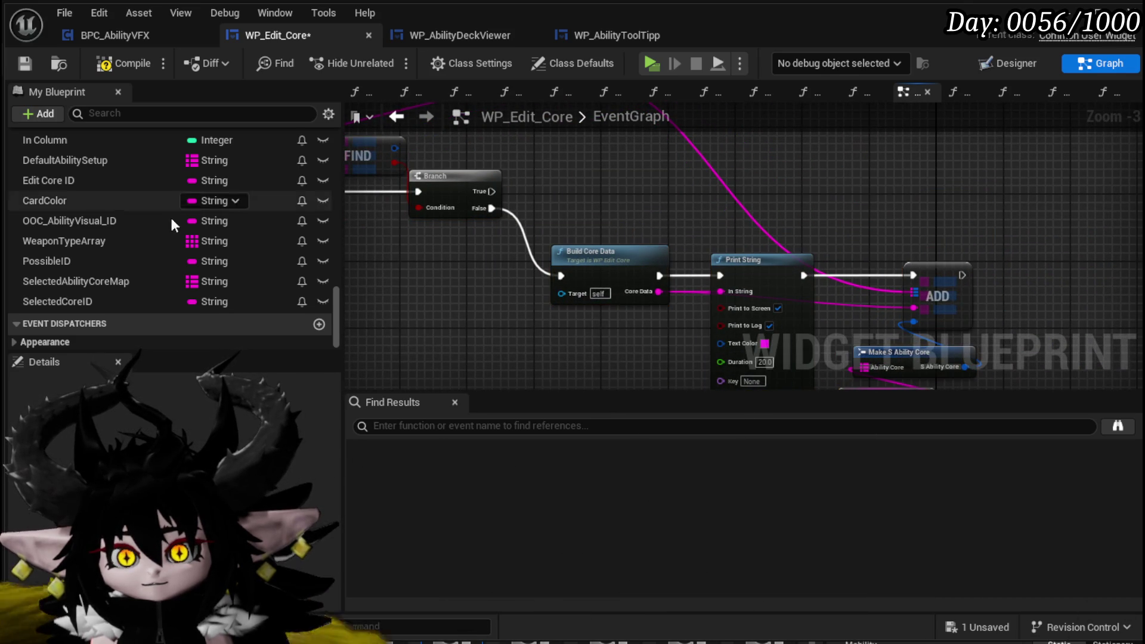
scroll(110, 220, up, 5)
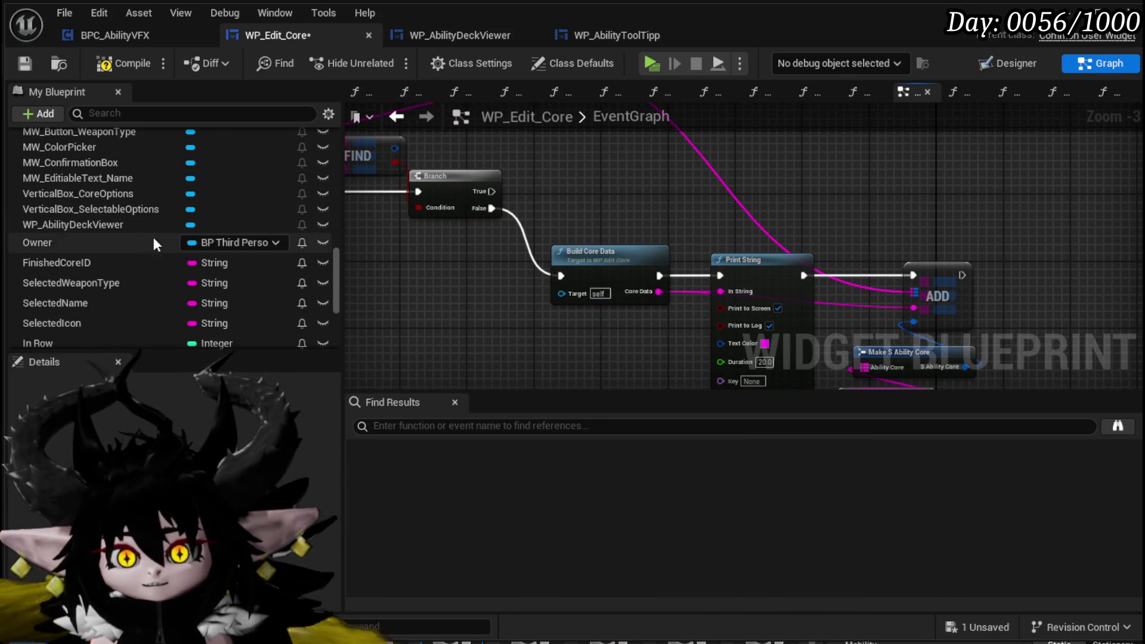
scroll(131, 216, up, 15)
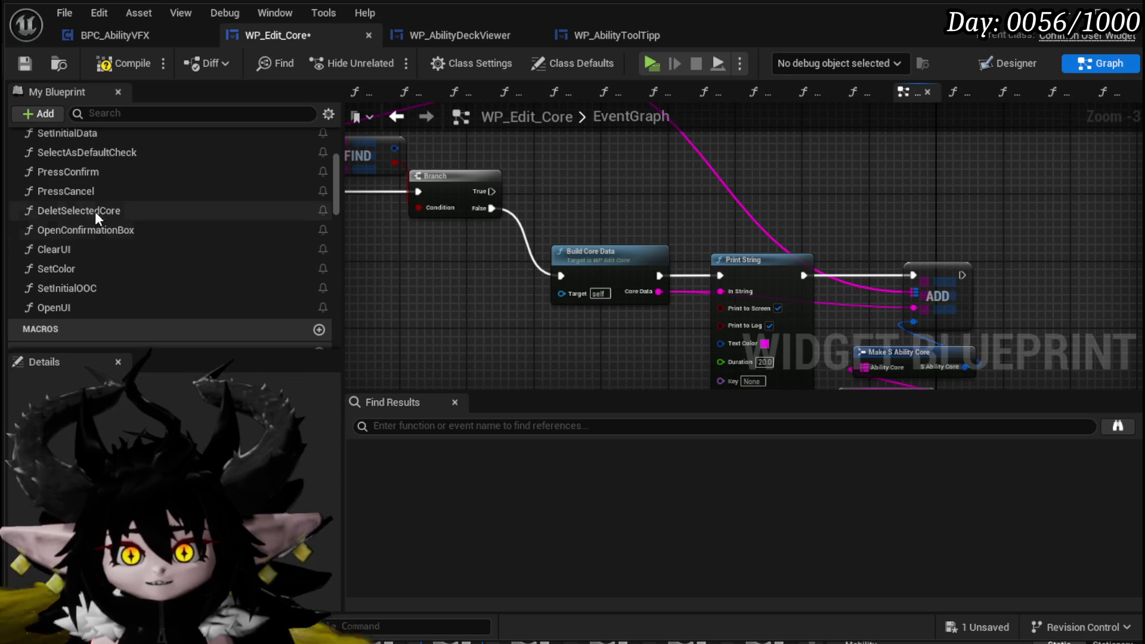
mouse_move(84, 235)
mouse_down()
mouse_move(668, 137)
mouse_move(351, 179)
mouse_move(195, 234)
mouse_move(666, 158)
mouse_up()
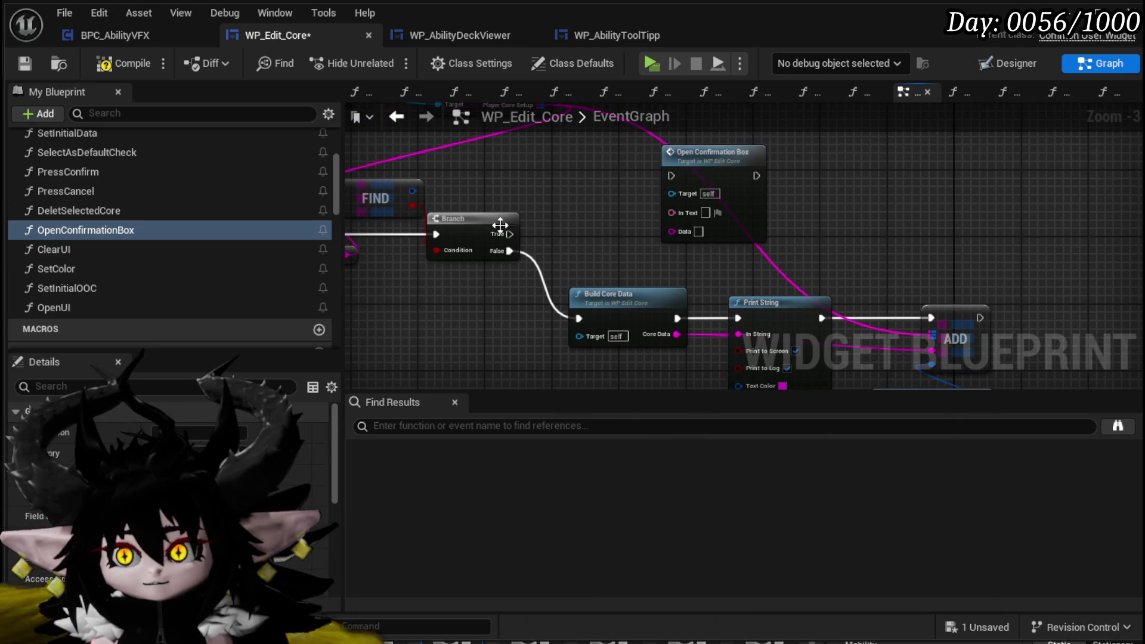
Wire Branch True to Open Confirmation Box with Data 'OverwriteCore' and In Text 'Do you want to Overwrite Core'
mouse_move(510, 233)
mouse_down()
mouse_move(671, 176)
mouse_move(658, 139)
mouse_up()
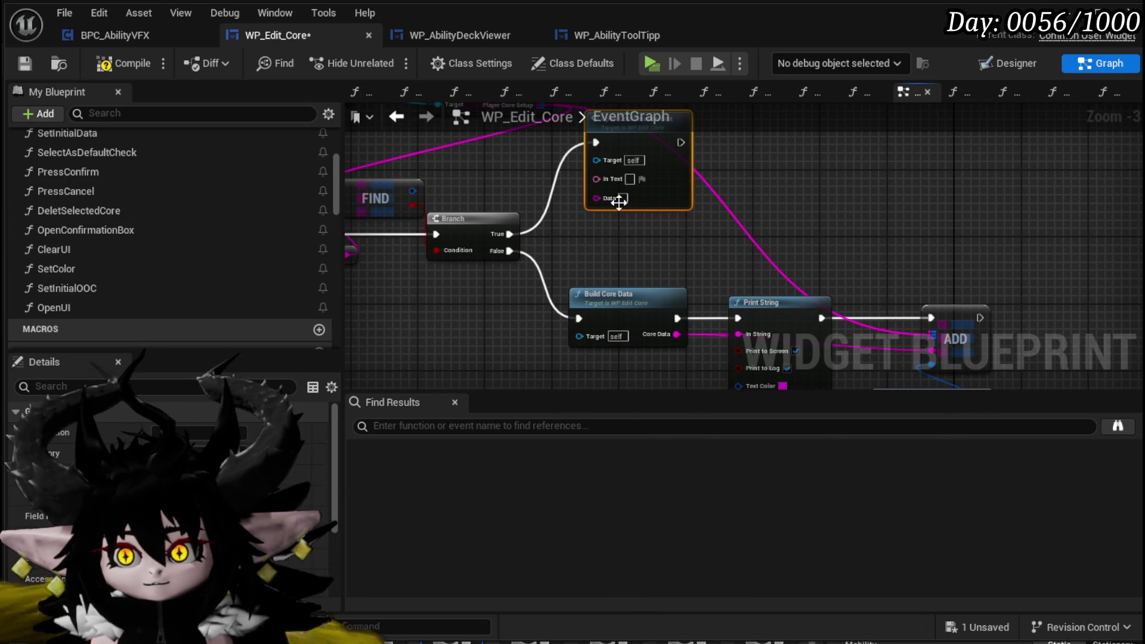
click(624, 198)
text(OverwriteCore)
scroll(608, 181, up, 3)
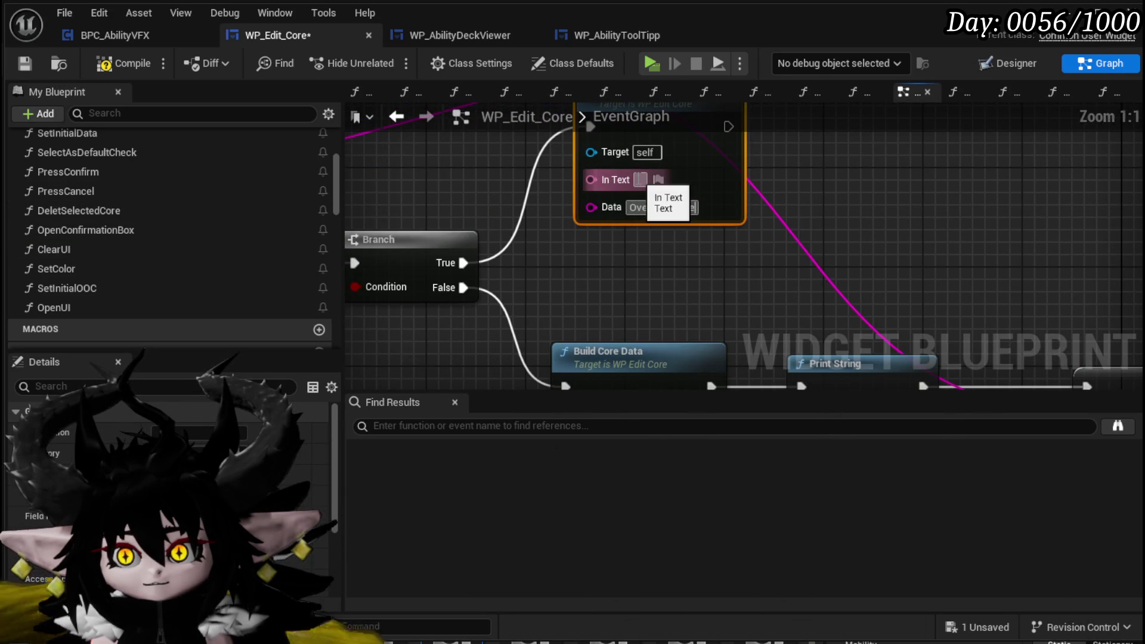
text(Do yo)
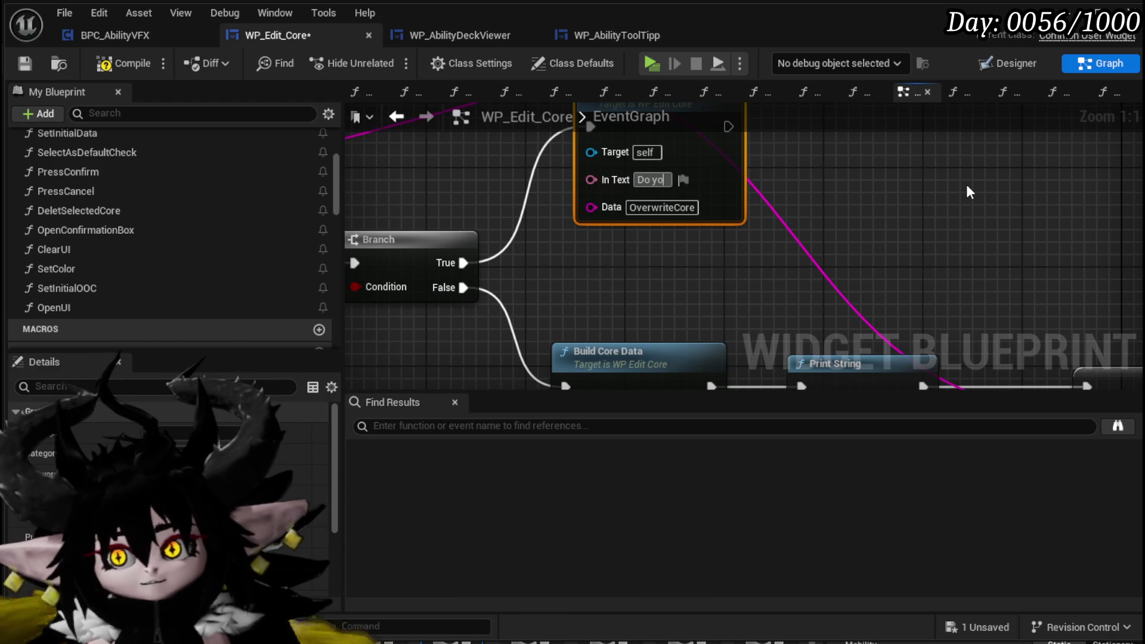
text(u want to O)
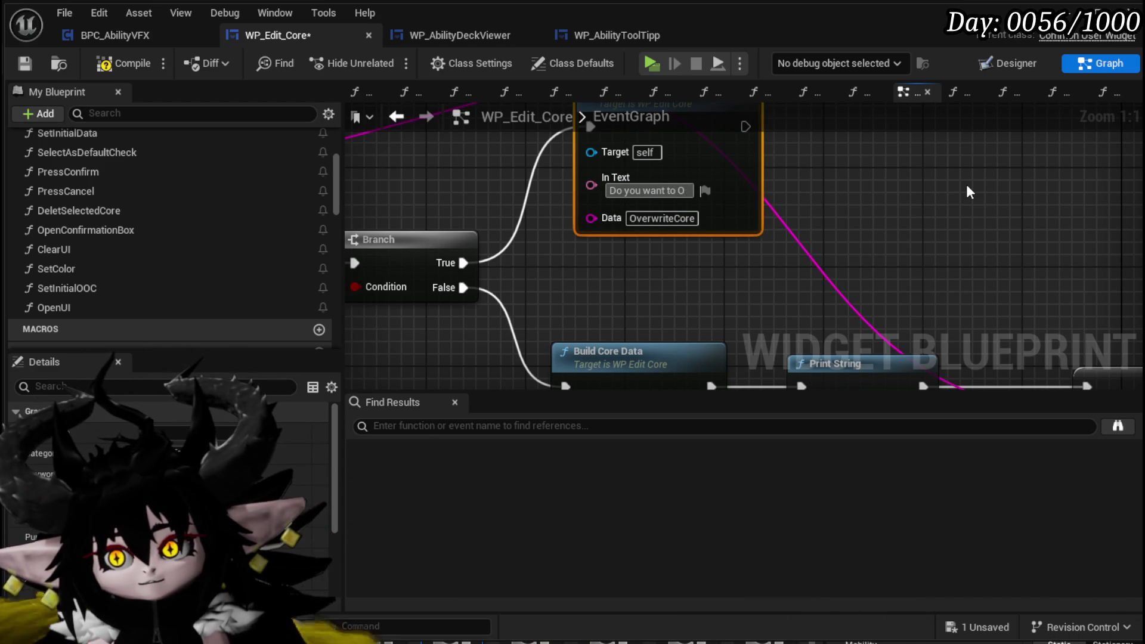
text(verwrite )
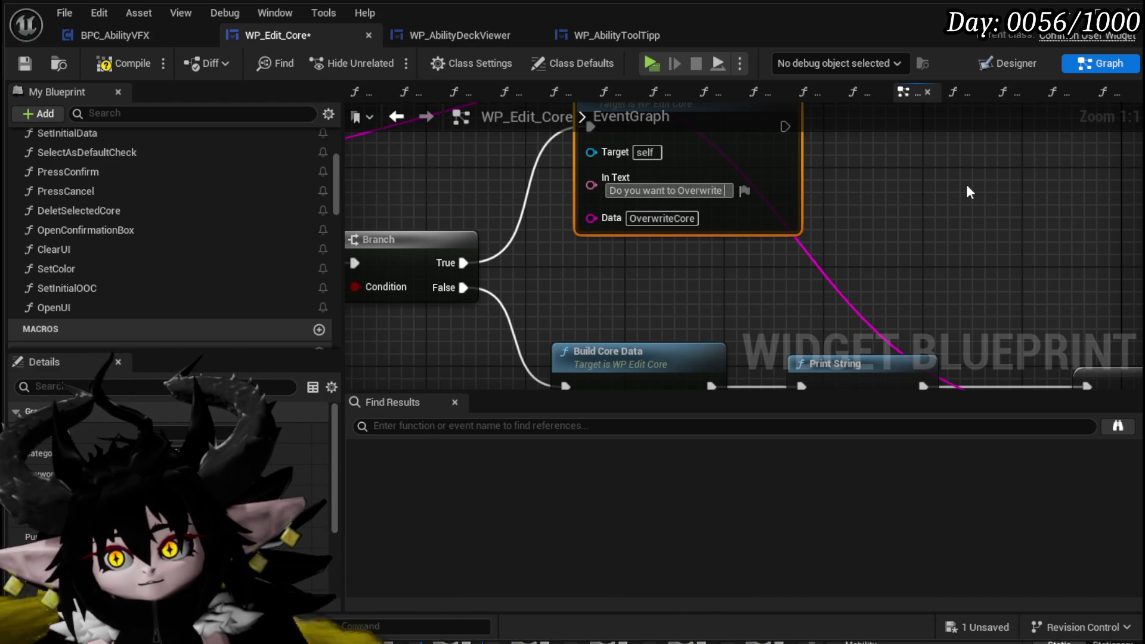
text(Core)
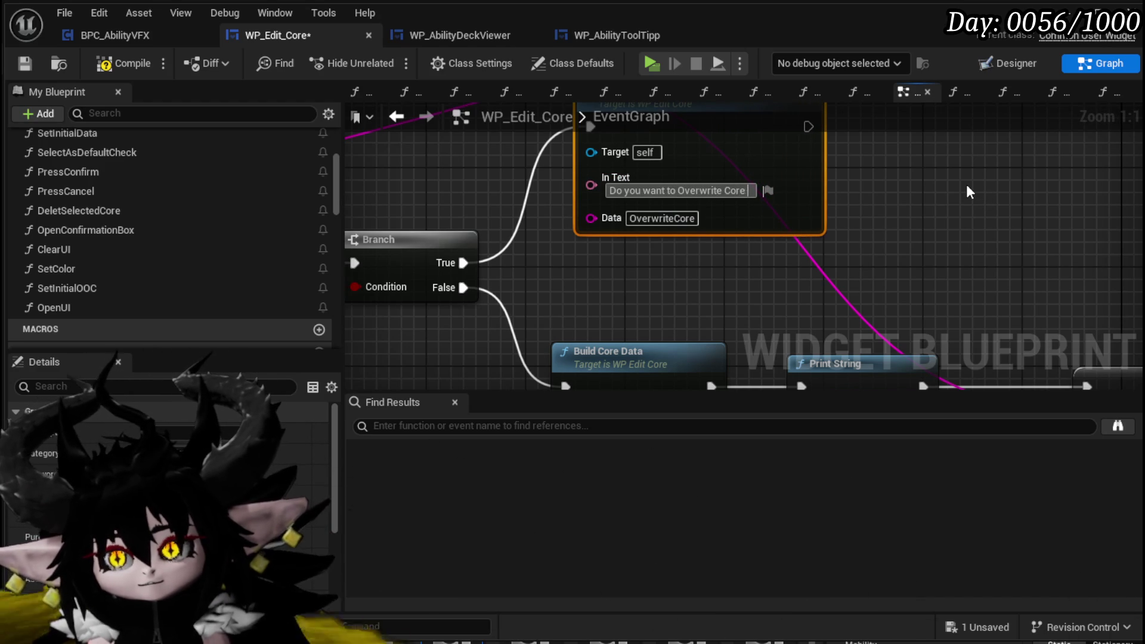
mouse_move(623, 207)
mouse_down()
mouse_move(548, 218)
mouse_move(552, 354)
mouse_move(739, 179)
mouse_move(633, 177)
mouse_move(582, 192)
mouse_move(571, 277)
mouse_up()
Add a To Text (String) conversion node feeding the In Text input, placed below and right
text(Append)
key(BackSpace)
key(BackSpace)
key(BackSpace)
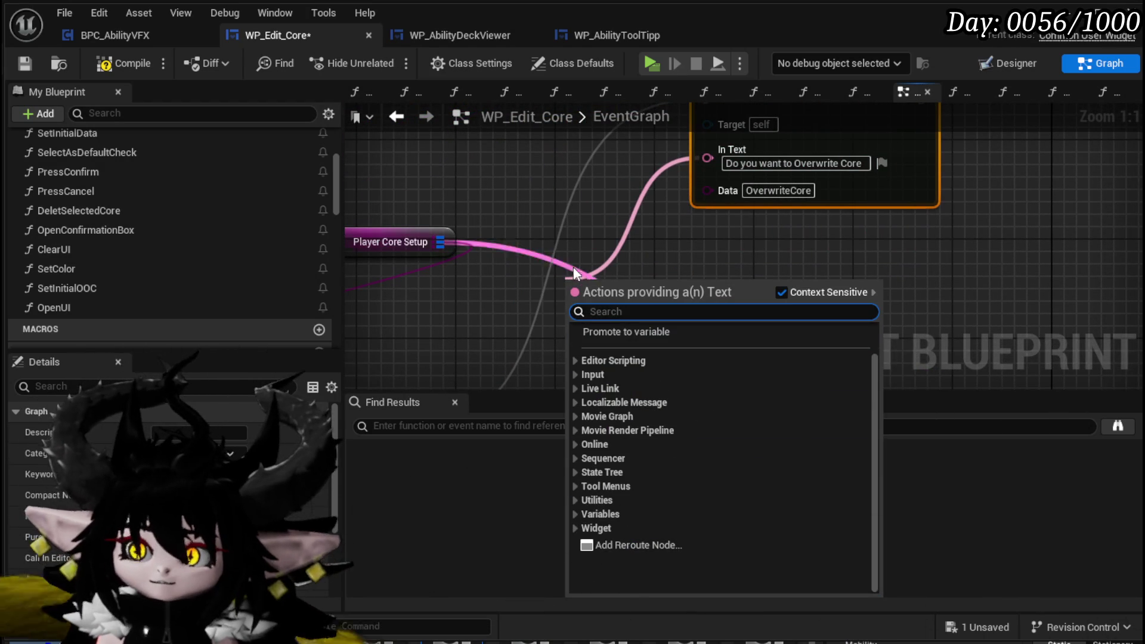
drag(718, 150, 576, 208)
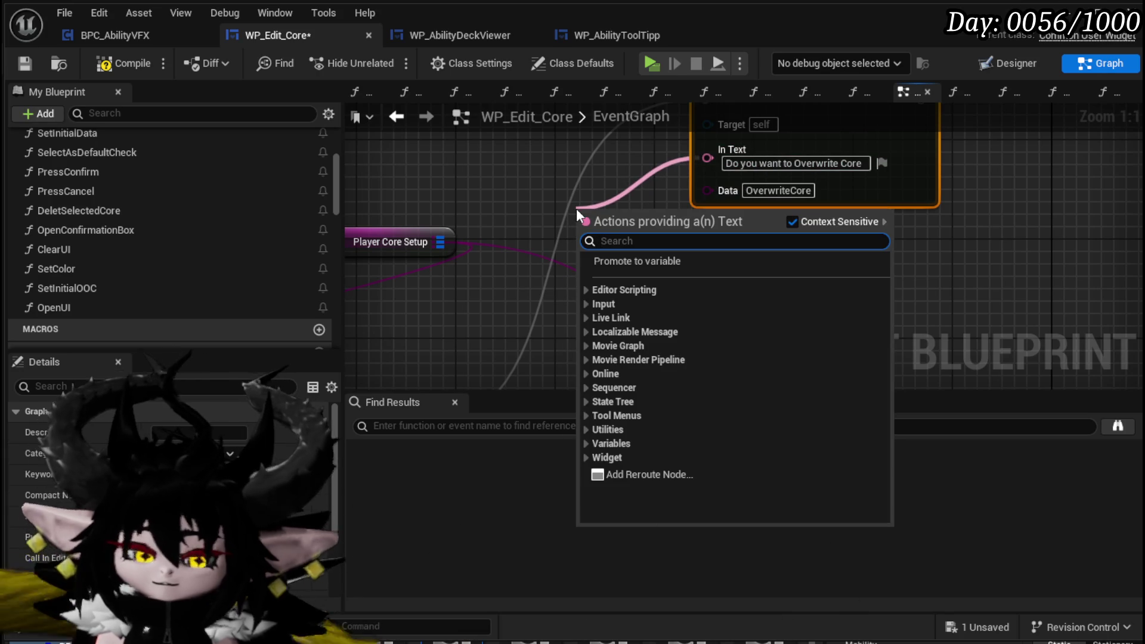
text(string)
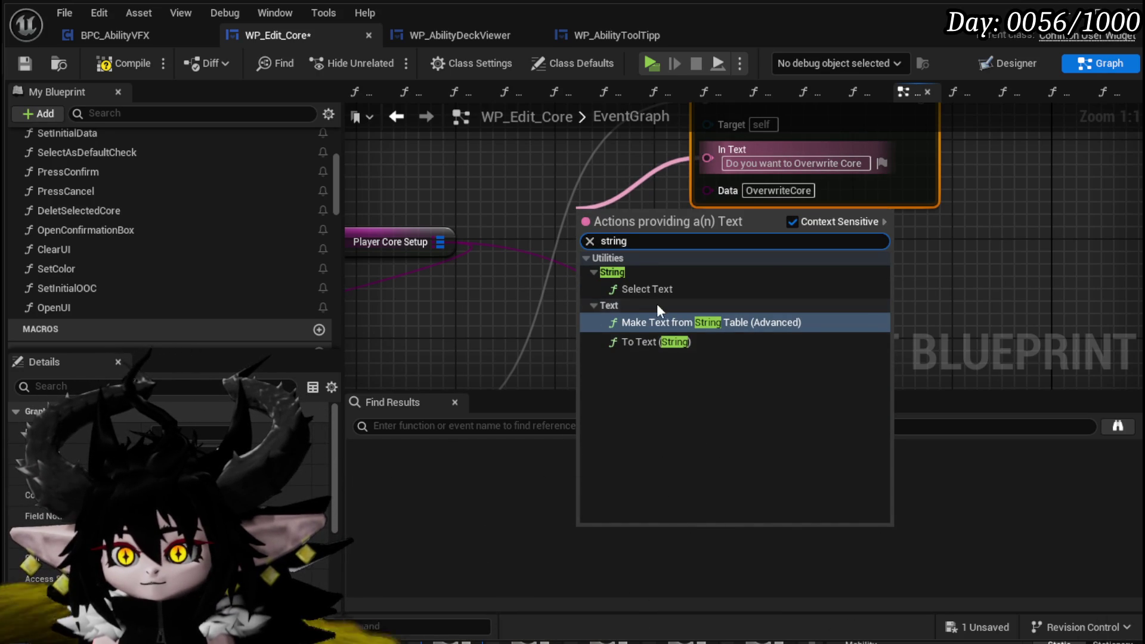
click(656, 341)
mouse_move(584, 241)
mouse_down()
mouse_move(586, 295)
mouse_move(732, 325)
mouse_move(543, 310)
mouse_up()
Feed In String with an Append node: A "Do you want to Overwrite Core: ", extra pin C "*"
text(append)
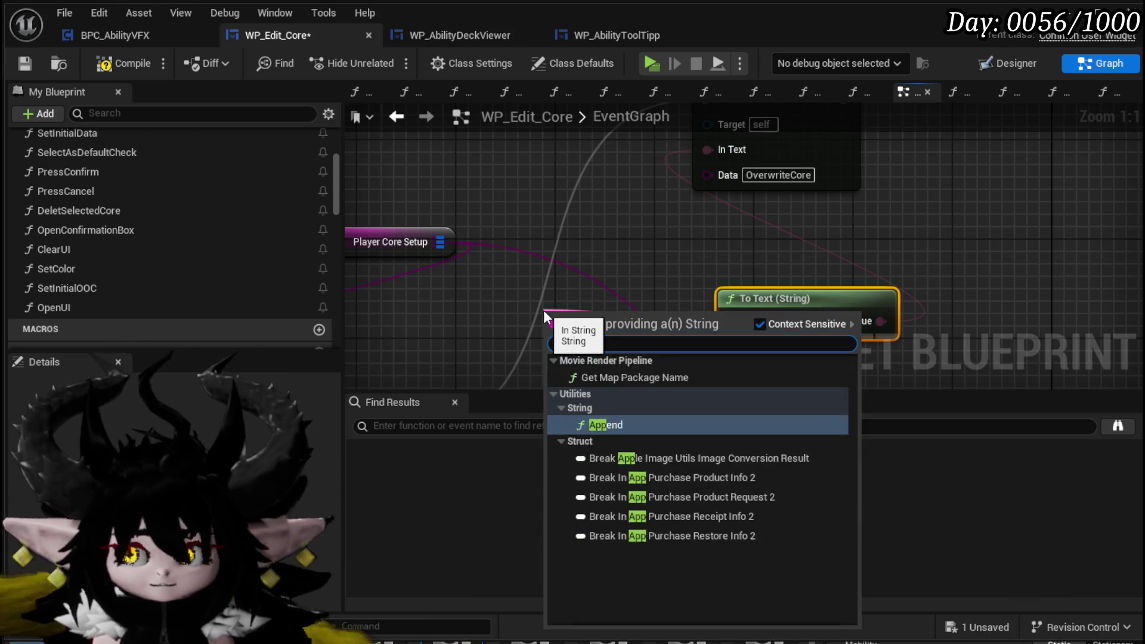
key(Return)
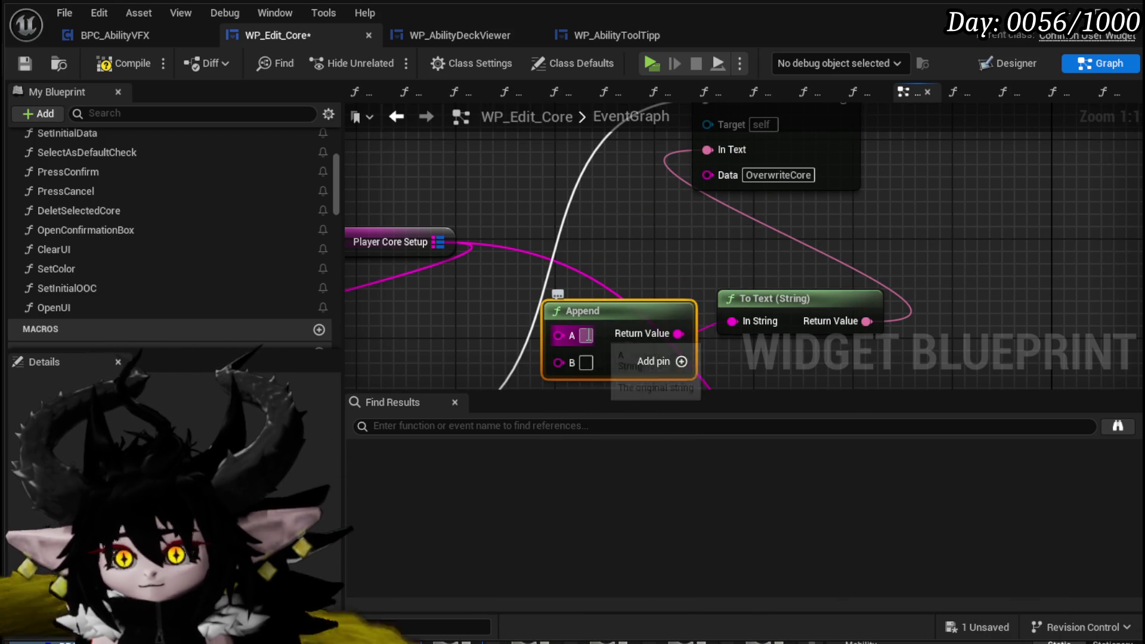
text(Do)
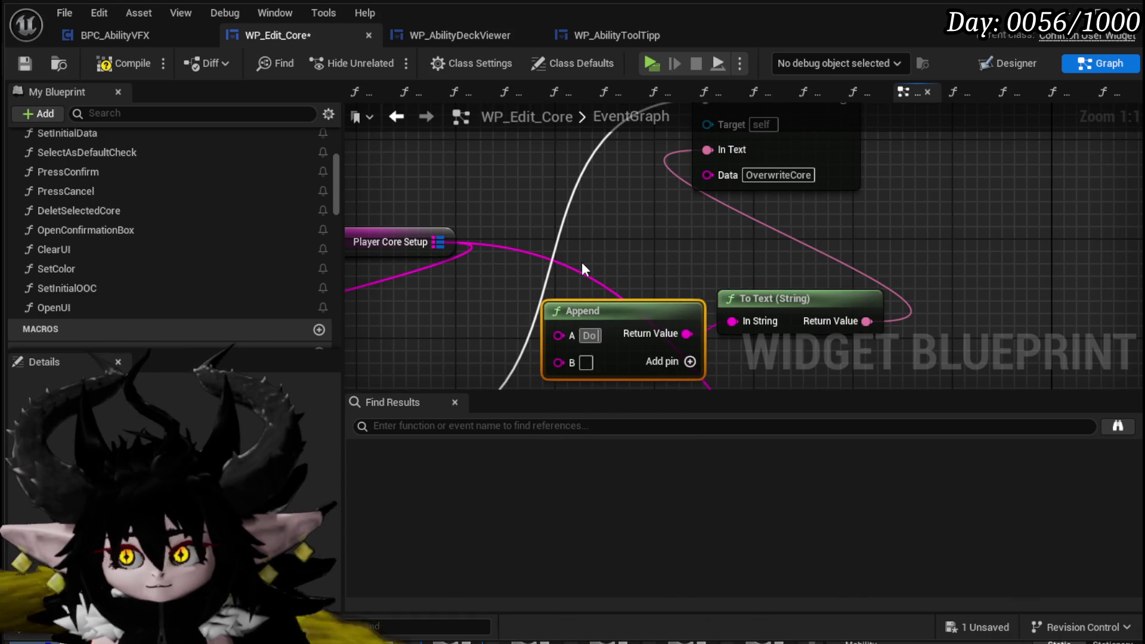
text( you want to)
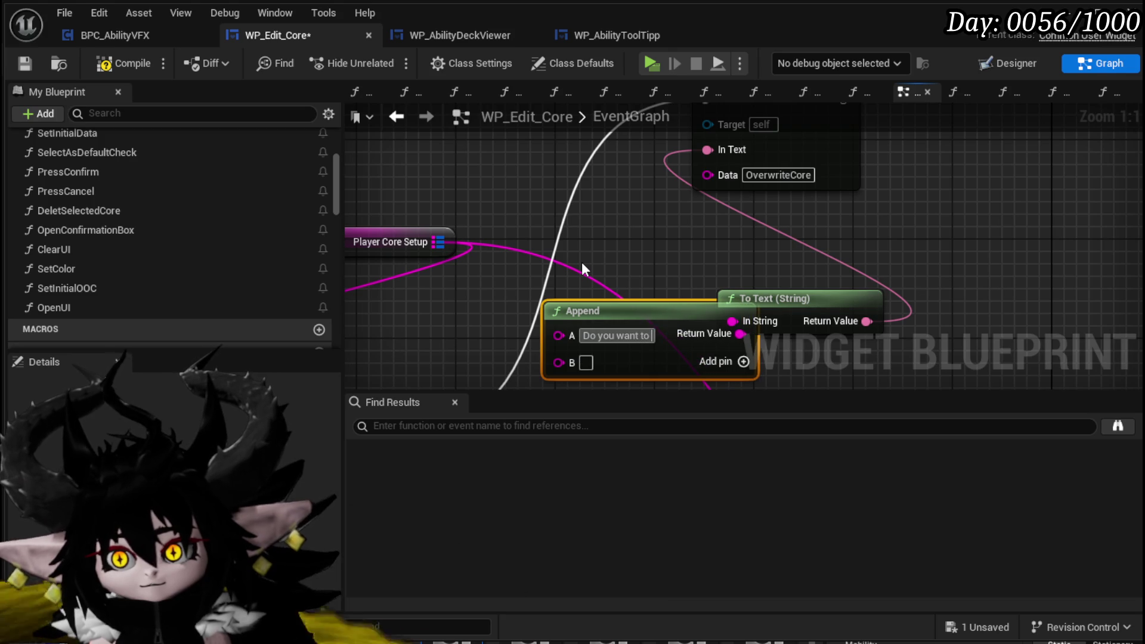
text( Ov)
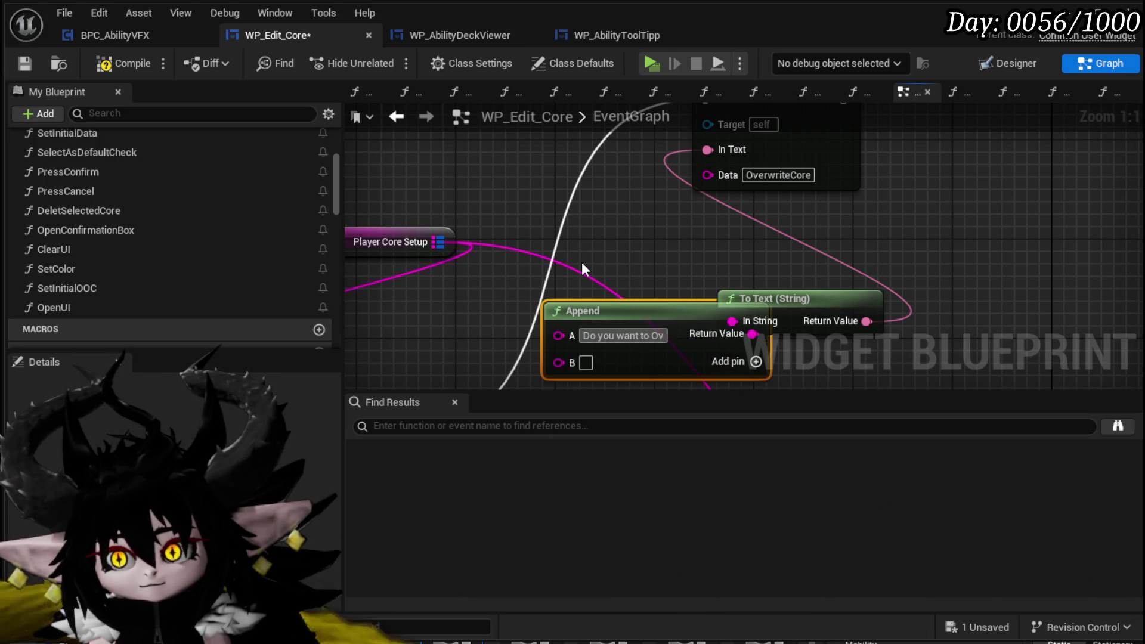
text(erwrite C)
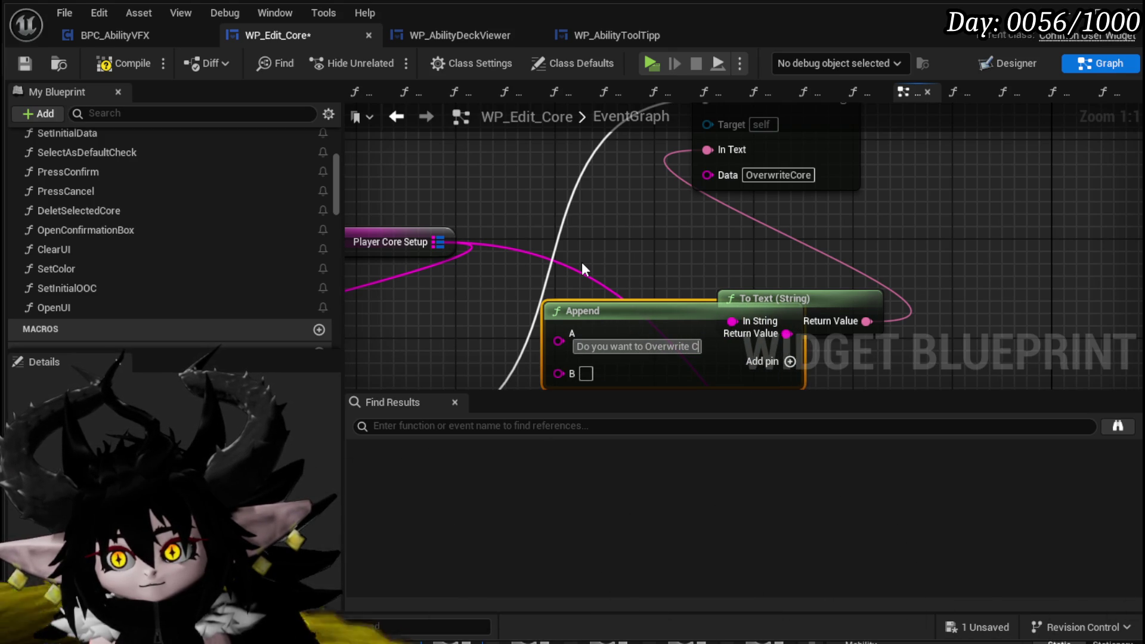
text(ore)
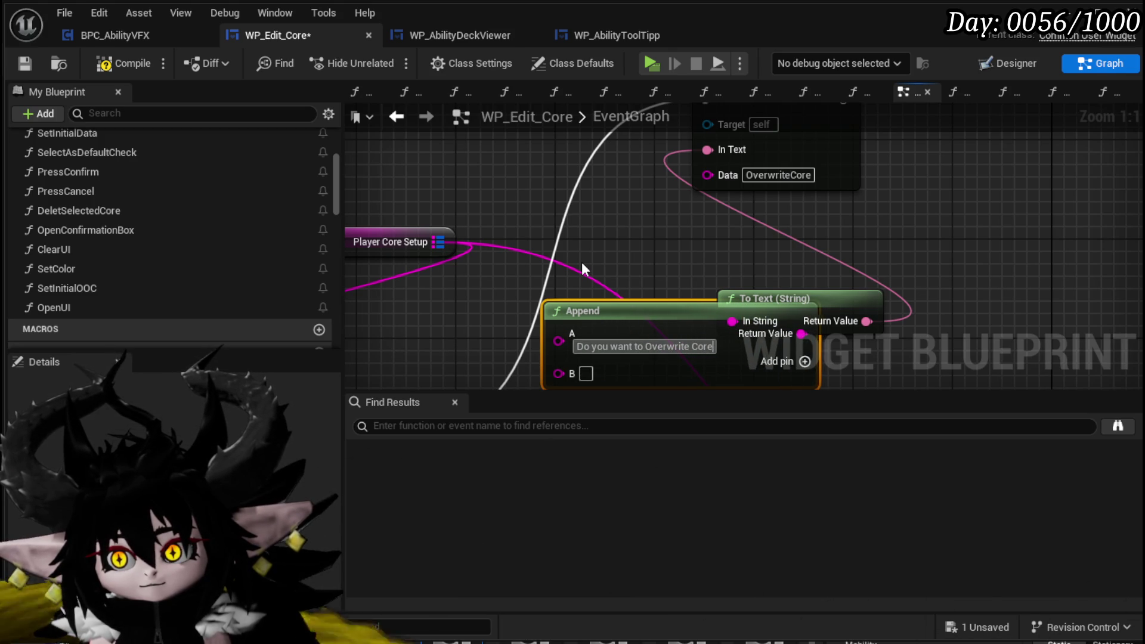
text(: ")
mouse_move(691, 324)
mouse_down()
mouse_move(616, 215)
mouse_move(601, 263)
mouse_up()
scroll(601, 263, down, 2)
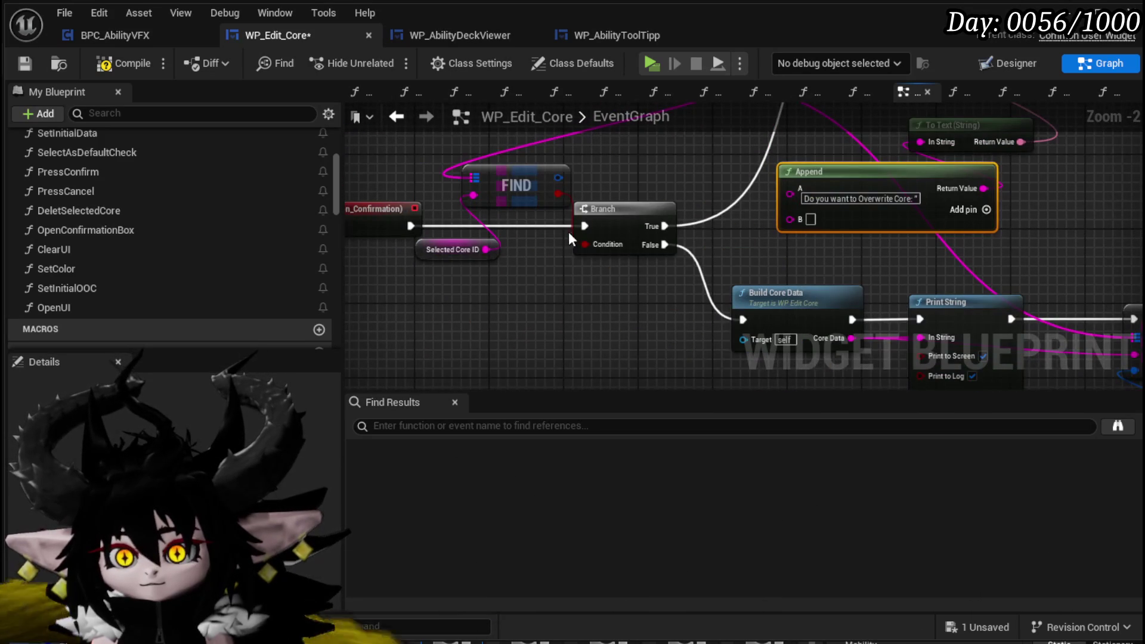
drag(872, 242, 761, 263)
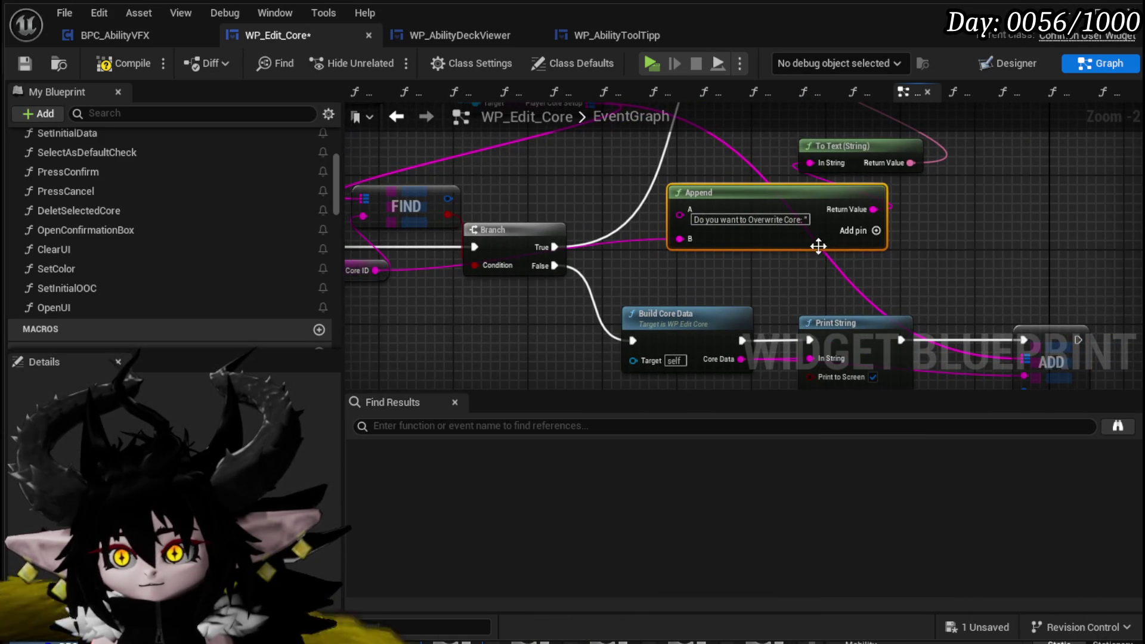
click(876, 230)
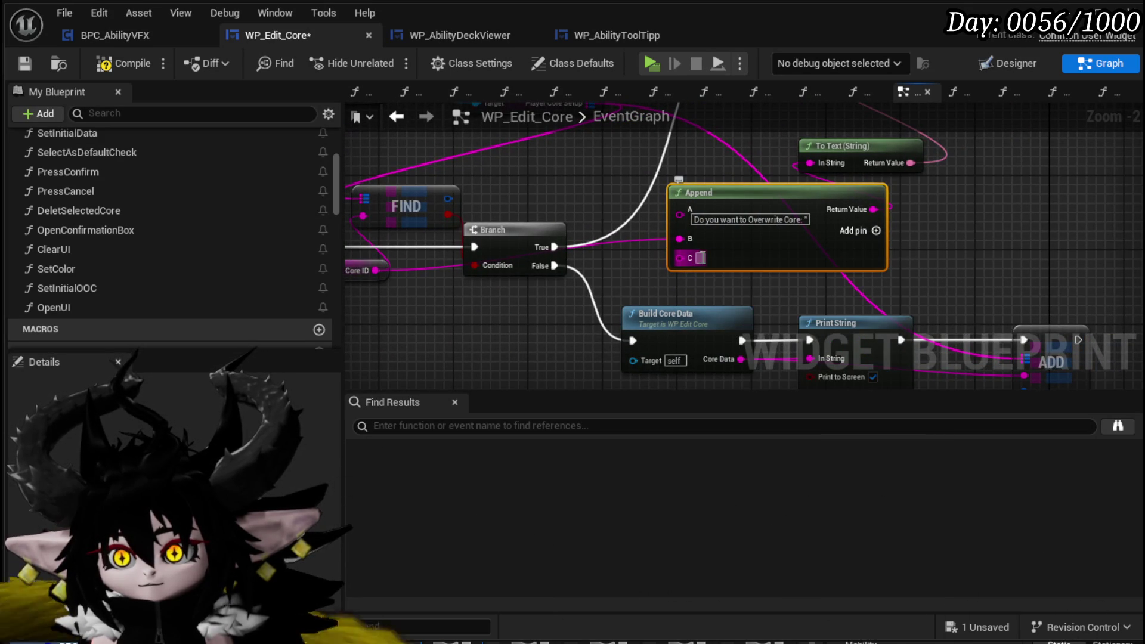
text(*)
Tidy the layout by moving the To Text and Append nodes upward
mouse_move(544, 289)
mouse_down()
mouse_move(631, 285)
mouse_move(487, 300)
mouse_up()
mouse_move(752, 156)
mouse_down()
mouse_move(685, 194)
mouse_move(685, 160)
mouse_up()
drag(813, 189, 718, 266)
drag(597, 293, 725, 277)
drag(667, 298, 638, 289)
drag(829, 291, 822, 211)
click(822, 211)
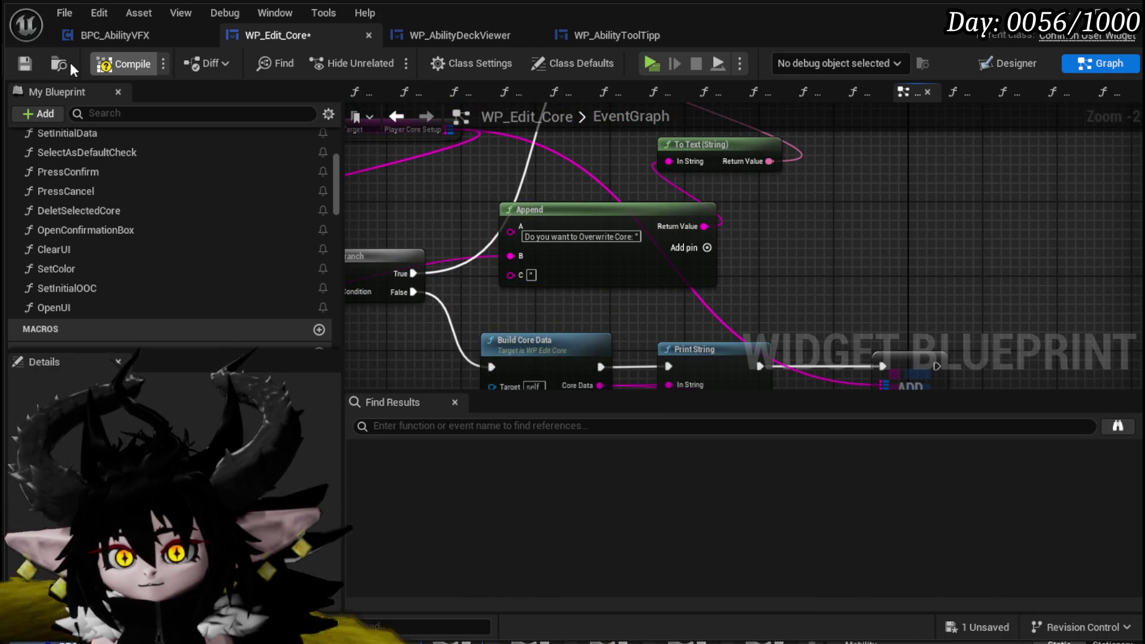
Save WP_Edit_Core and move the Player Core Setup getter up and left
click(25, 63)
mouse_move(510, 163)
mouse_down()
mouse_move(569, 242)
mouse_move(601, 243)
mouse_up()
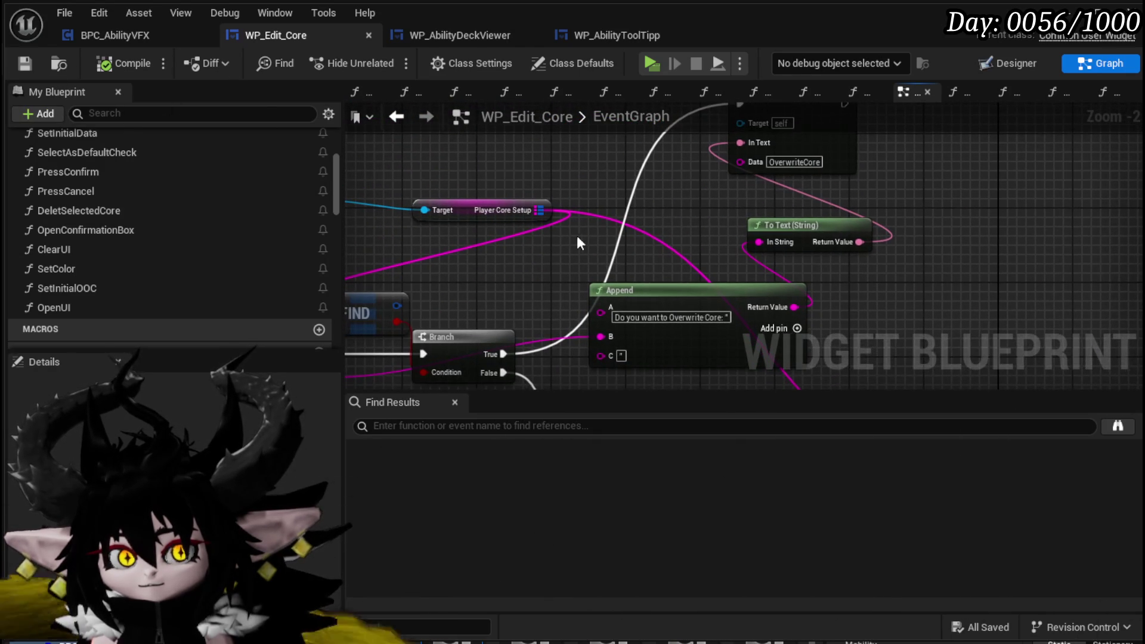
drag(487, 209, 386, 207)
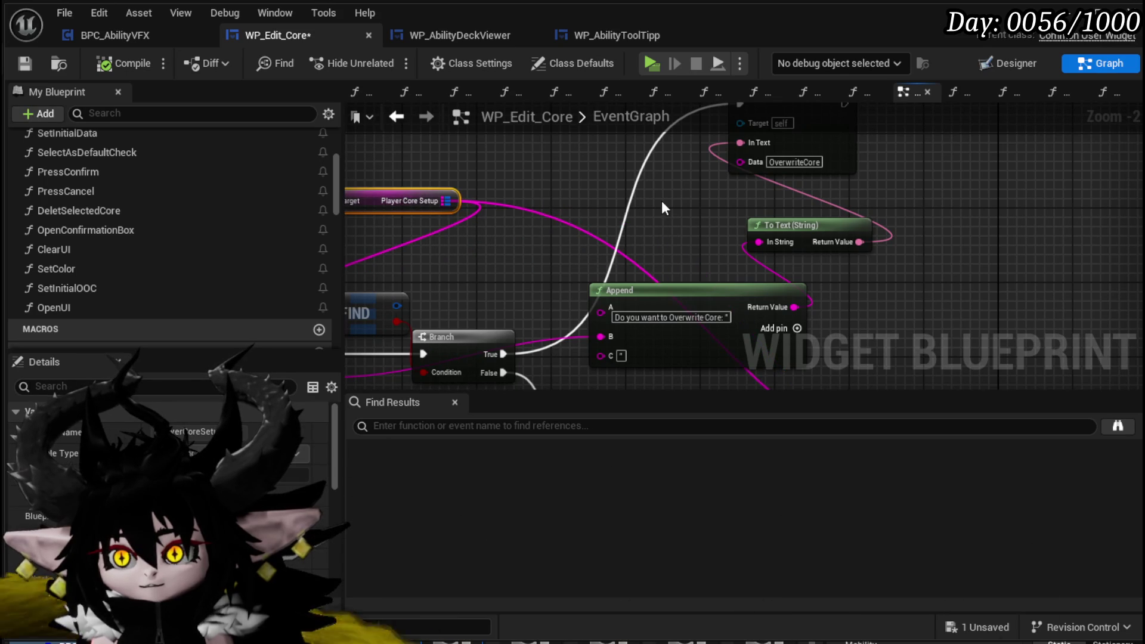
Open the OpenConfirmationBox graph, then the PressConfirm function graph, centering its nodes
double_click(698, 149)
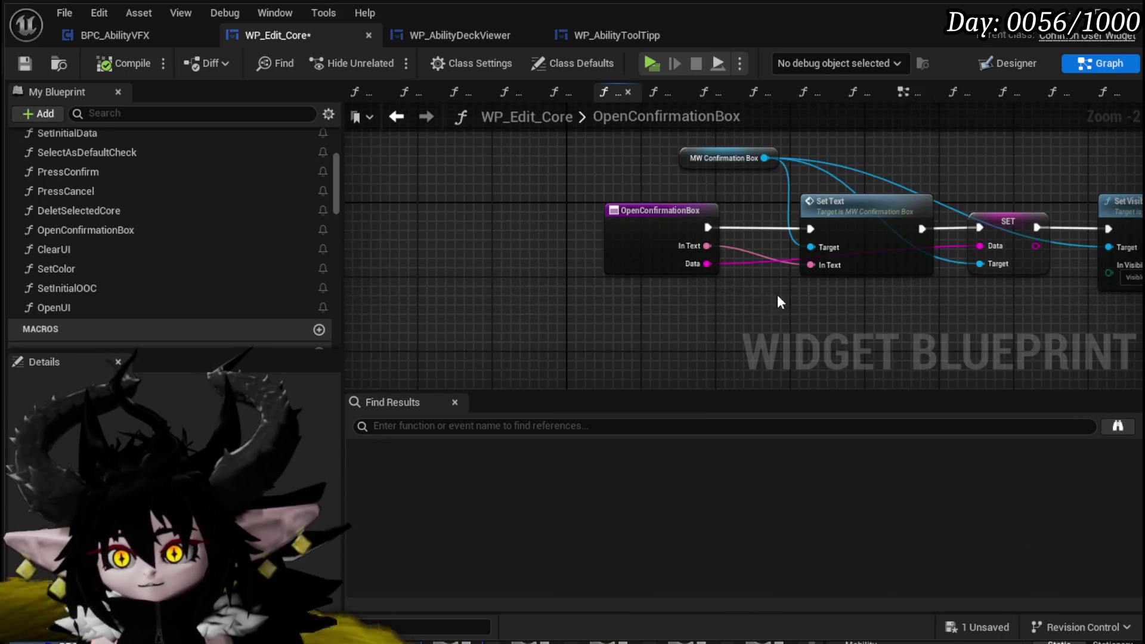
double_click(129, 179)
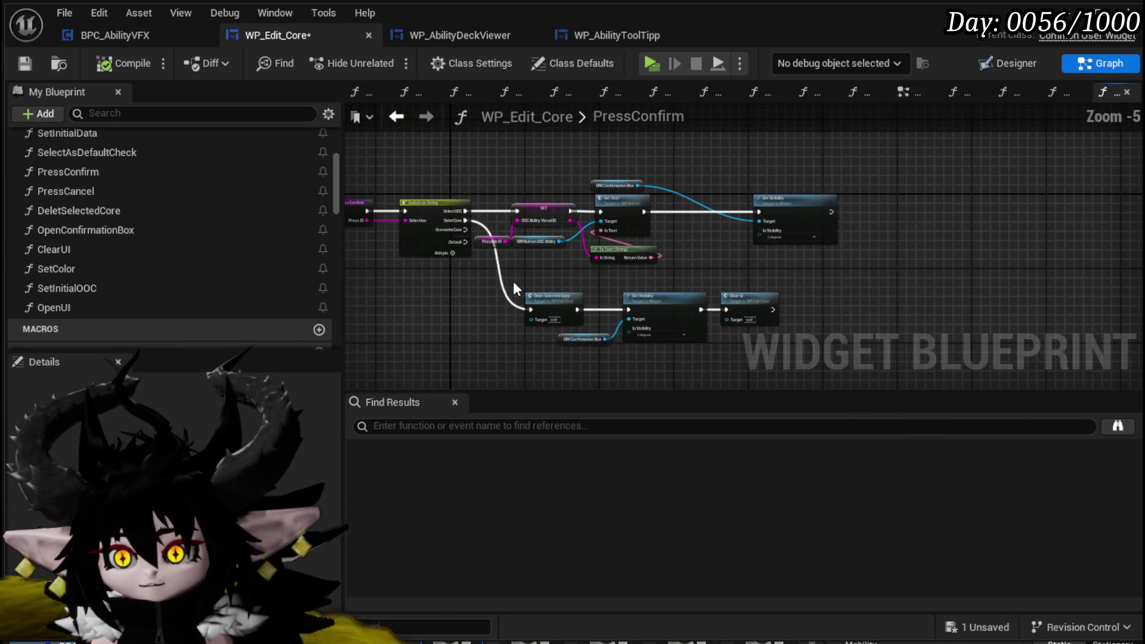
mouse_move(513, 281)
mouse_down()
mouse_move(492, 305)
mouse_move(578, 310)
mouse_up()
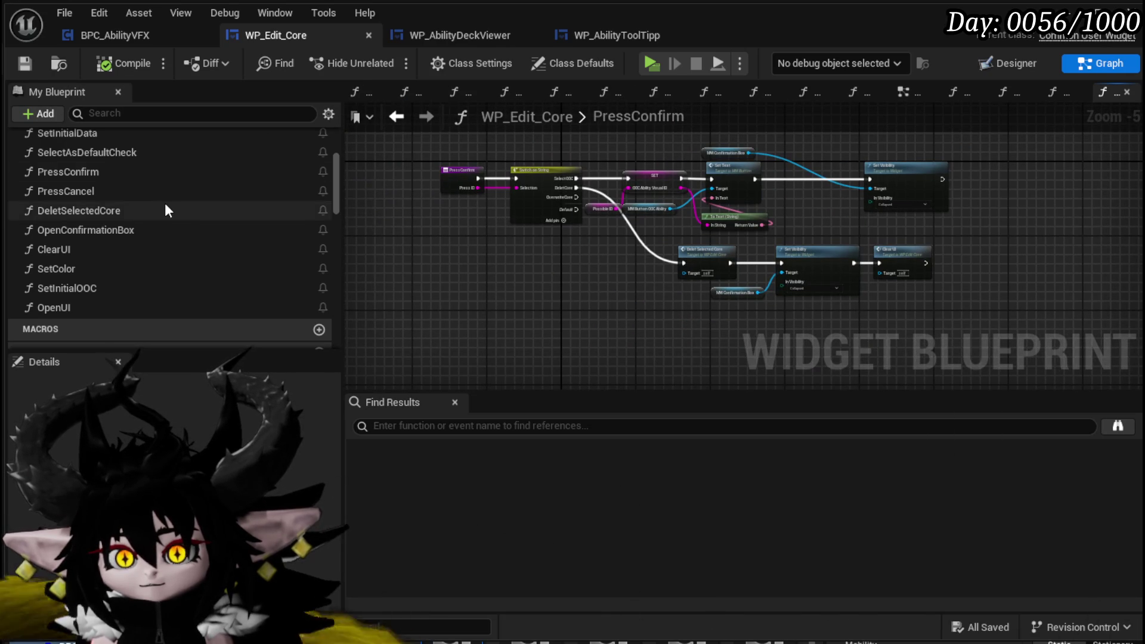
scroll(164, 203, up, 5)
Create a new function named OverWriteCoreID, then compile and save the blueprint
click(320, 136)
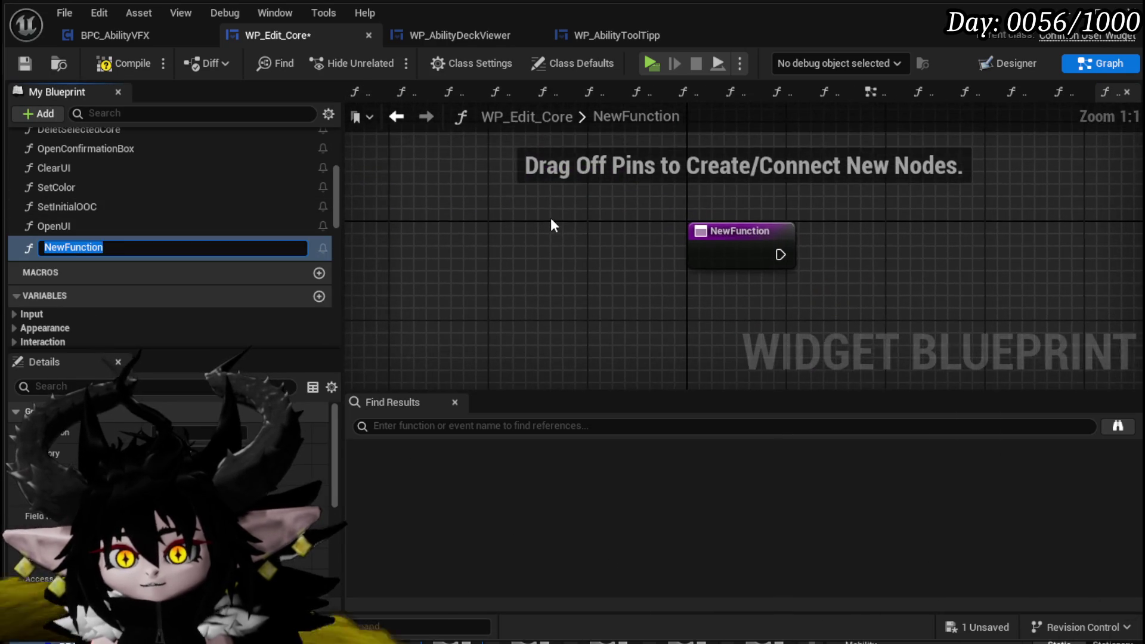
text(OverW)
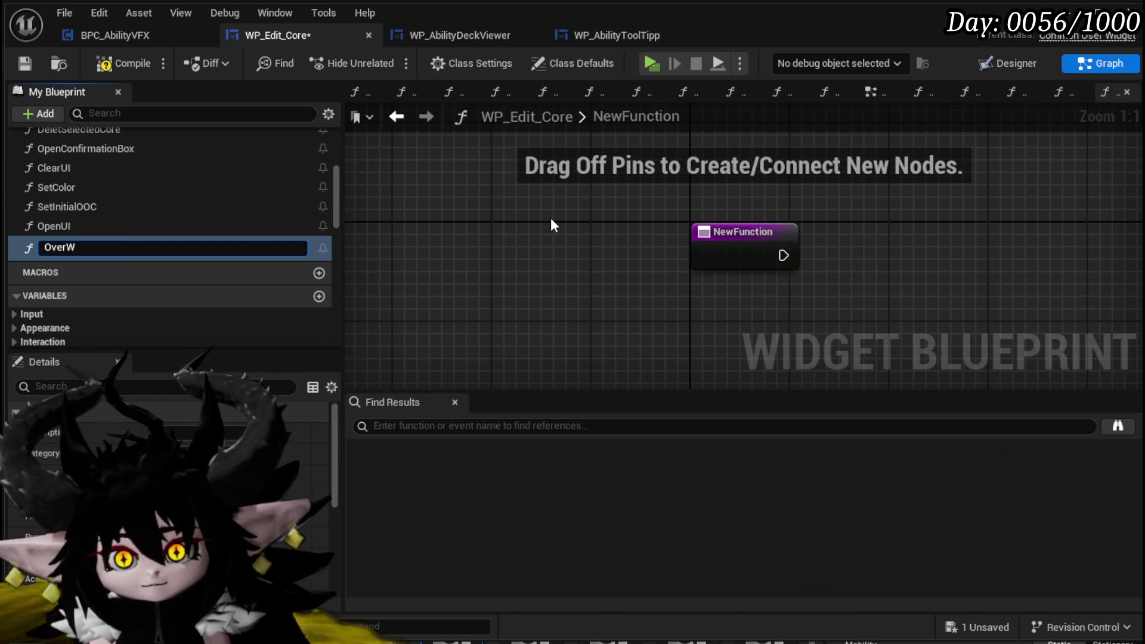
text(riteCore)
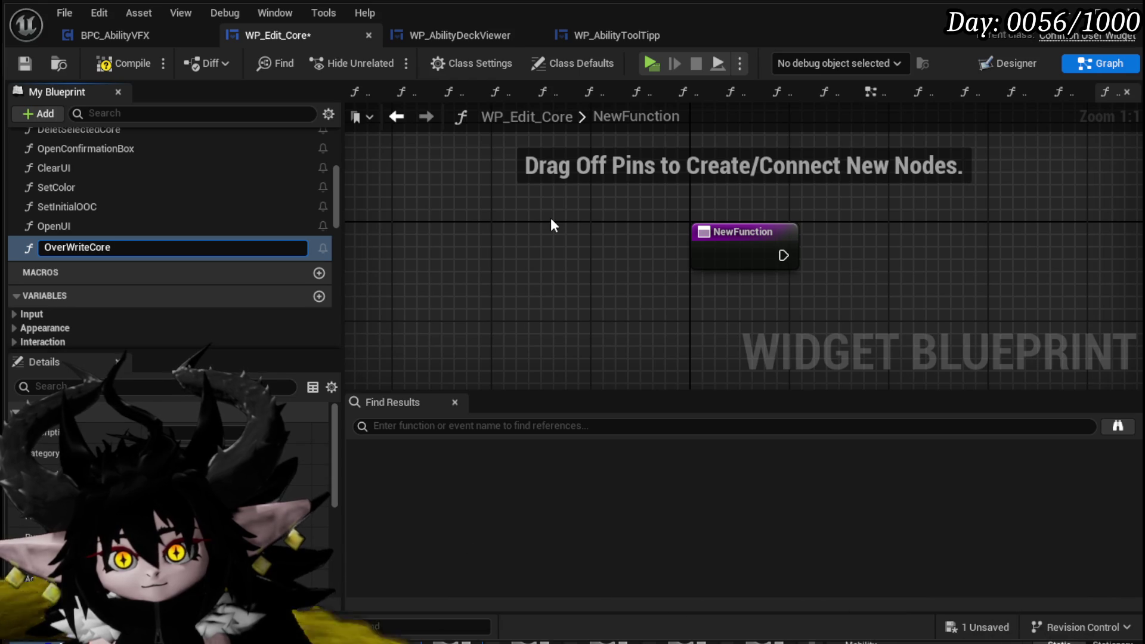
text(ID)
key(Return)
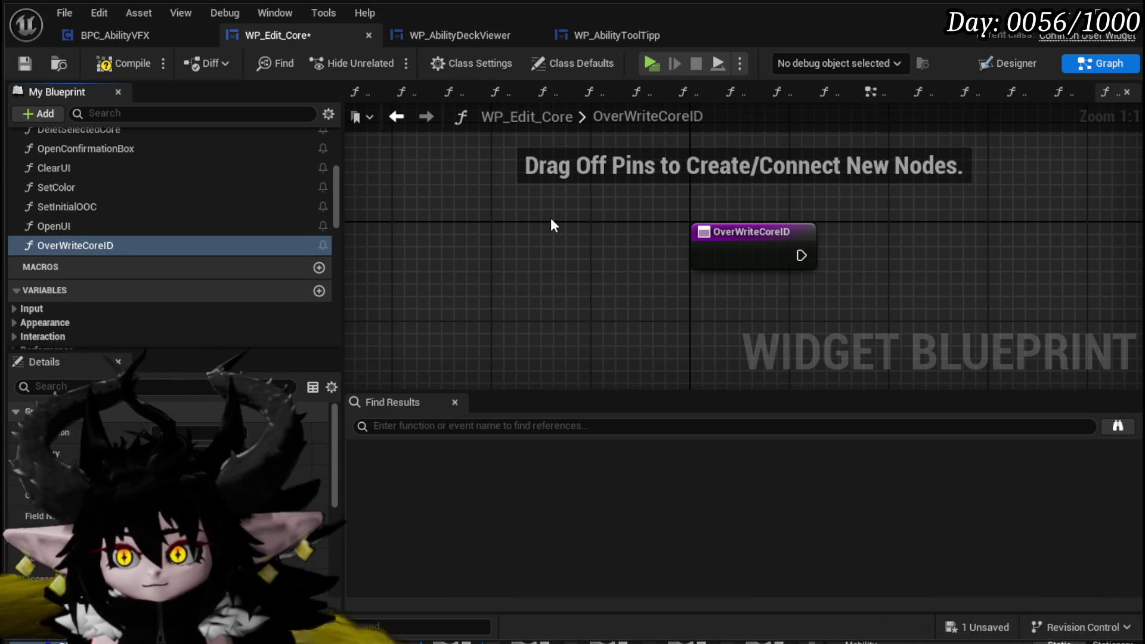
click(123, 61)
click(25, 62)
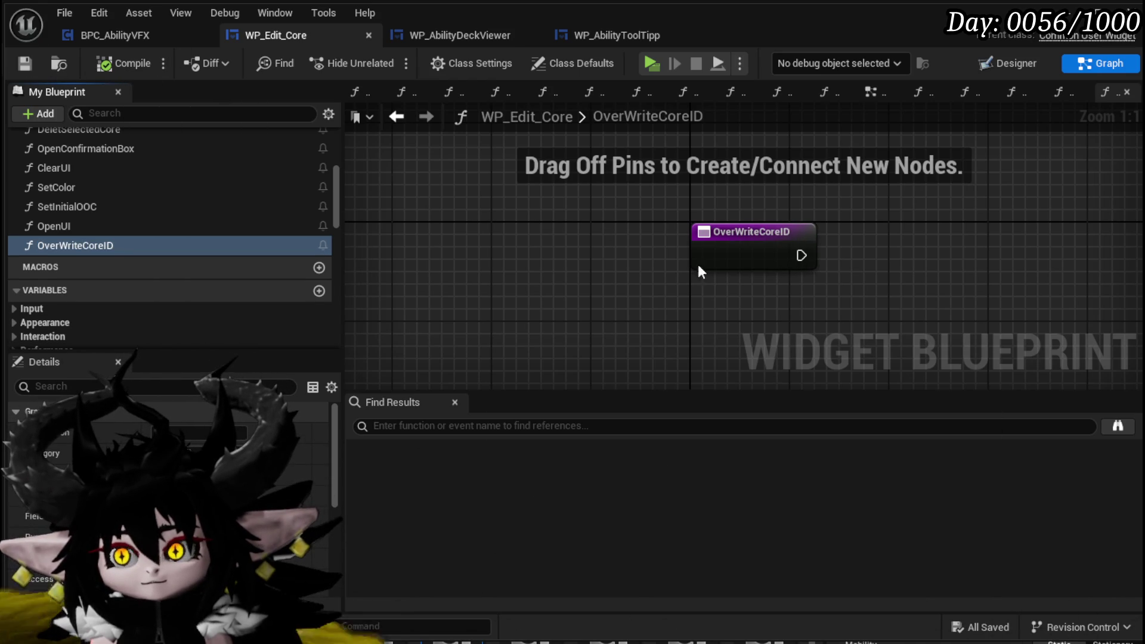
Add Selected Core ID and Owner getters to the OverWriteCoreID graph
scroll(173, 275, down, 15)
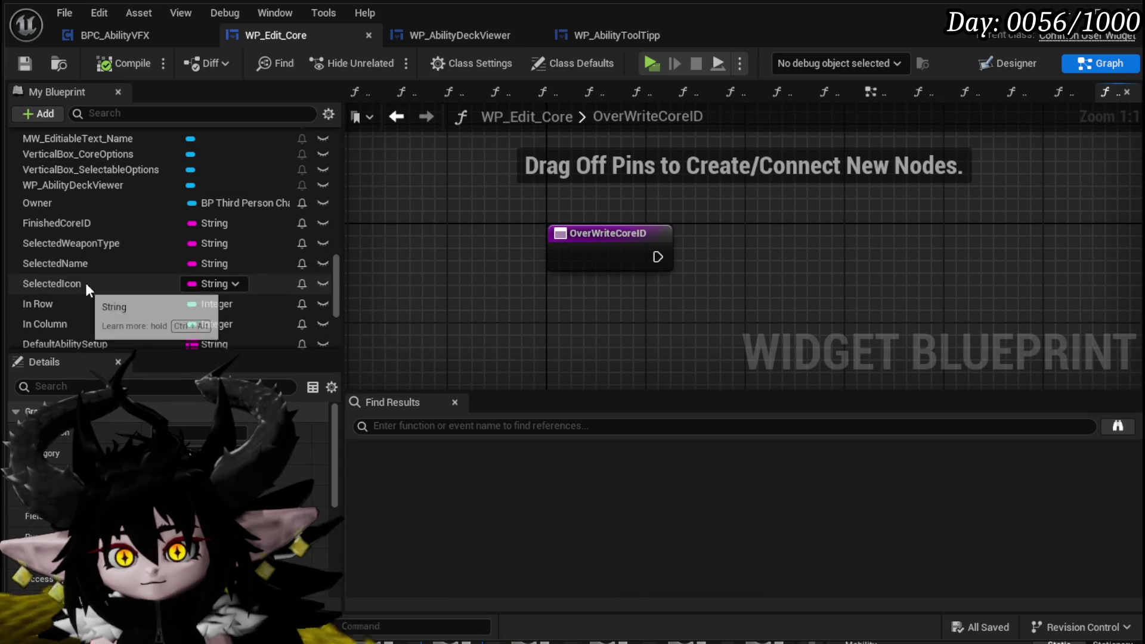
scroll(117, 304, down, 3)
scroll(113, 307, down, 3)
drag(71, 289, 510, 356)
click(511, 364)
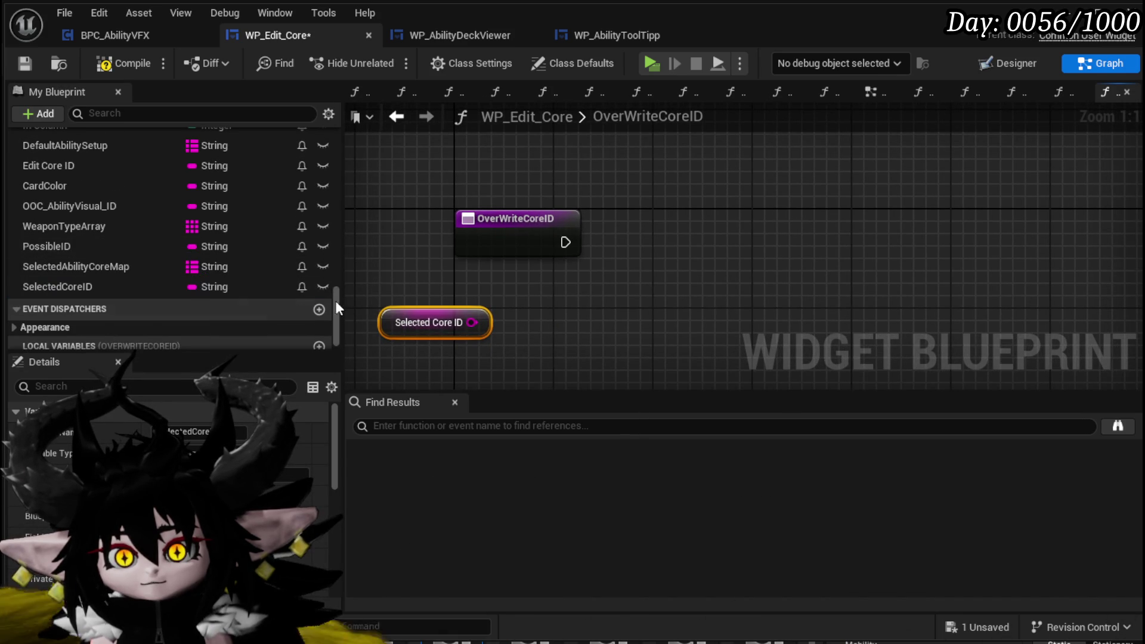
scroll(213, 272, up, 4)
scroll(213, 272, up, 5)
scroll(141, 251, down, 2)
mouse_move(74, 298)
mouse_down()
mouse_move(471, 284)
mouse_move(488, 303)
mouse_up()
click(539, 312)
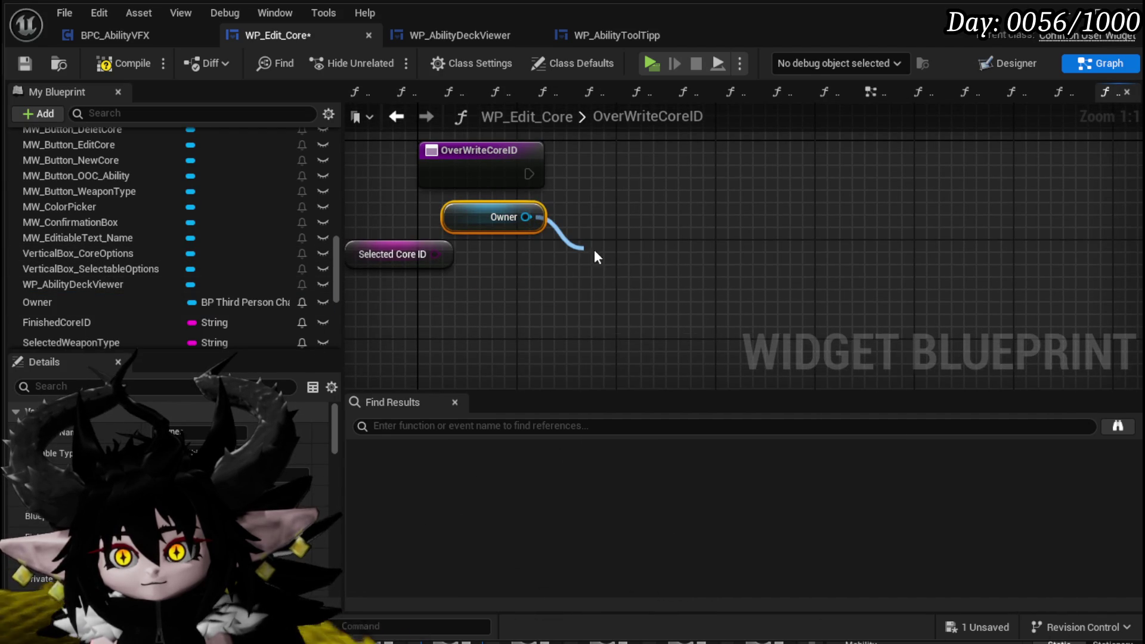
Add a Get BPC MC Classes node wired from Owner's output pin
drag(592, 250, 598, 246)
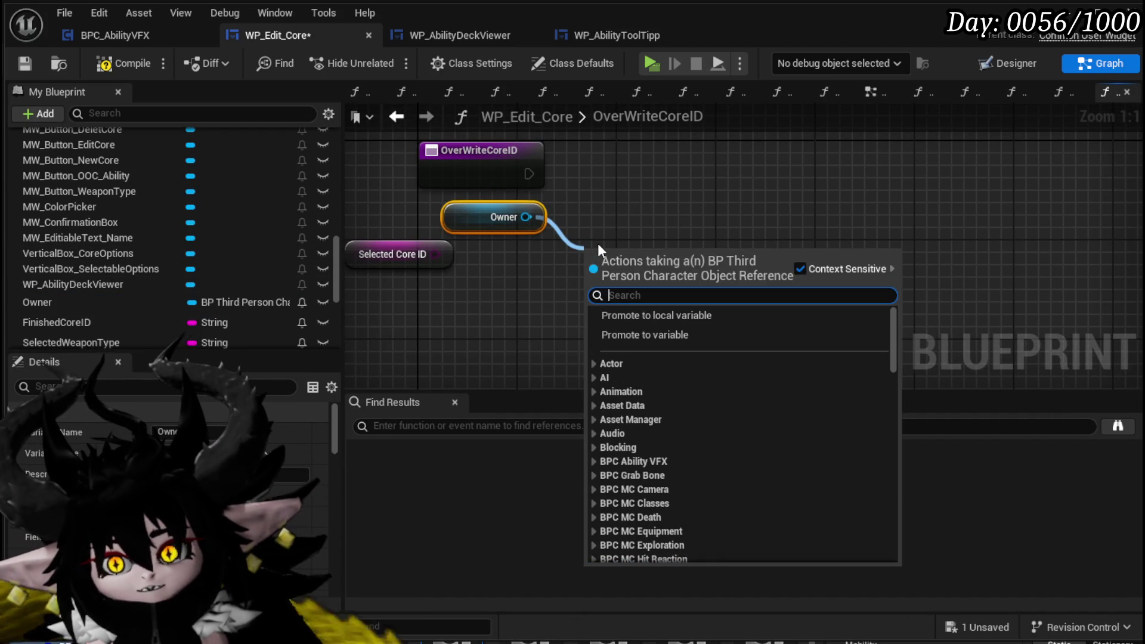
text(Classes)
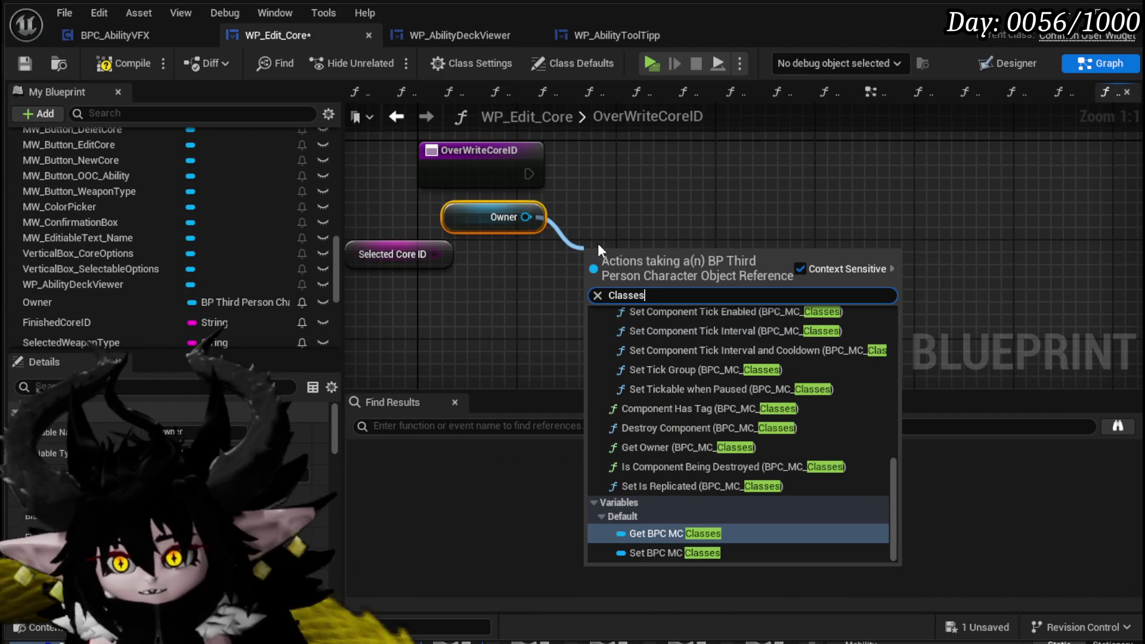
key(Return)
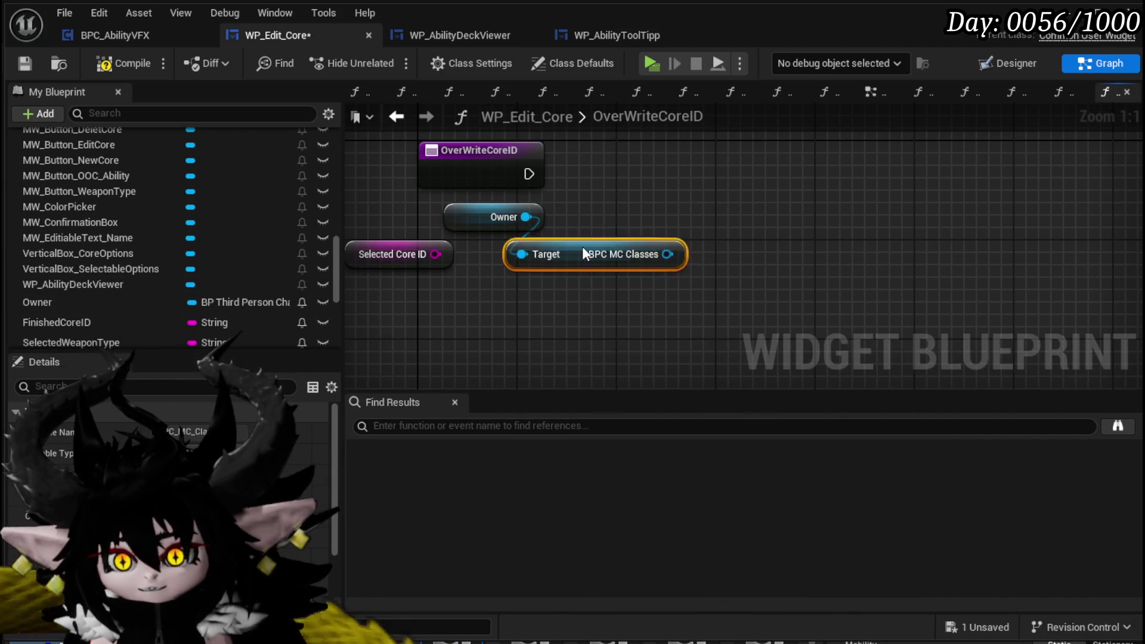
drag(636, 253, 595, 315)
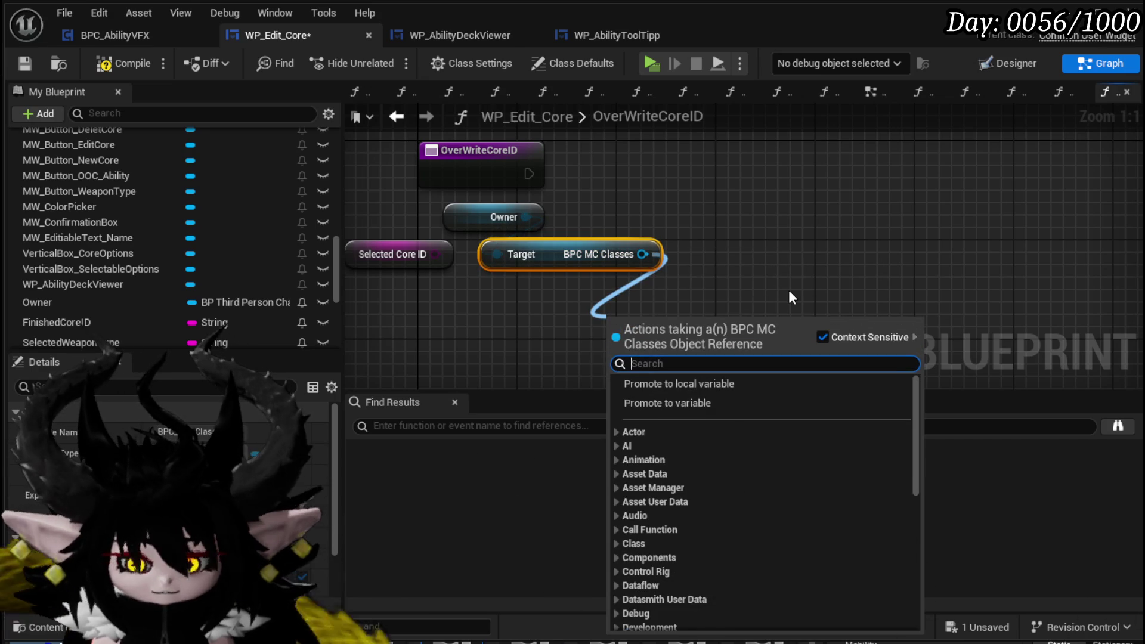
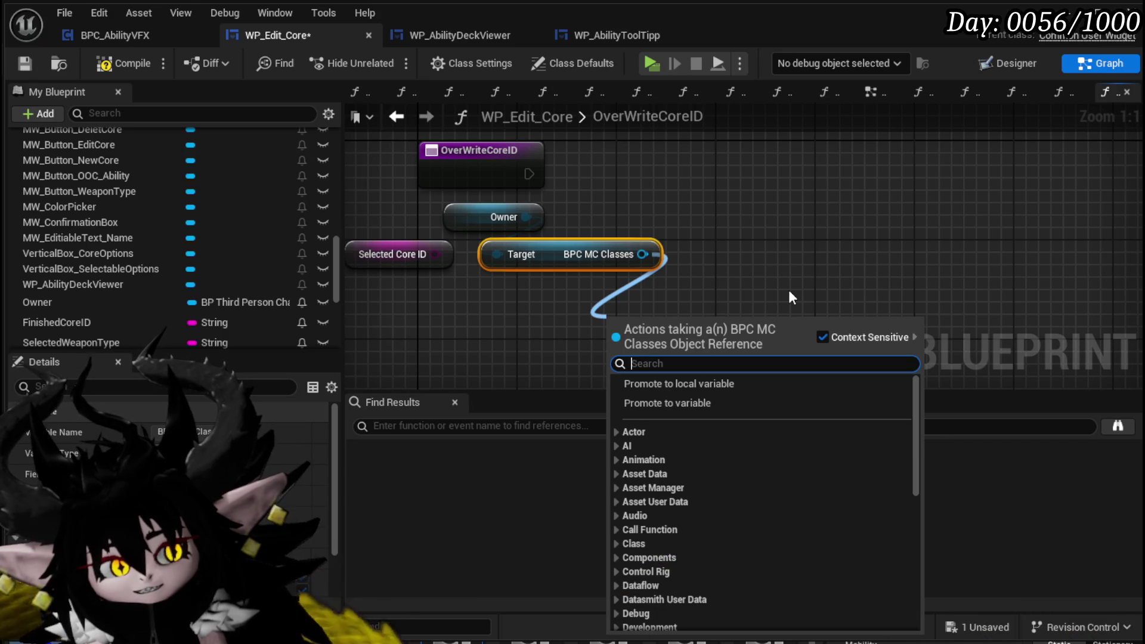
Get Player Core Setup from BPC MC Classes and Map Remove Selected Core ID first in OverWriteCoreID
text(Pl)
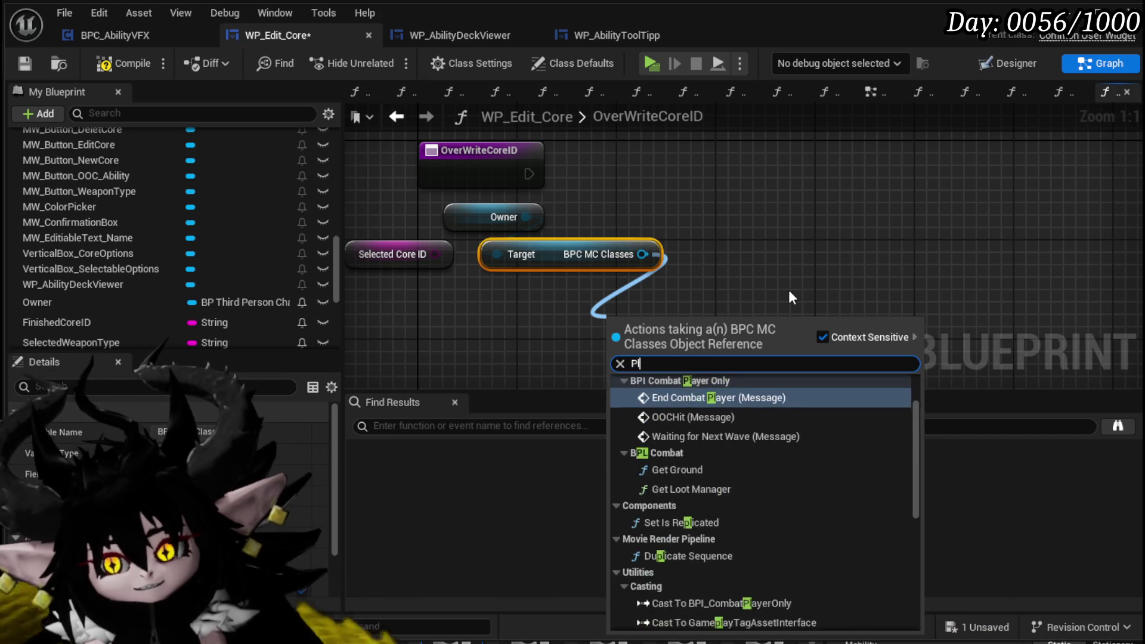
text(ayer)
click(682, 602)
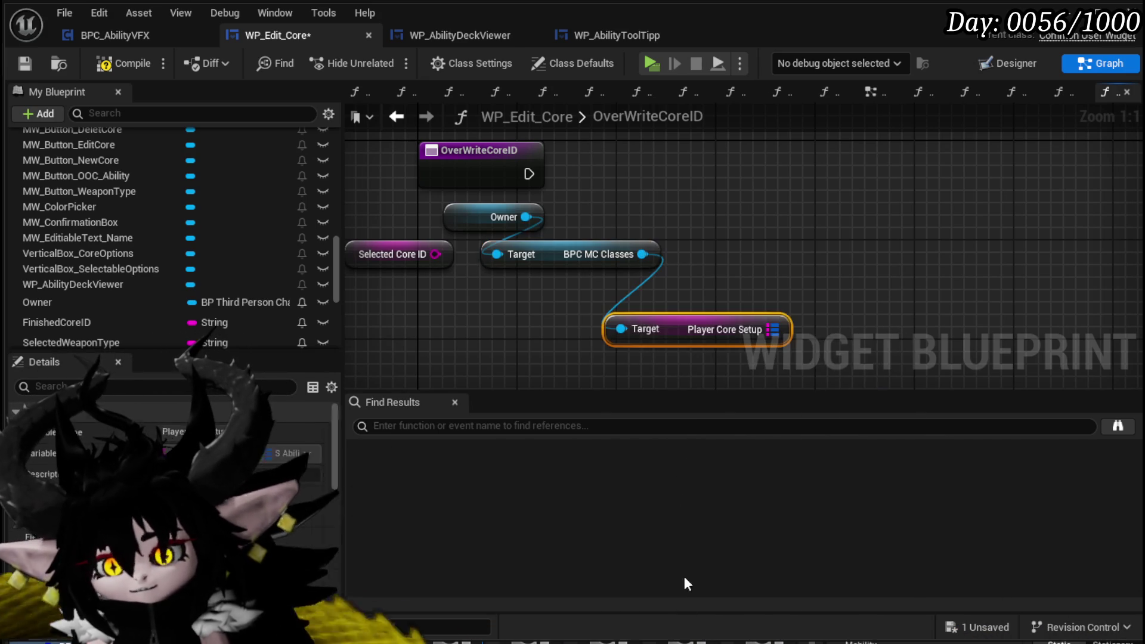
drag(694, 338, 594, 300)
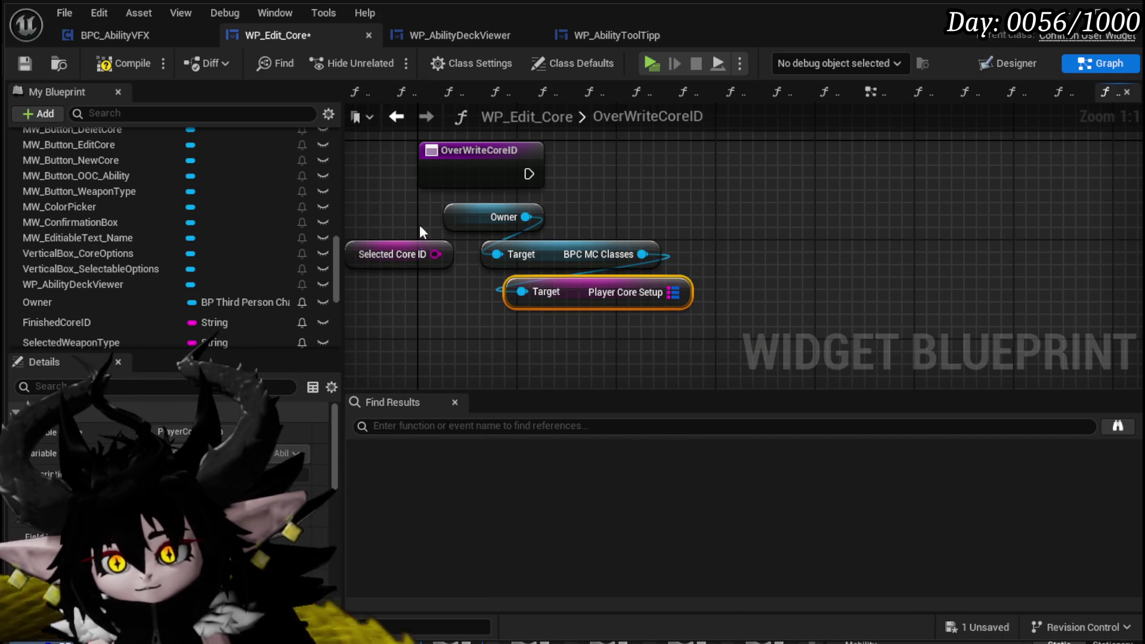
drag(667, 292, 764, 285)
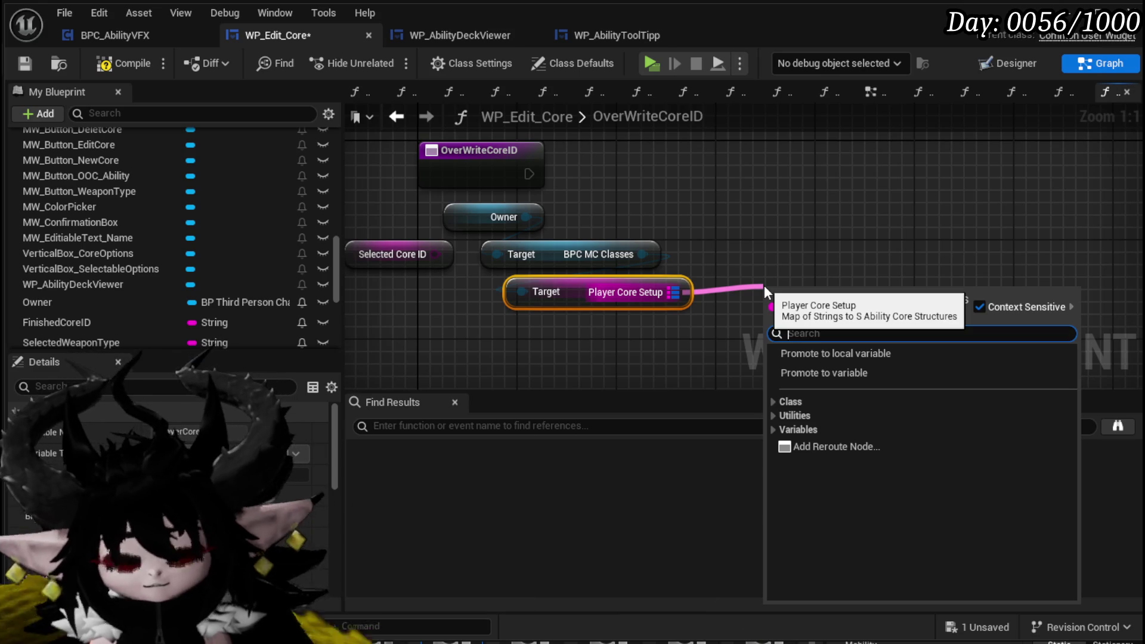
text(Find)
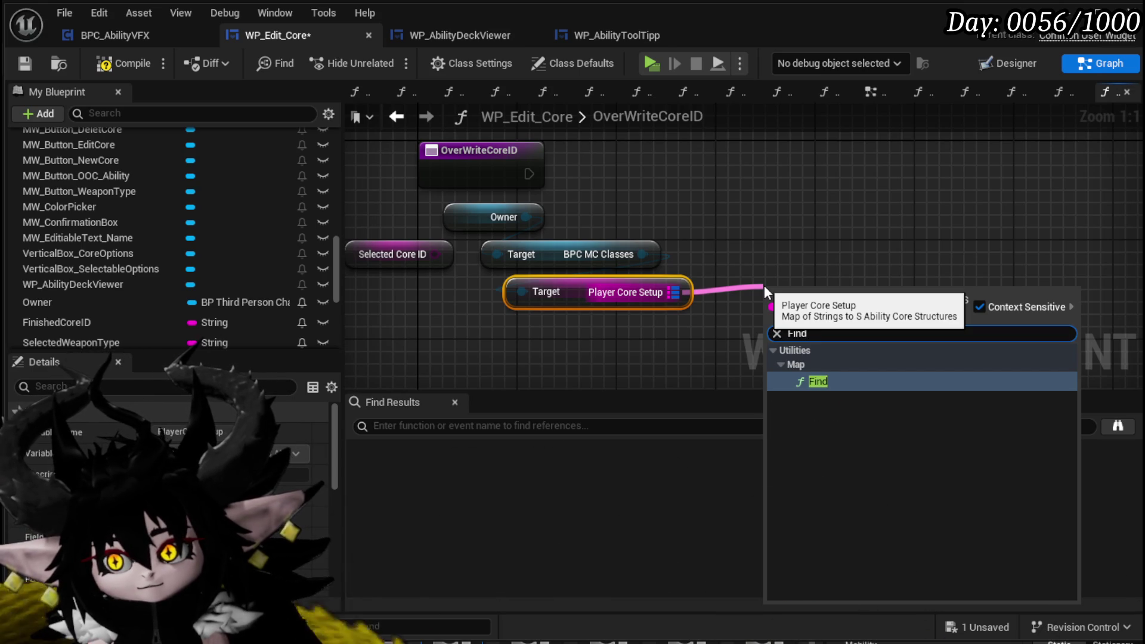
key(BackSpace)
key(BackSpace)
text(Remove)
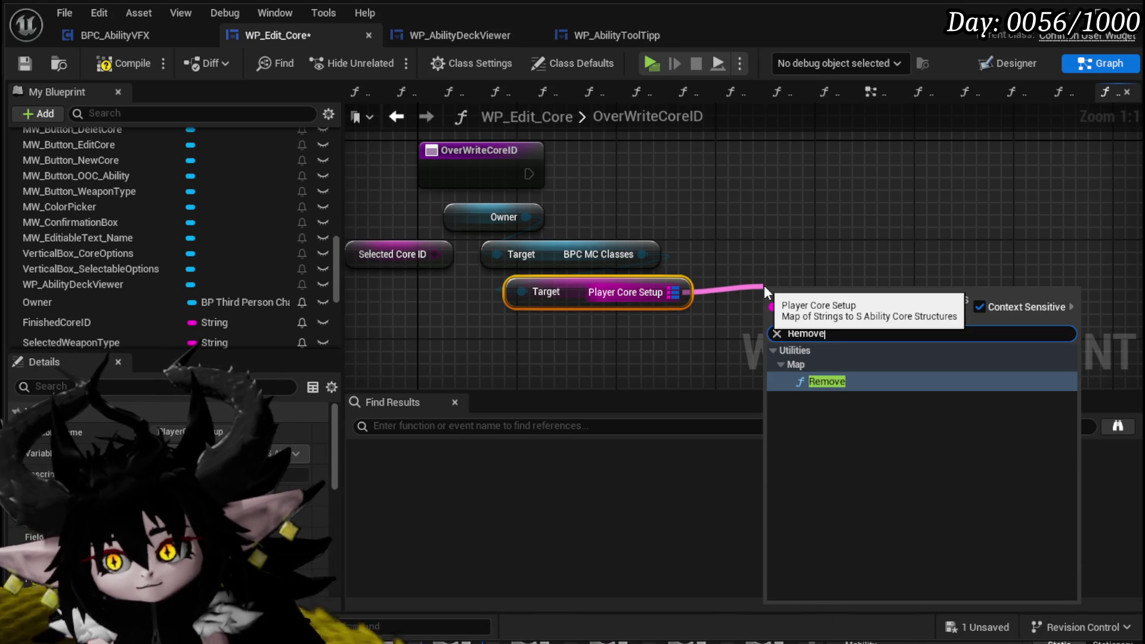
click(815, 379)
mouse_move(449, 255)
mouse_down()
mouse_move(769, 346)
mouse_move(705, 149)
mouse_up()
mouse_move(766, 299)
mouse_down()
mouse_move(595, 294)
mouse_move(672, 310)
mouse_up()
Chain a Map Add on Player Core Setup after REMOVE, fed by a Make S Ability Core value
mouse_move(602, 305)
mouse_down()
mouse_move(786, 260)
mouse_move(861, 187)
mouse_up()
text(add)
click(836, 356)
mouse_move(756, 187)
mouse_down()
mouse_move(778, 218)
mouse_move(900, 188)
mouse_up()
mouse_move(821, 245)
mouse_down()
mouse_move(695, 226)
mouse_move(672, 209)
mouse_move(731, 230)
mouse_move(738, 254)
mouse_up()
text(make)
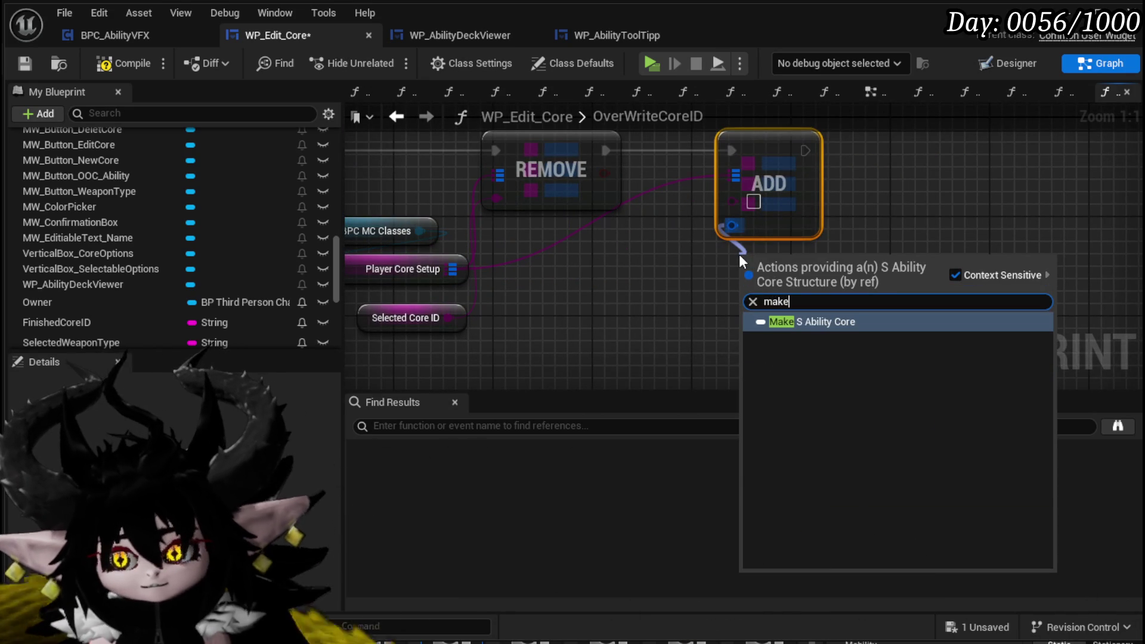
click(805, 322)
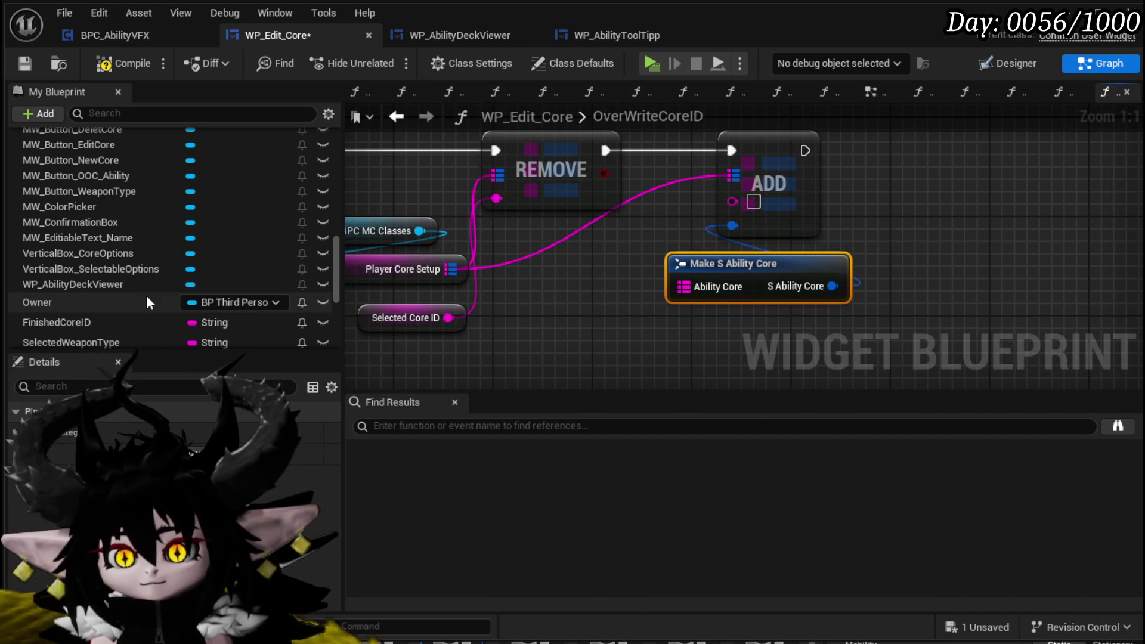
Insert a Build Core Data call between REMOVE and ADD, using its Core Data as ADD's key
scroll(149, 303, down, 3)
scroll(145, 295, down, 2)
mouse_move(677, 324)
mouse_down()
mouse_move(789, 209)
mouse_move(854, 191)
mouse_move(766, 312)
mouse_up()
drag(793, 189, 1041, 189)
scroll(234, 256, up, 5)
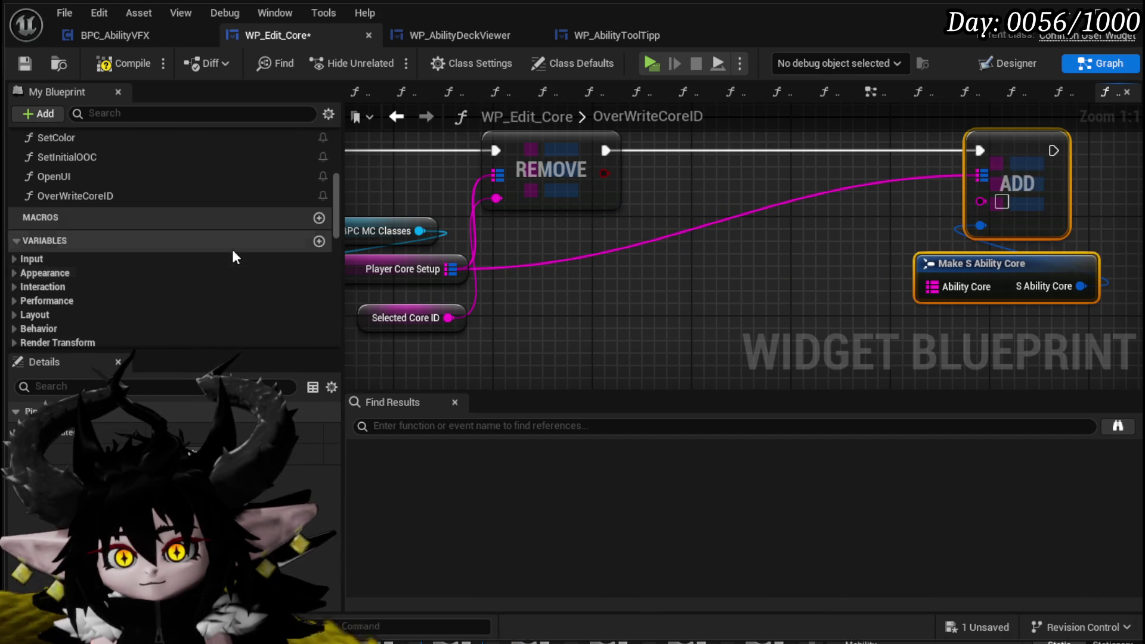
scroll(234, 256, up, 4)
scroll(92, 235, up, 5)
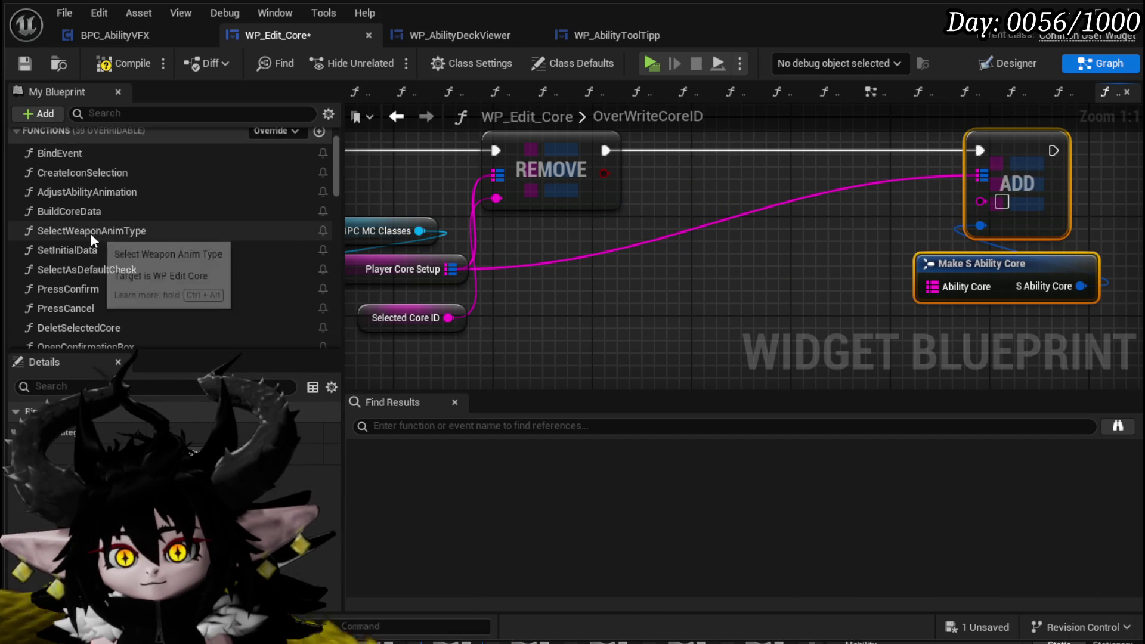
mouse_move(79, 211)
mouse_down()
mouse_move(704, 225)
mouse_move(748, 149)
mouse_up()
mouse_move(605, 151)
mouse_down()
mouse_move(741, 149)
mouse_move(728, 158)
mouse_up()
drag(852, 150, 980, 150)
mouse_move(851, 174)
mouse_down()
mouse_move(968, 174)
mouse_move(986, 198)
mouse_up()
Add Default Ability Setup and Selected Ability Core Map getters, the latter feeding Make S Ability Core
scroll(167, 256, down, 10)
scroll(178, 257, down, 10)
mouse_move(105, 220)
mouse_down()
mouse_move(927, 307)
mouse_move(863, 280)
mouse_up()
scroll(149, 234, down, 2)
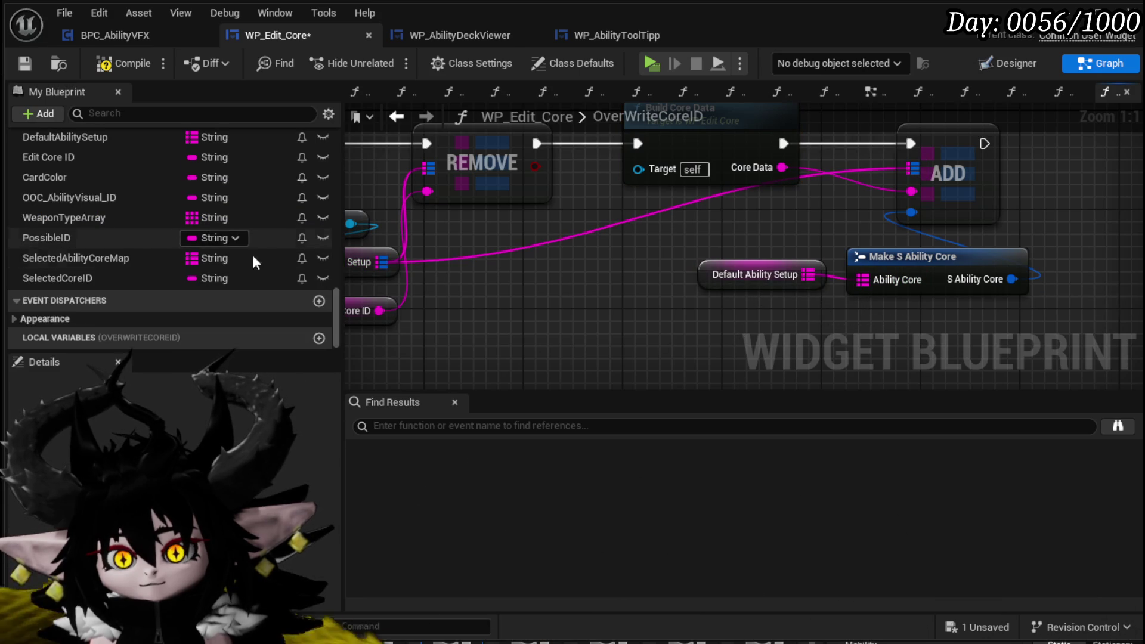
click(122, 262)
mouse_move(123, 263)
mouse_down()
mouse_move(858, 285)
mouse_move(766, 274)
mouse_move(711, 316)
mouse_move(676, 264)
mouse_up()
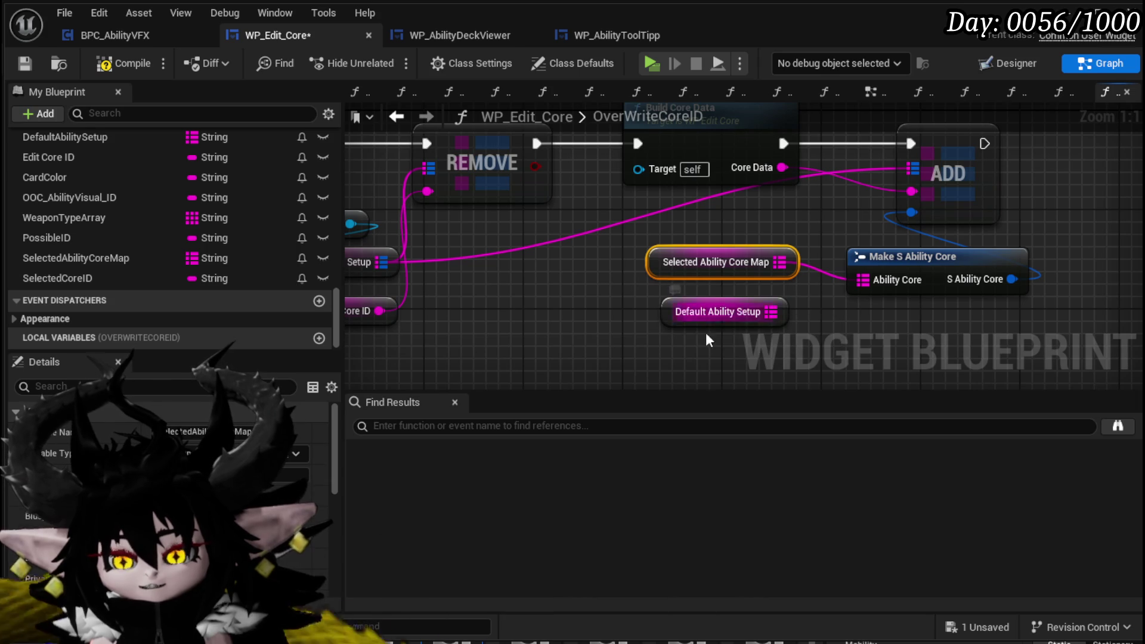
drag(634, 330, 526, 308)
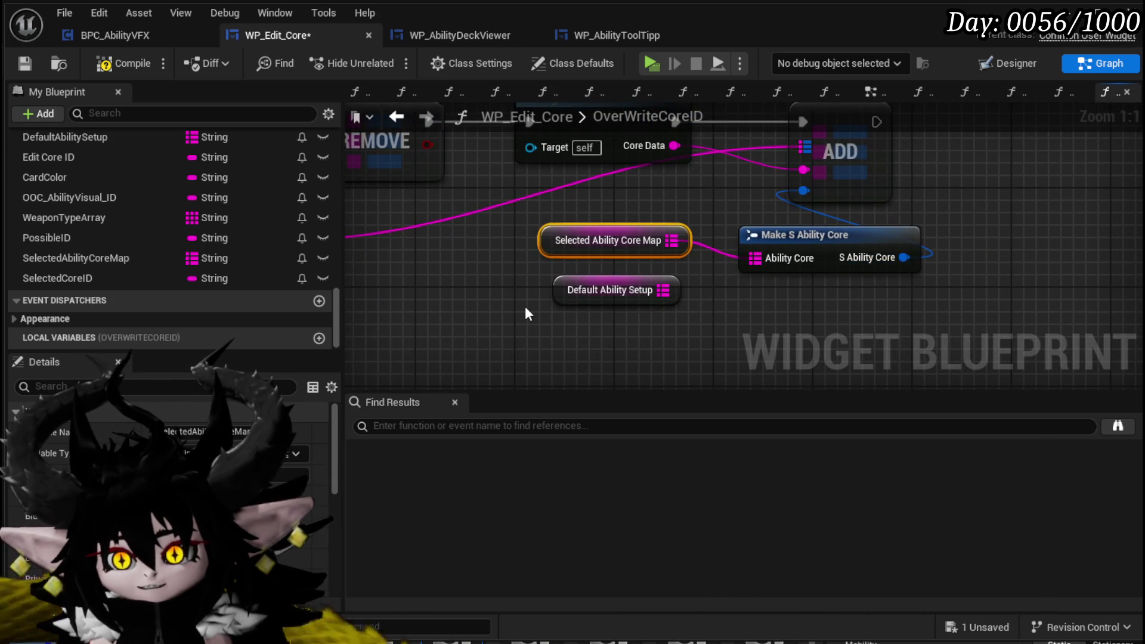
click(525, 308)
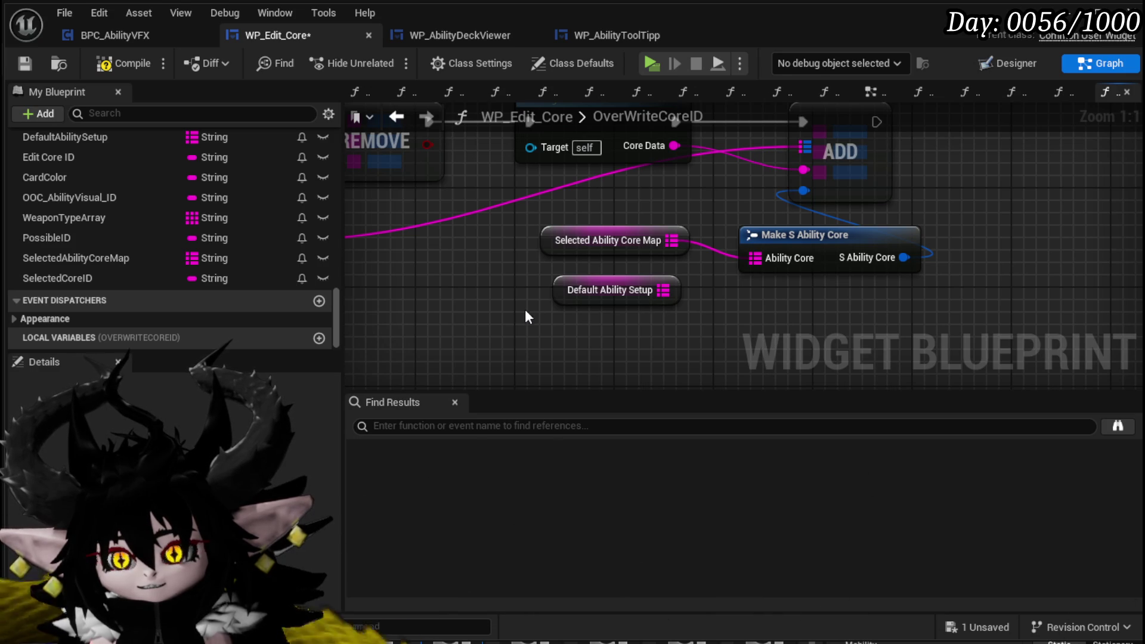
Compile and save the WP_Edit_Core widget blueprint
click(129, 64)
click(28, 62)
scroll(117, 165, up, 5)
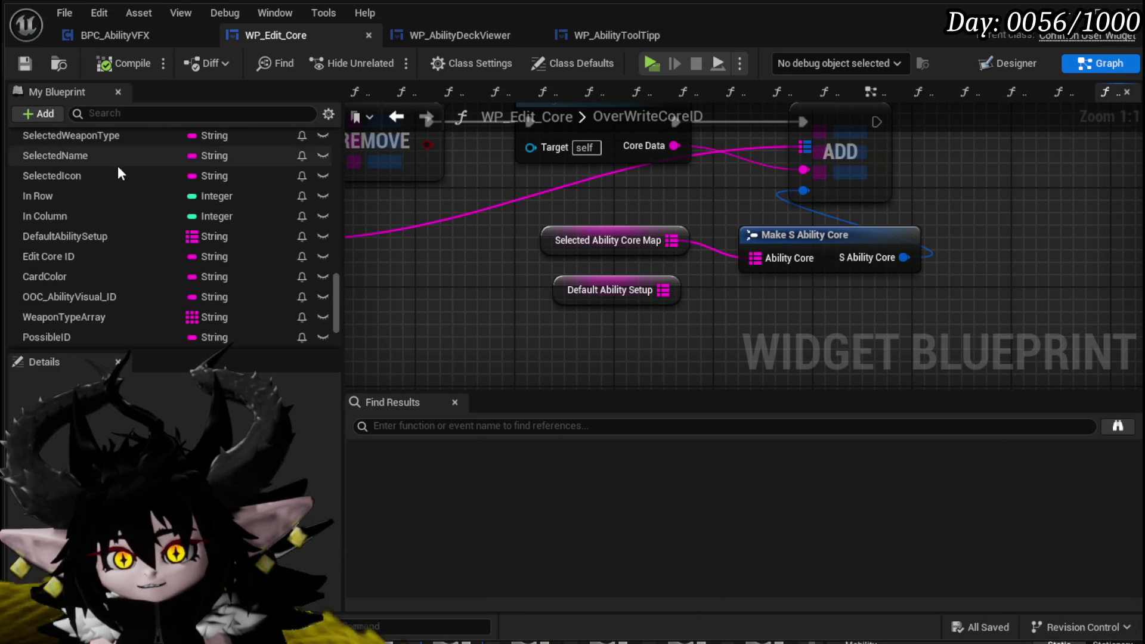
Inspect the SetInitialData and BuildCoreData function graphs
scroll(120, 167, up, 10)
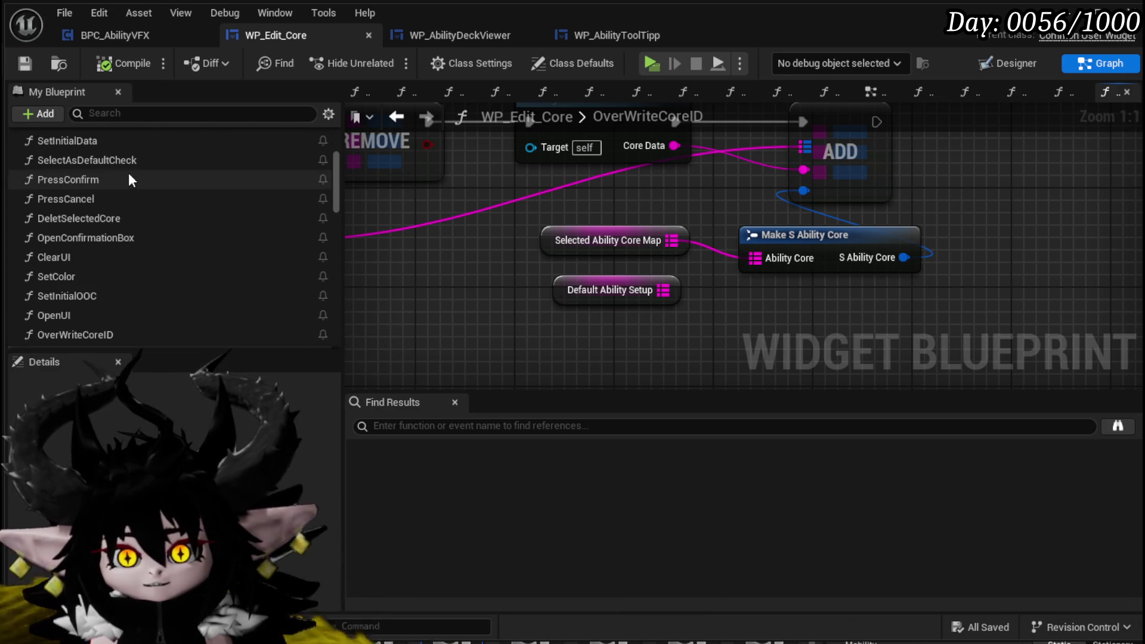
click(89, 142)
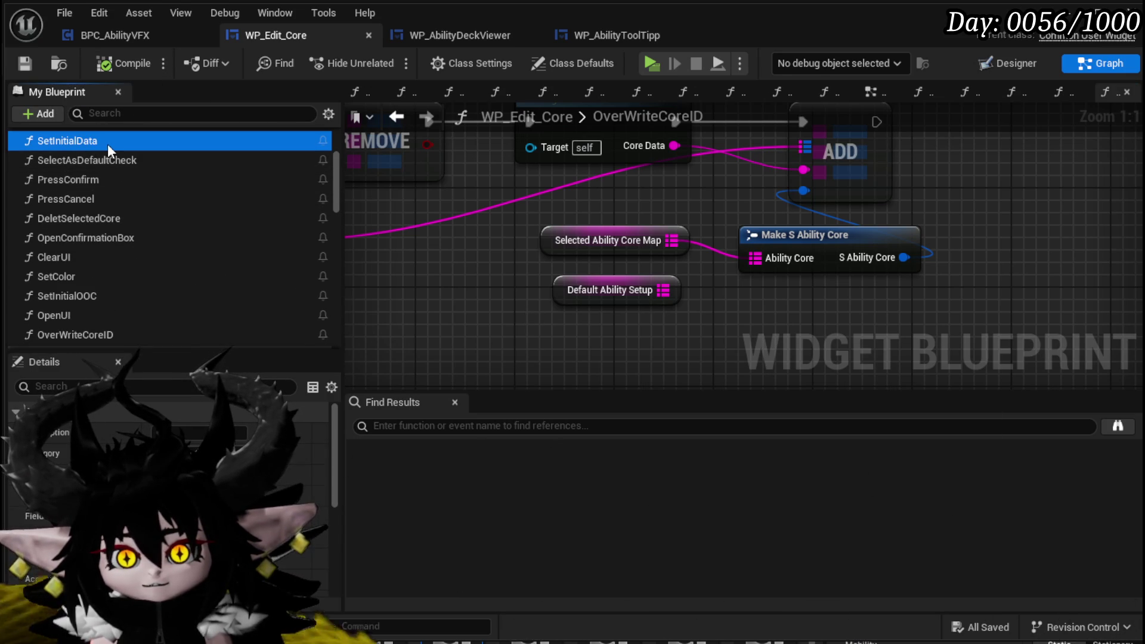
double_click(107, 143)
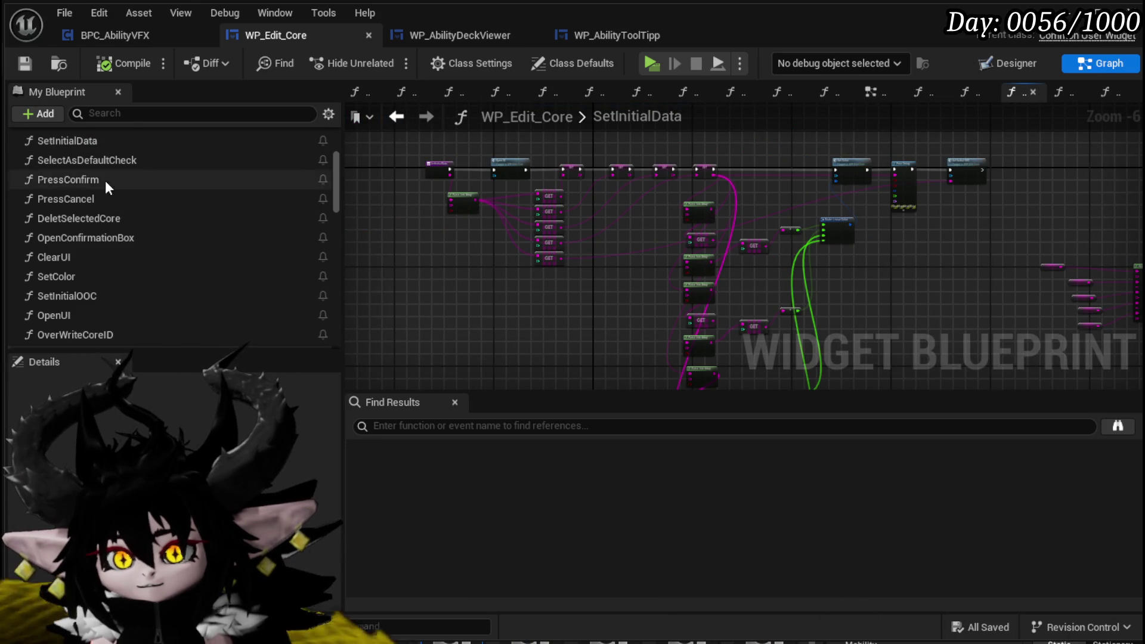
scroll(105, 180, up, 3)
click(111, 204)
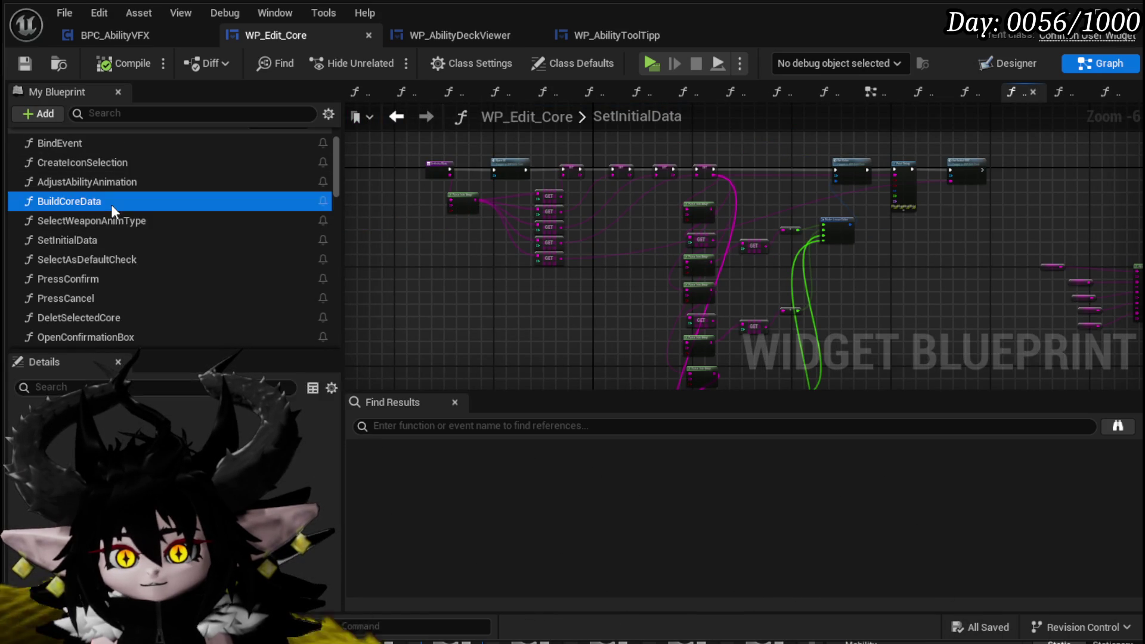
double_click(111, 204)
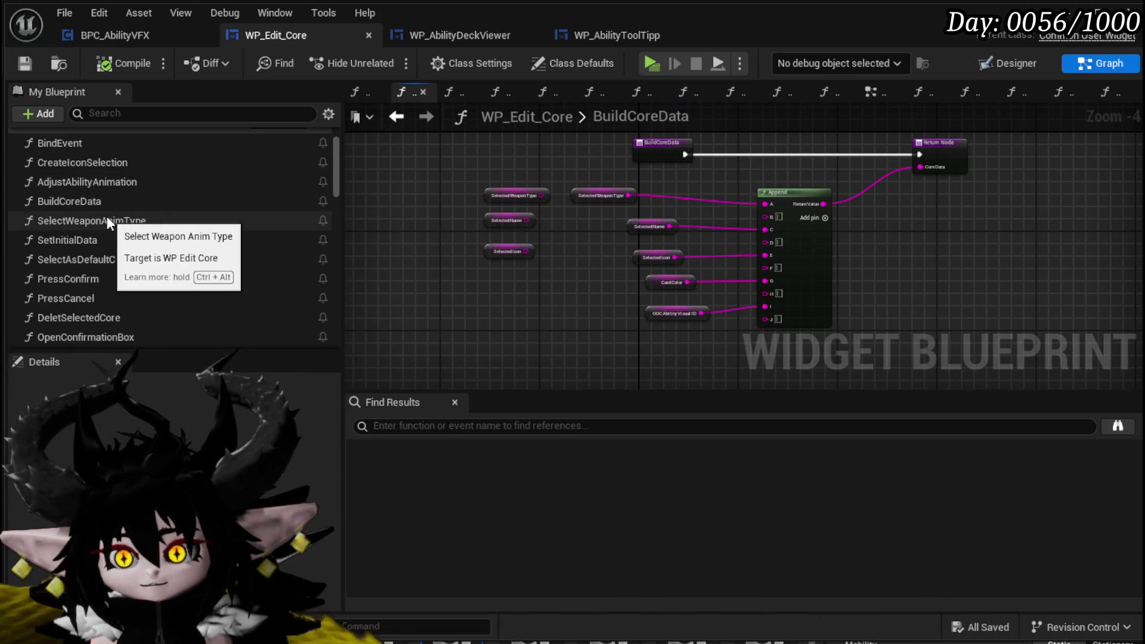
In the EventGraph, find the Fill Deck, Set Initial Data and Set Text chain and shift Selected Name right
click(878, 94)
scroll(682, 179, down, 9)
scroll(625, 212, up, 5)
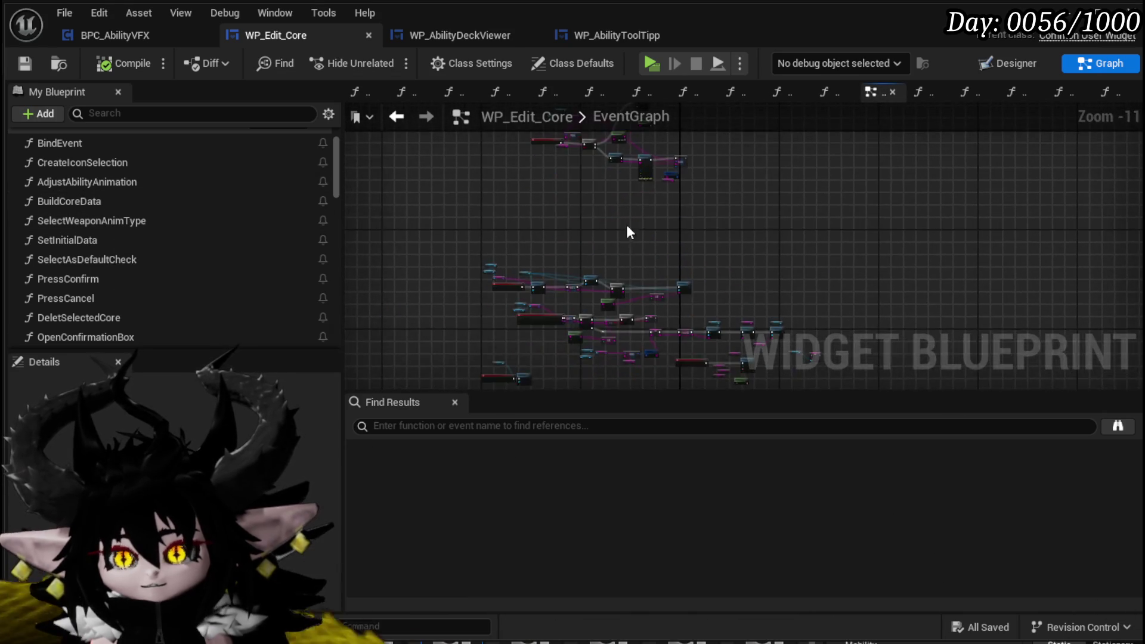
scroll(578, 212, up, 4)
mouse_move(580, 133)
mouse_down()
mouse_move(720, 211)
mouse_move(358, 113)
mouse_up()
drag(696, 281, 602, 263)
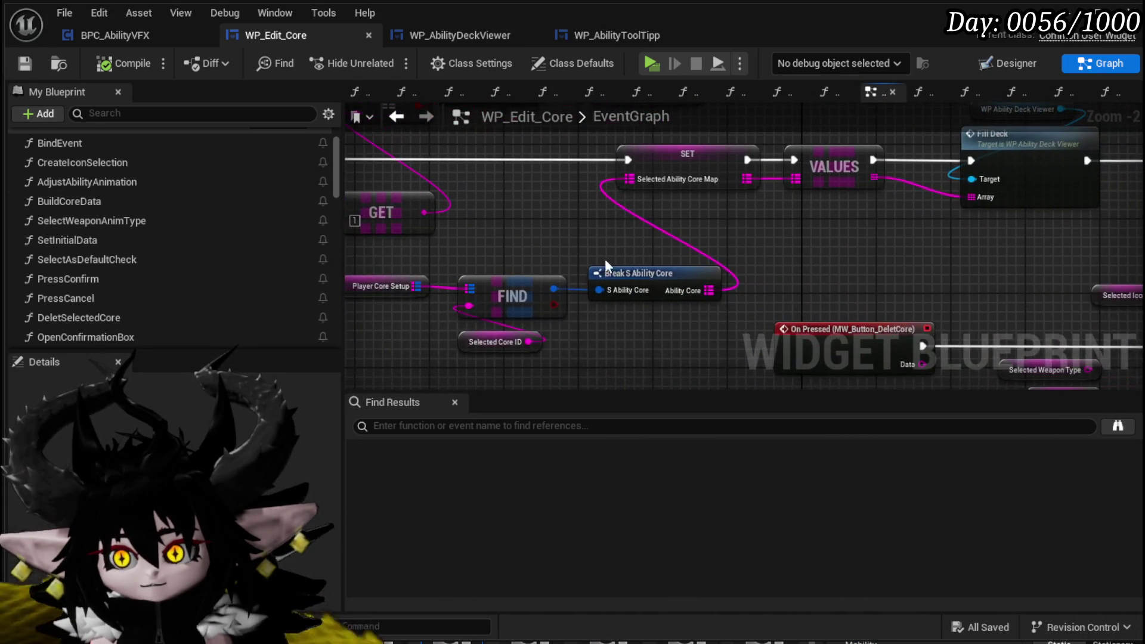
mouse_move(691, 189)
mouse_down()
mouse_move(806, 218)
mouse_move(564, 233)
mouse_move(586, 263)
mouse_up()
mouse_move(483, 270)
mouse_down()
mouse_move(534, 246)
mouse_move(340, 230)
mouse_up()
click(477, 206)
drag(712, 298, 799, 160)
click(721, 281)
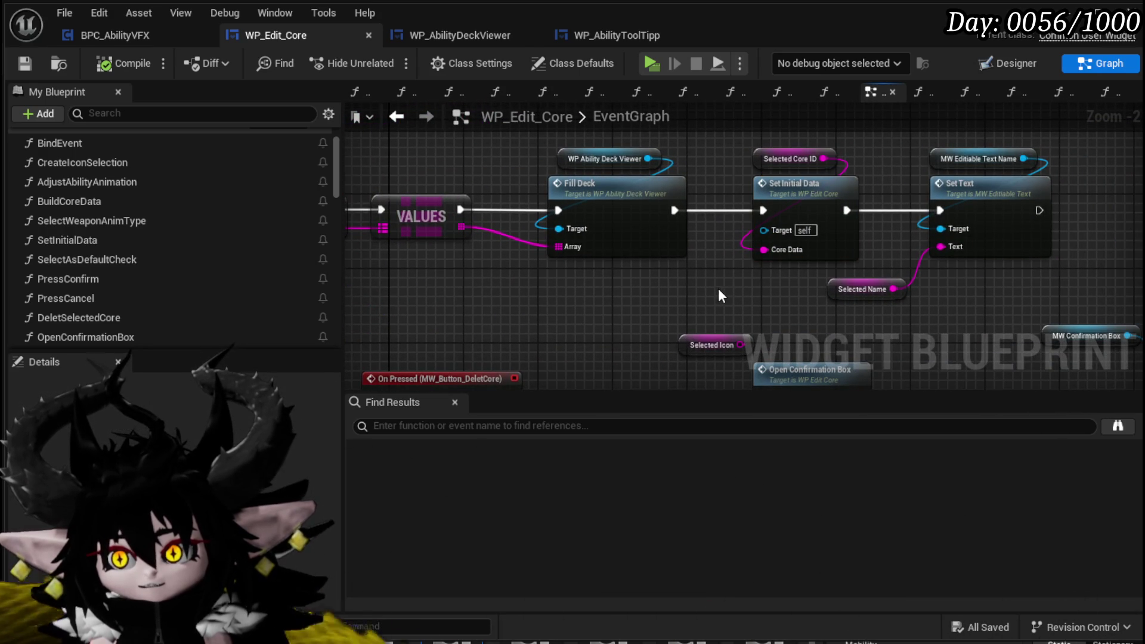
drag(862, 285, 1020, 275)
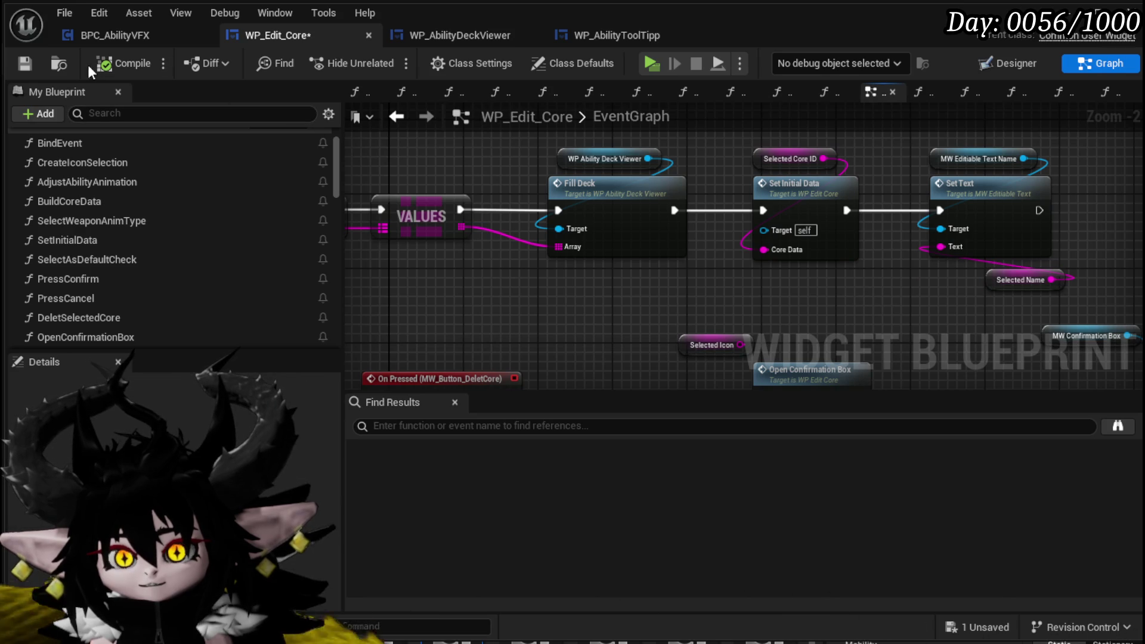
Save, then reconnect the SET execution wire into Set Initial Data
click(35, 63)
mouse_move(748, 223)
mouse_down()
mouse_move(907, 169)
mouse_move(912, 215)
mouse_move(581, 263)
mouse_move(842, 198)
mouse_move(487, 269)
mouse_up()
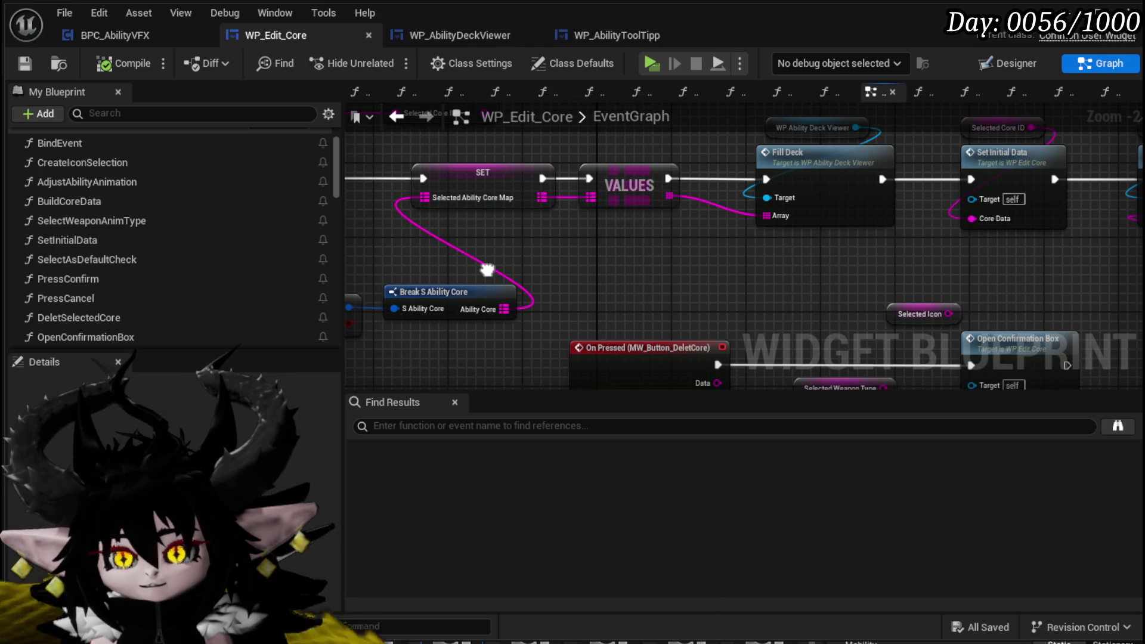
drag(422, 177, 978, 179)
Paste the FIND and Break S Ability Core nodes into the SetInitialData function graph
scroll(690, 236, down, 2)
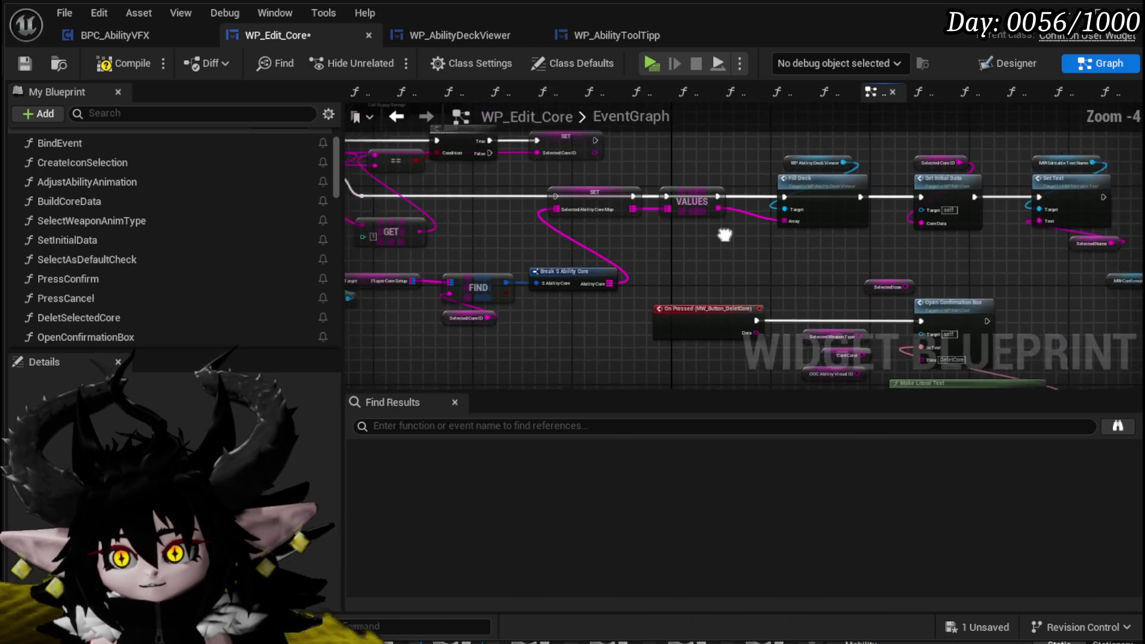
drag(415, 329, 670, 253)
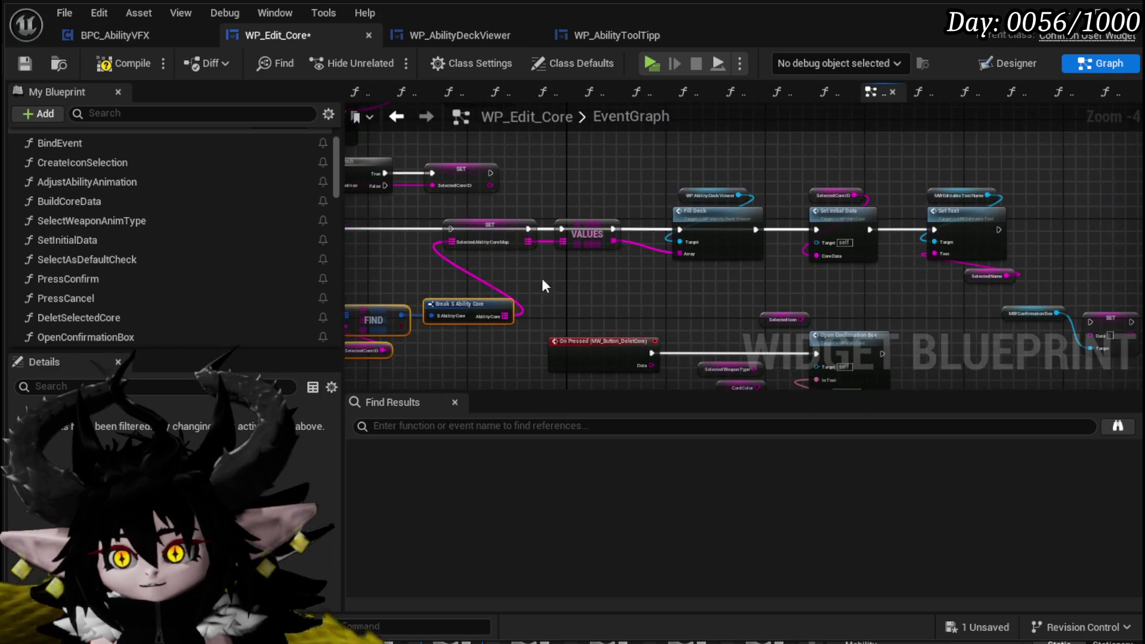
drag(713, 198, 716, 198)
click(845, 225)
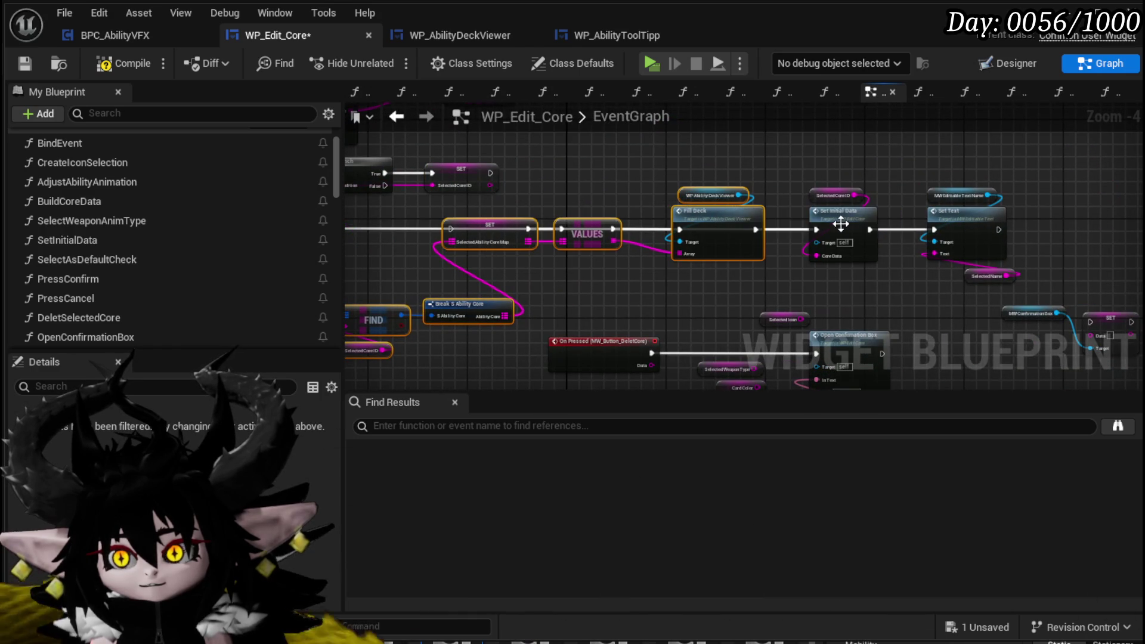
double_click(845, 224)
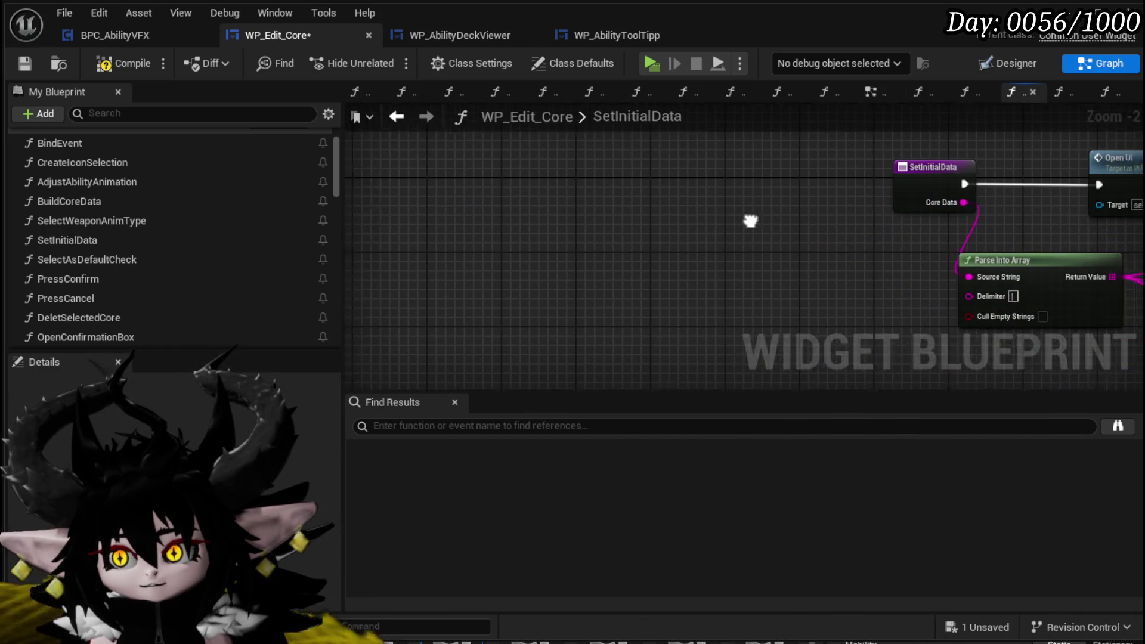
key(ctrl+v)
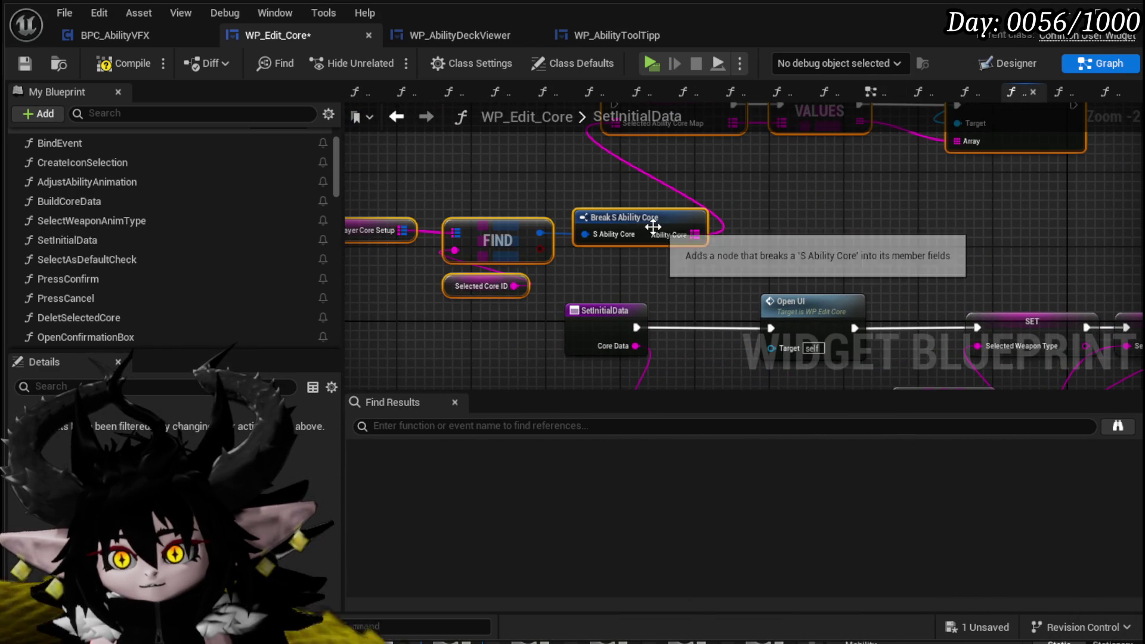
Collapse the pasted find-and-break nodes into a new function named SetAbilityMap
right_click(652, 229)
click(716, 442)
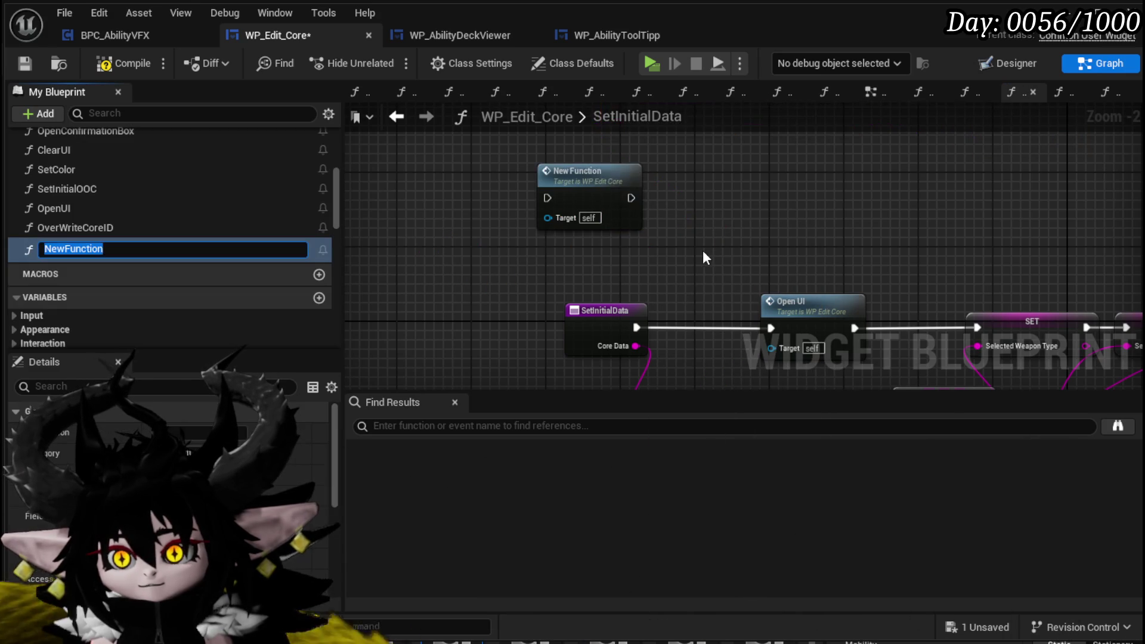
text(SetAbilit)
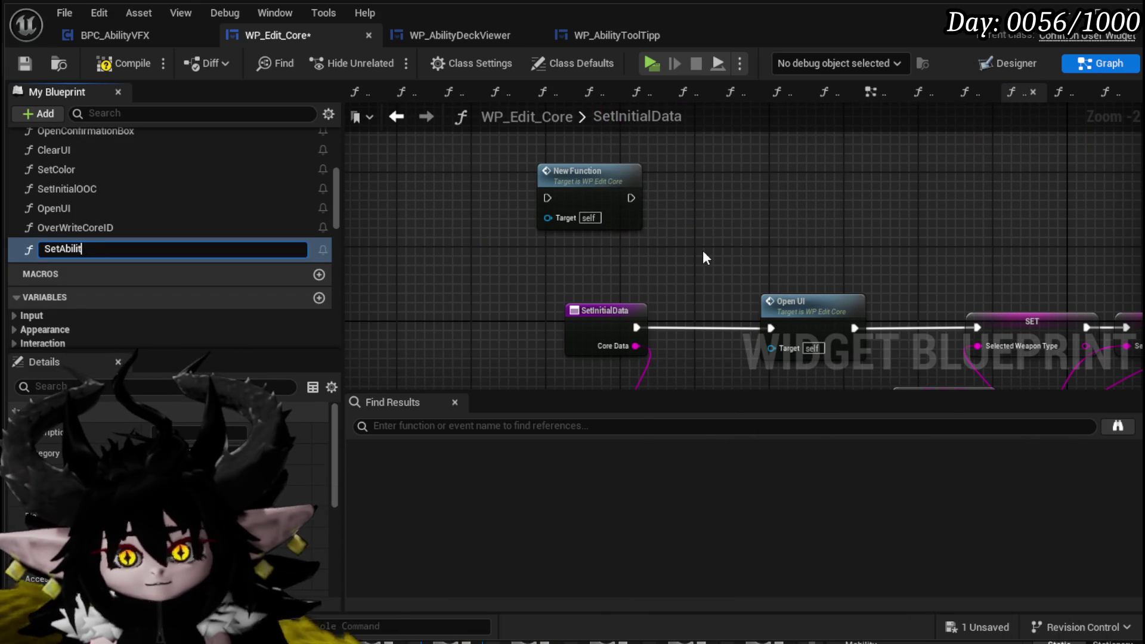
text(yMap)
key(Return)
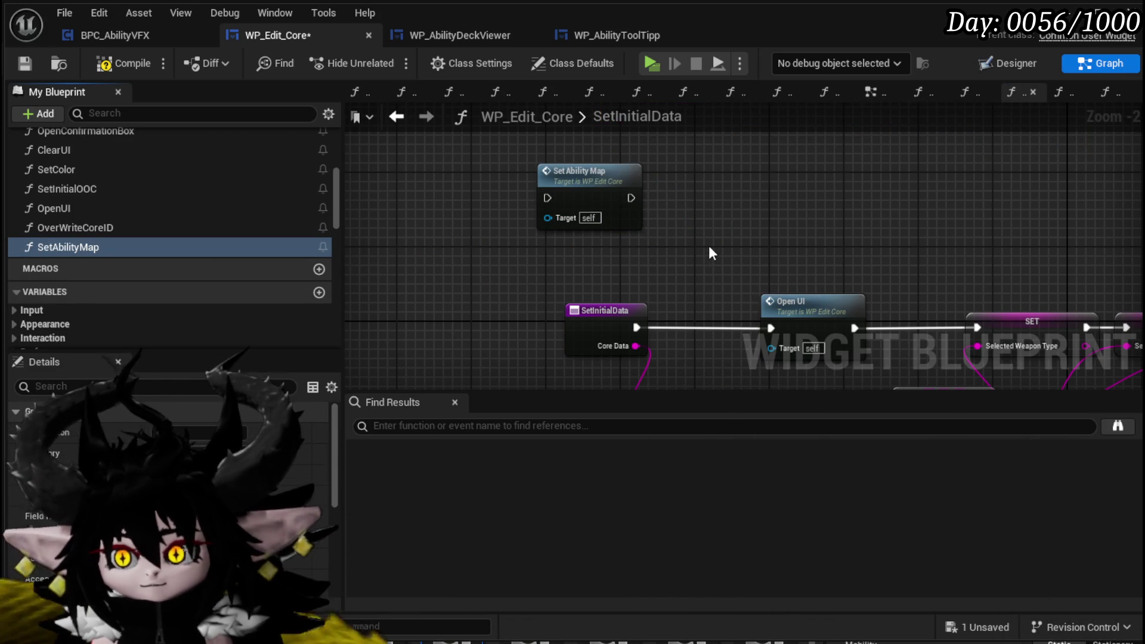
Run Set Ability Map between the SetInitialData entry and Open UI, then save
mouse_move(598, 165)
mouse_down()
mouse_move(716, 300)
mouse_move(707, 296)
mouse_up()
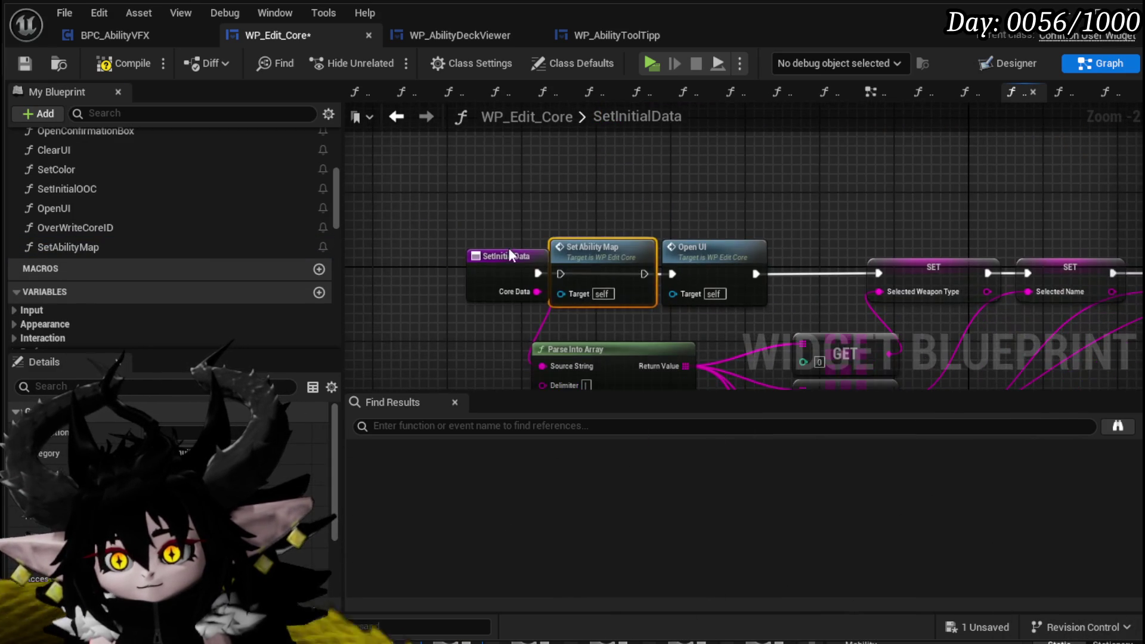
click(472, 274)
drag(492, 273, 560, 273)
mouse_move(635, 272)
mouse_down()
mouse_move(626, 270)
mouse_move(672, 274)
mouse_up()
click(678, 250)
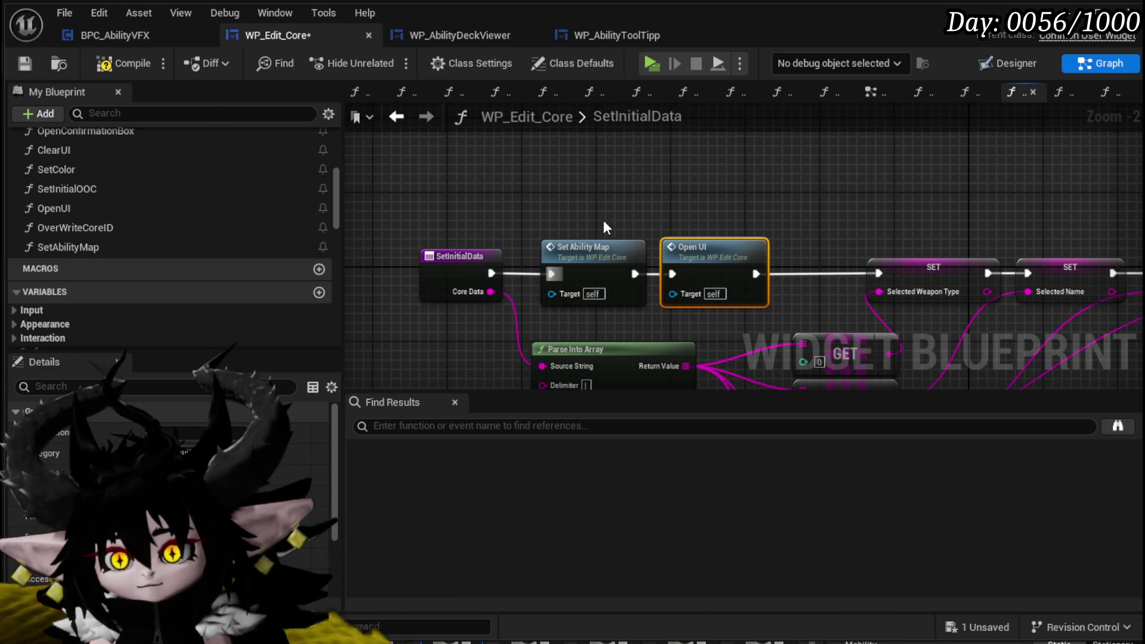
click(26, 63)
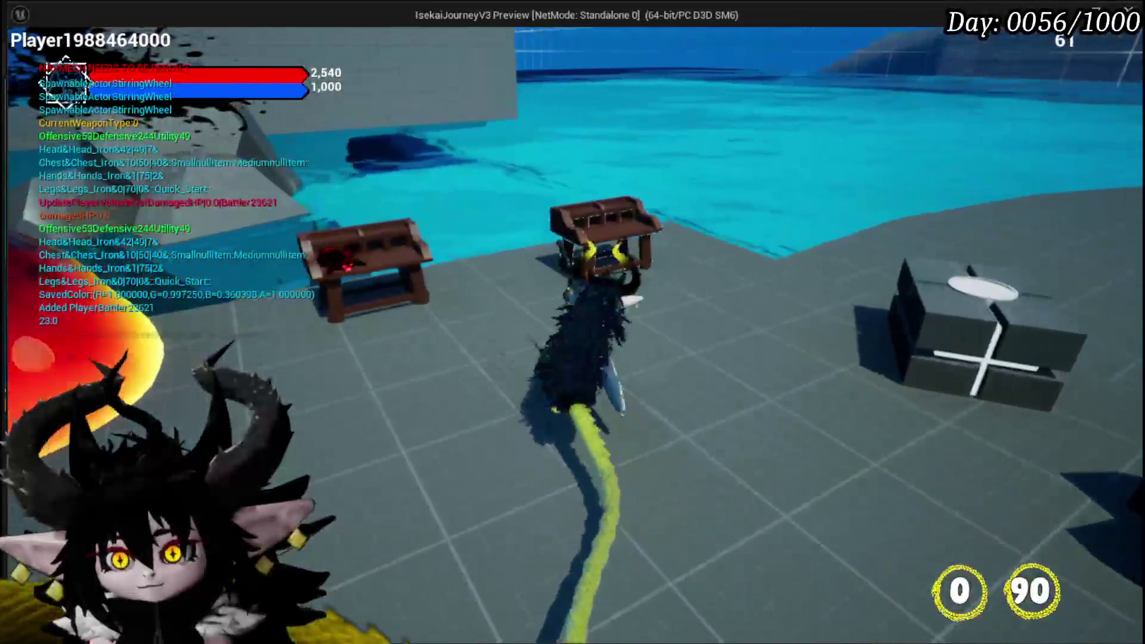
Play-test by loading the ChuraMagicSummon core in the core edit menu, then stop and save
key(e)
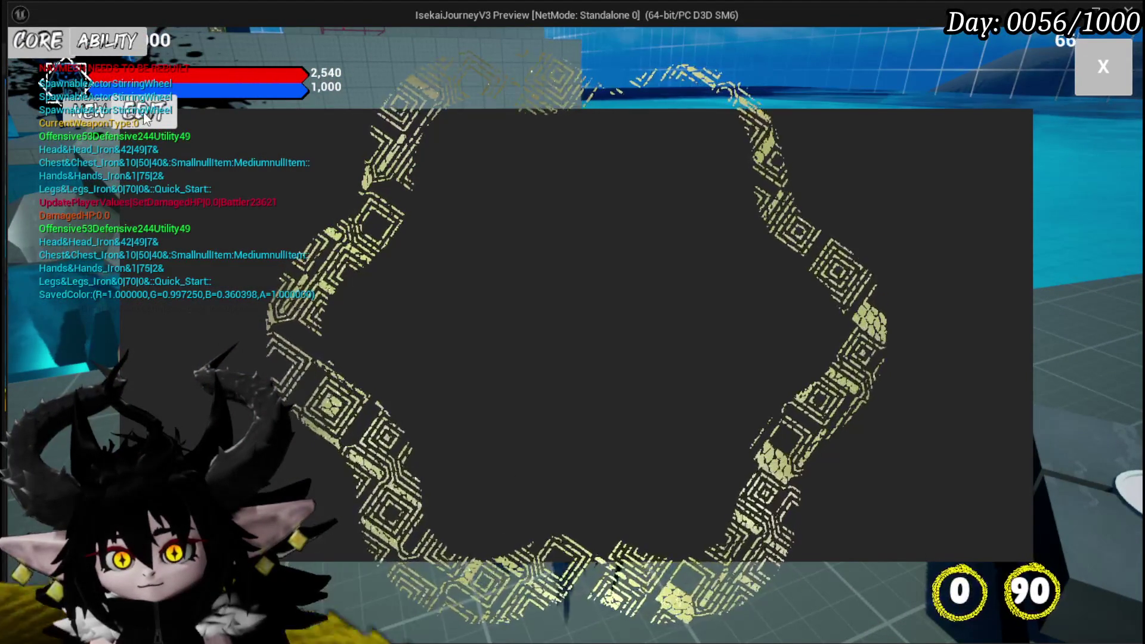
click(184, 112)
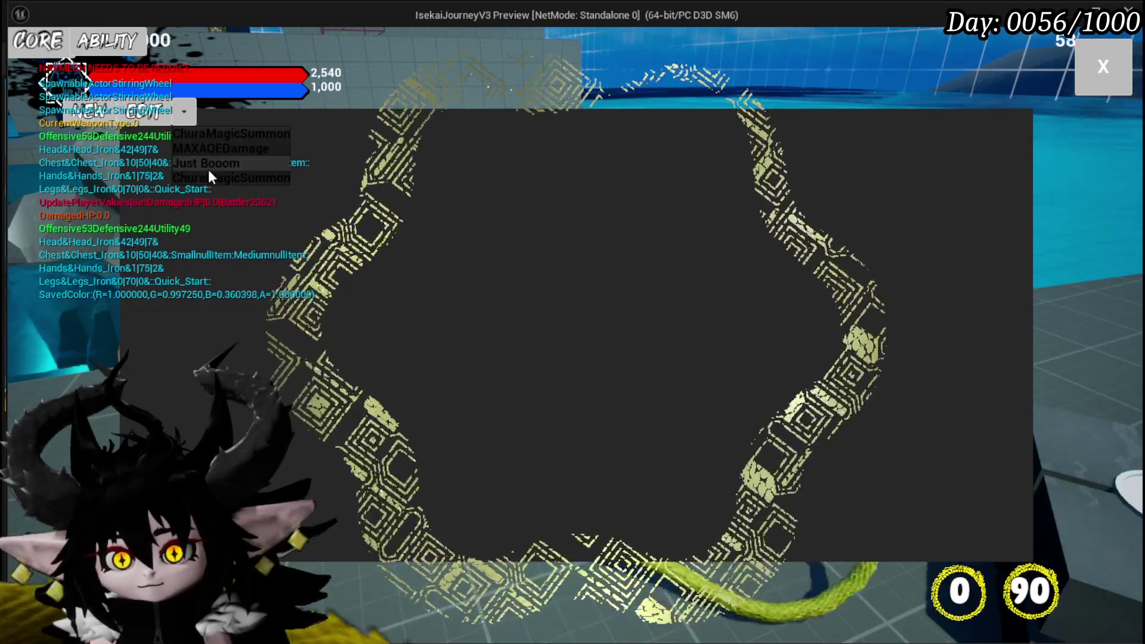
click(206, 133)
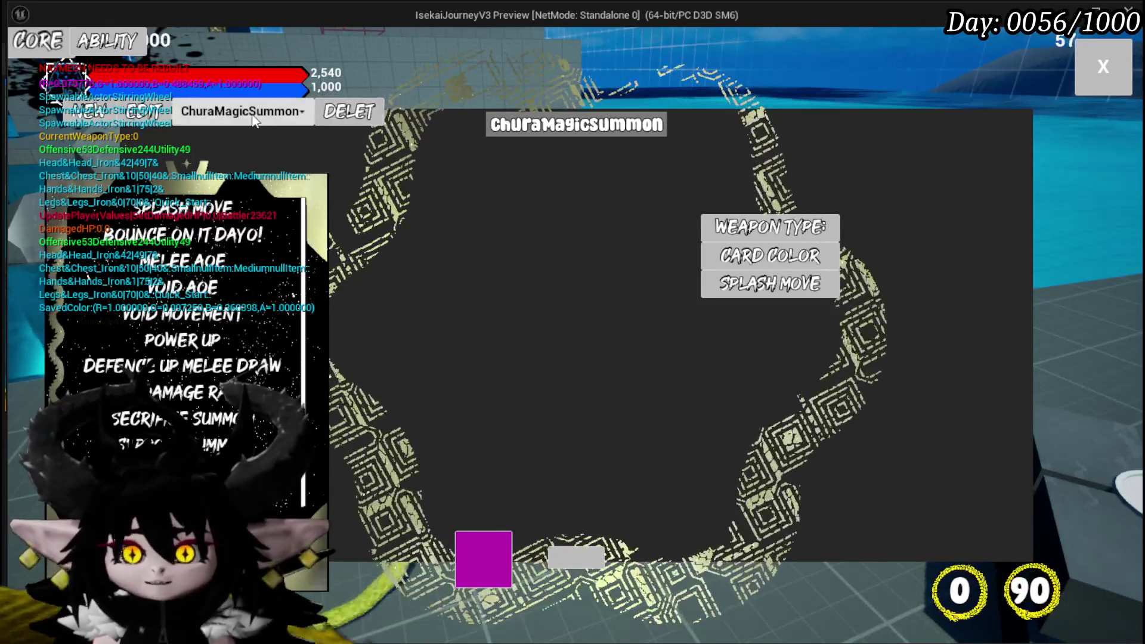
click(255, 120)
click(237, 178)
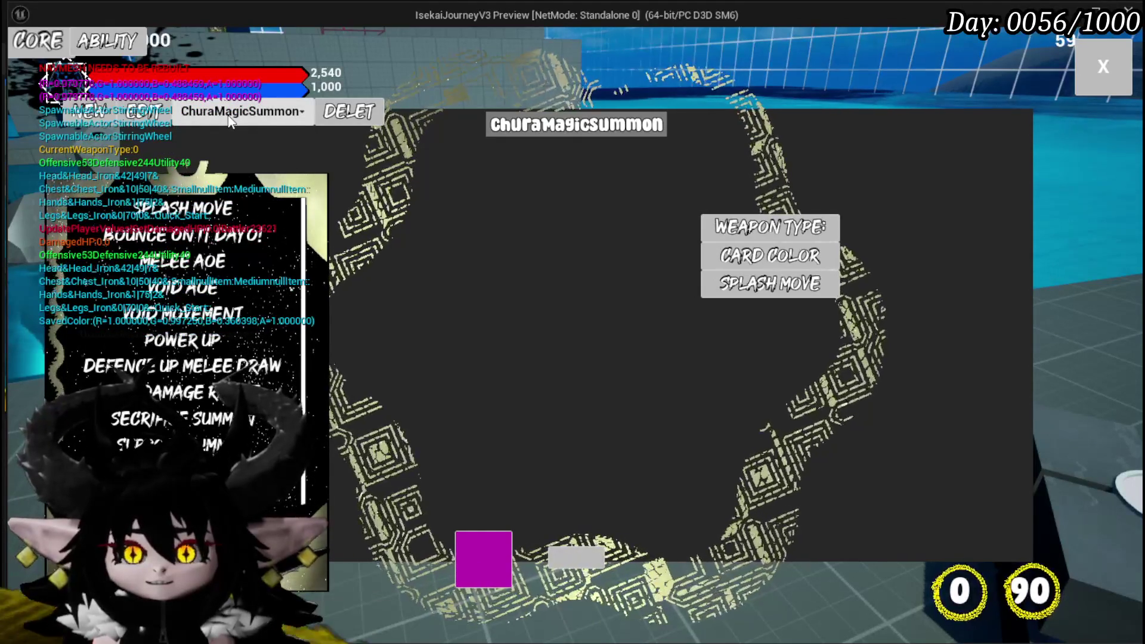
click(228, 123)
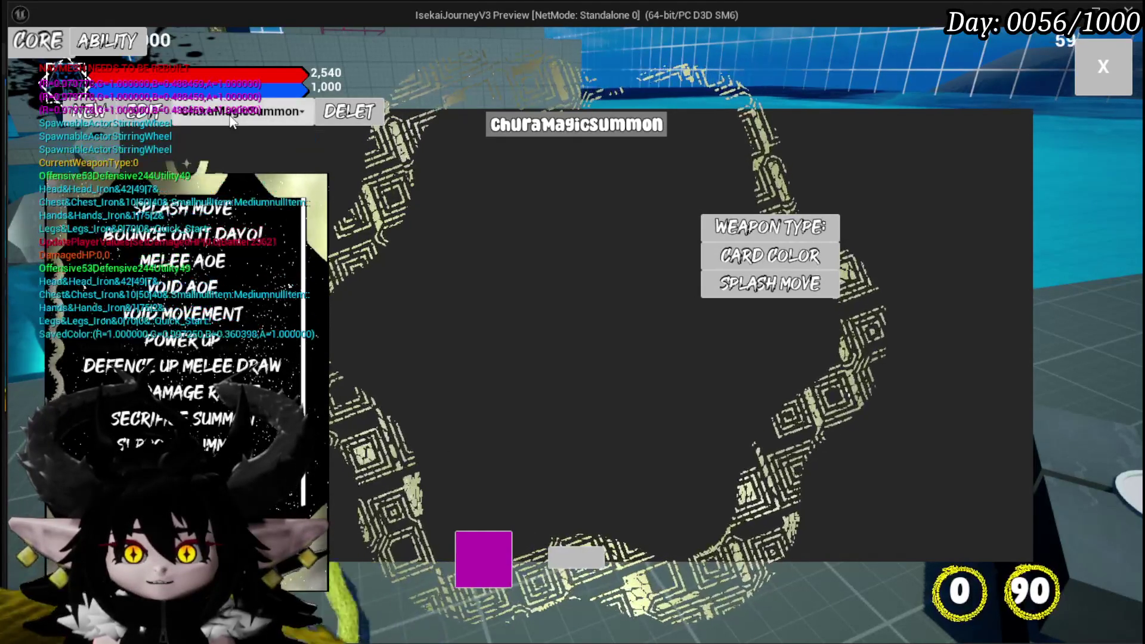
click(222, 114)
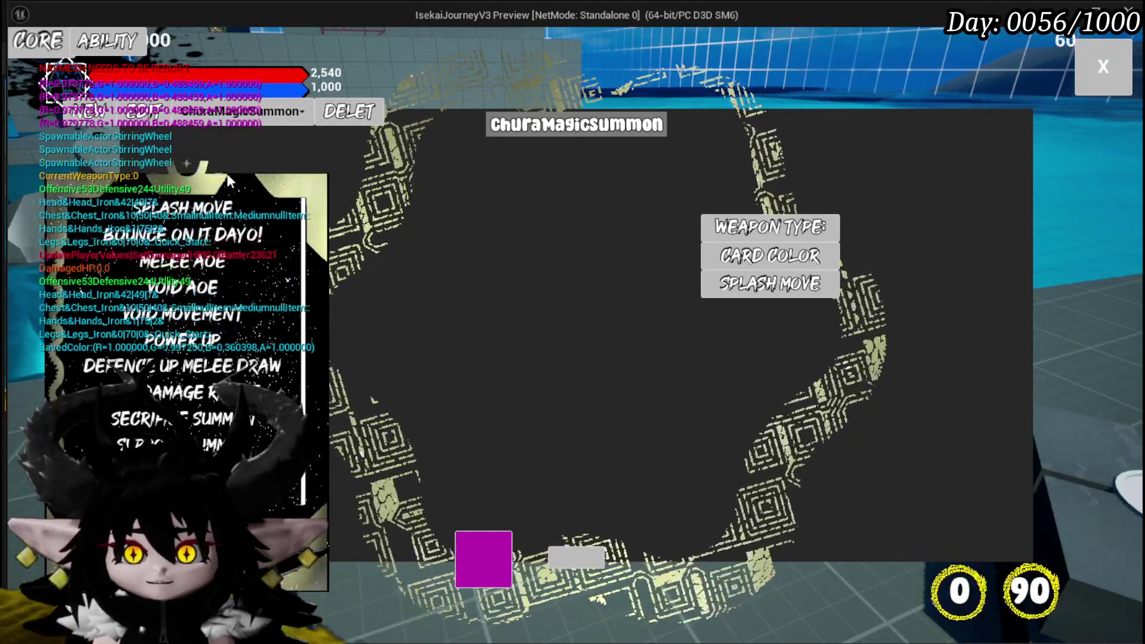
key(Escape)
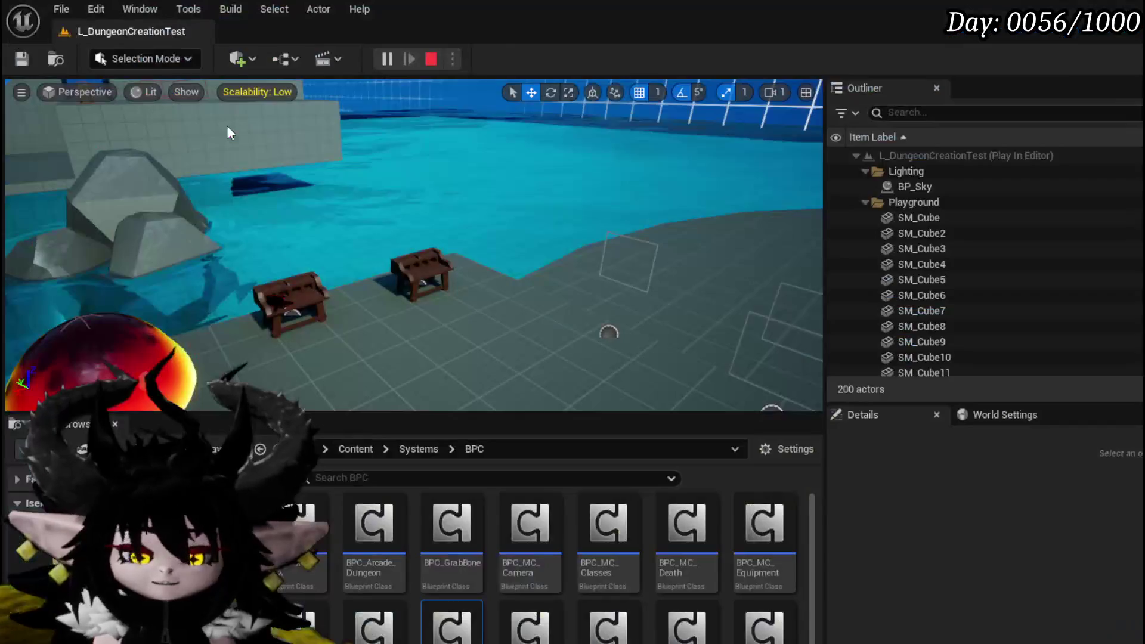
click(22, 58)
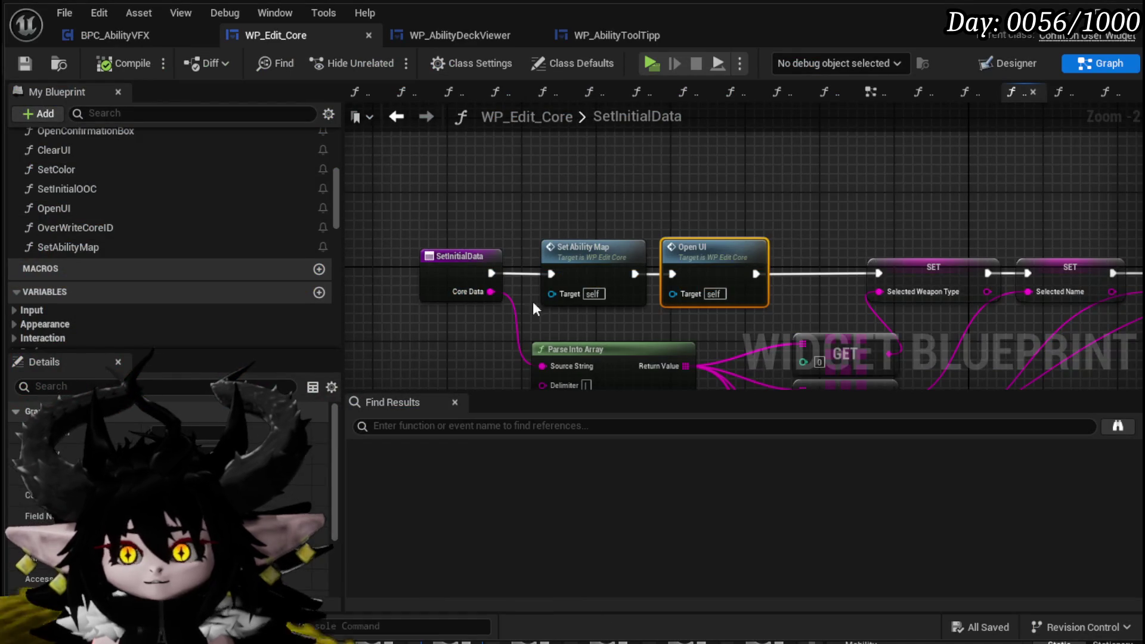
Wire Set Color directly to Set Initial OOC, delete Print String, and compile and save
mouse_move(534, 308)
mouse_down()
mouse_move(507, 220)
mouse_move(650, 232)
mouse_up()
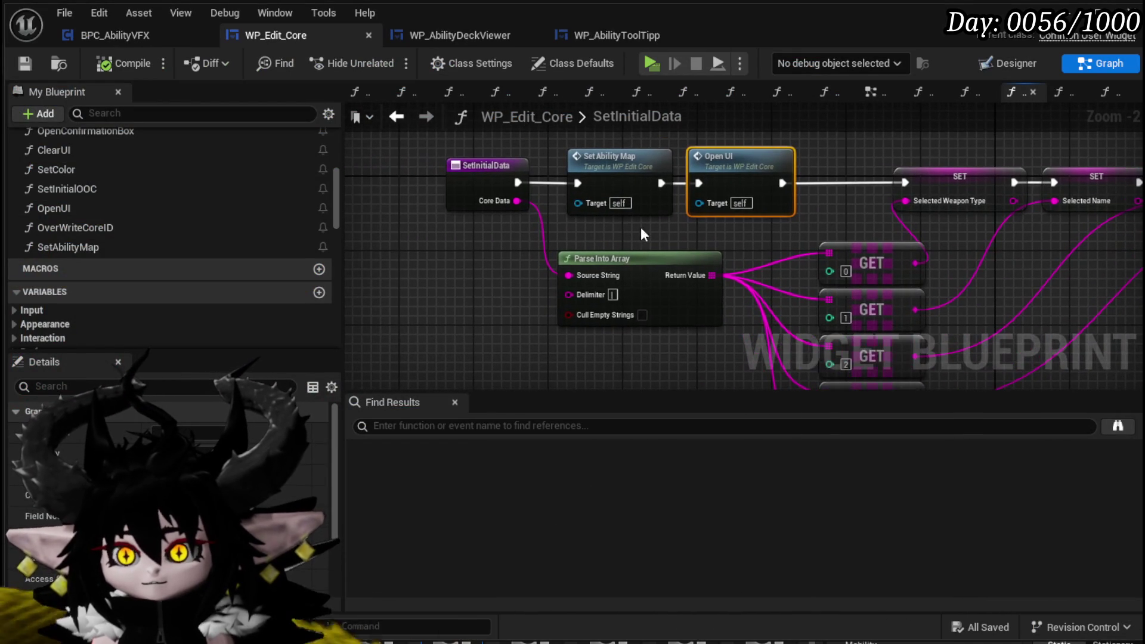
mouse_move(506, 224)
mouse_down()
mouse_move(718, 255)
mouse_move(690, 242)
mouse_move(379, 262)
mouse_up()
mouse_move(475, 187)
mouse_down()
mouse_move(767, 189)
mouse_move(737, 187)
mouse_up()
click(606, 268)
key(Delete)
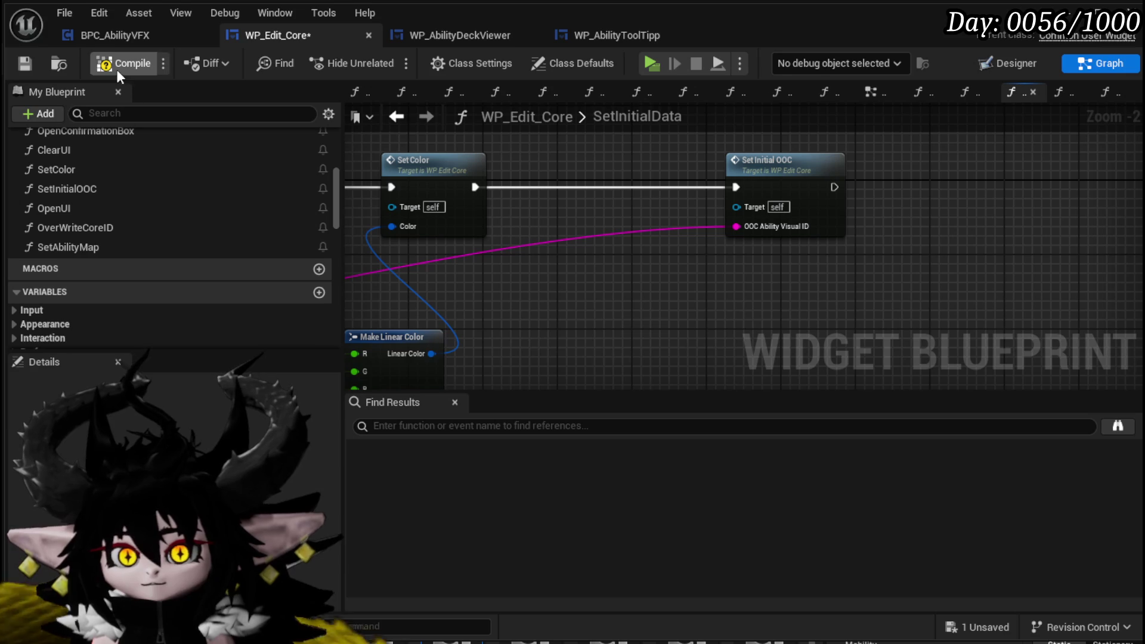
click(25, 64)
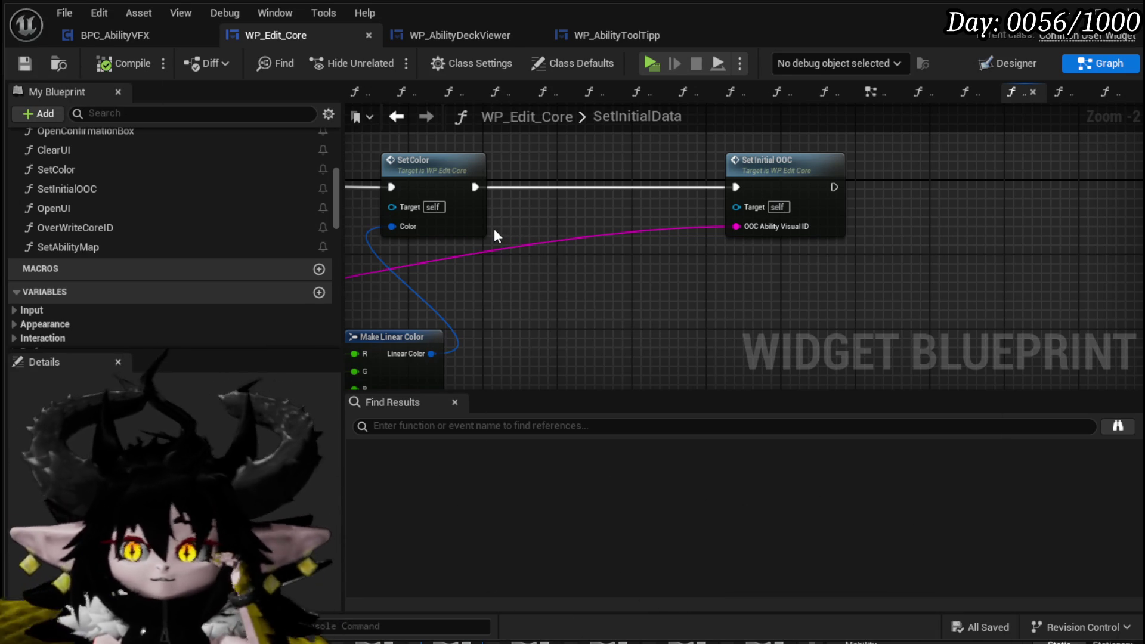
click(871, 93)
scroll(698, 181, down, 5)
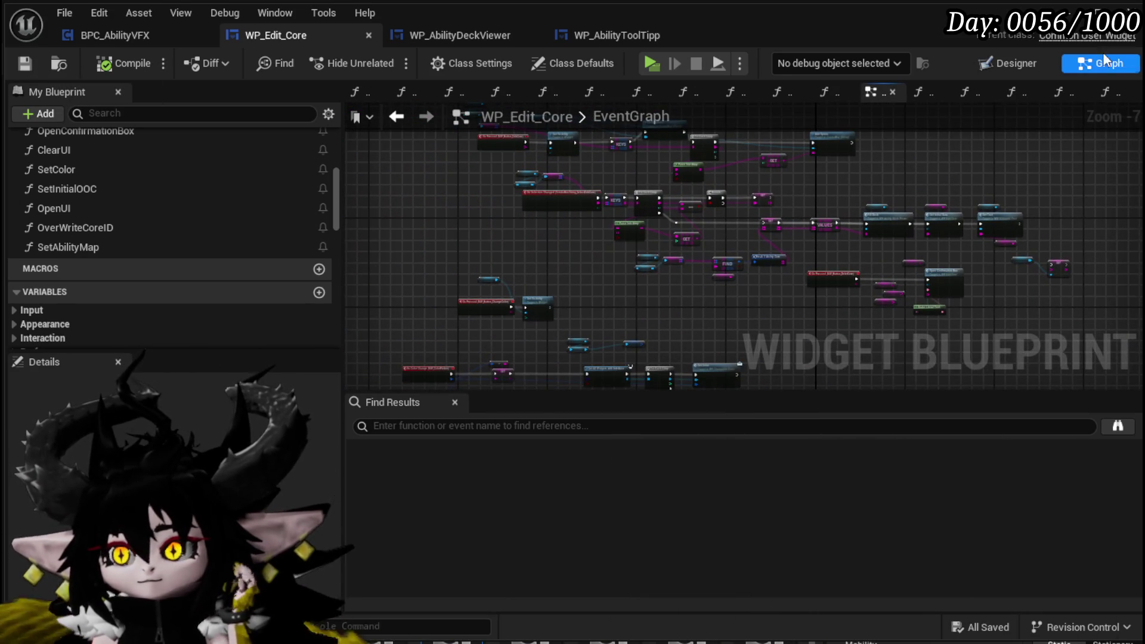
Find SetInitialData in the My Blueprint functions list and reopen its graph
drag(616, 266, 718, 163)
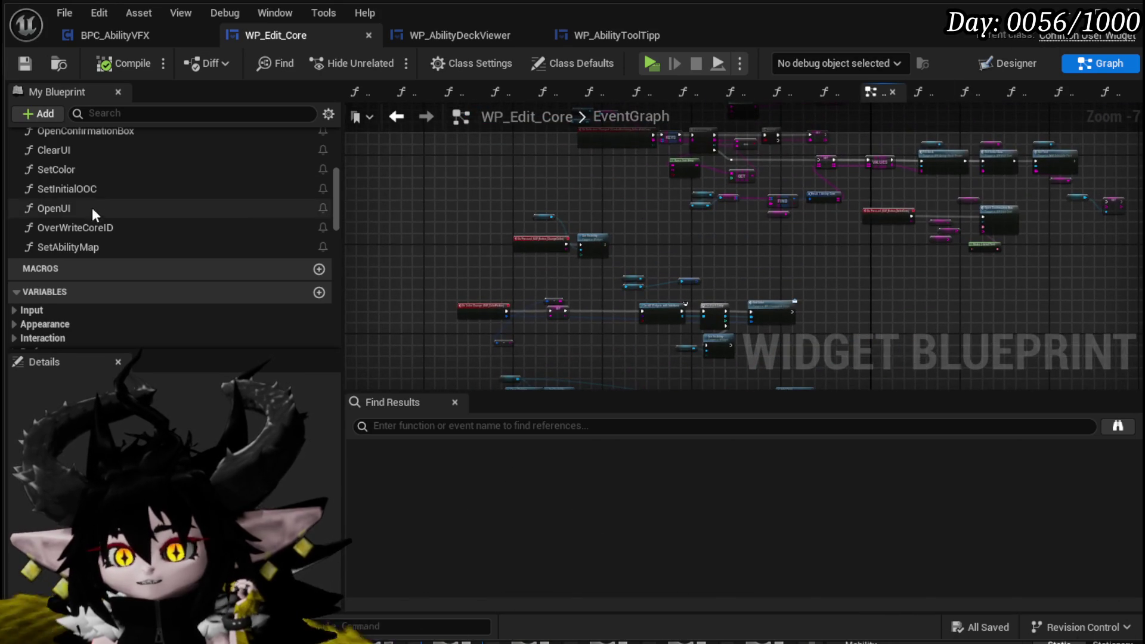
scroll(95, 210, up, 1)
scroll(99, 220, up, 5)
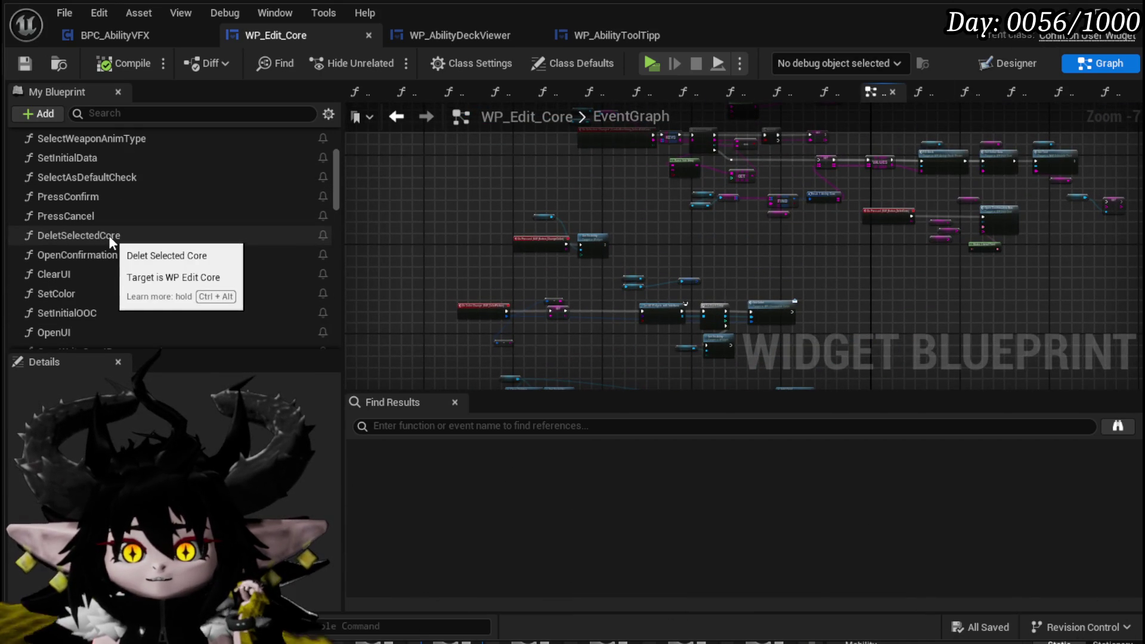
scroll(108, 235, up, 4)
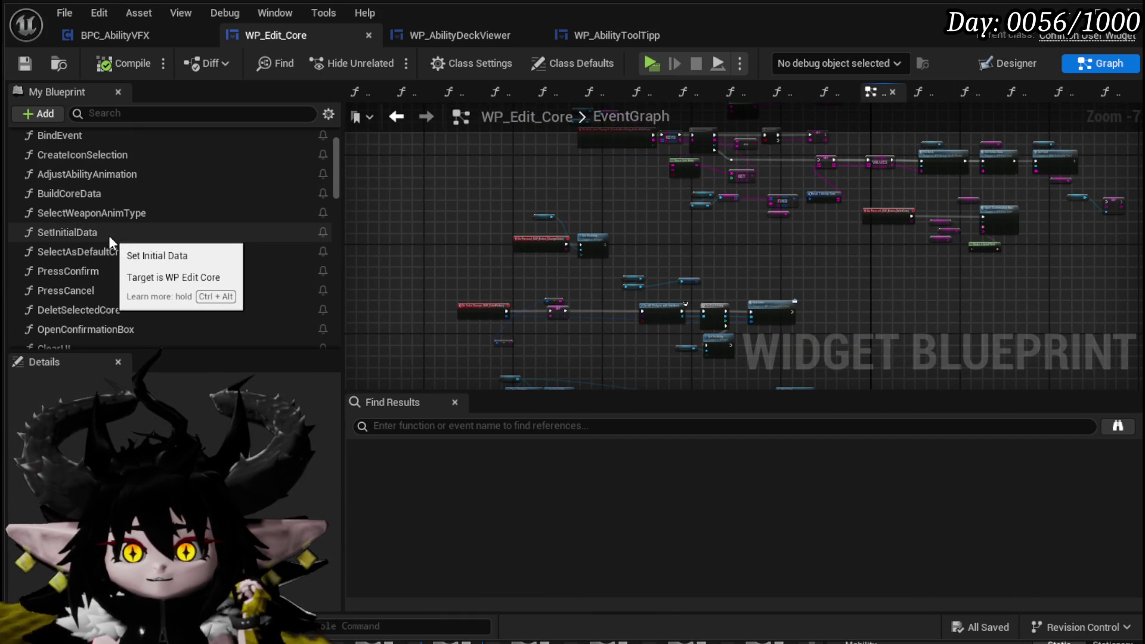
scroll(109, 235, up, 1)
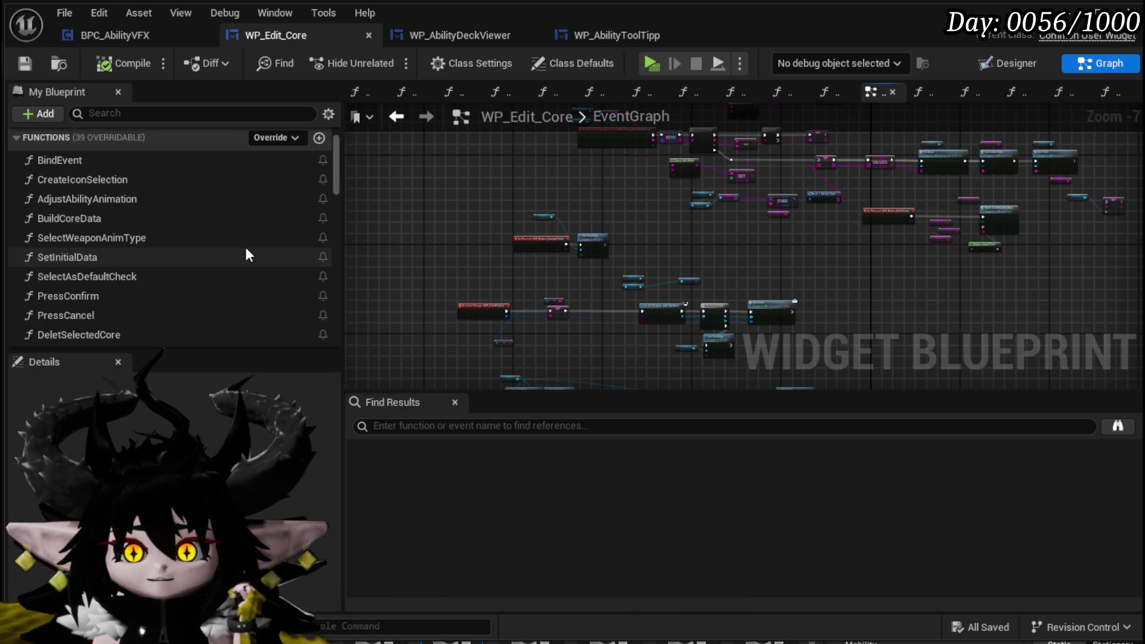
scroll(247, 250, down, 4)
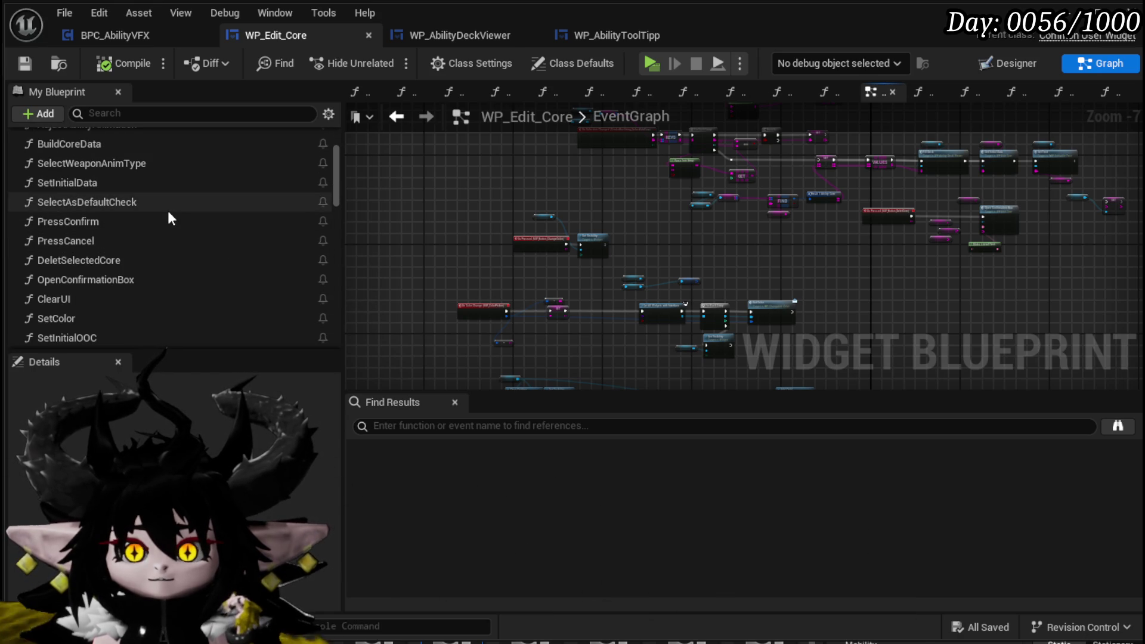
scroll(155, 231, down, 3)
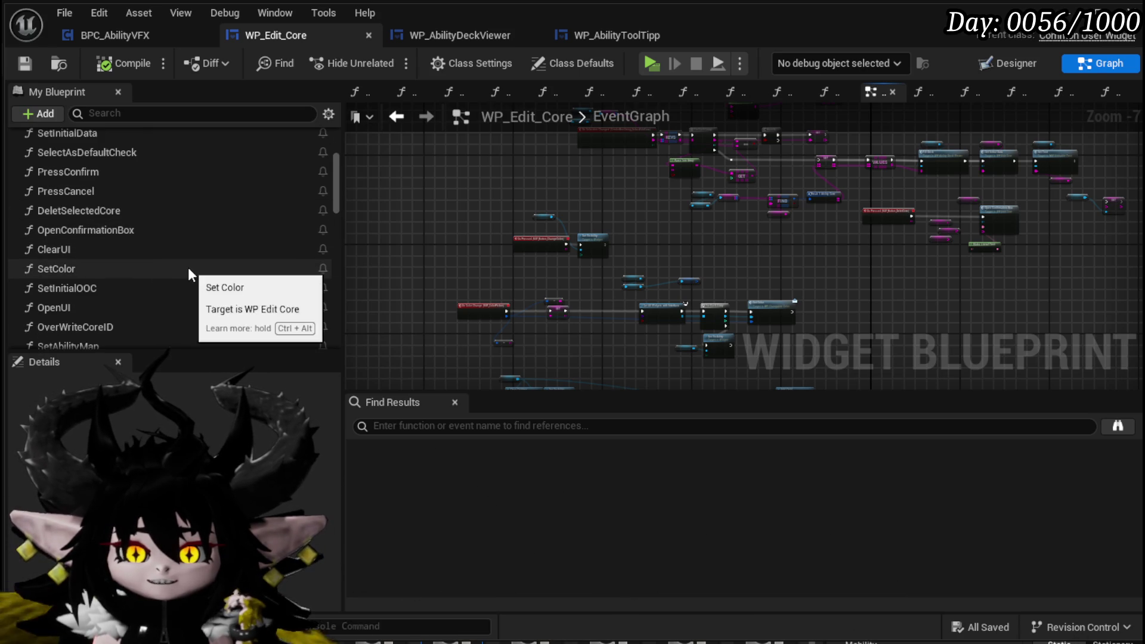
scroll(188, 267, up, 1)
scroll(189, 267, up, 1)
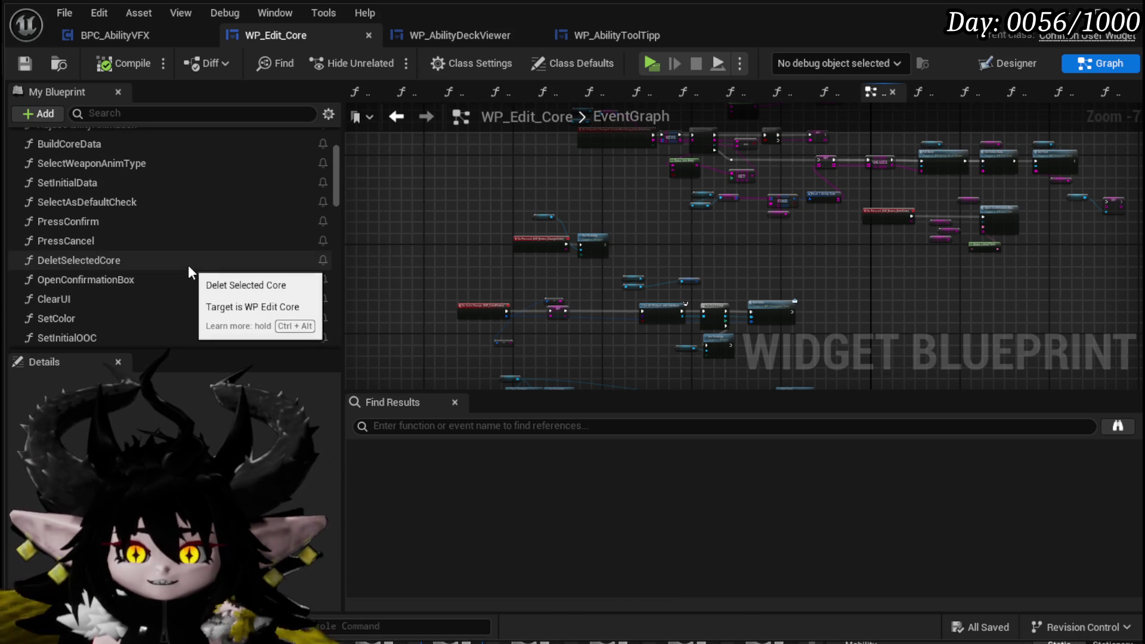
scroll(188, 265, up, 3)
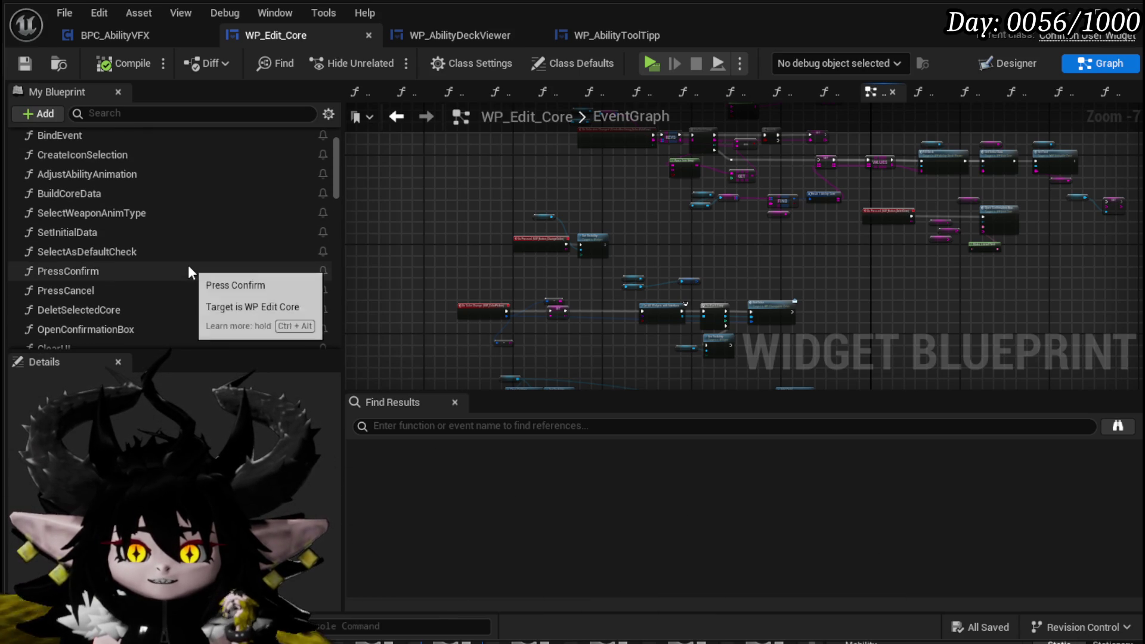
double_click(184, 231)
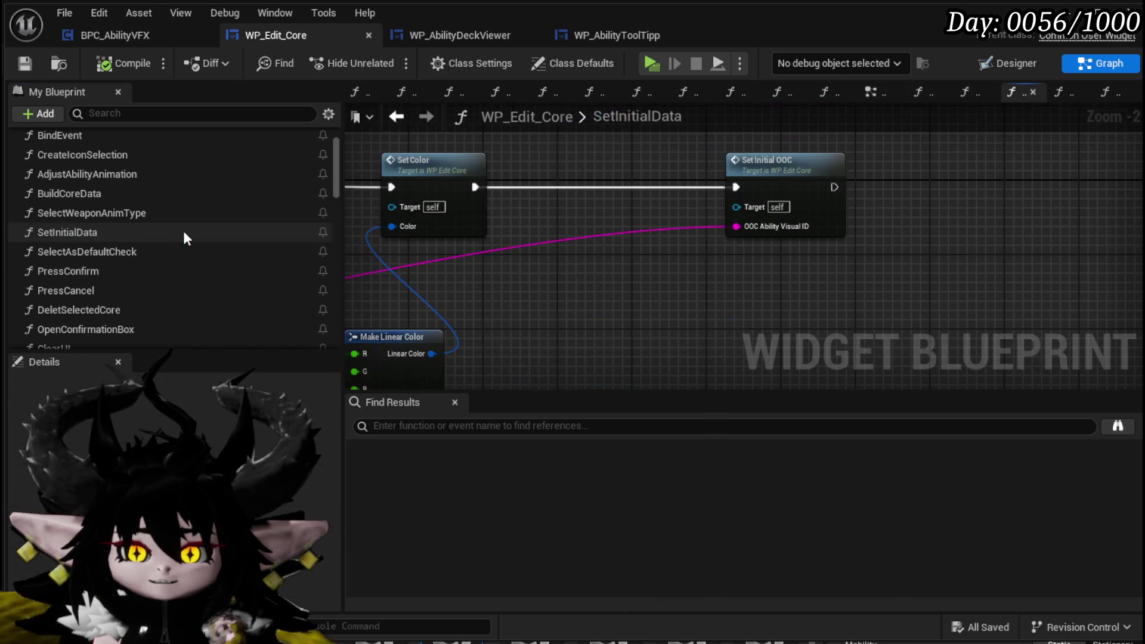
Open the BindEvent function graph from My Blueprint
scroll(506, 240, down, 2)
mouse_move(506, 241)
mouse_down()
mouse_move(747, 207)
mouse_move(790, 217)
mouse_move(753, 191)
mouse_up()
scroll(128, 234, up, 1)
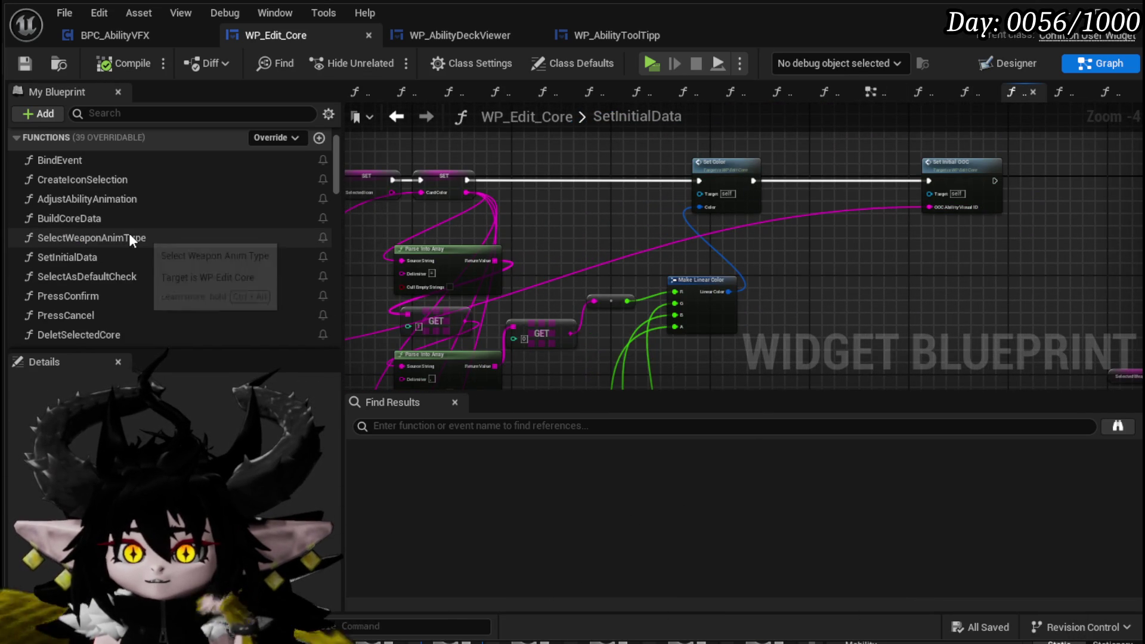
scroll(129, 236, down, 5)
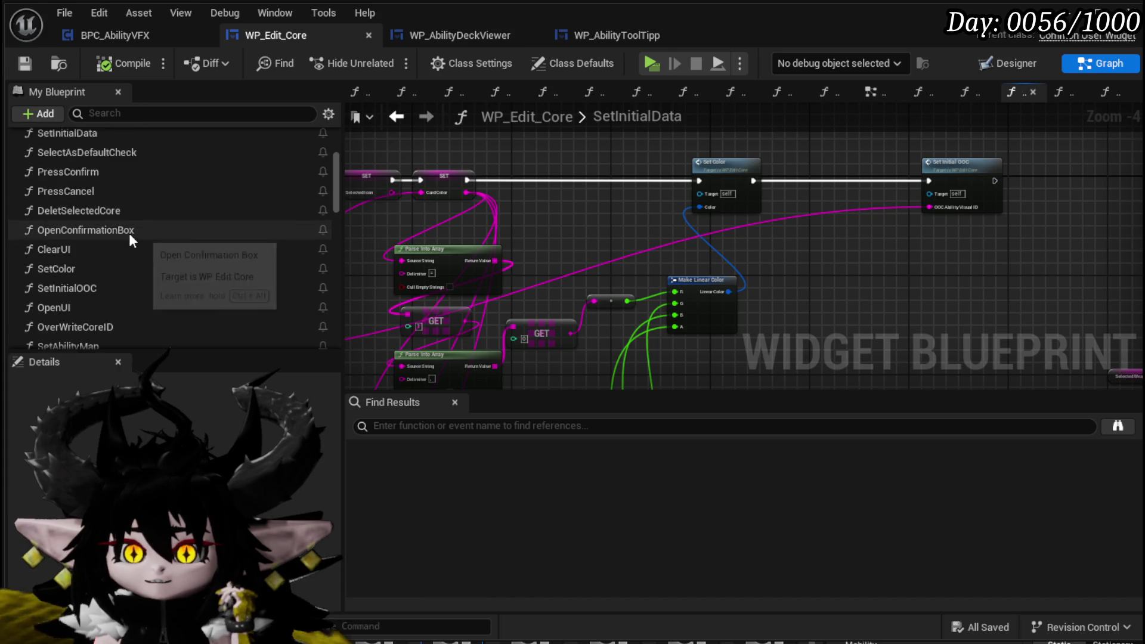
scroll(129, 238, up, 5)
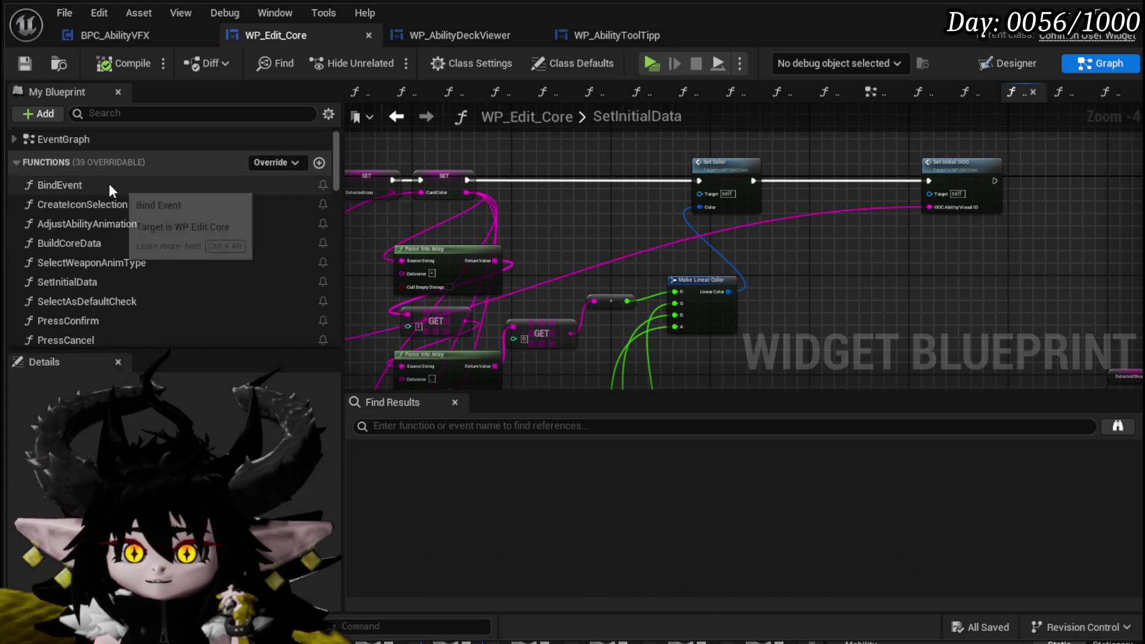
double_click(109, 184)
Reposition the MW Confirmation Box and WP Ability Deck Viewer nodes, then view the Designer
mouse_move(567, 239)
mouse_down()
mouse_move(541, 283)
mouse_move(512, 281)
mouse_move(1106, 241)
mouse_move(449, 282)
mouse_up()
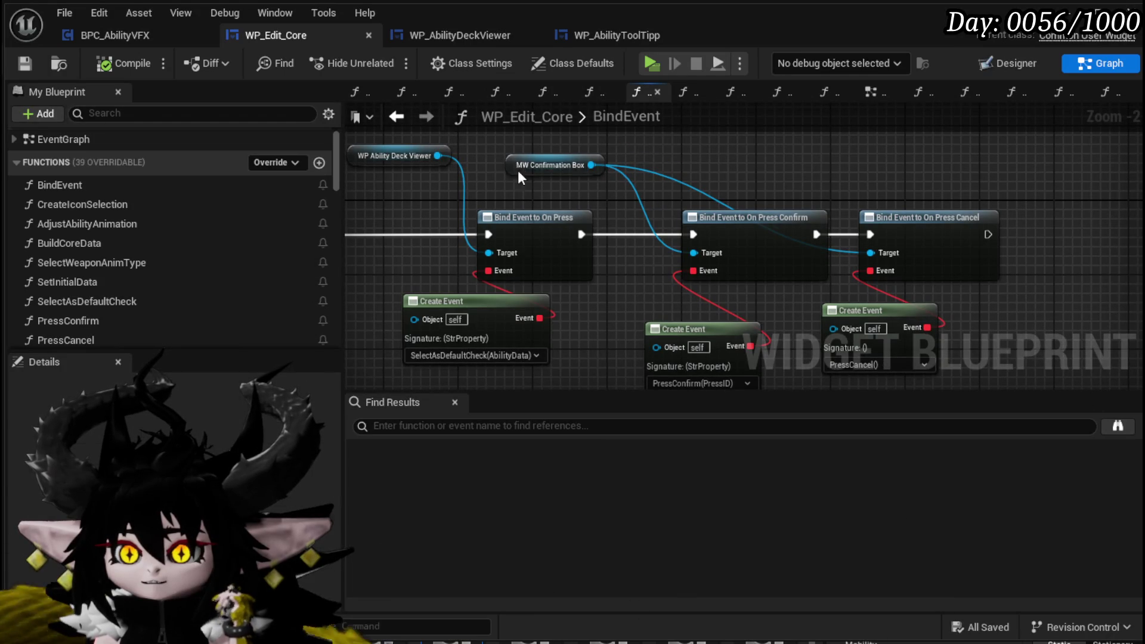
drag(517, 170, 686, 156)
drag(614, 180, 681, 191)
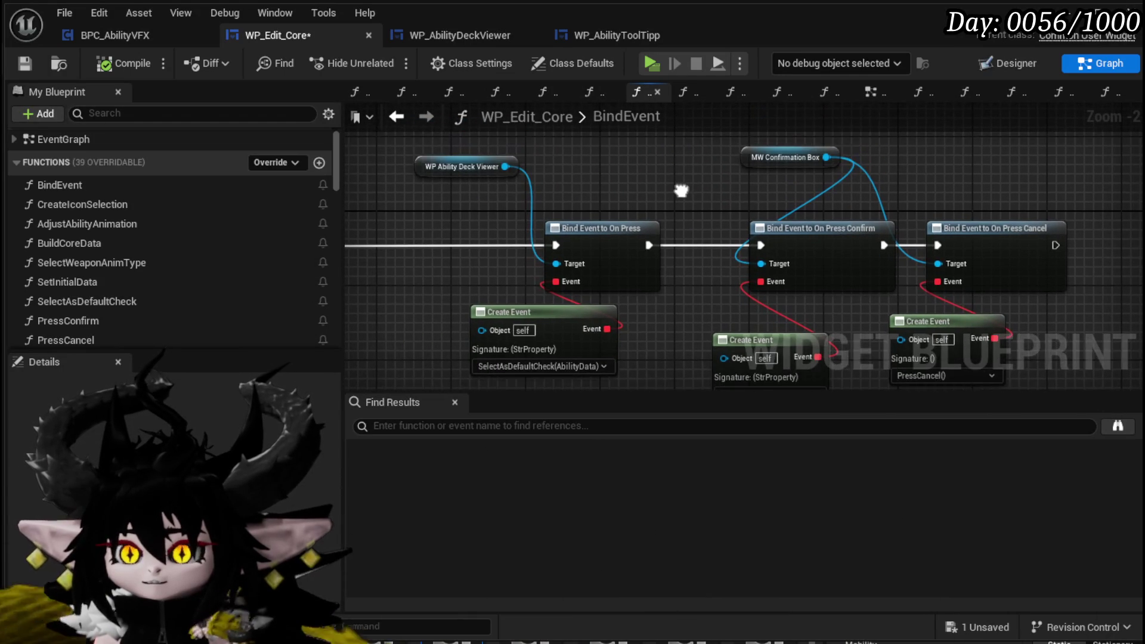
drag(438, 170, 456, 179)
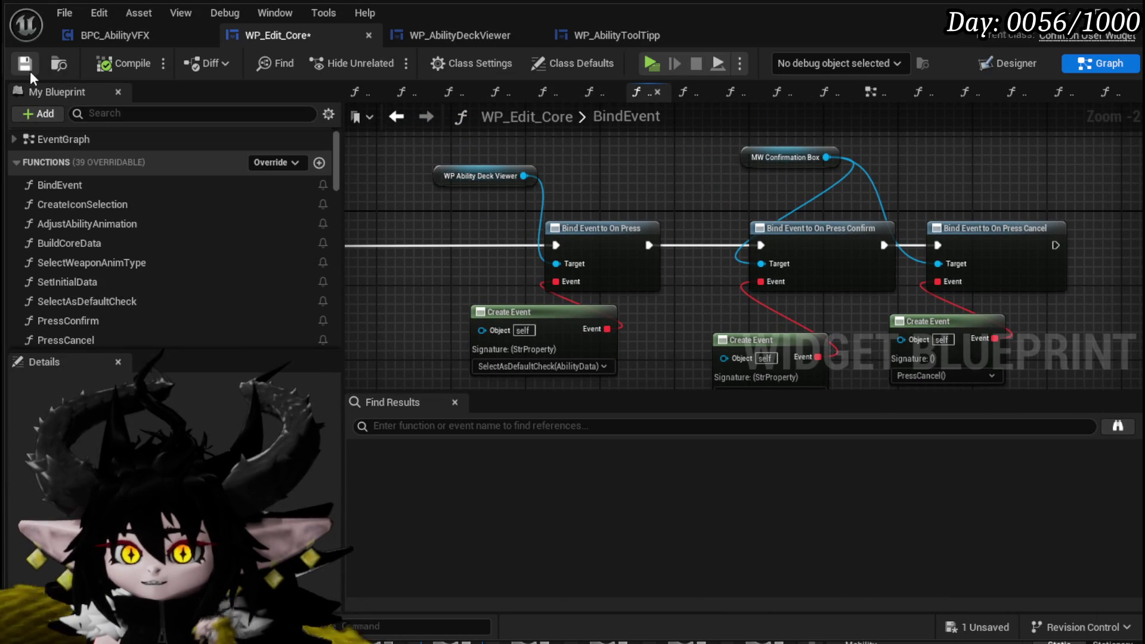
click(1016, 63)
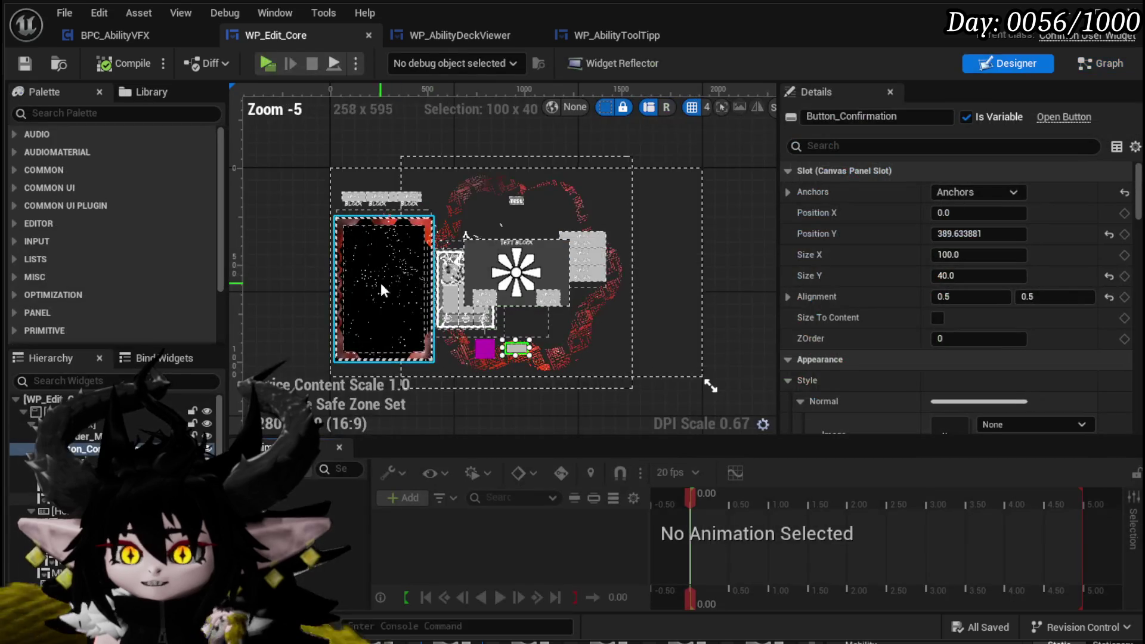
Select MW_ColorPicker and jump to its On Color Change event from the Details Events list
click(579, 376)
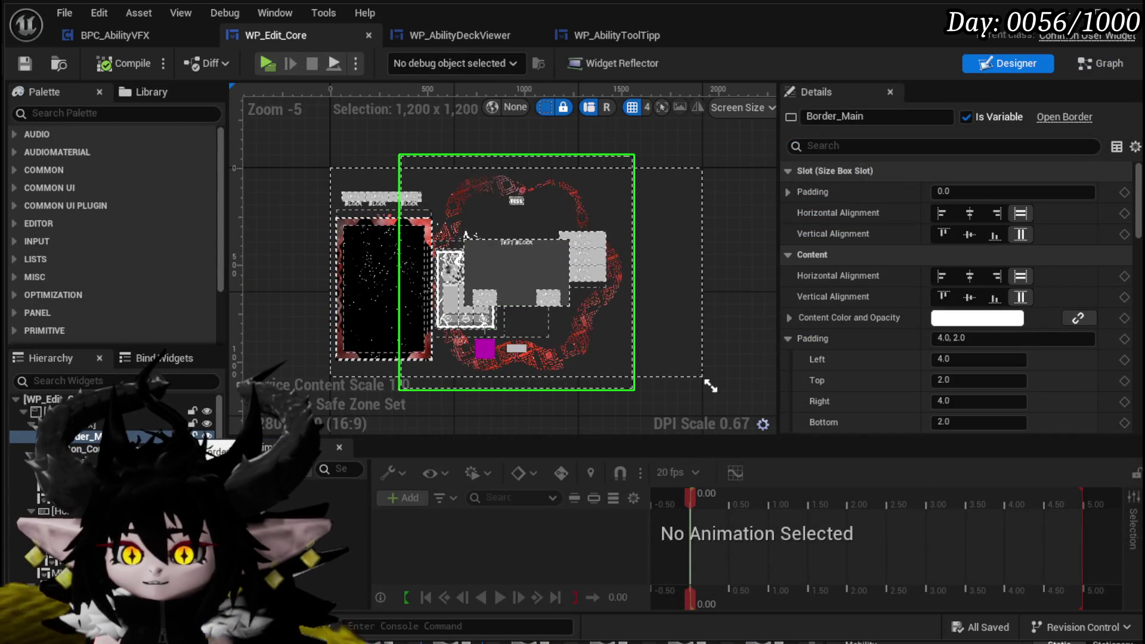
click(66, 528)
scroll(1032, 321, down, 5)
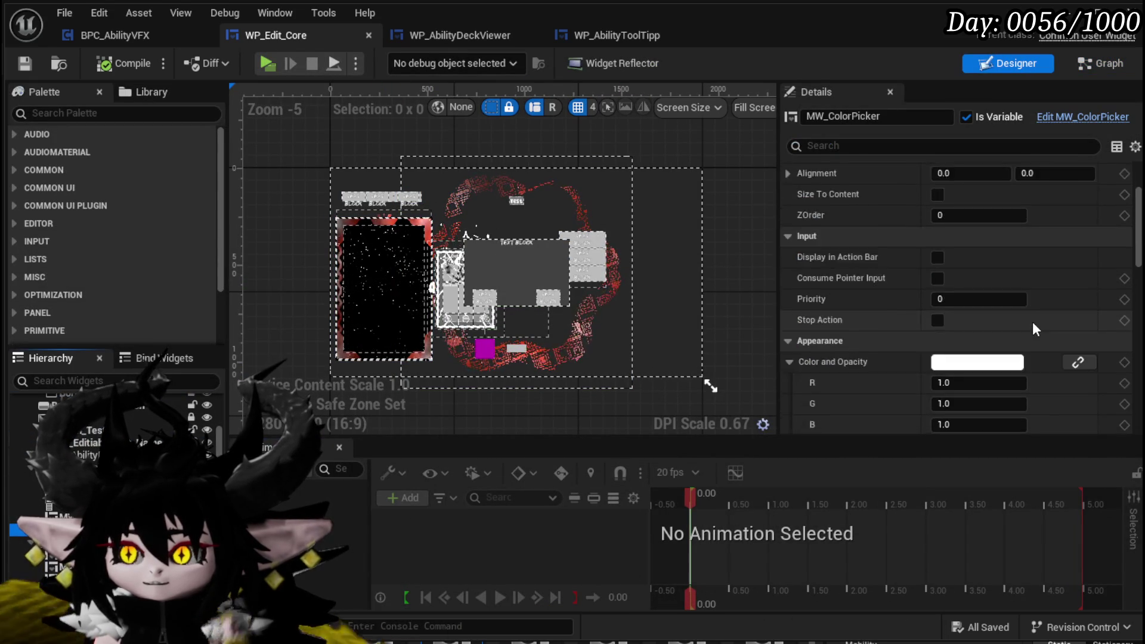
scroll(1032, 320, down, 10)
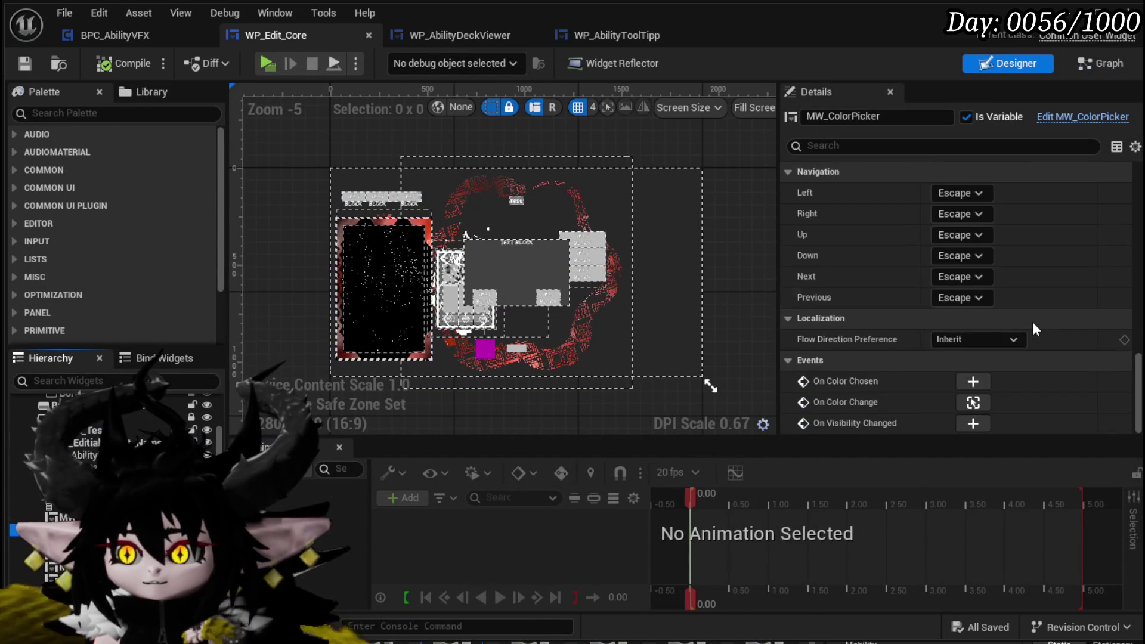
click(973, 402)
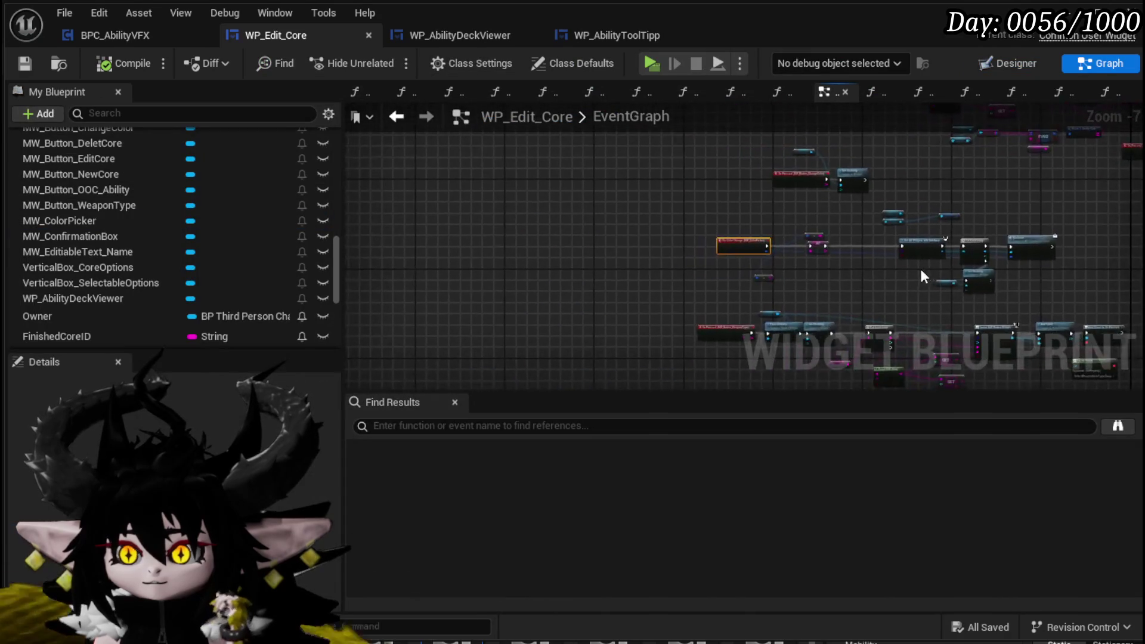
Shift the conversion node and SET Card Color node further left in the color-change chain
drag(939, 297, 358, 281)
scroll(703, 258, down, 2)
mouse_move(703, 258)
mouse_down()
mouse_move(487, 250)
mouse_move(479, 209)
mouse_move(877, 261)
mouse_up()
drag(585, 188, 520, 202)
drag(605, 220, 549, 219)
click(728, 284)
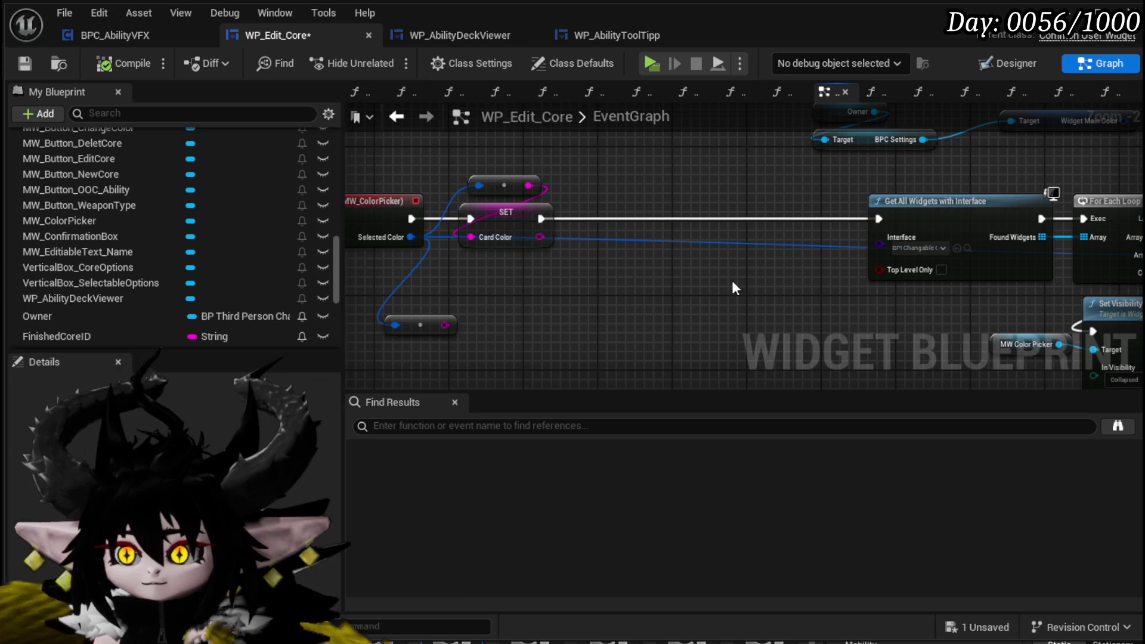
Marquee-select the Get All Widgets, For Each Loop and Set Color nodes to check their layout
drag(725, 279, 412, 266)
drag(582, 349, 1104, 156)
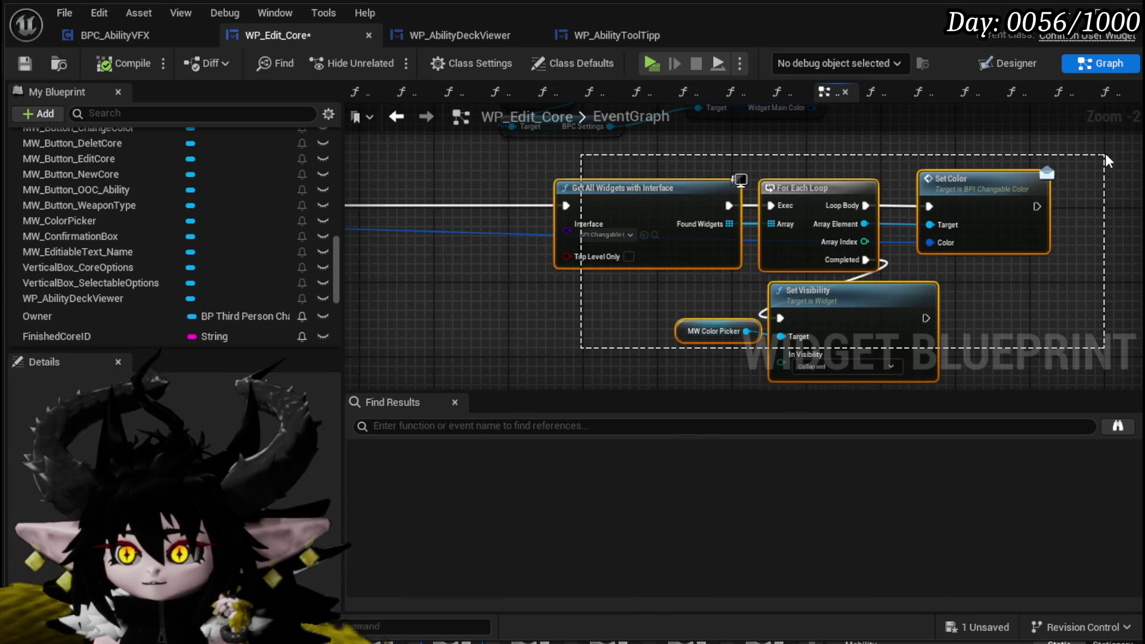
drag(549, 158, 964, 327)
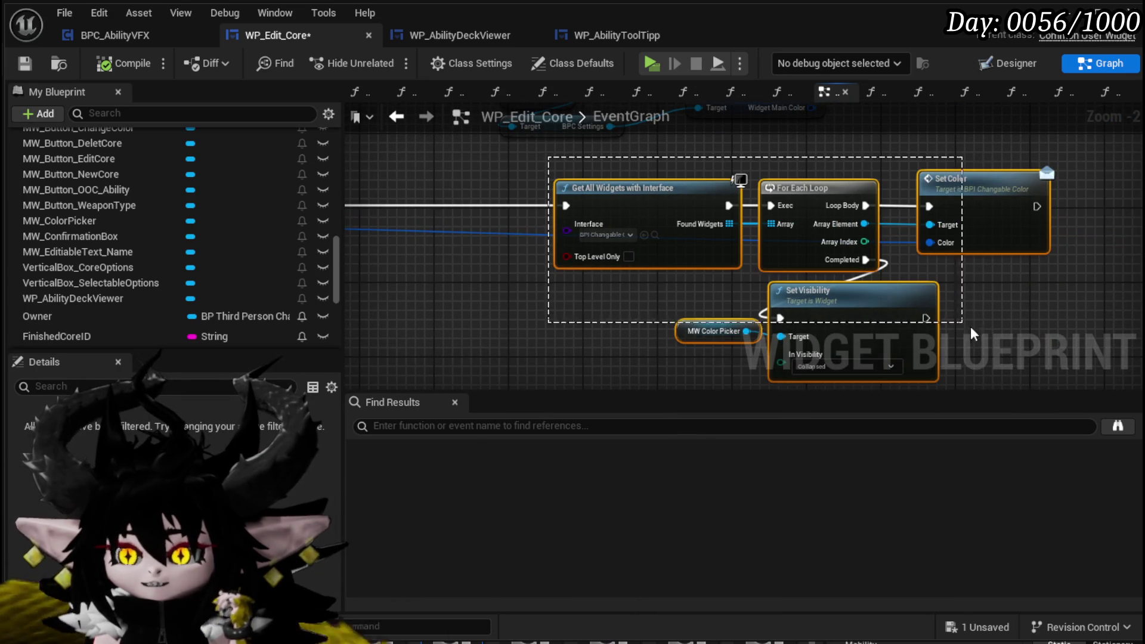
click(707, 250)
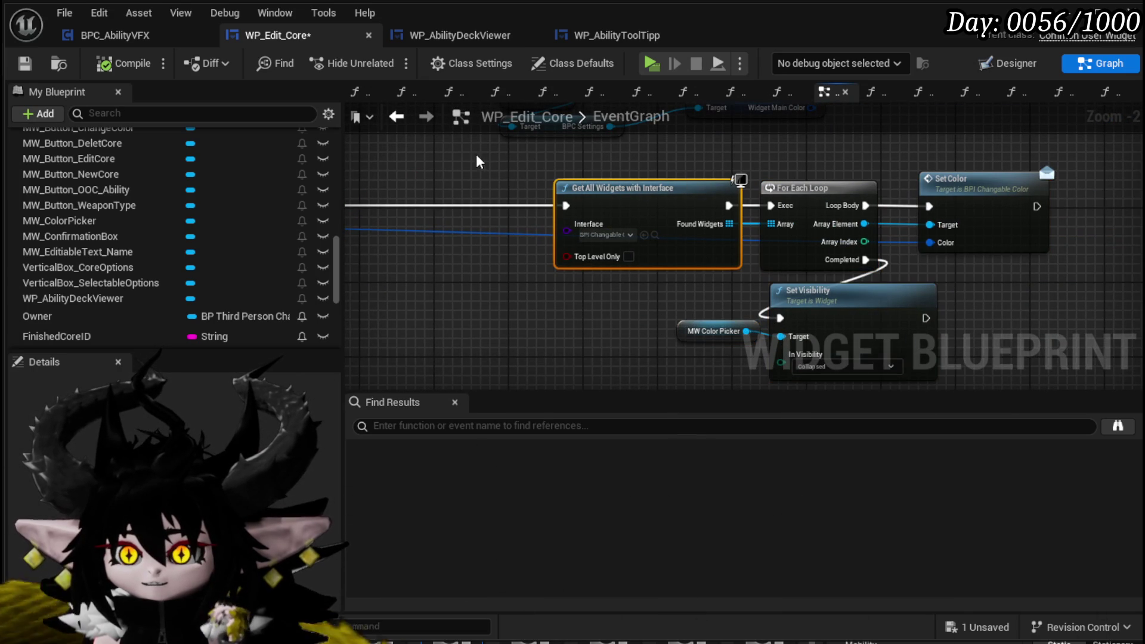
drag(645, 284, 538, 276)
click(430, 277)
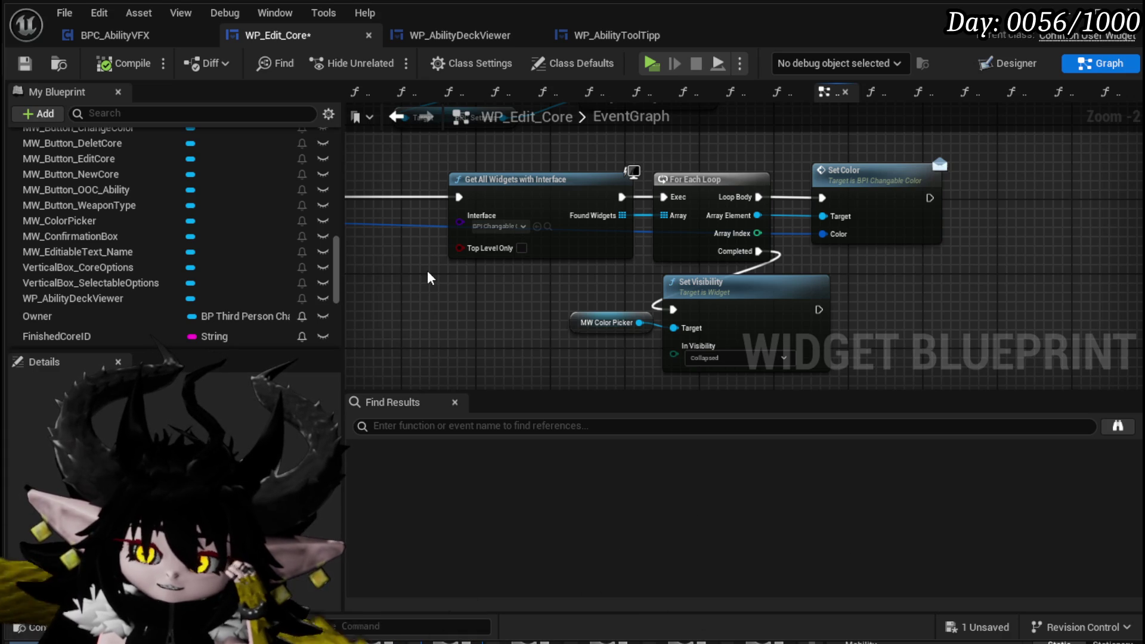
drag(429, 278, 788, 269)
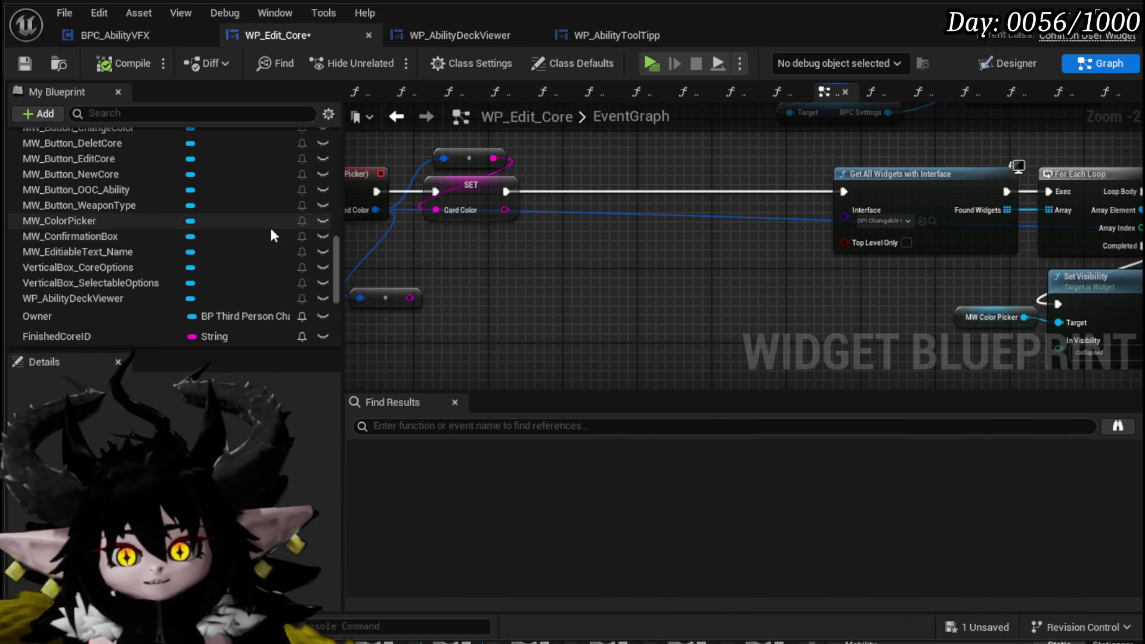
Delete the stray reroute node left of the SET Card Color node
scroll(256, 230, up, 10)
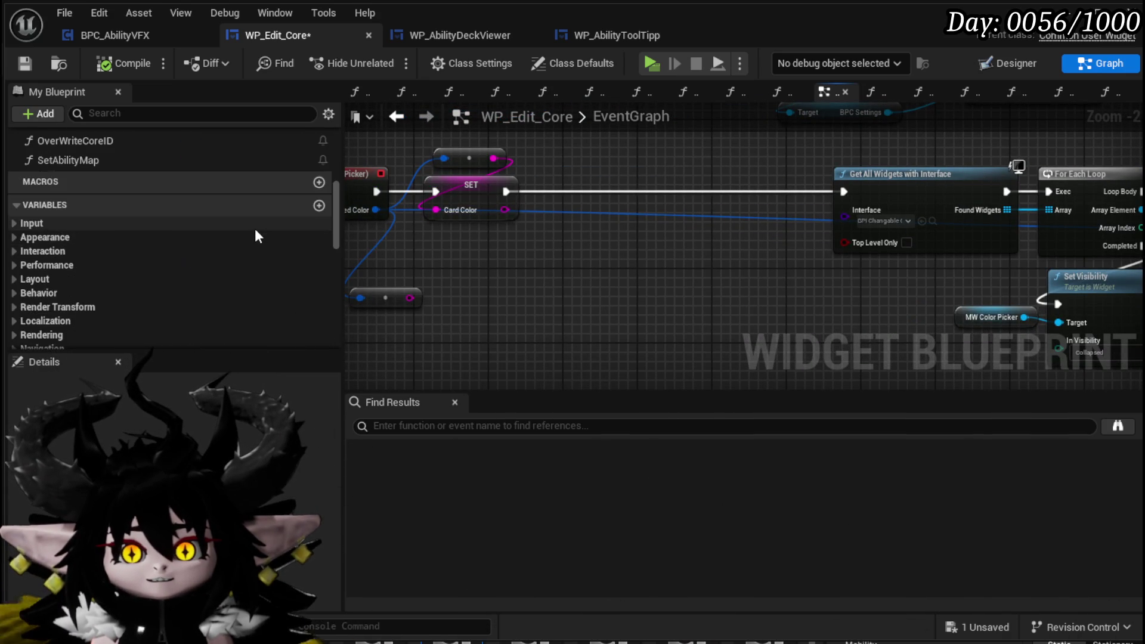
scroll(255, 229, up, 5)
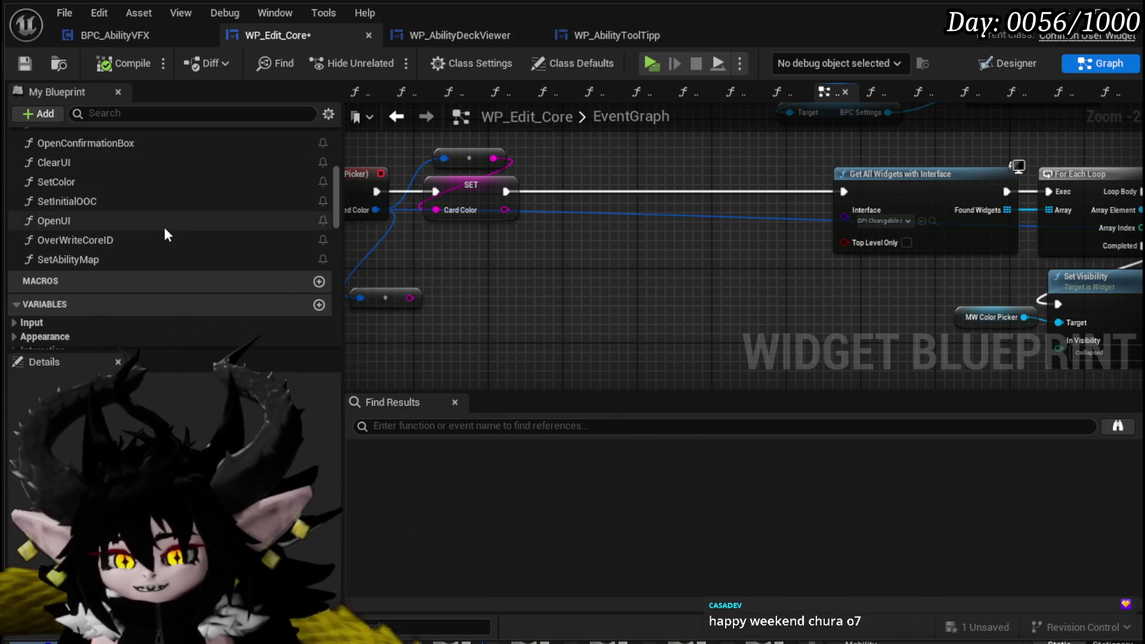
scroll(164, 228, up, 2)
scroll(161, 227, up, 2)
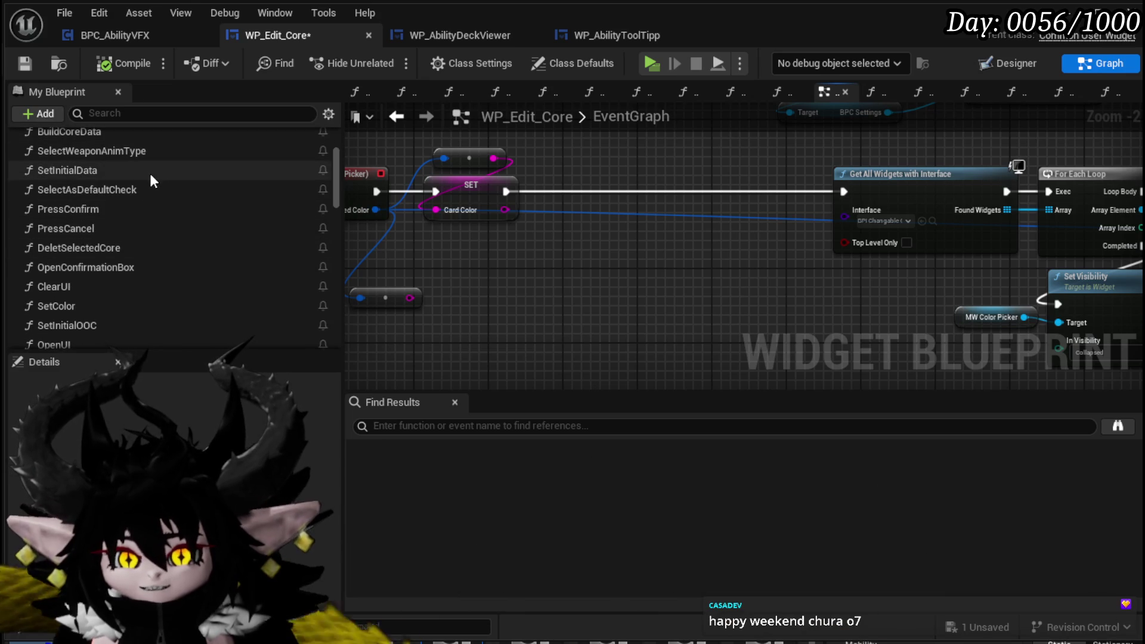
scroll(149, 173, up, 2)
scroll(150, 176, up, 3)
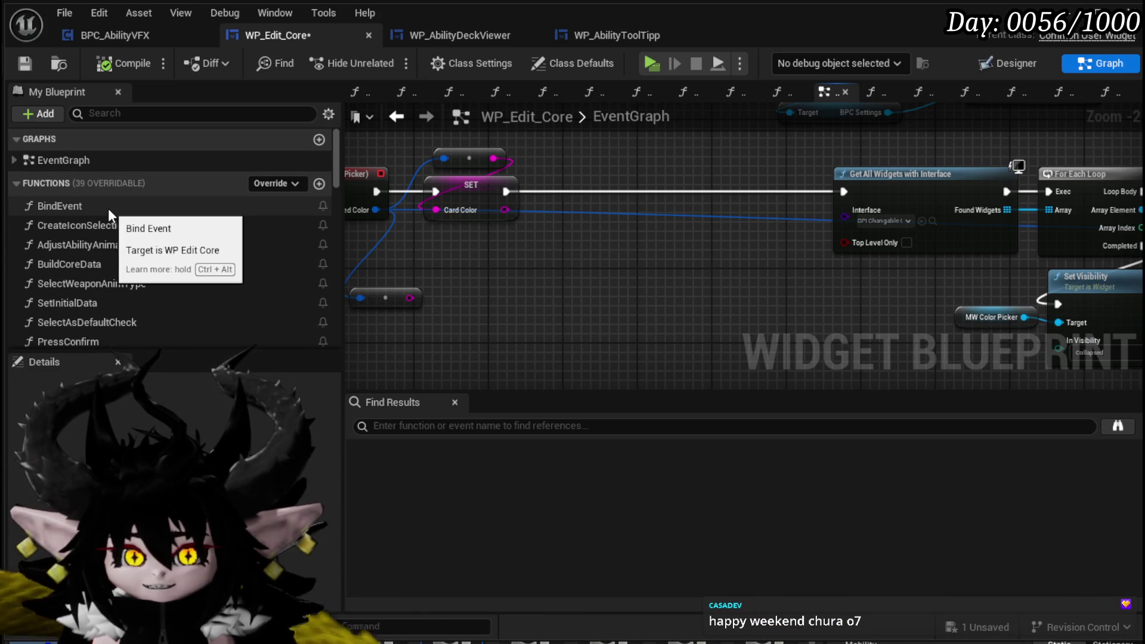
scroll(109, 209, down, 3)
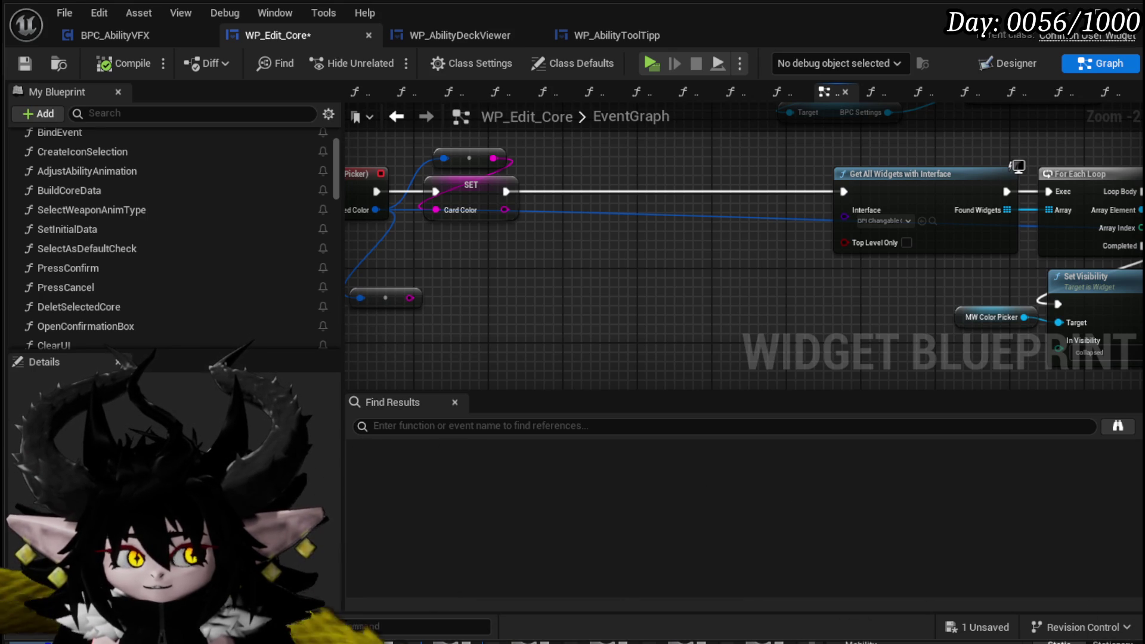
drag(685, 378, 584, 383)
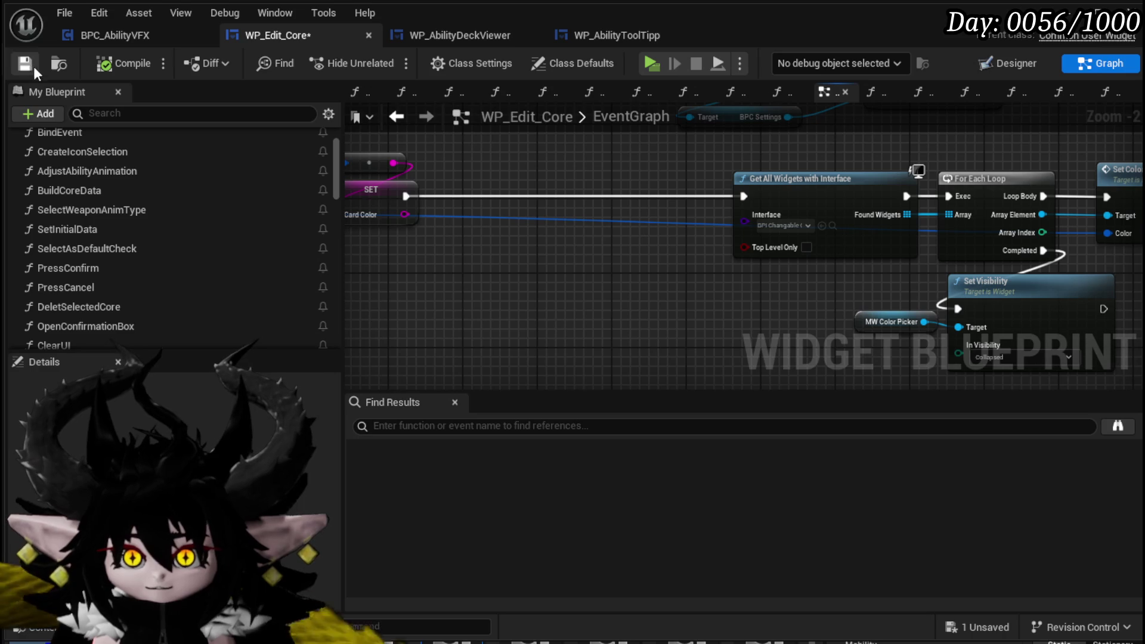
drag(528, 226, 637, 220)
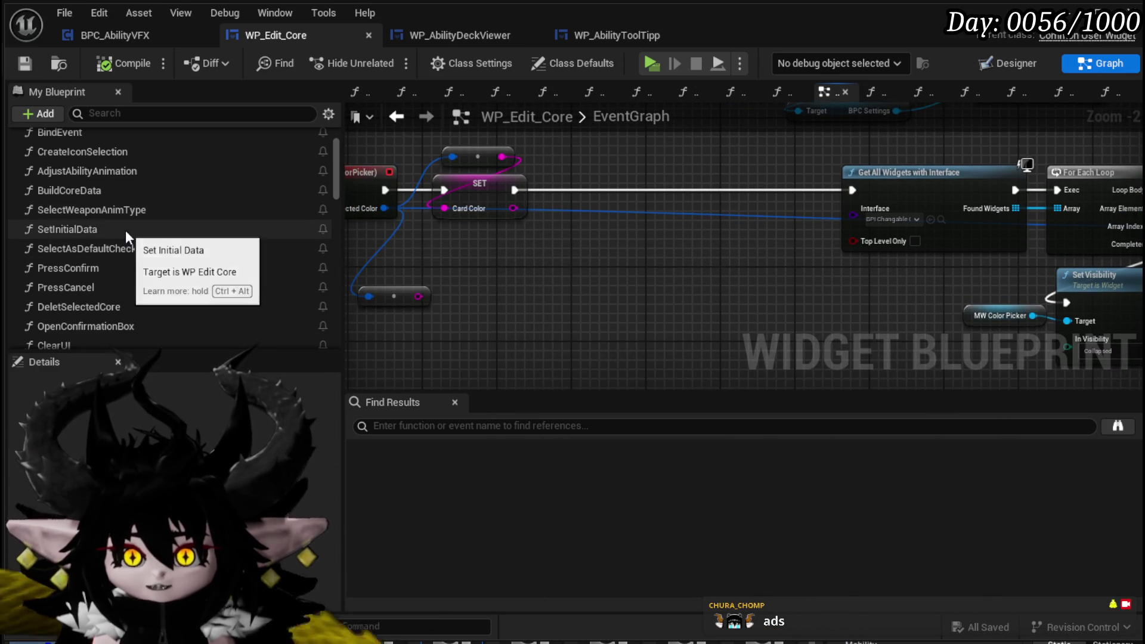
scroll(123, 275, down, 1)
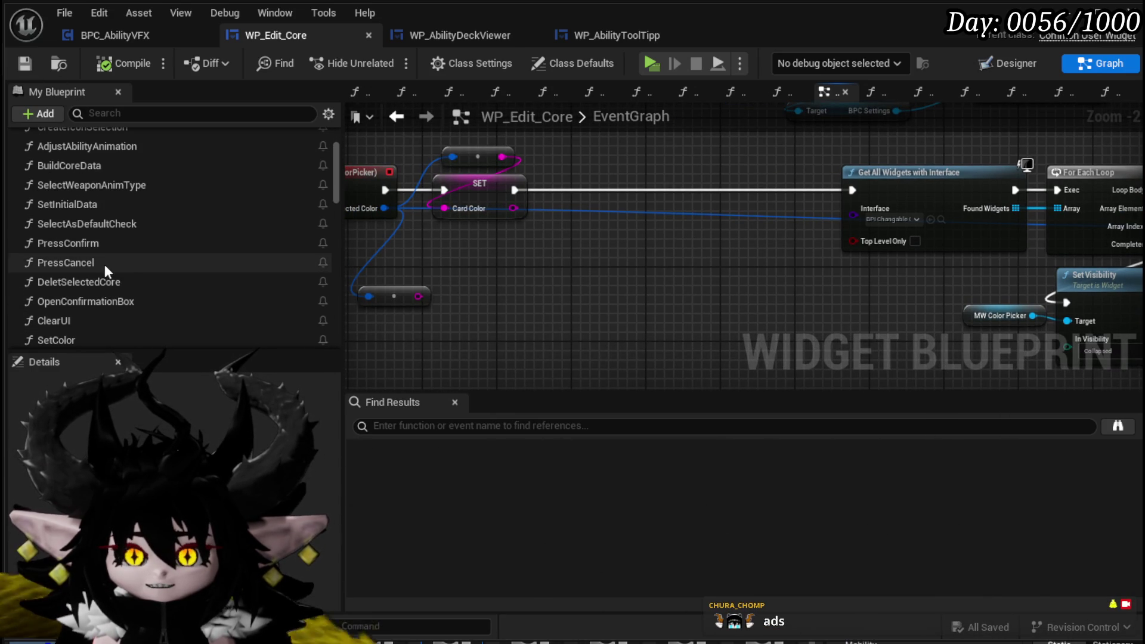
drag(352, 313, 437, 271)
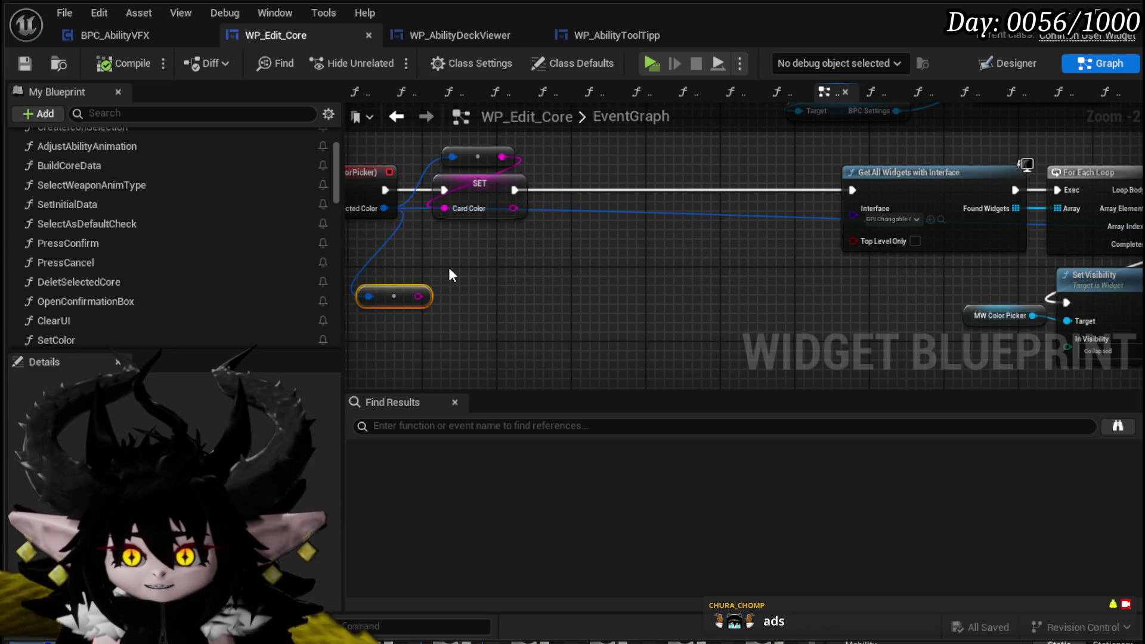
key(Delete)
Save WP_Edit_Core and return to the L_DungeonCreationTest level editor
click(33, 63)
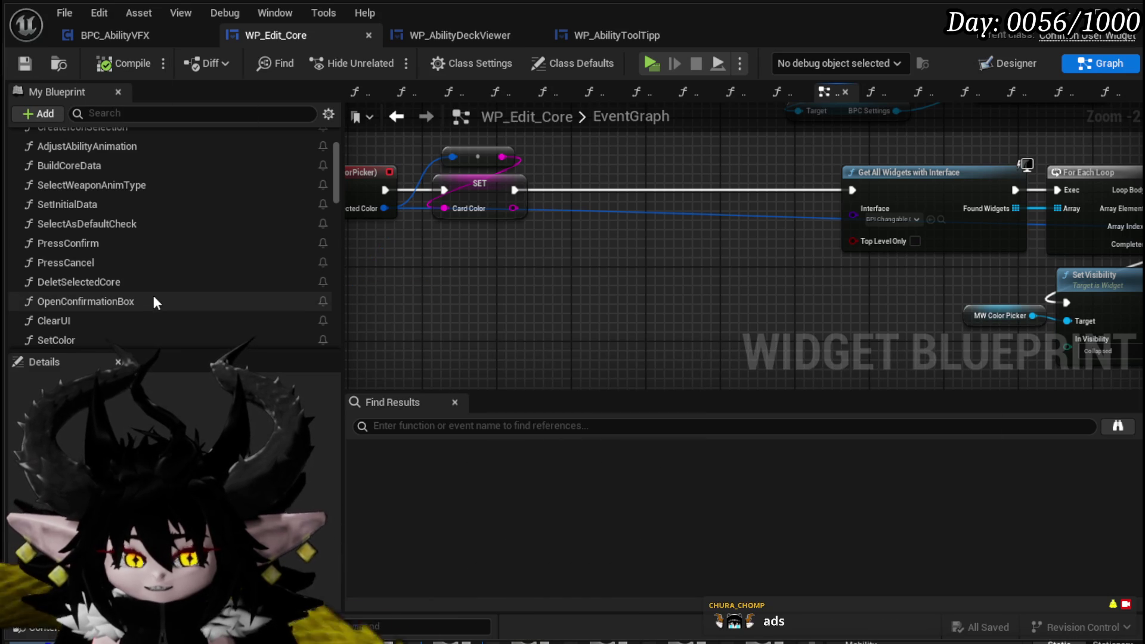
scroll(157, 291, down, 2)
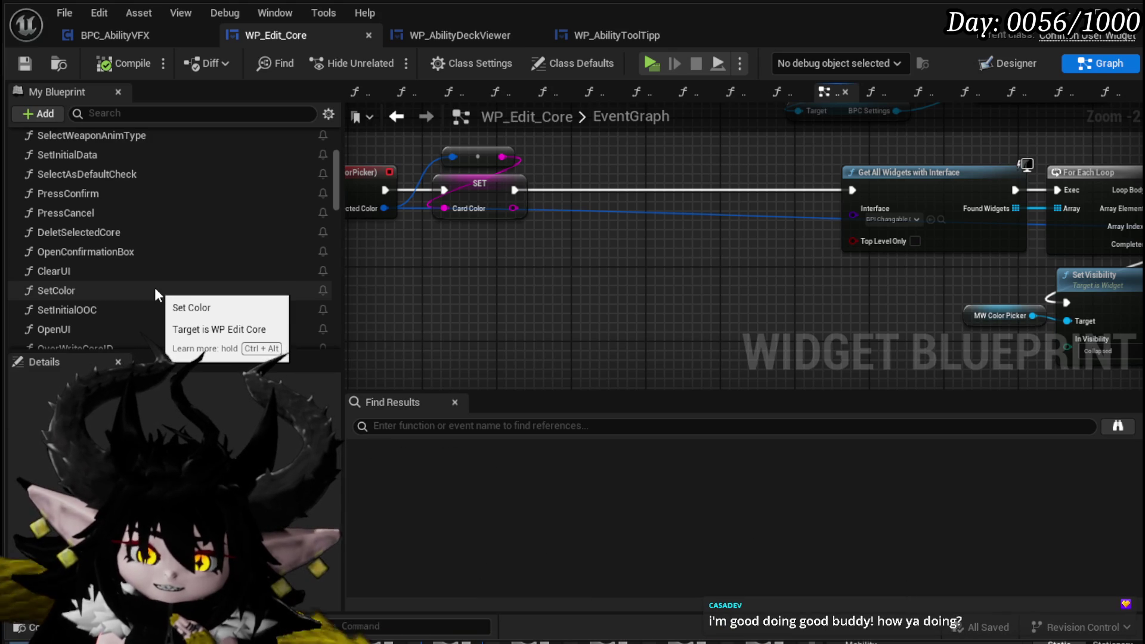
scroll(156, 294, up, 1)
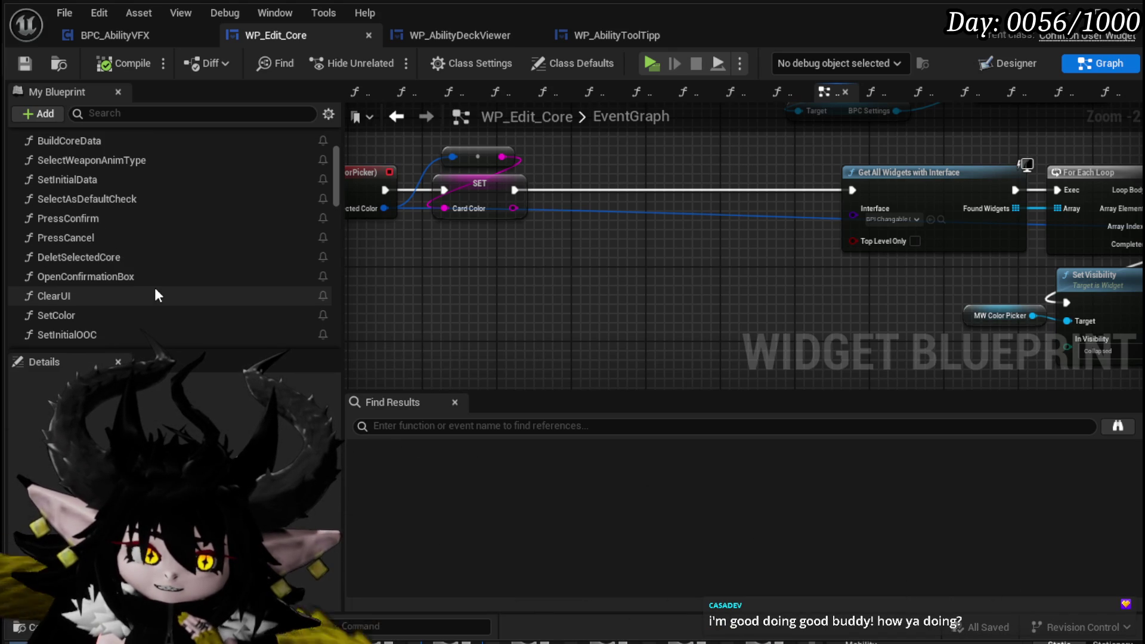
scroll(156, 295, up, 1)
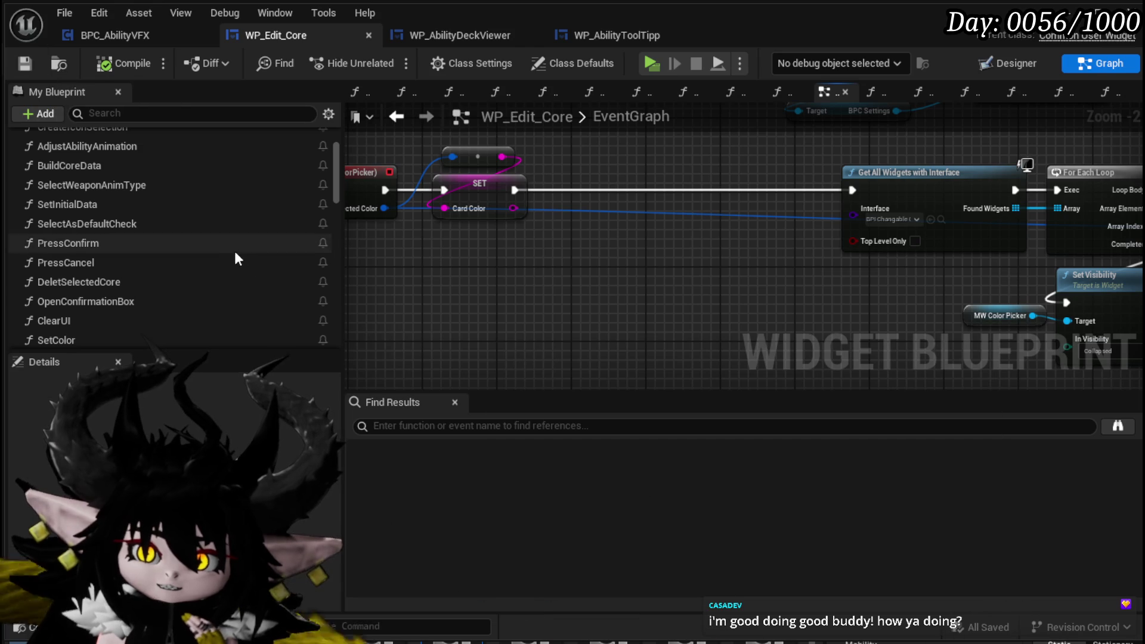
key(alt+Tab)
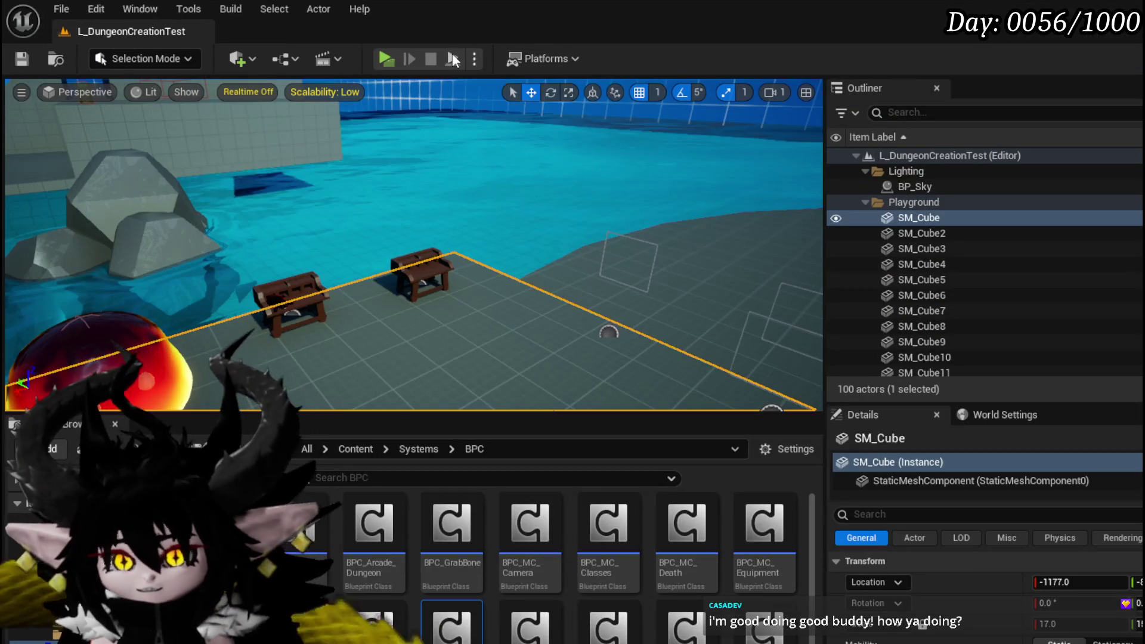